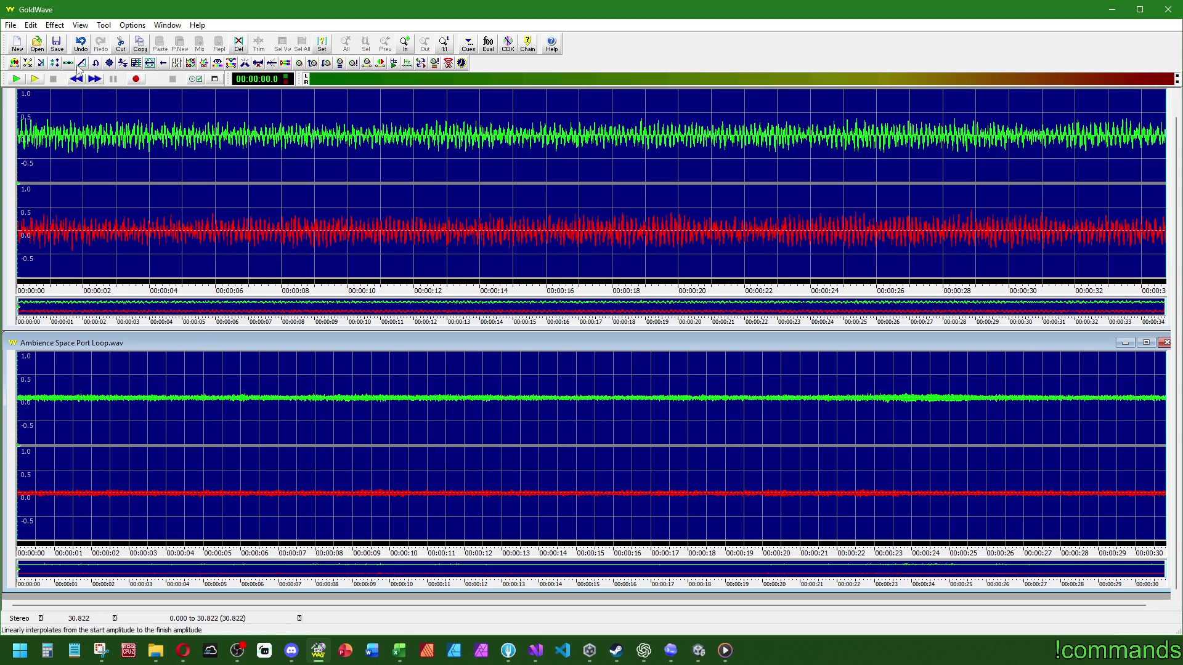
Listen to the Ambience Space Port Loop recording from the beginning
click(15, 79)
click(54, 79)
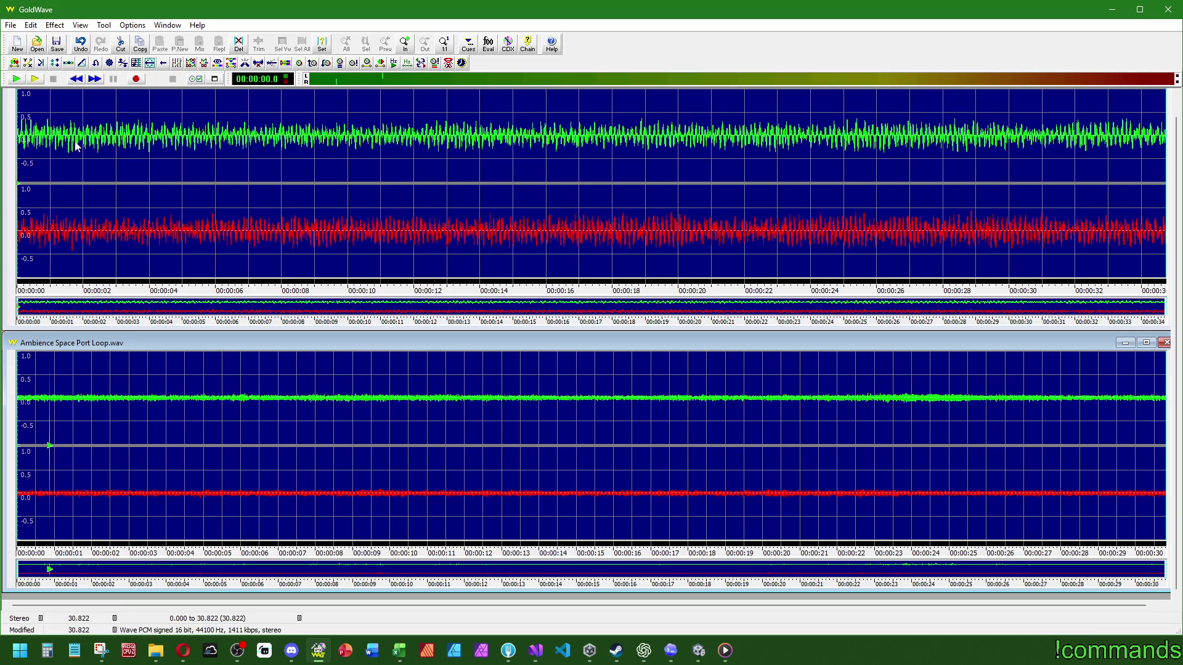
click(34, 79)
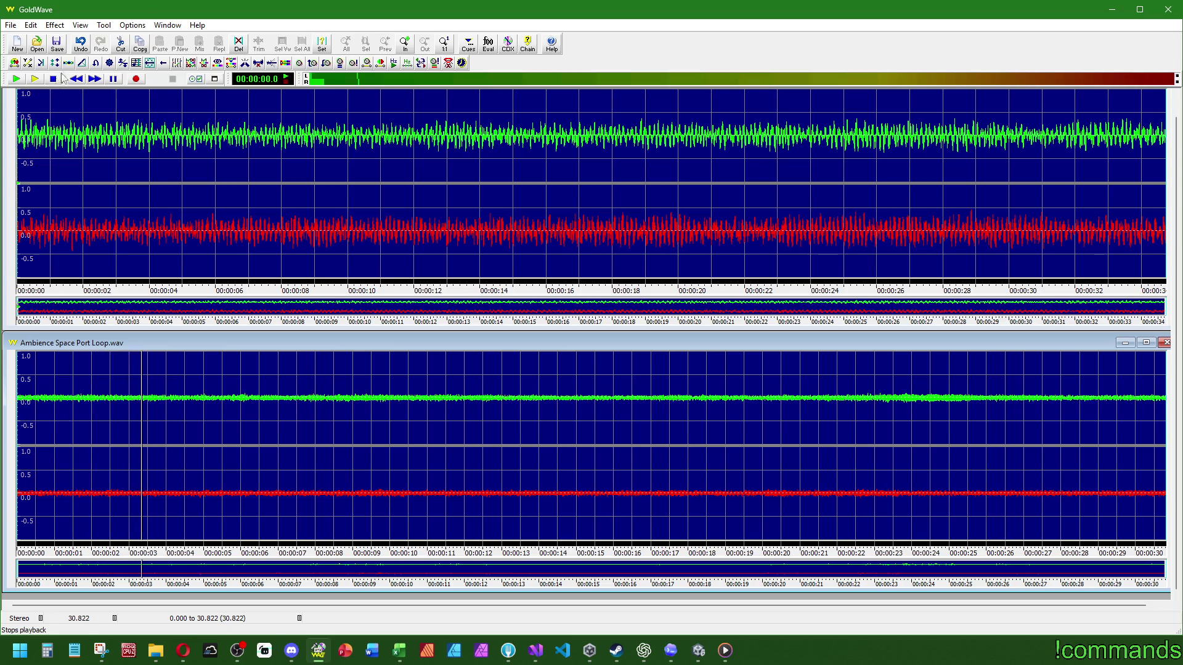
key(alt+Tab)
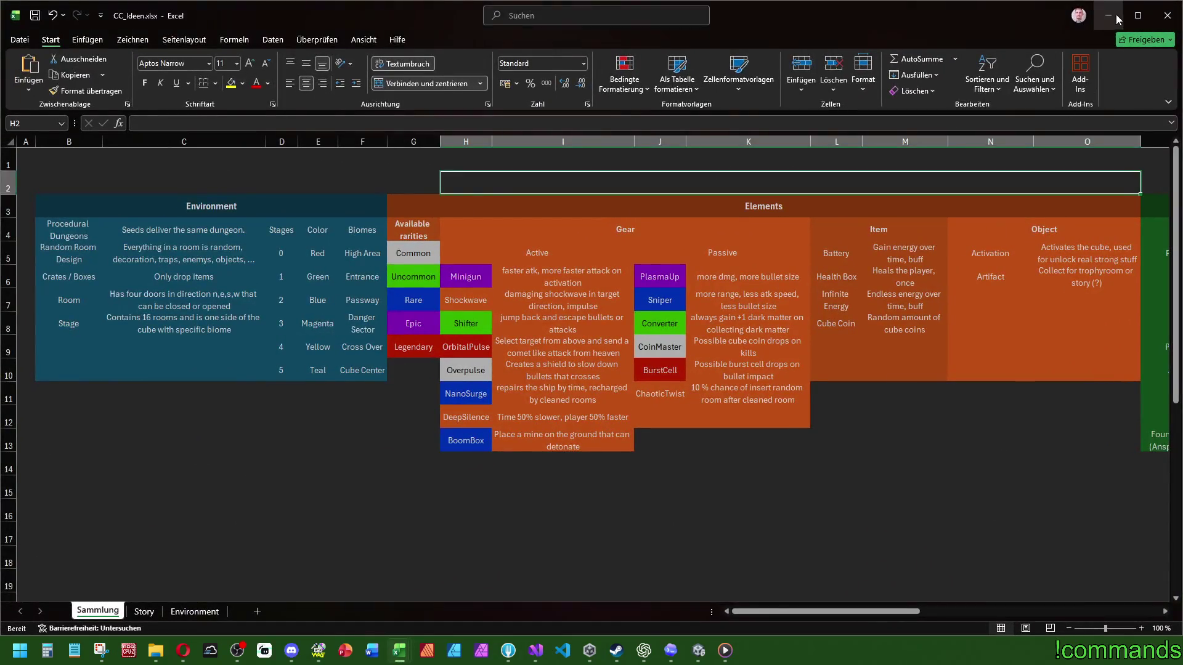
key(alt+Tab)
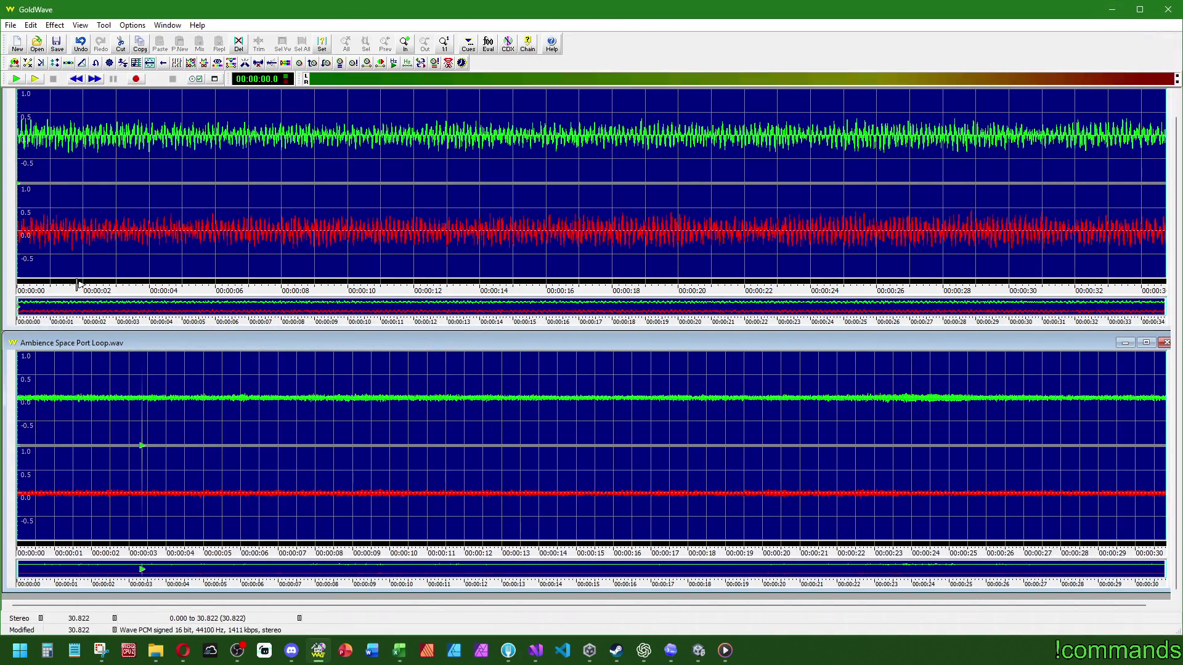
click(34, 79)
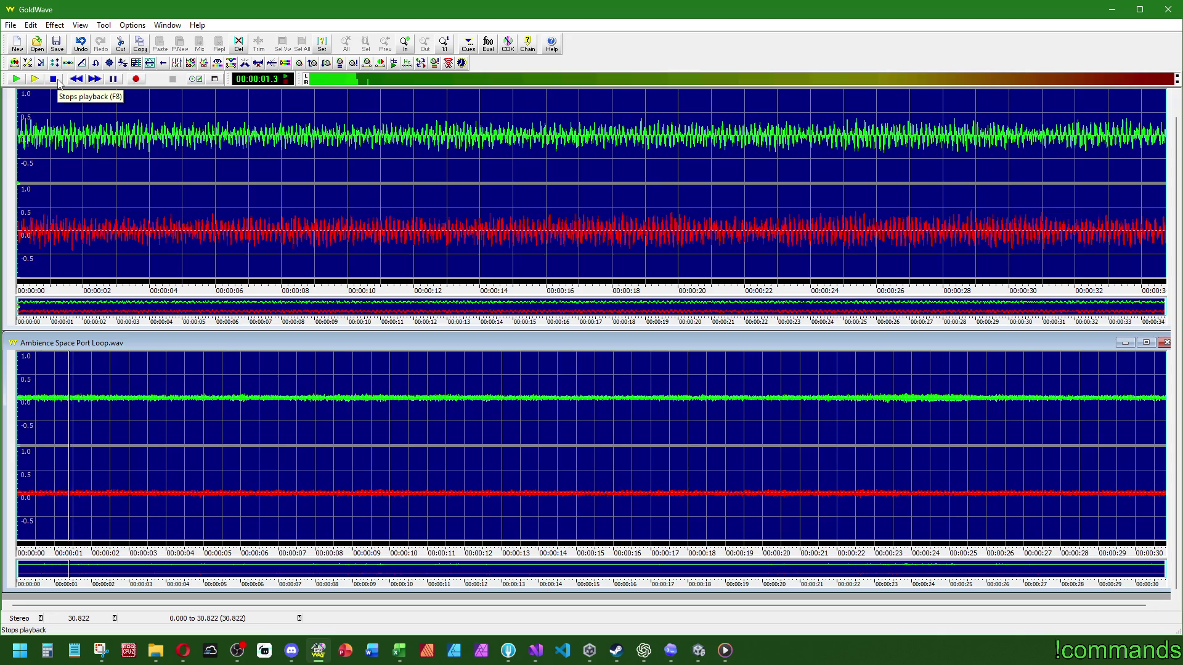
click(57, 81)
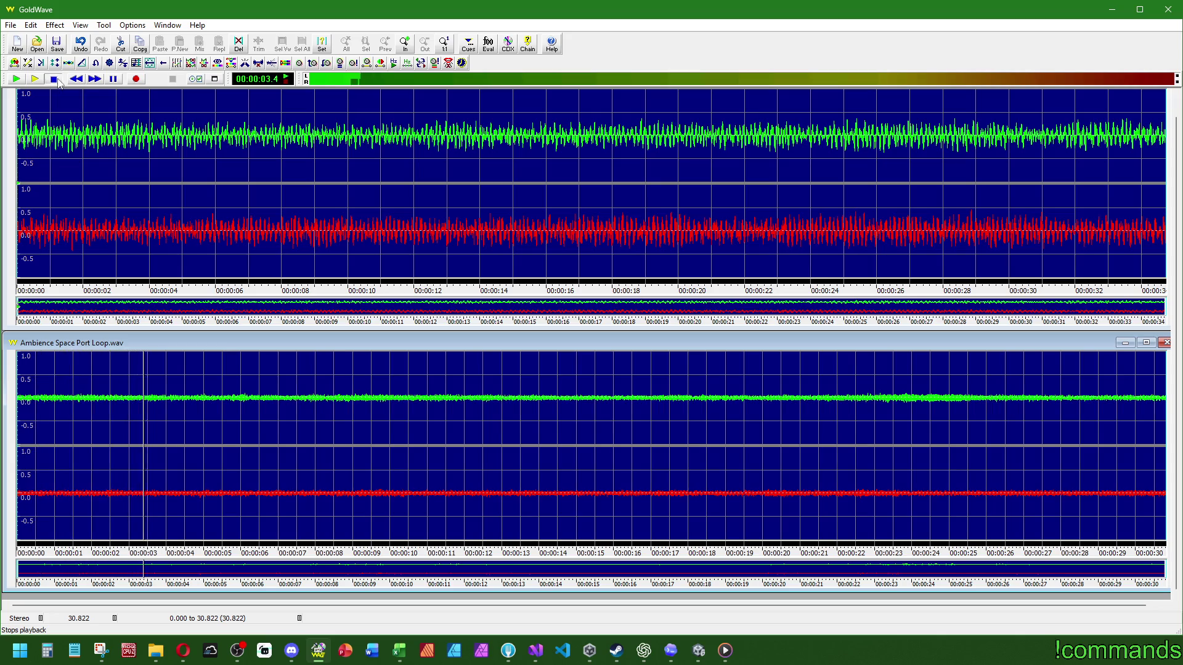
Play the upper recording, then bring up its Change Volume dialog under Effect > Volume
click(11, 322)
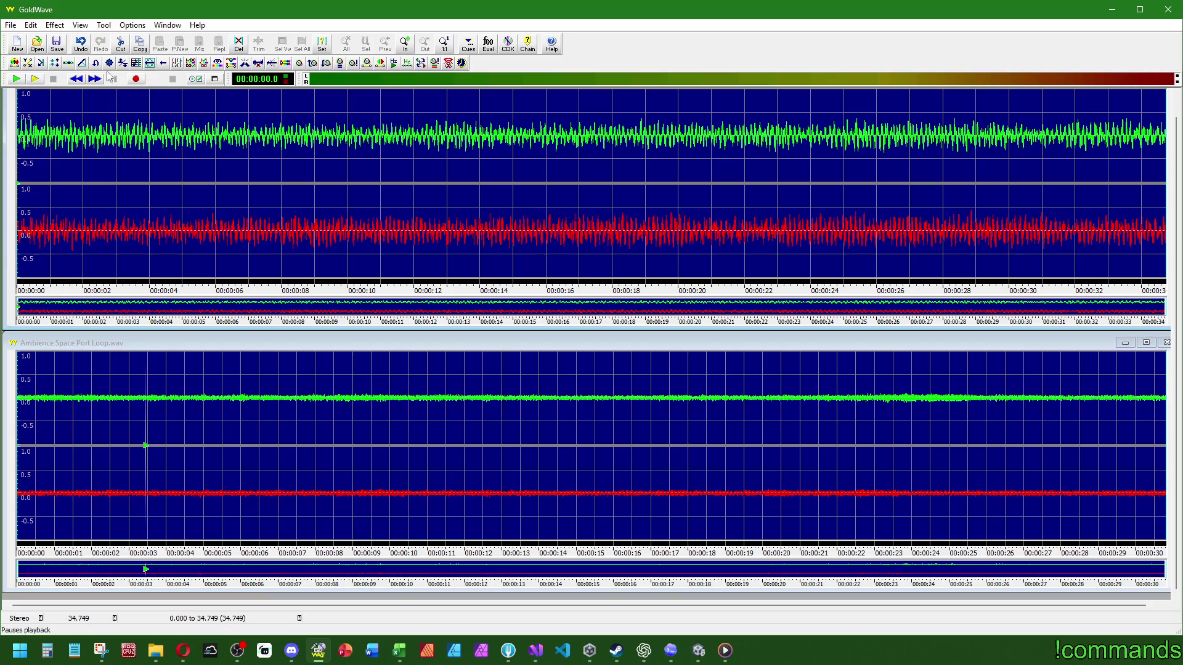
click(35, 80)
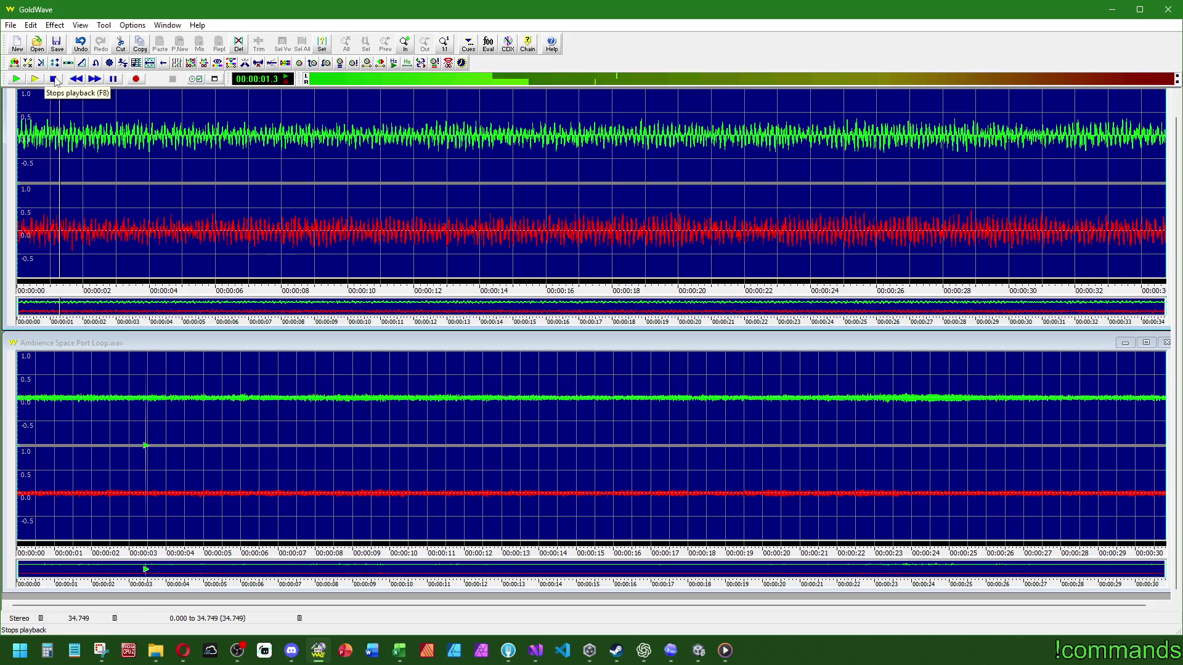
click(53, 80)
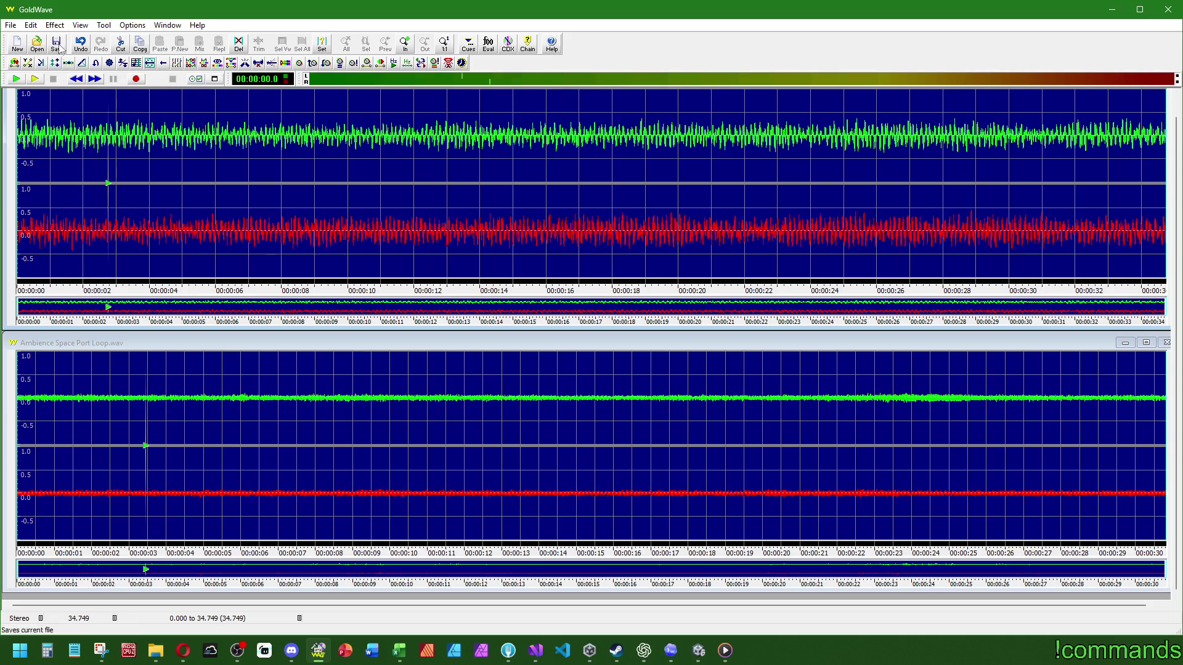
click(54, 26)
mouse_move(92, 256)
click(185, 256)
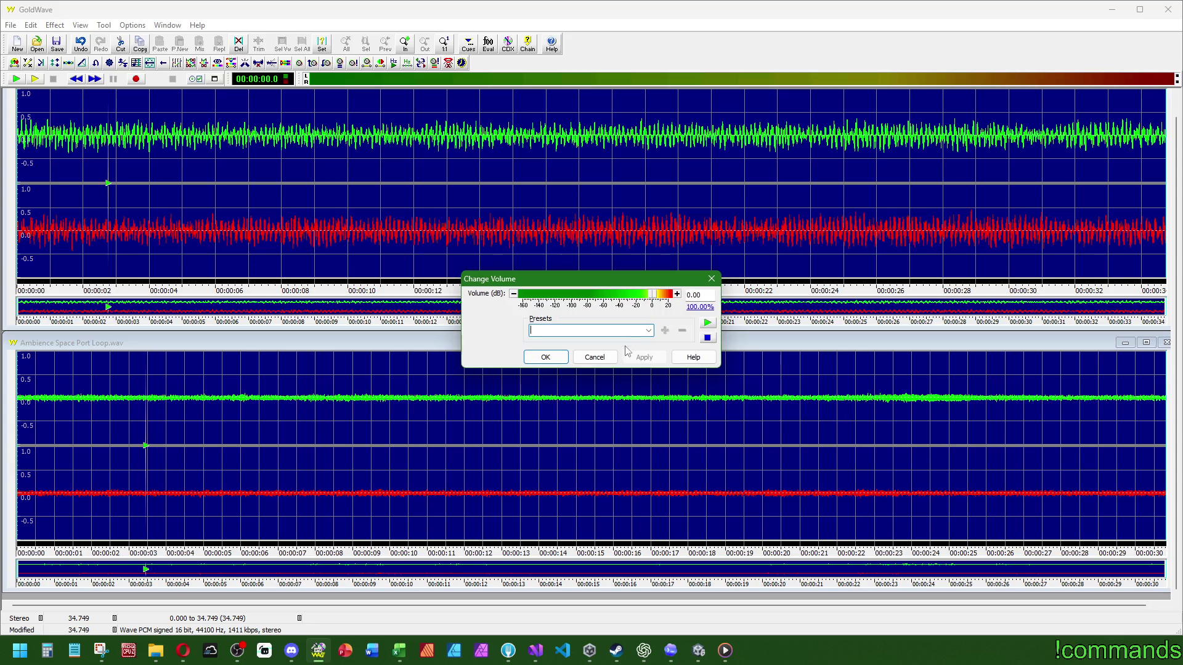
Apply a −1.00 dB (89.13%) volume cut to the upper 34.749-second recording
click(546, 357)
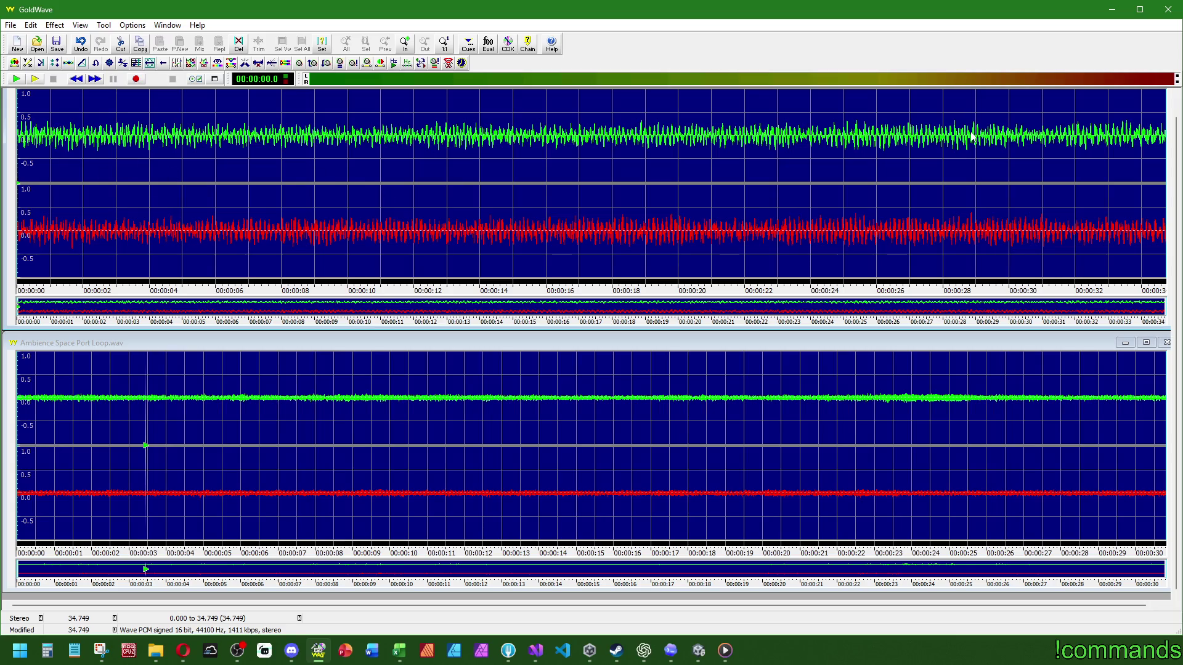
Fade out 3.000–4.938 s of the upper recording to -40 dB
drag(117, 123, 180, 120)
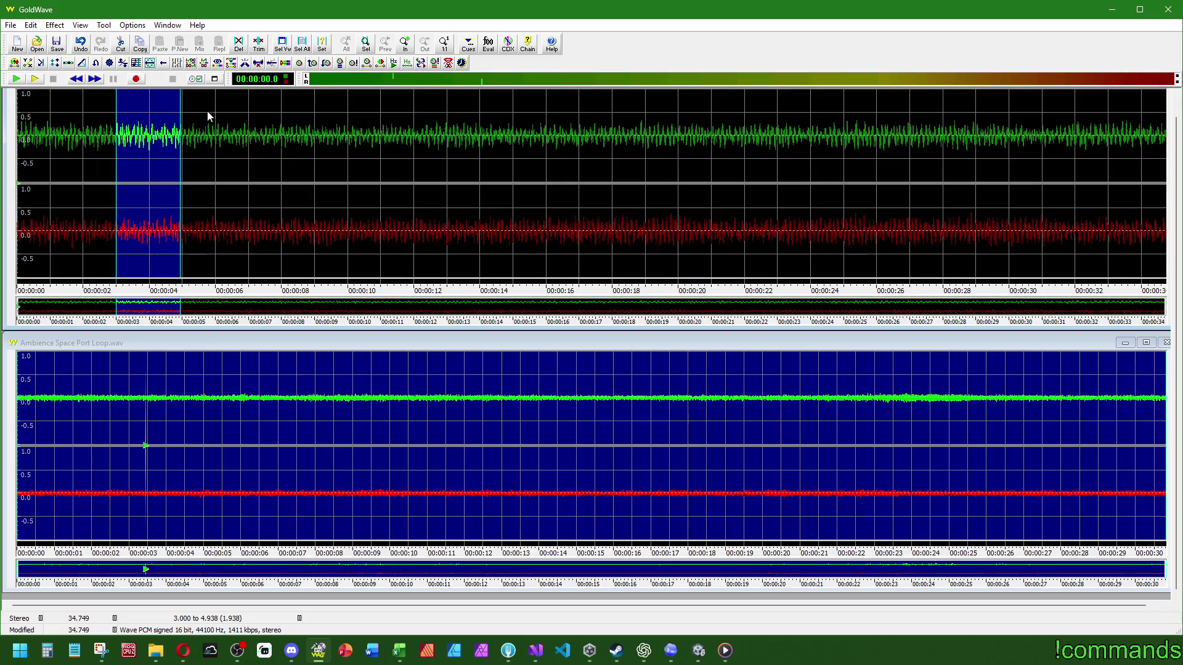
click(313, 64)
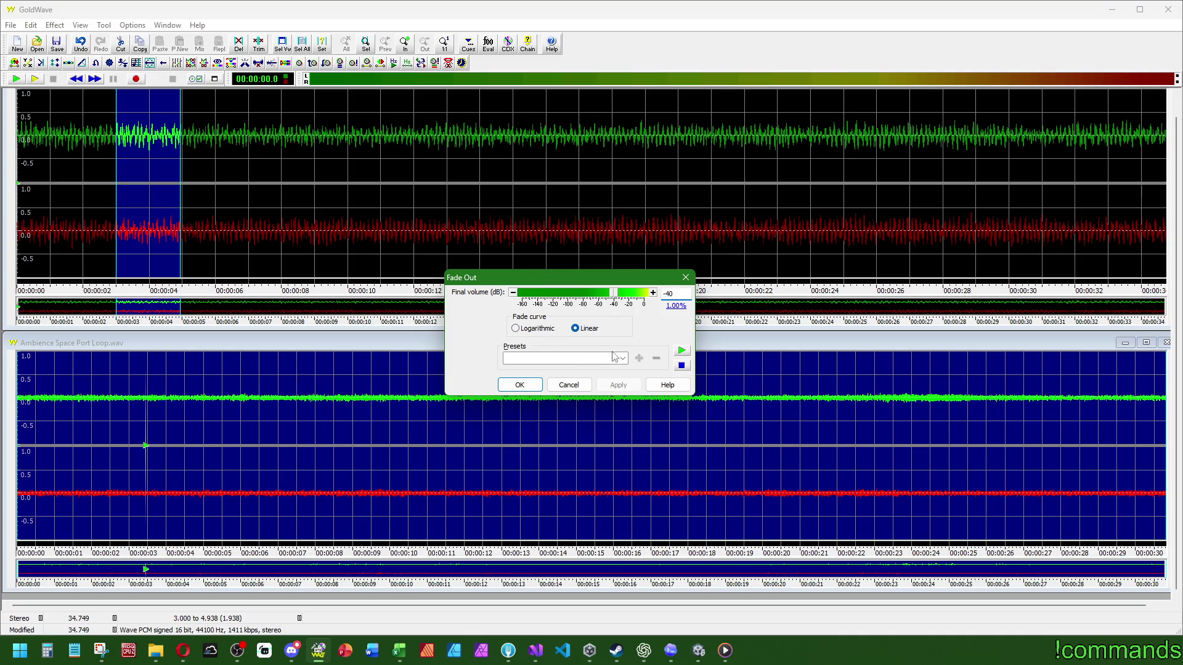
click(509, 386)
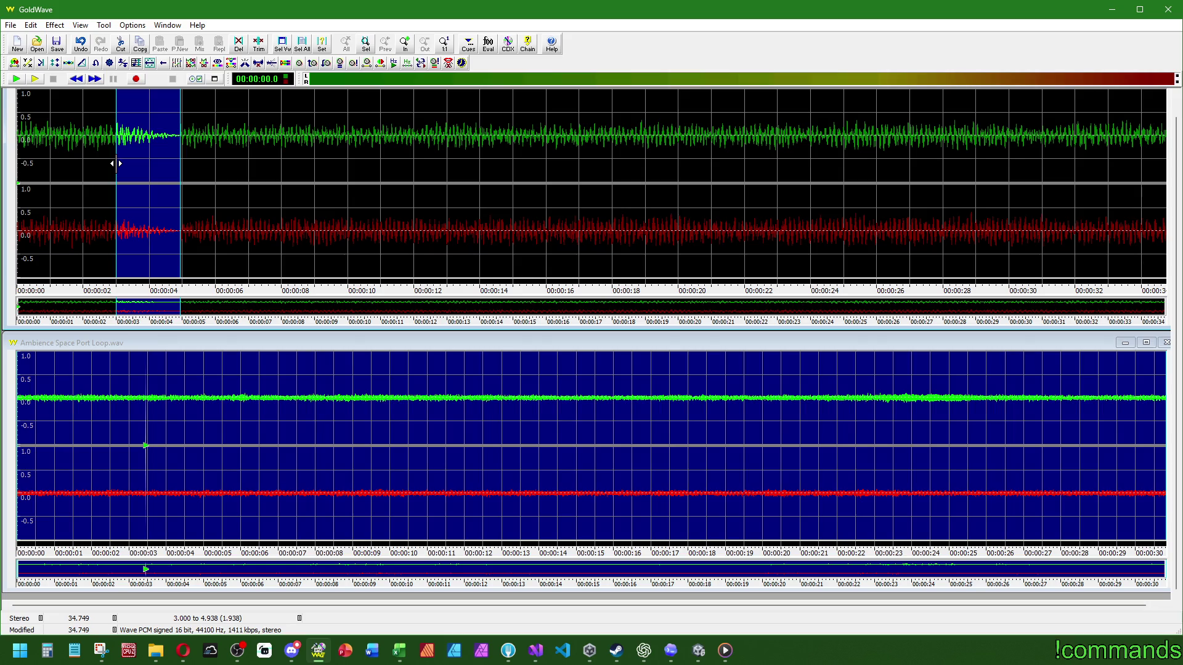
Fade the recording back in over 4.938–7.006 s
click(207, 183)
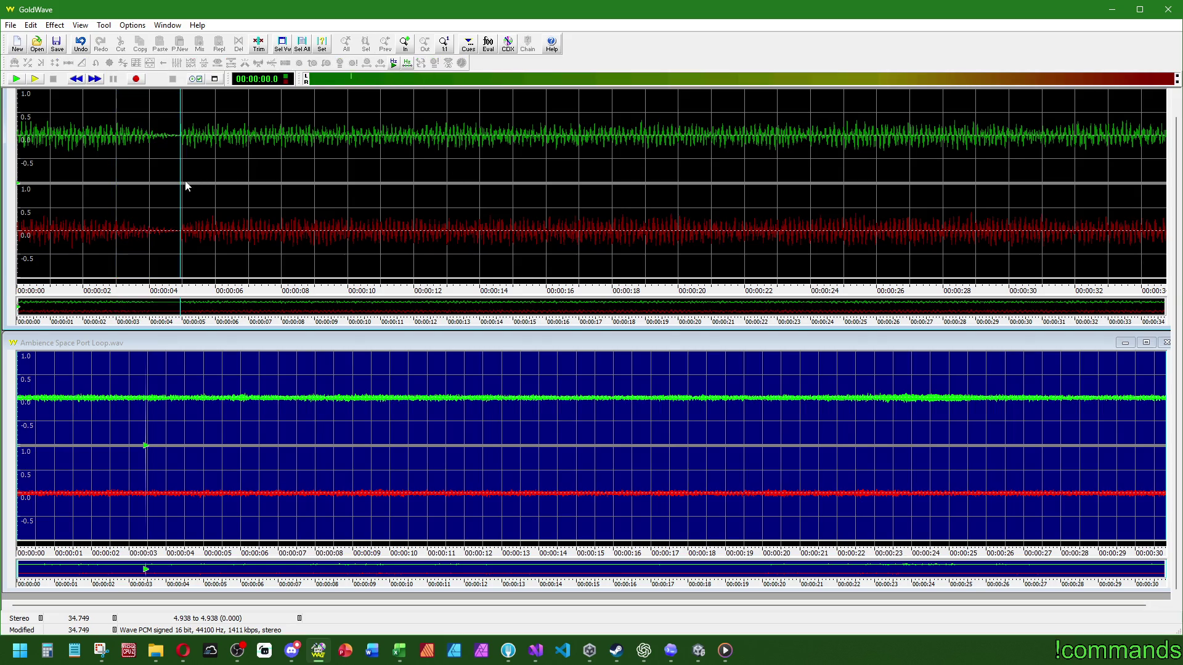
drag(180, 164, 249, 159)
click(313, 63)
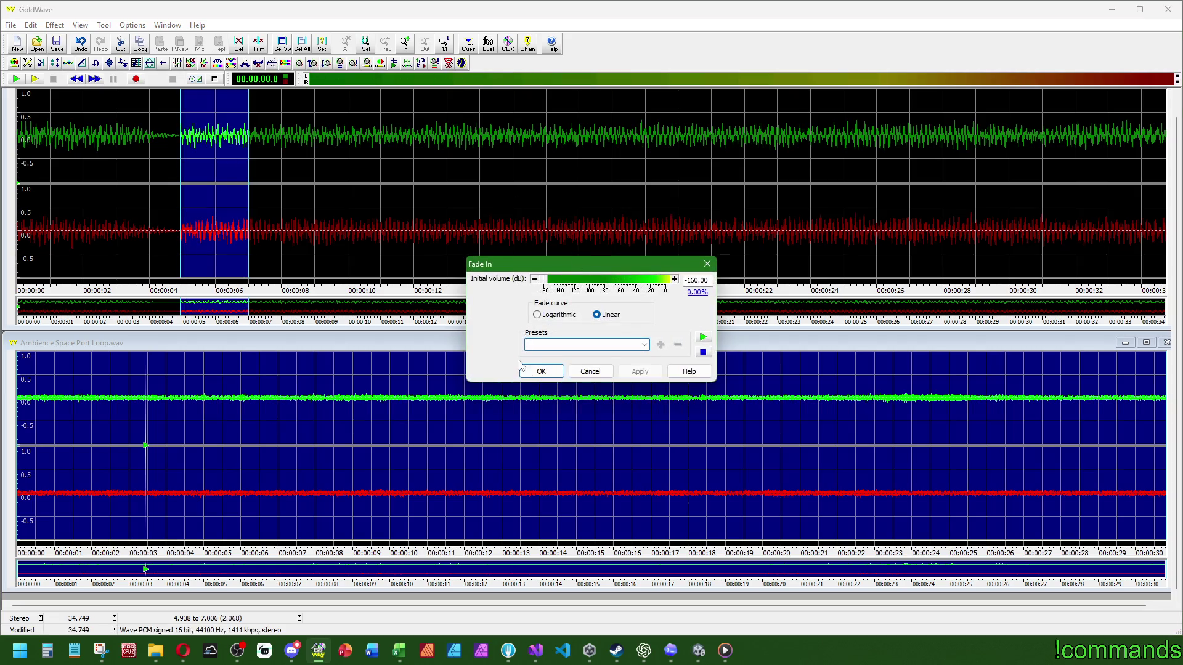
double_click(709, 278)
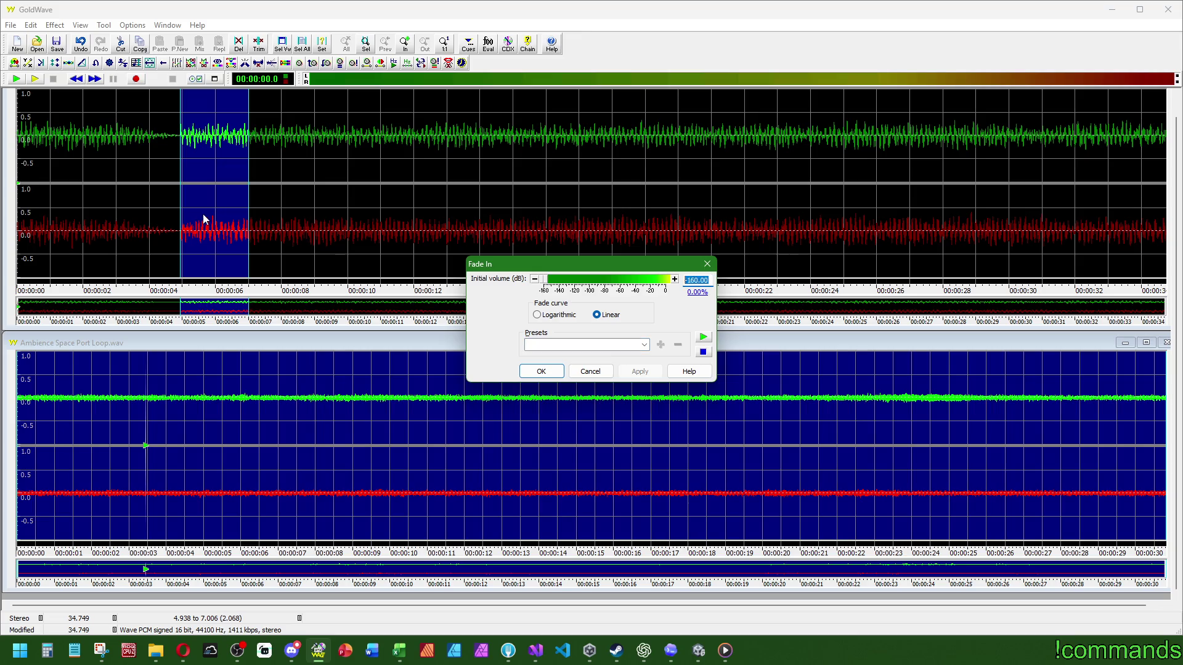
text(-40)
key(Return)
Select the whole recording and play it back from the start and from about 1 s
right_click(308, 161)
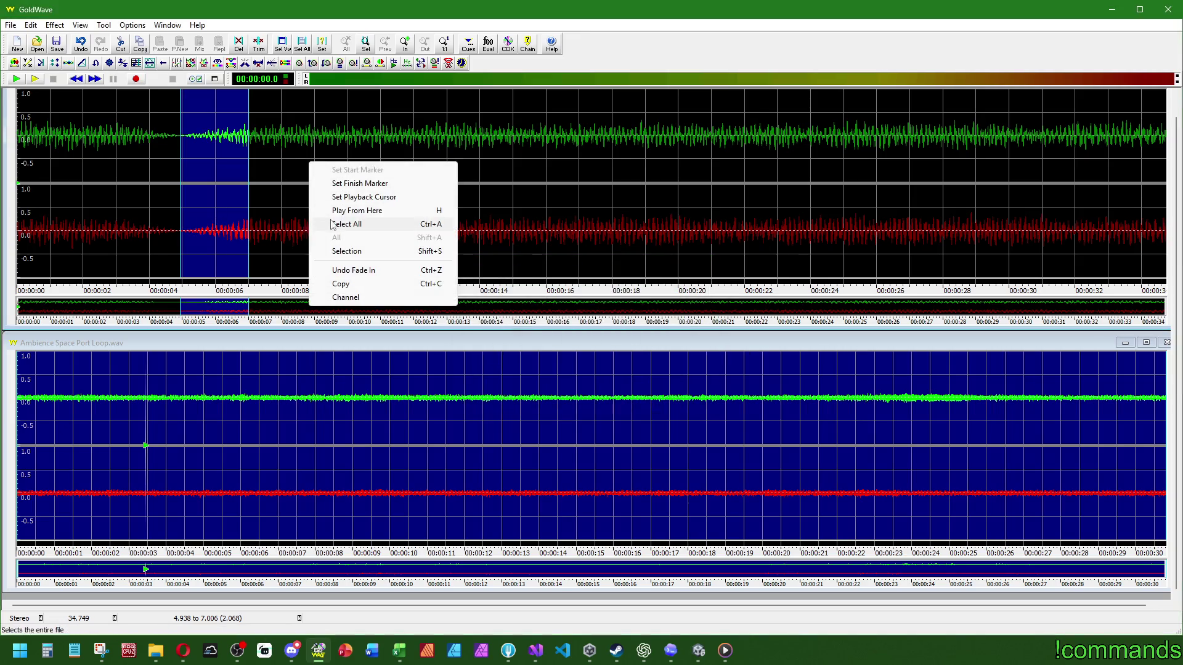
click(337, 229)
right_click(110, 112)
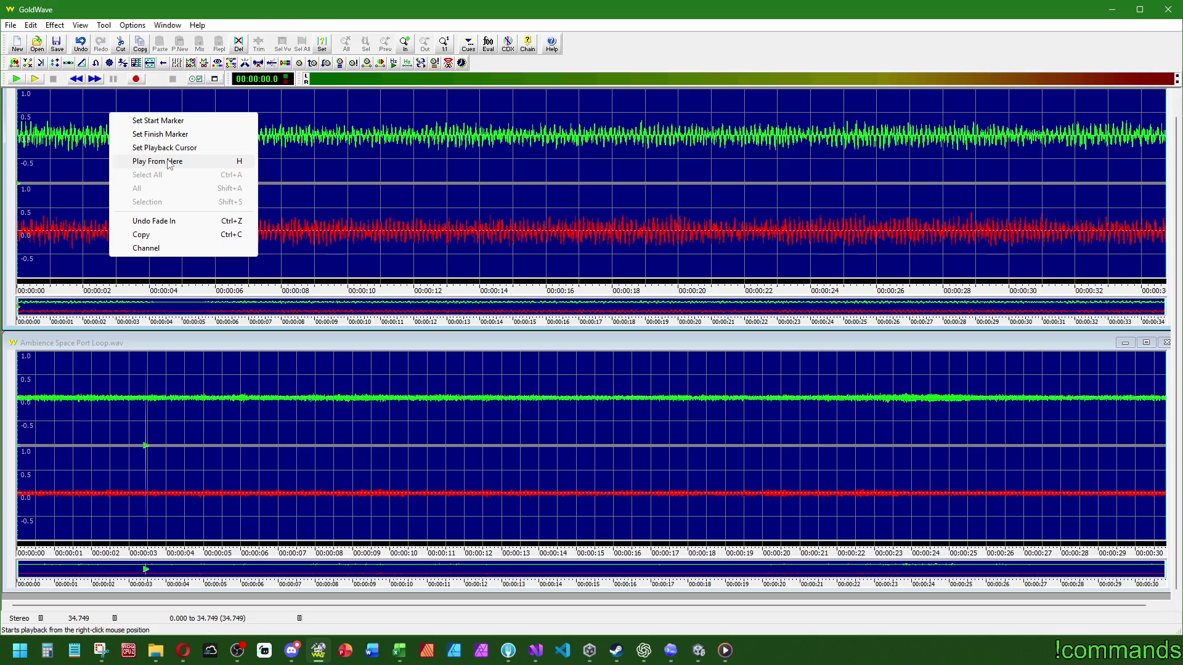
click(170, 162)
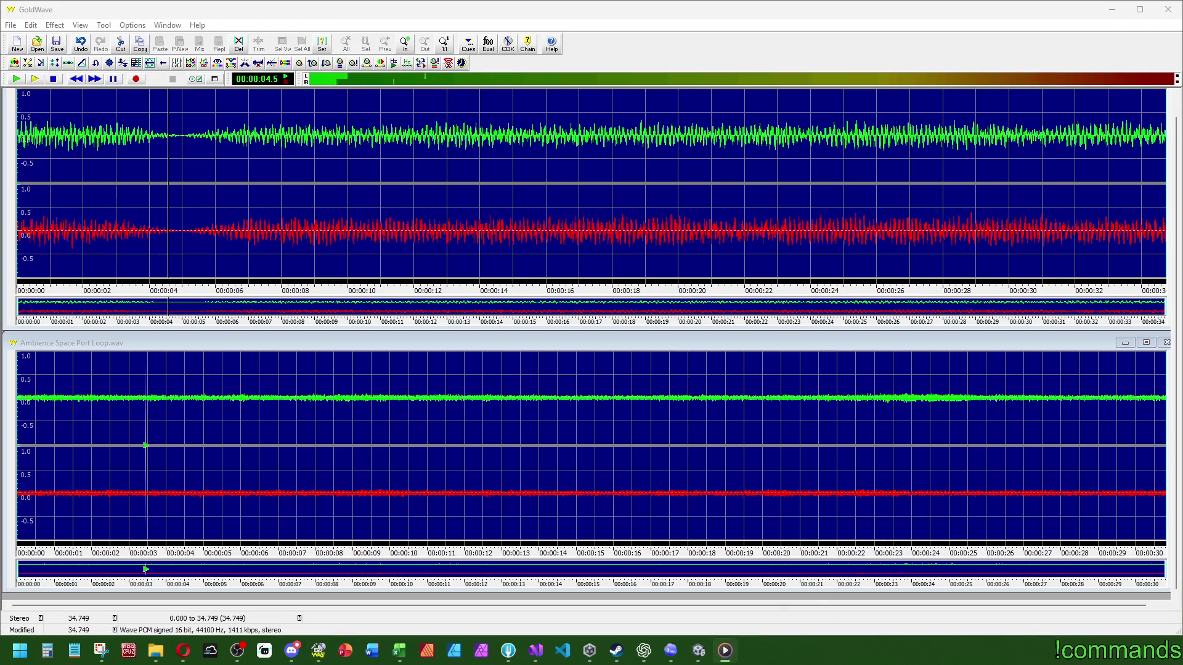
click(292, 7)
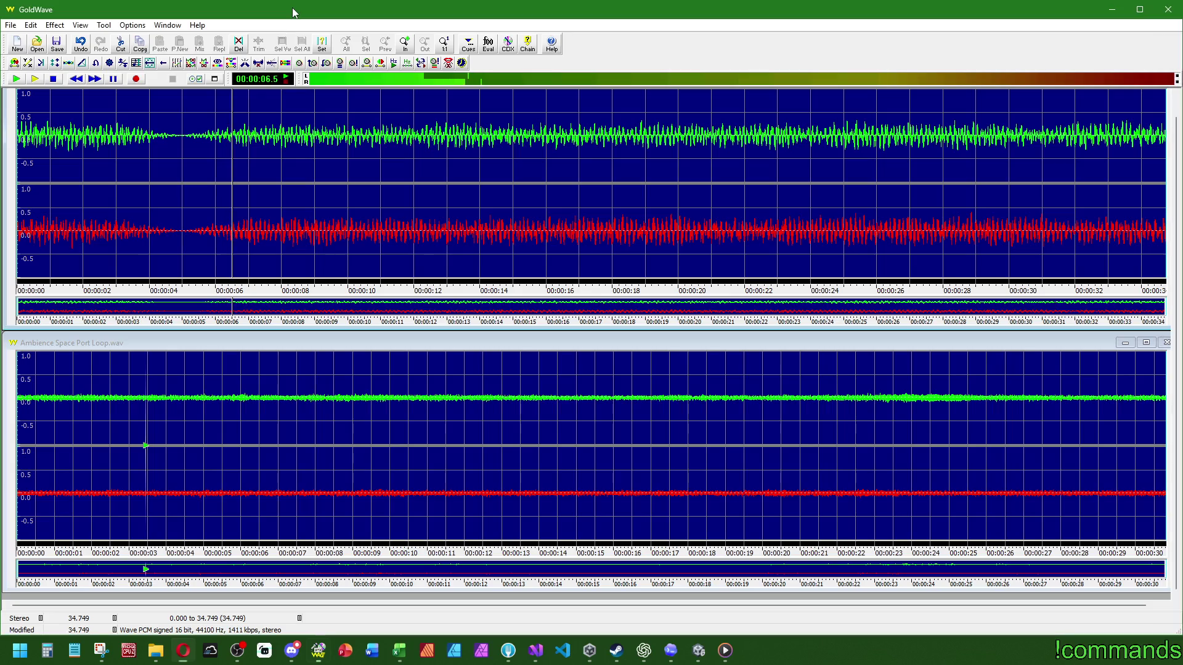
right_click(49, 111)
click(84, 161)
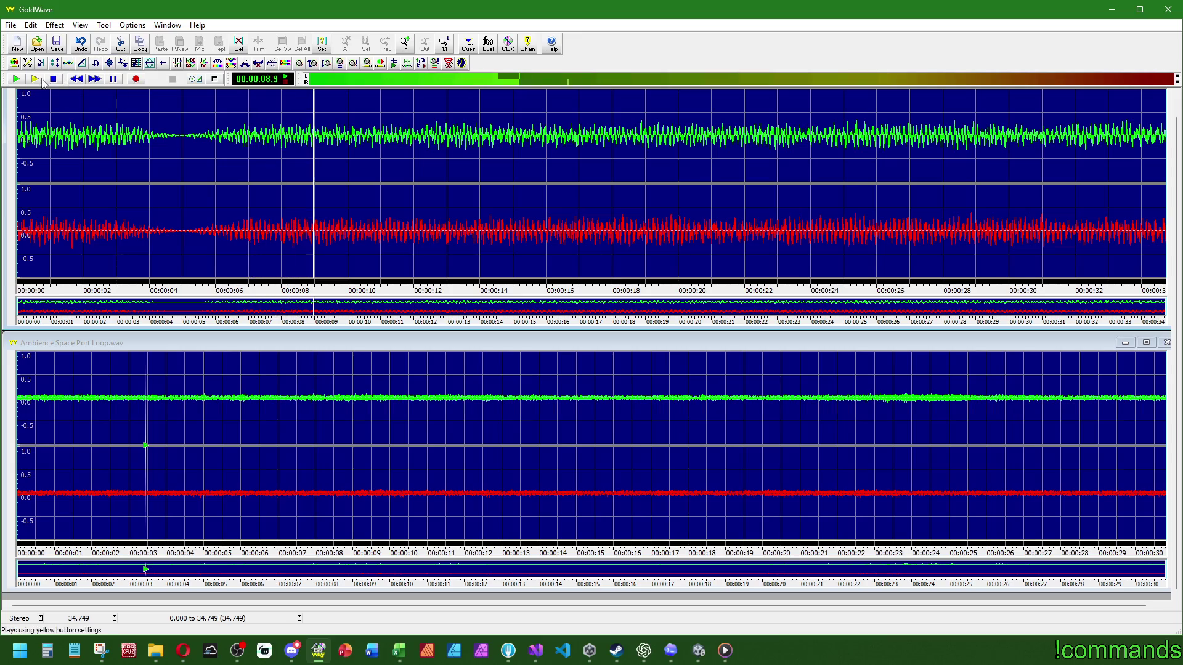
click(53, 79)
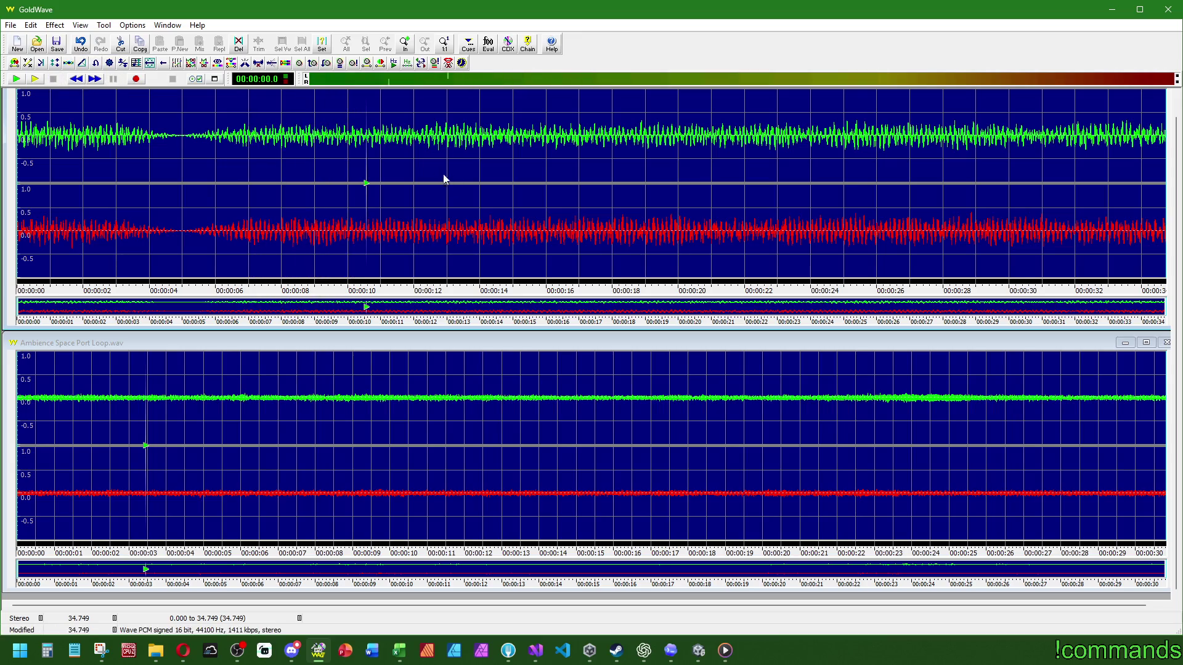
Fade out 10.043–12.987 s of the upper recording to -40 dB
drag(350, 124, 448, 130)
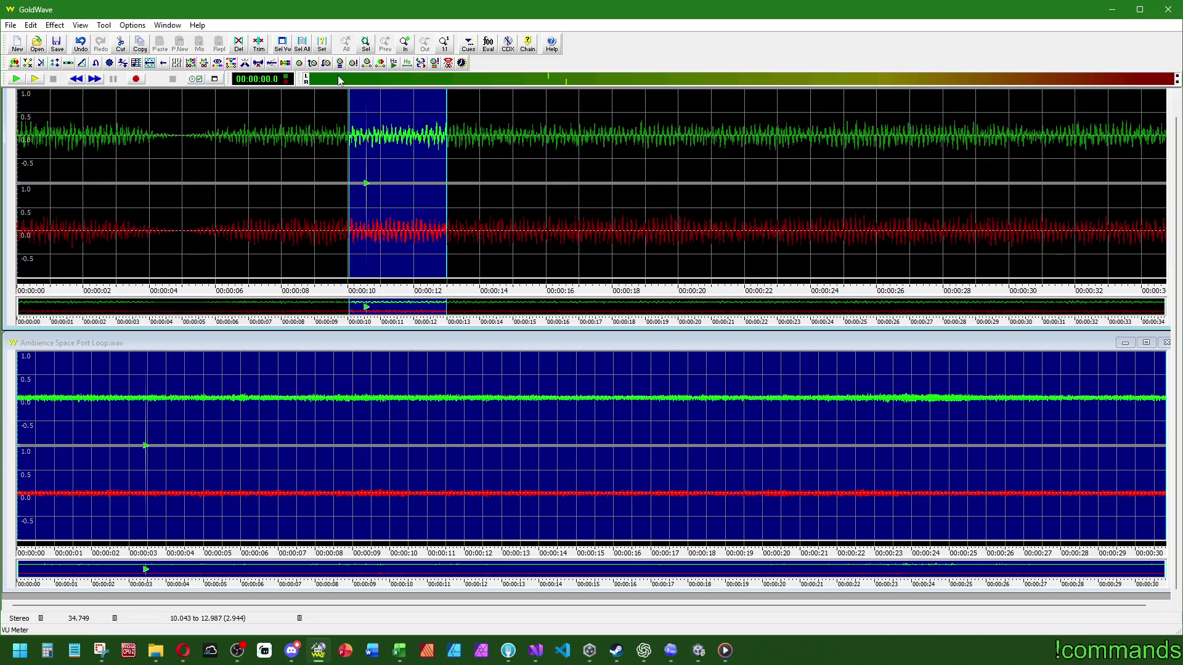
click(82, 63)
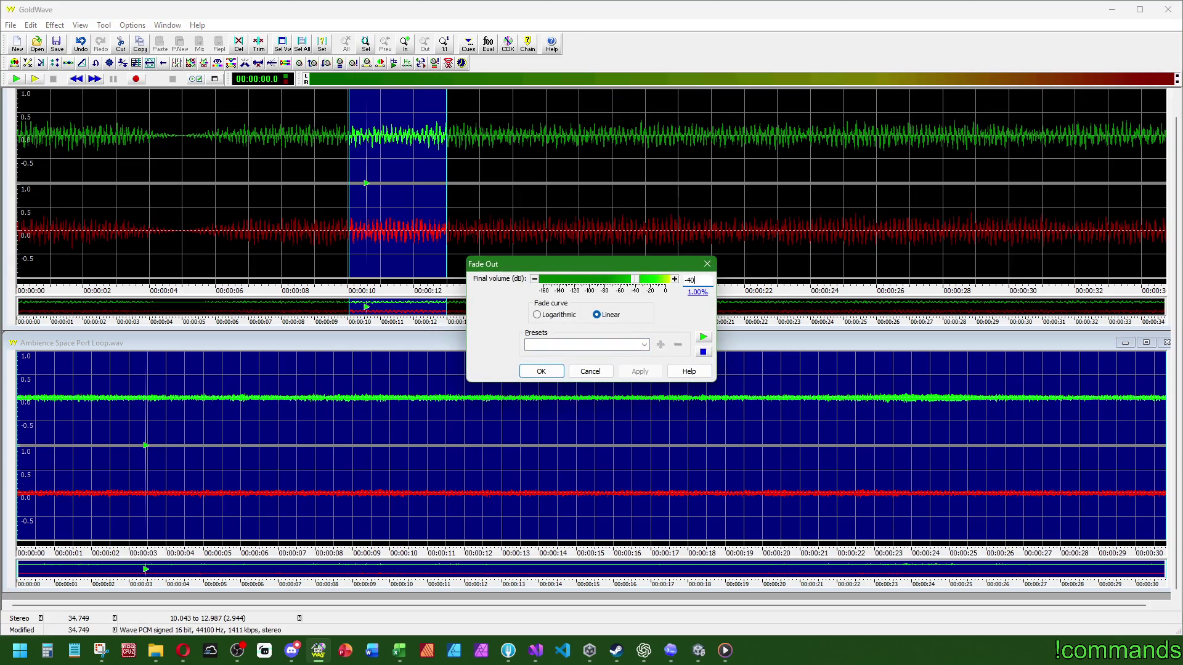
key(Return)
Fade back in over 12.987–16.005 s, then select the whole recording and play it
drag(350, 139, 496, 142)
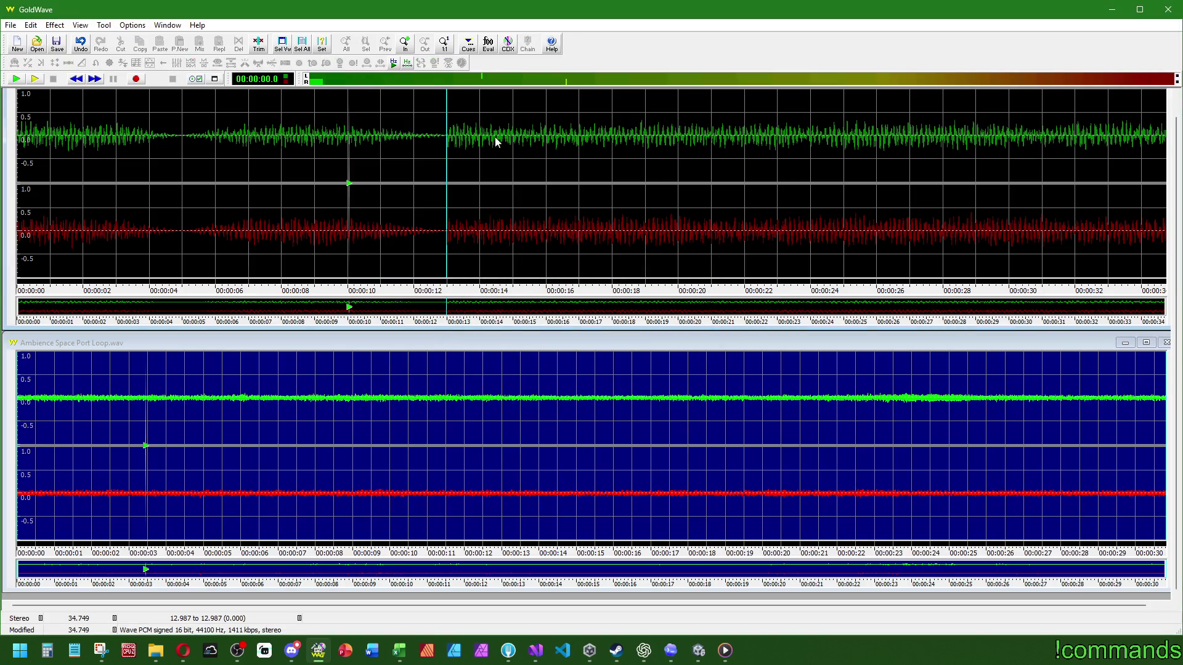
drag(447, 104, 546, 109)
click(312, 63)
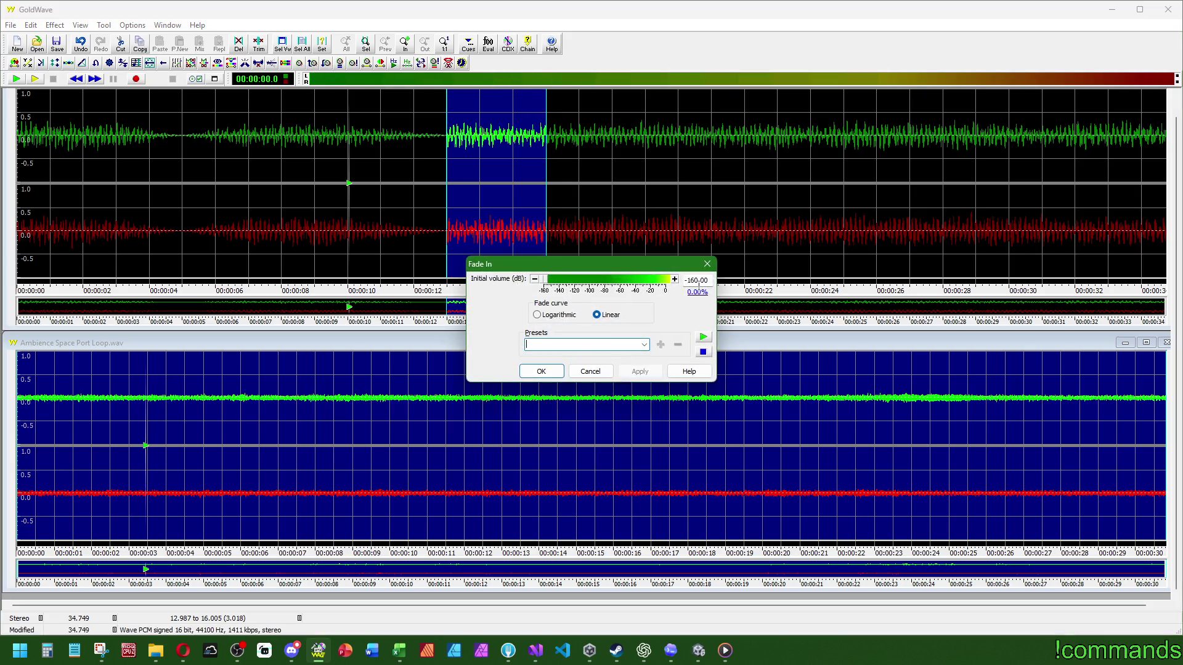
key(Return)
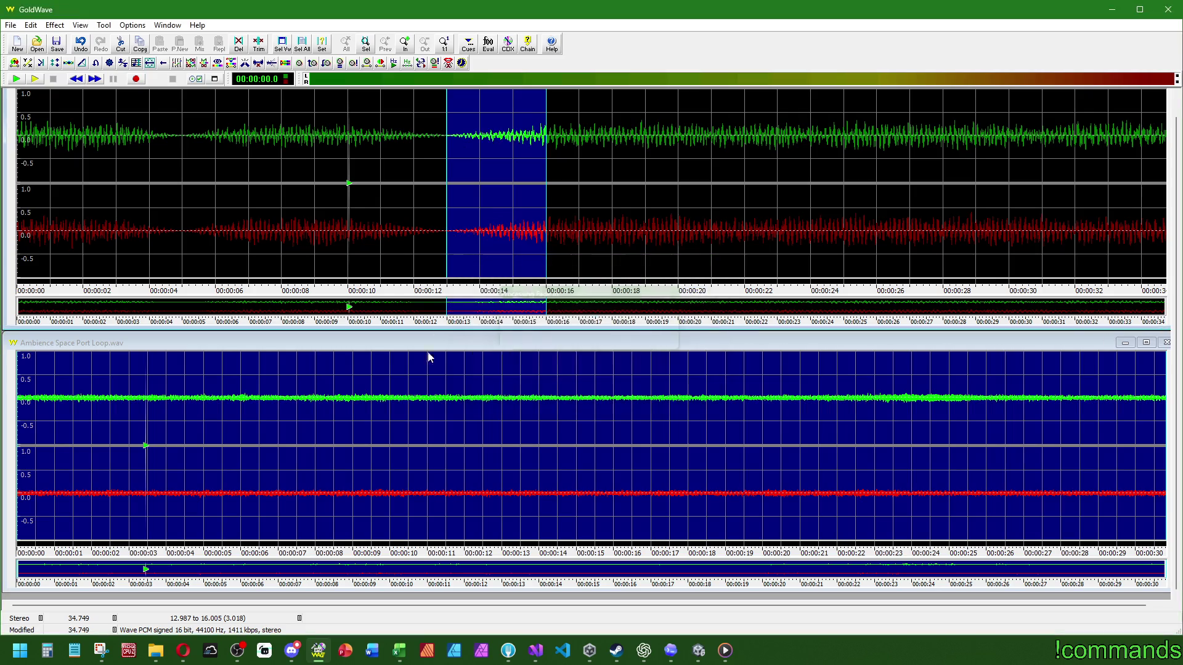
right_click(413, 184)
click(450, 244)
key(space)
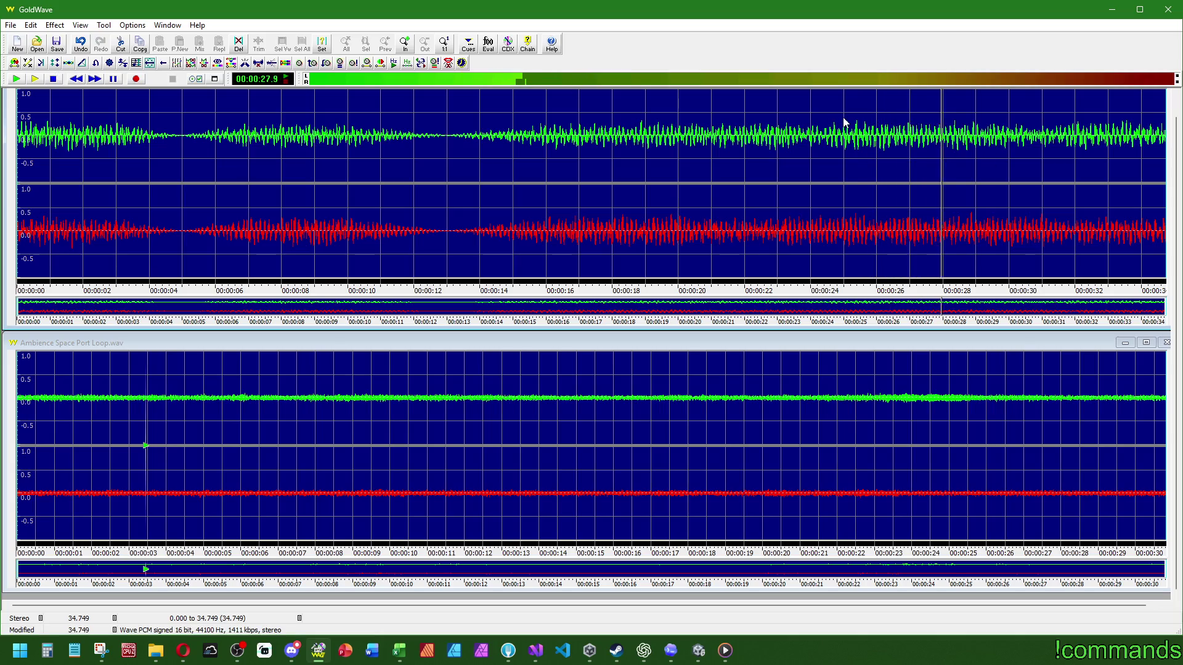
Fade out the 25.0–28.0 s stretch of the ambience
drag(843, 123, 943, 128)
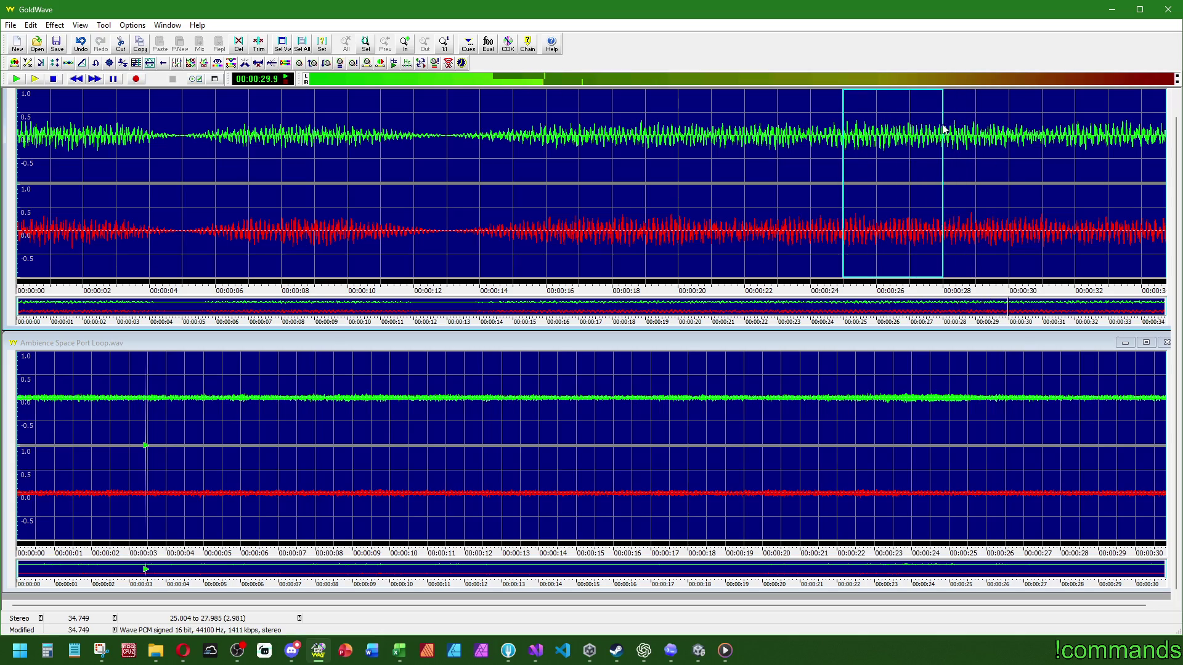
click(356, 64)
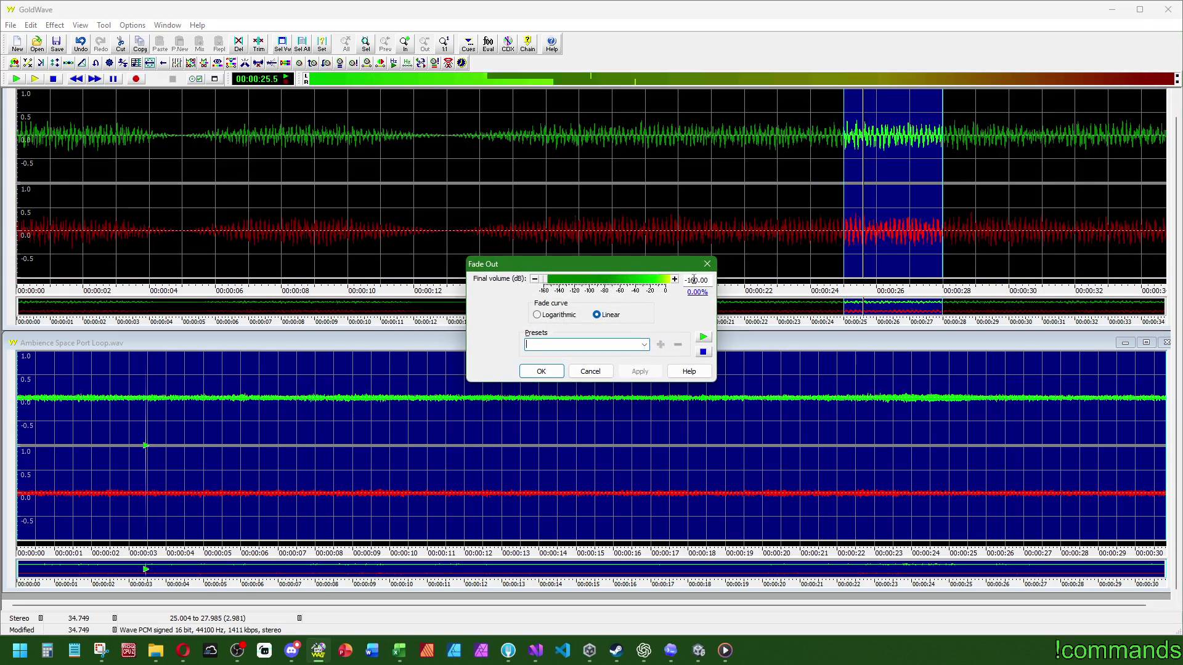
key(Return)
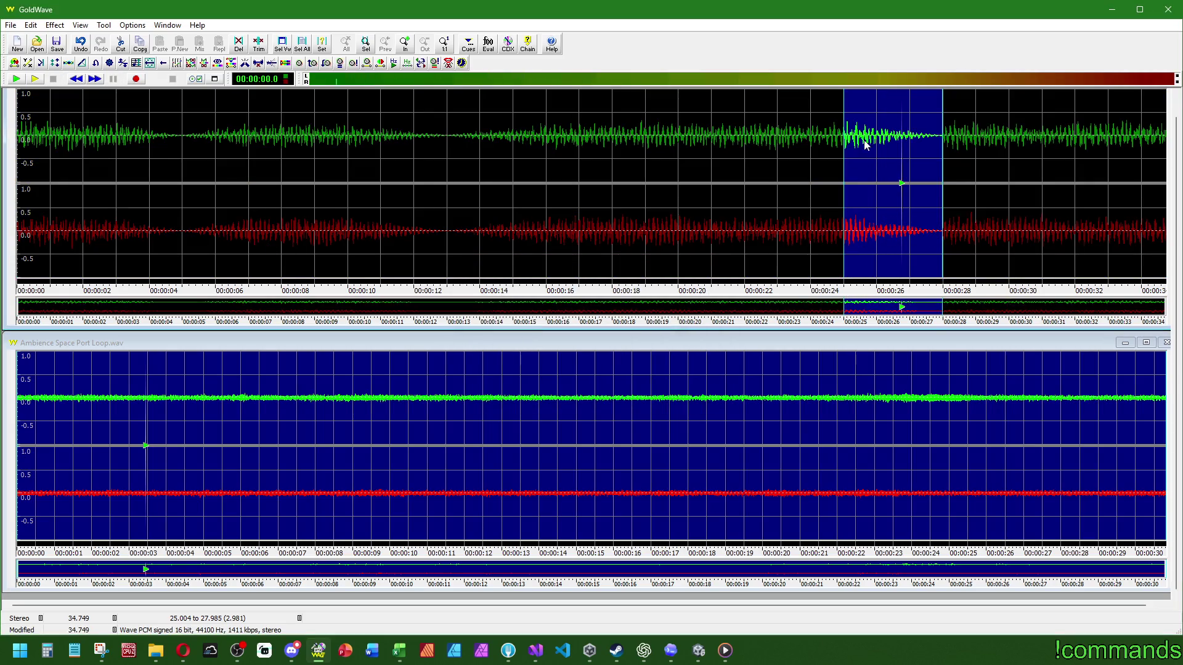
Fade back in linearly over 27.985–30.966 s and reselect the whole file
click(961, 123)
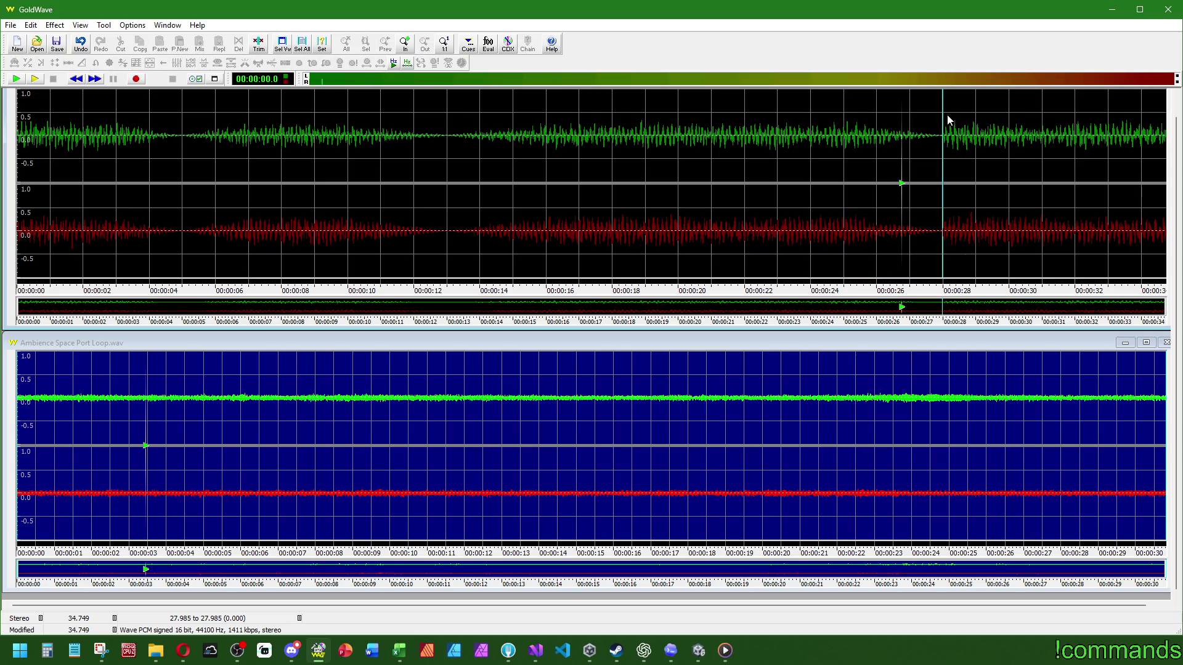
drag(944, 119, 1041, 124)
click(313, 62)
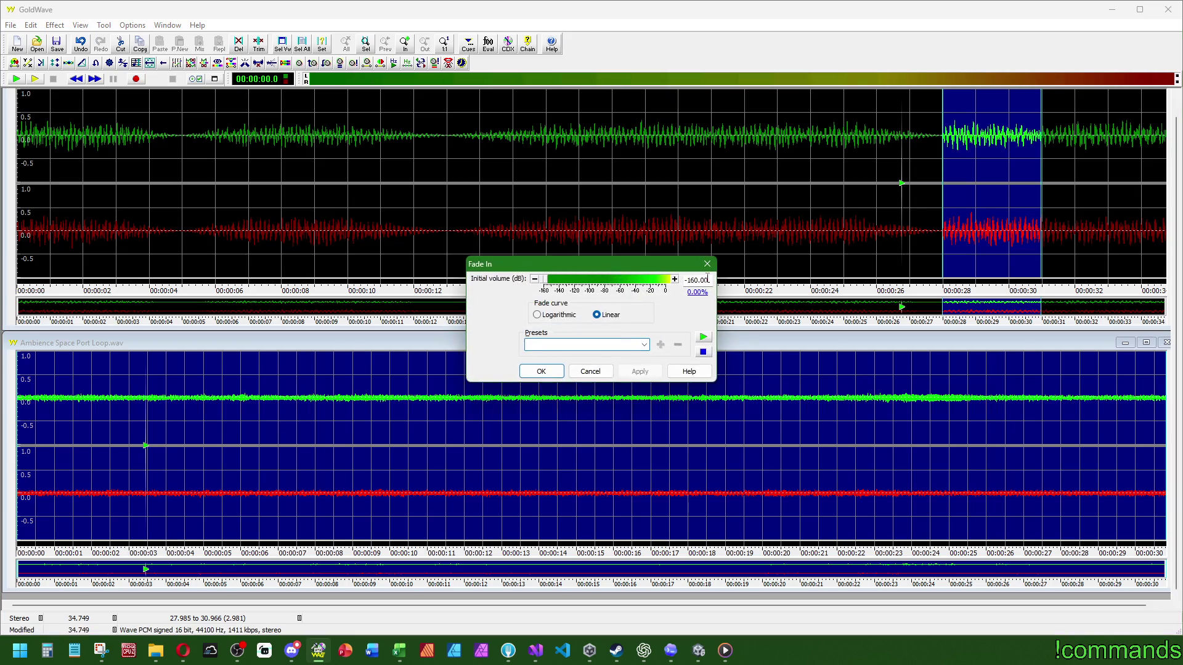
key(Return)
right_click(251, 166)
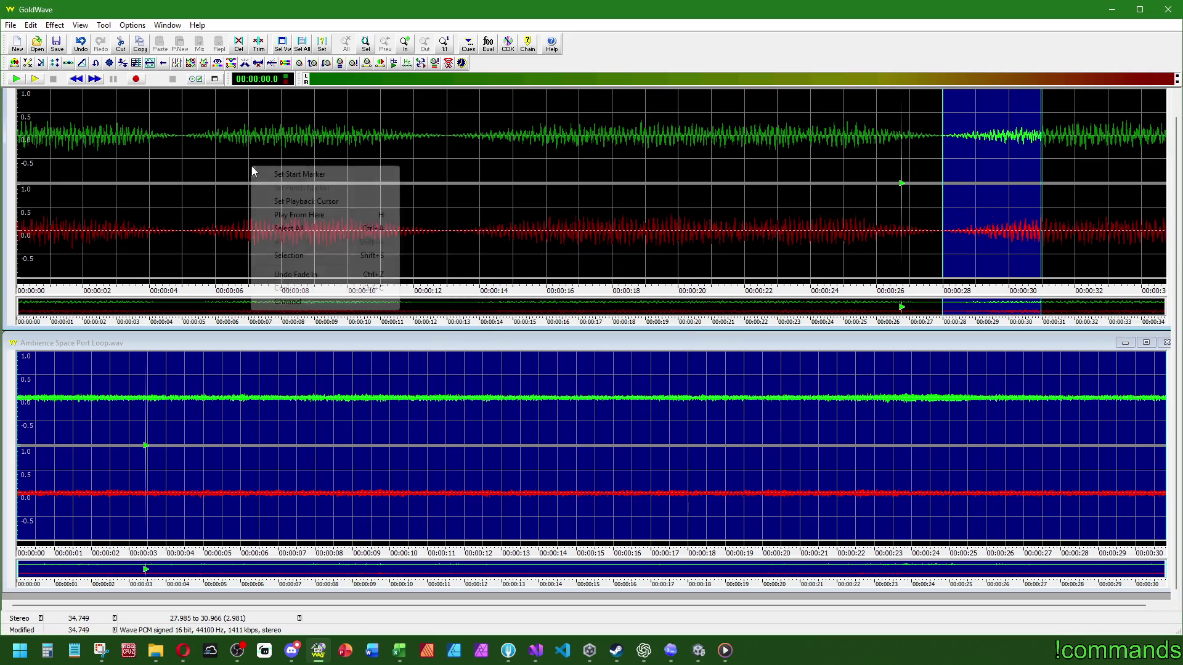
click(285, 215)
scroll(180, 154, up, 2)
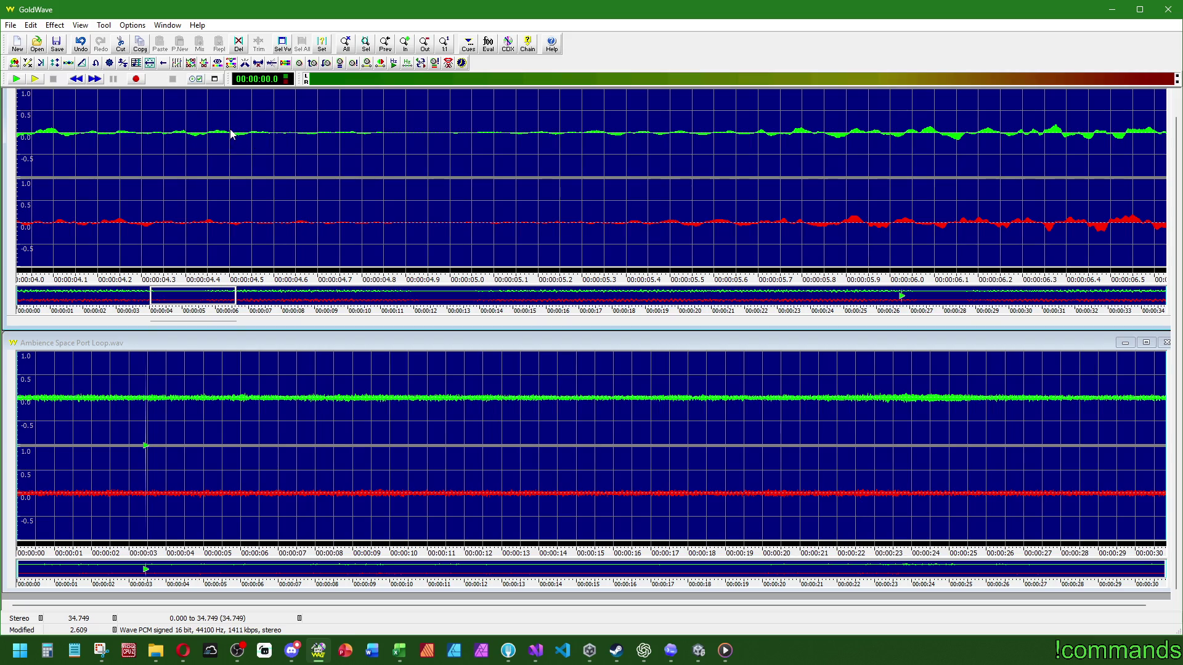
Delete 4.501–5.356 s, shortening the recording to 33.897 s, and select the whole file
drag(230, 129, 604, 146)
key(Delete)
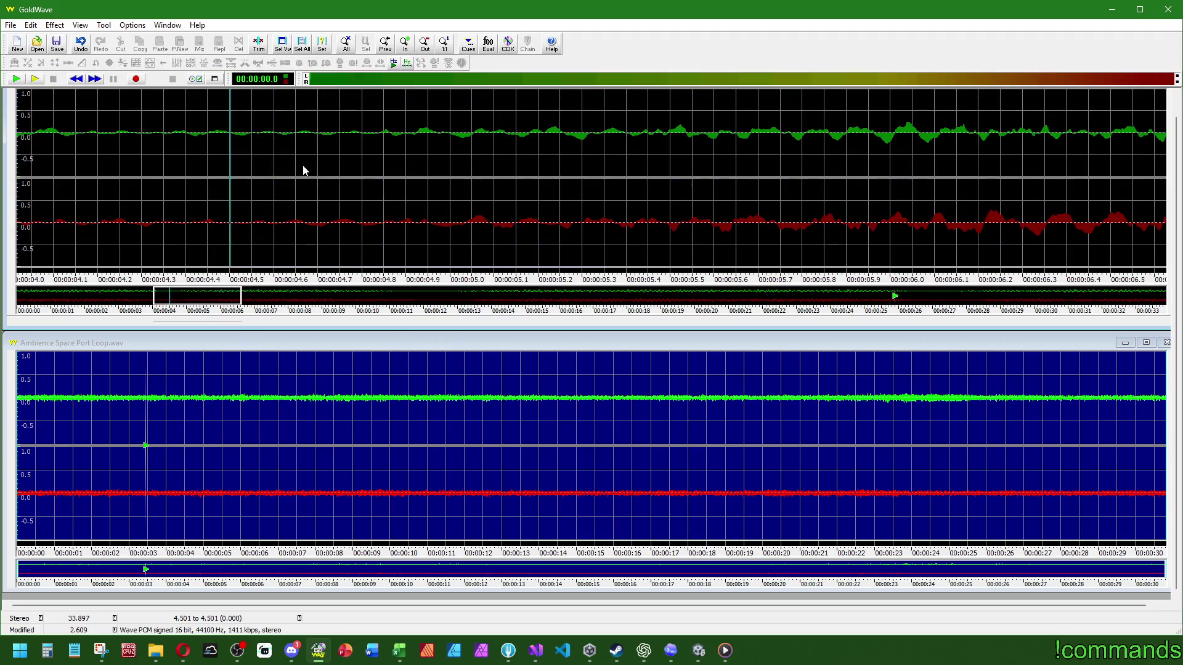
right_click(316, 162)
click(360, 223)
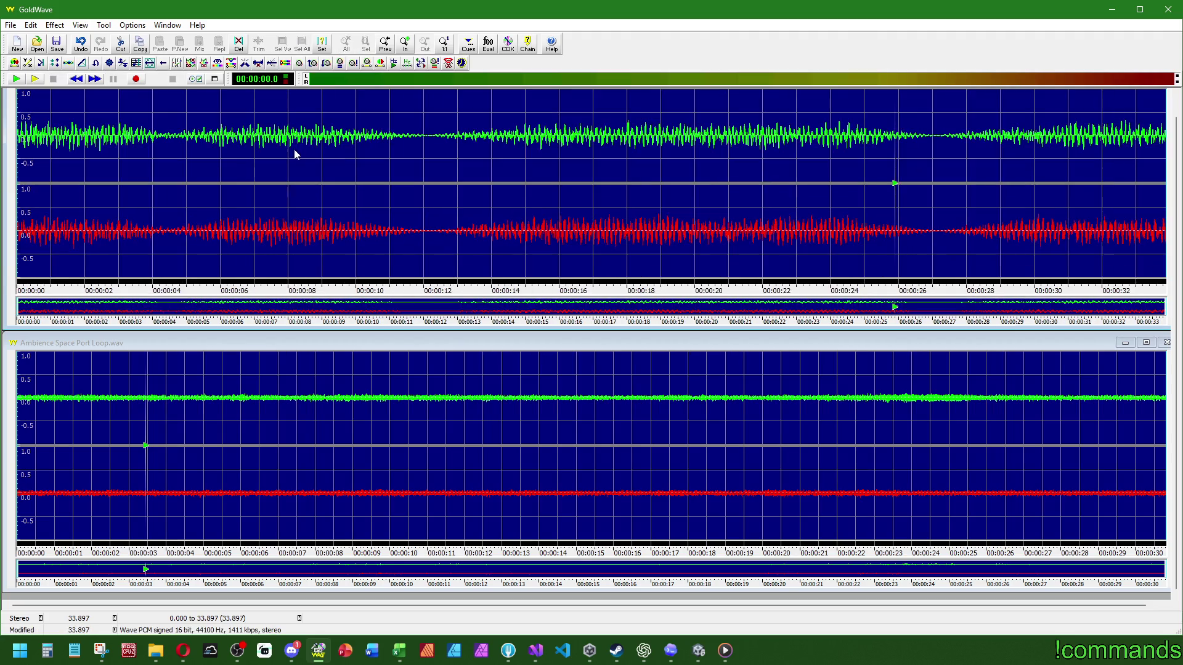
Play back from about 12.8, 4, 10.6 and 5.7 s, then select roughly 4.7–11.5 s
right_click(456, 165)
click(493, 211)
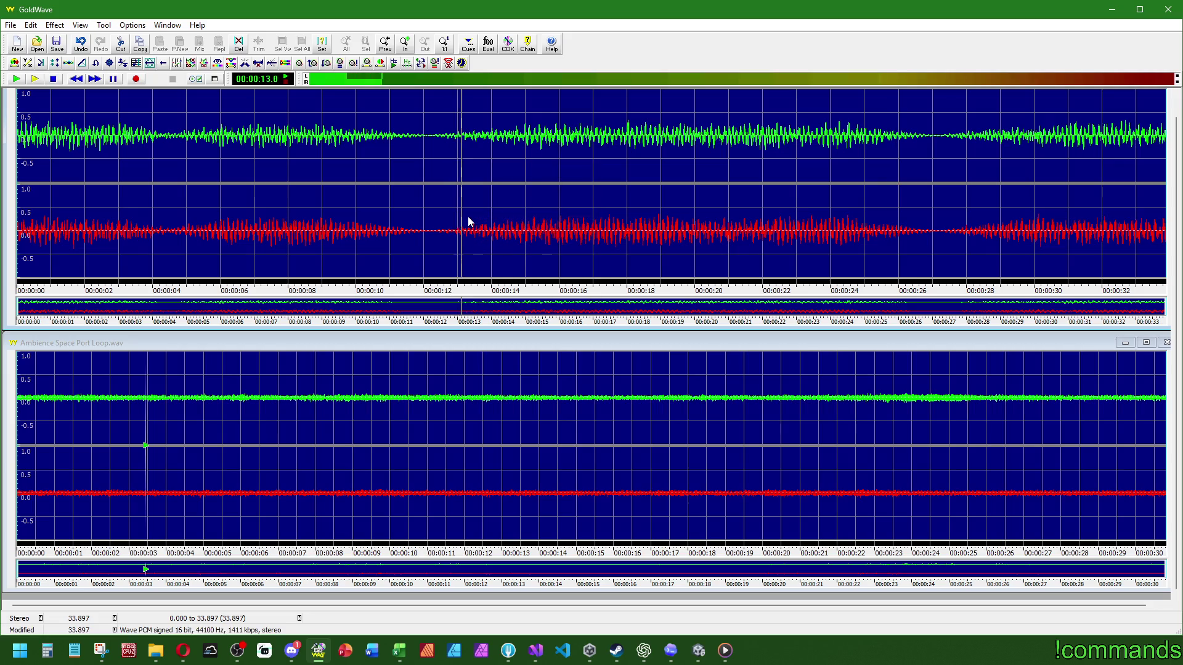
right_click(154, 128)
click(200, 174)
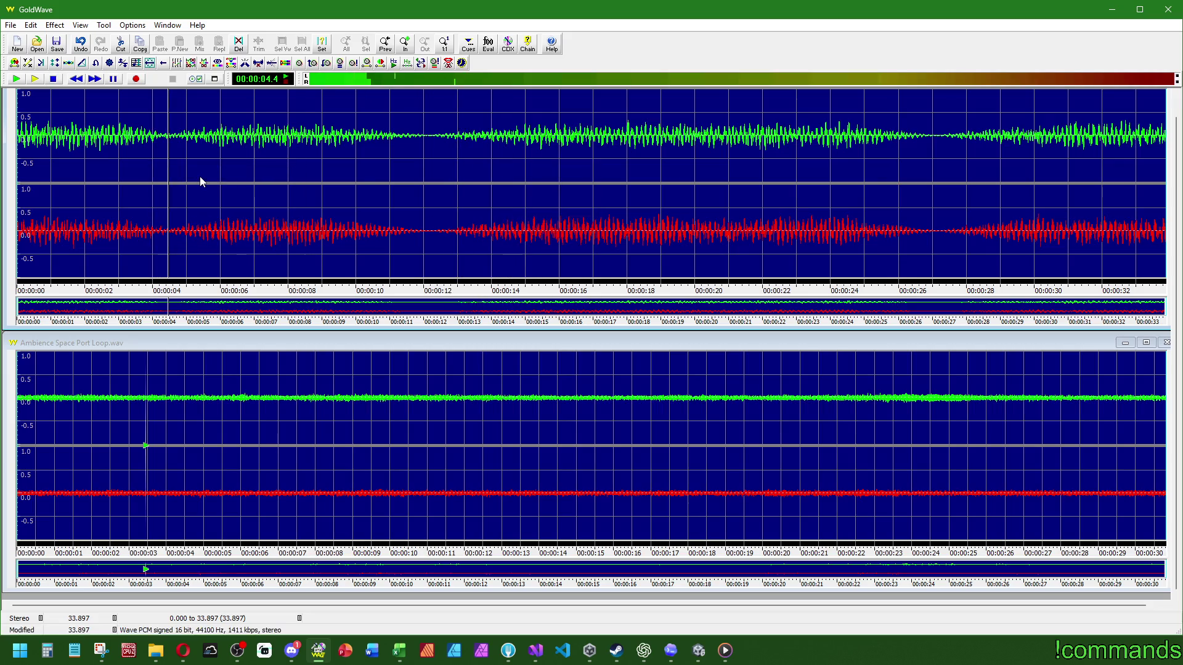
right_click(391, 122)
click(423, 174)
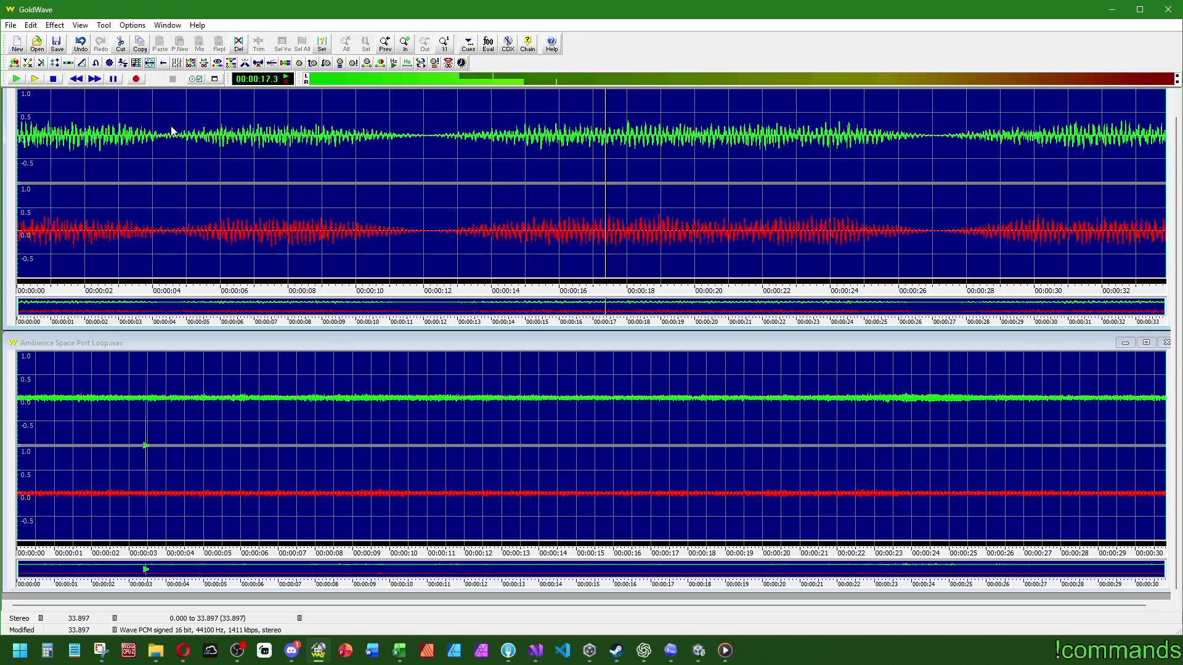
right_click(209, 103)
click(241, 154)
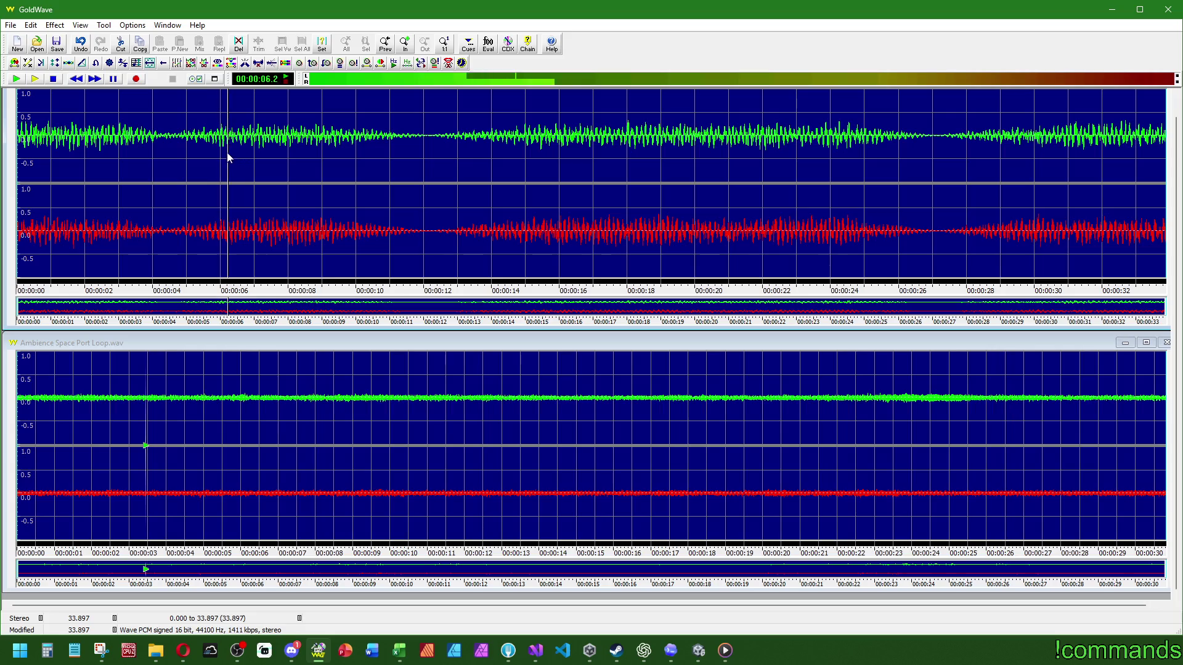
mouse_move(177, 120)
mouse_down()
mouse_move(438, 124)
mouse_move(425, 123)
mouse_up()
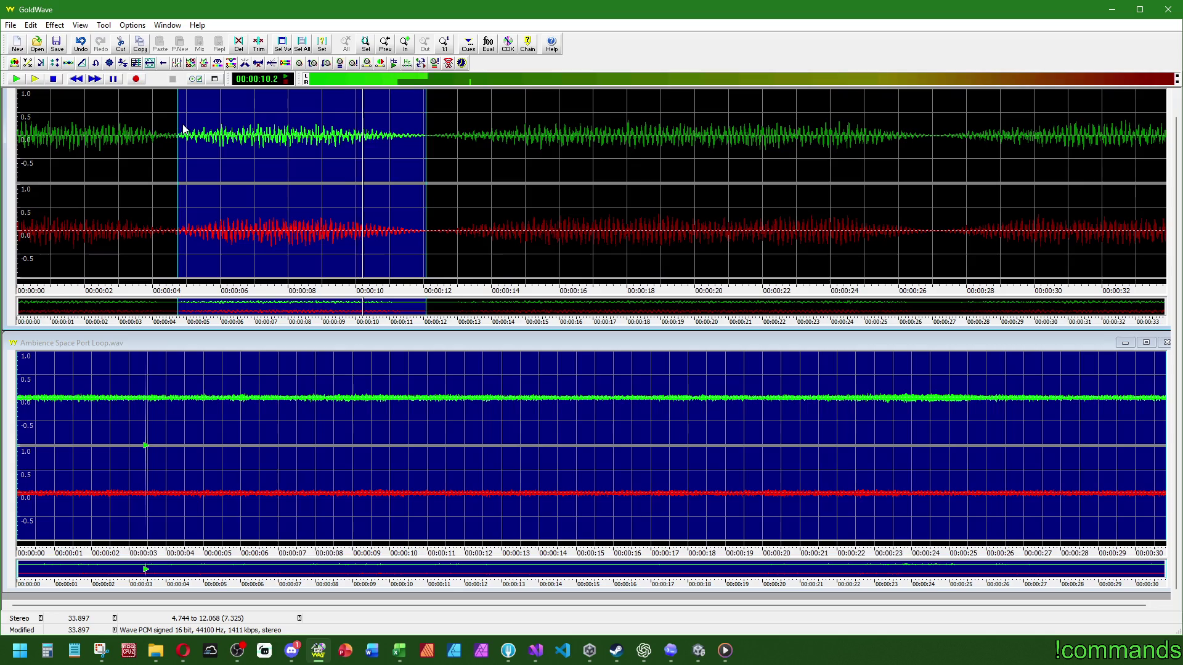
Apply Change Volume to the 4.580–12.068 s selection
drag(175, 123, 172, 123)
click(55, 25)
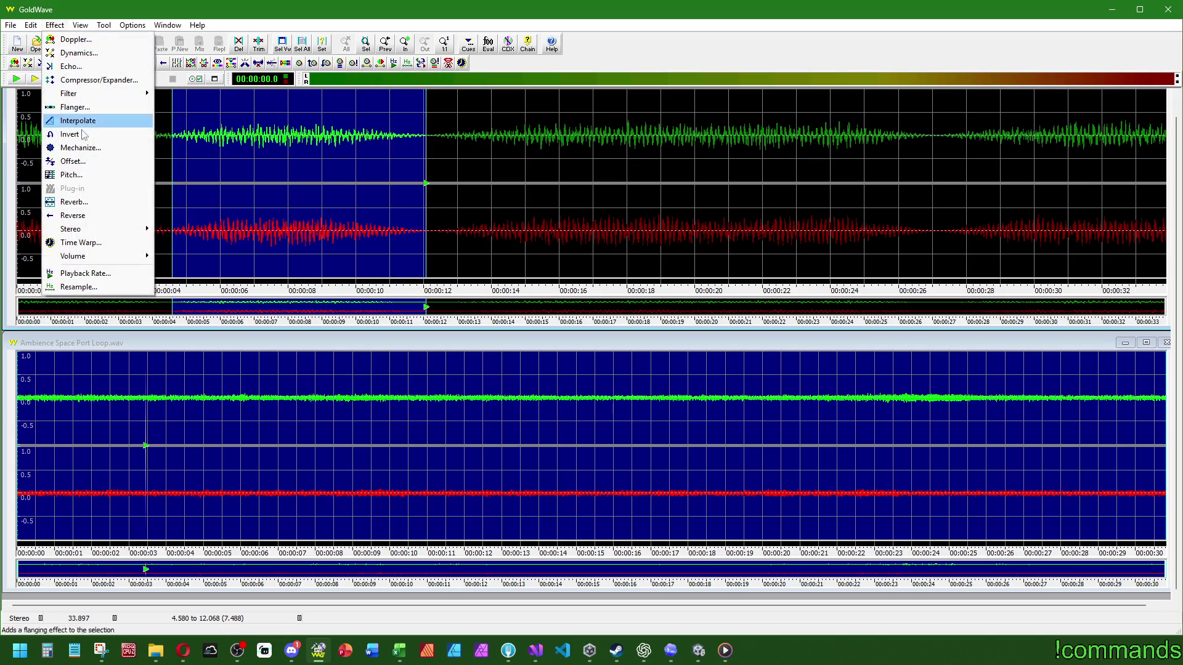
mouse_move(99, 255)
click(185, 256)
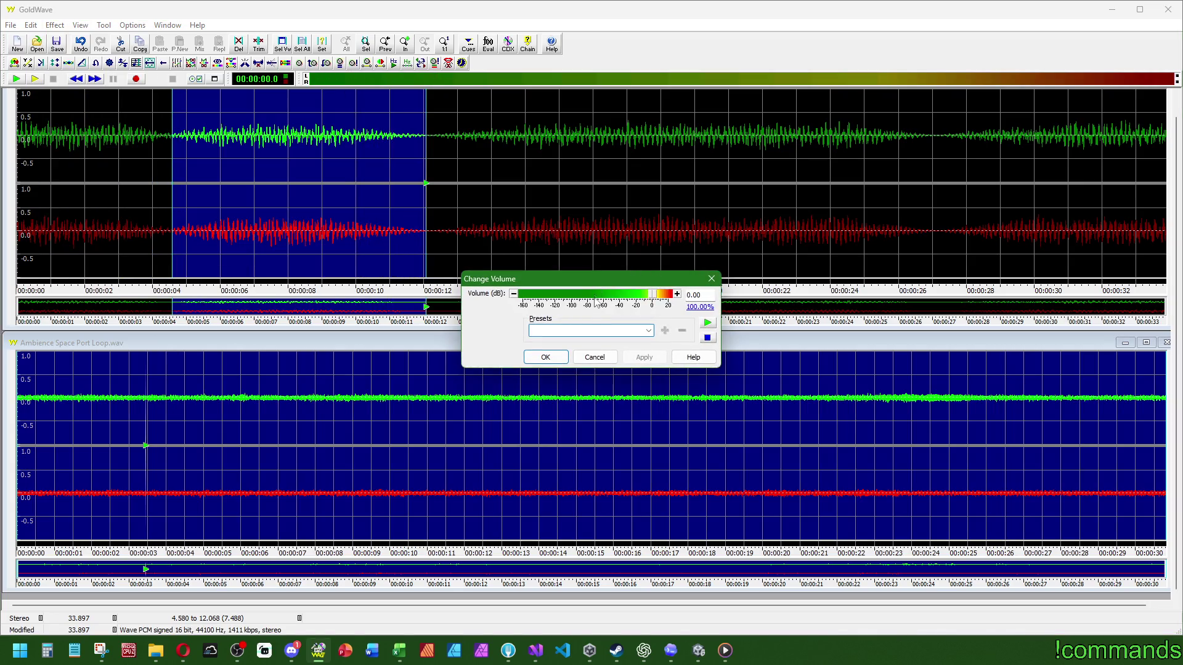
click(546, 357)
Select the whole file and play back the edited ambience
right_click(292, 201)
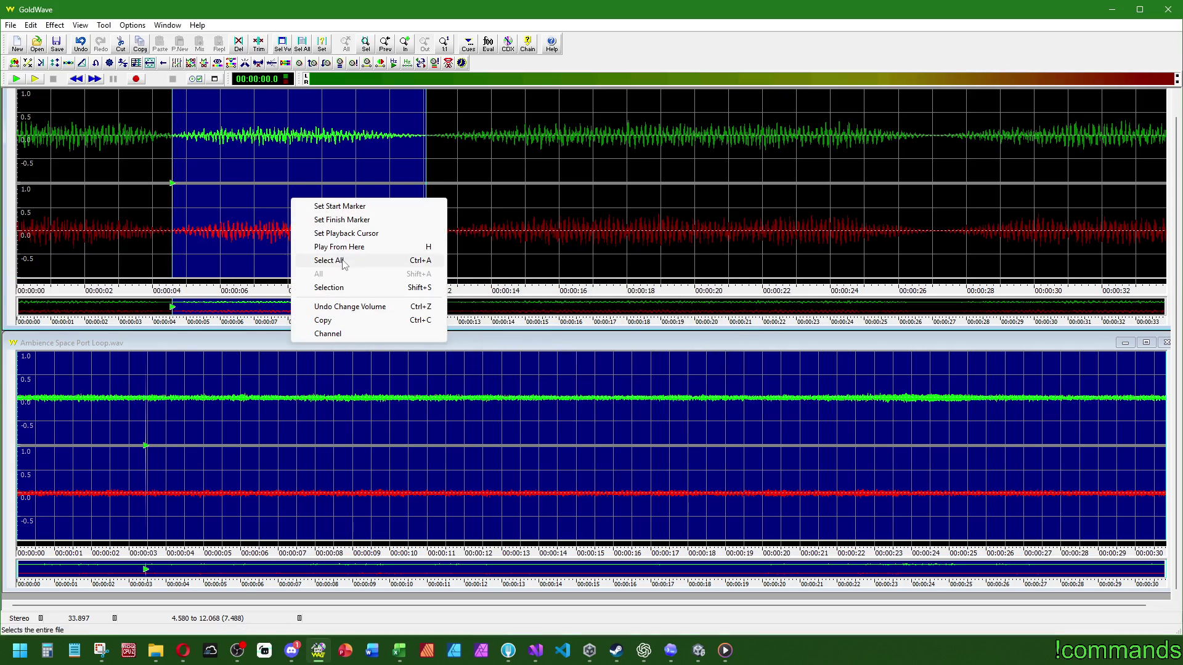
click(321, 256)
click(37, 80)
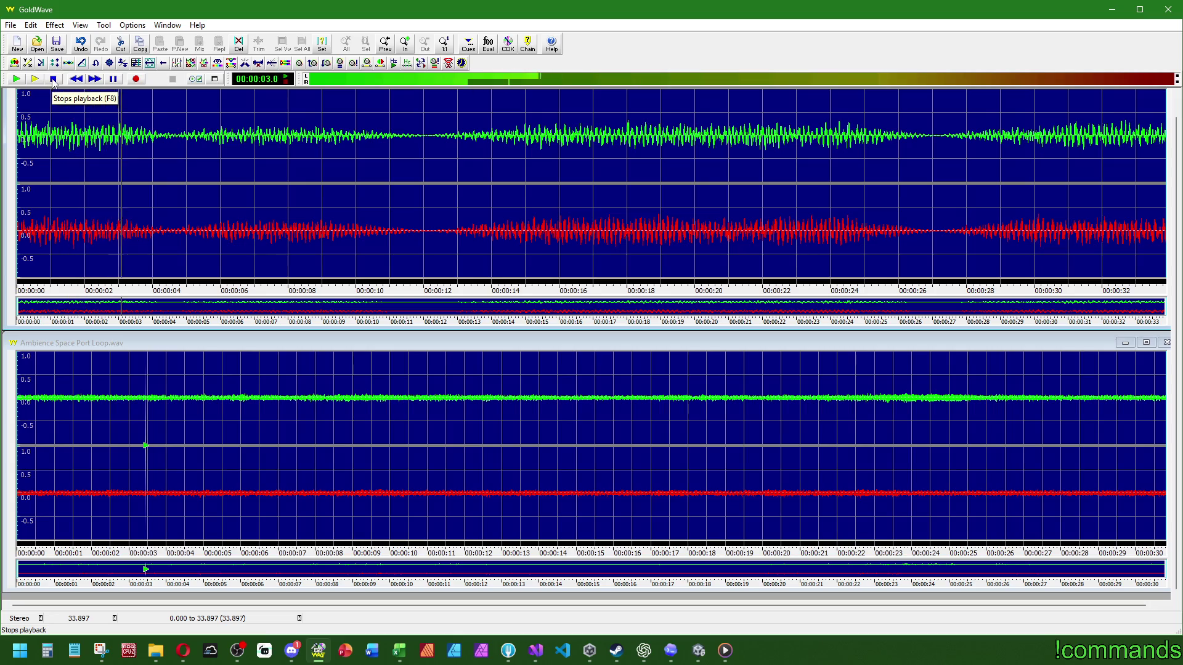
right_click(143, 144)
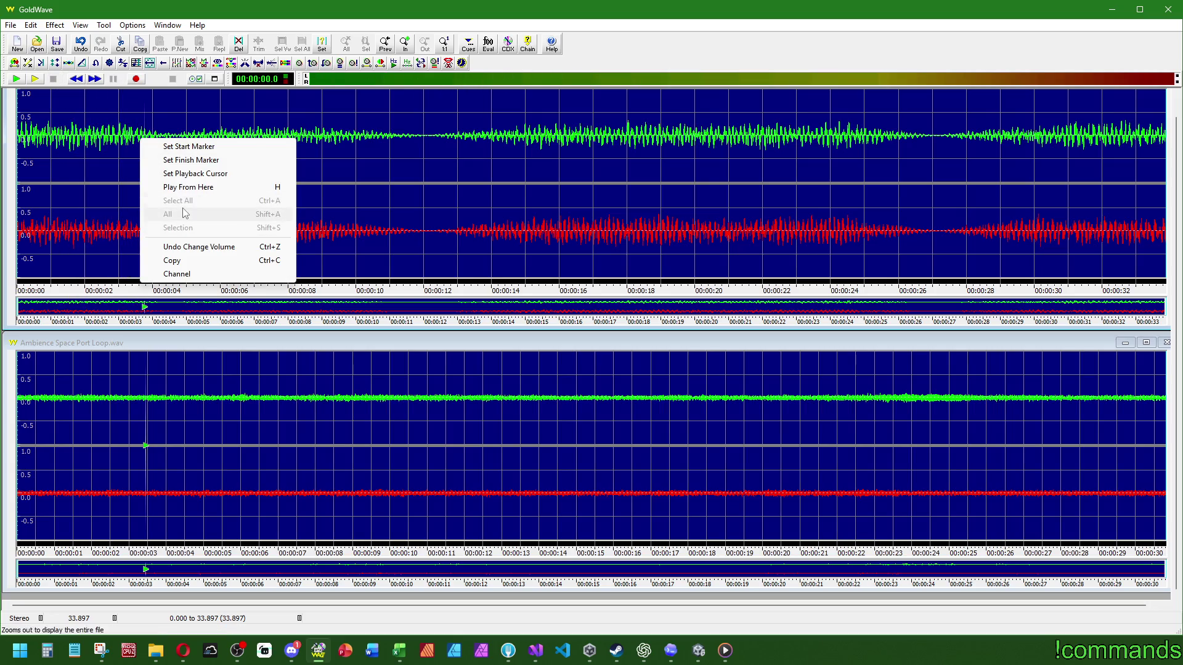
click(60, 17)
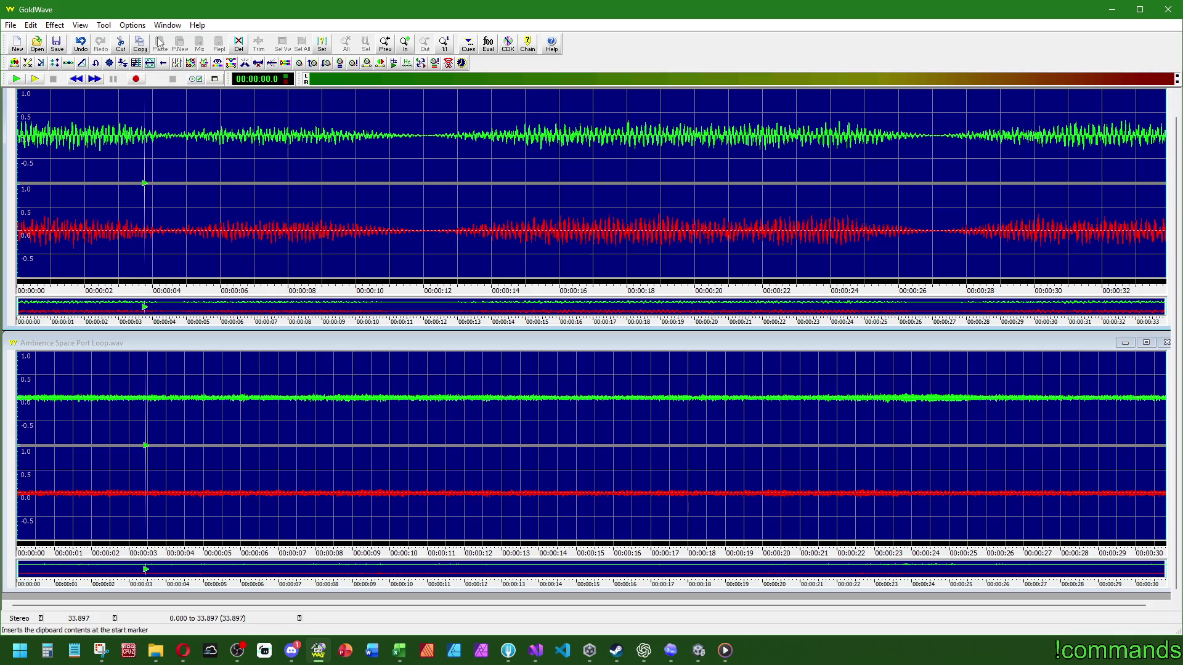
click(9, 25)
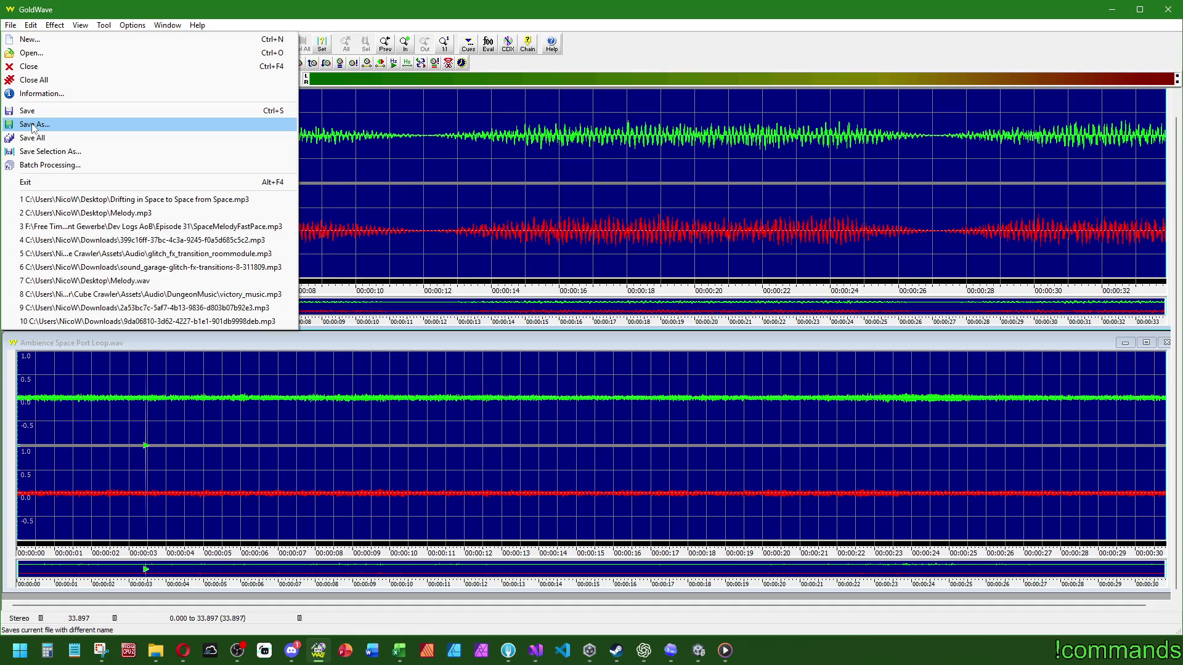
Save over Ambience Emperors Hall Loop.wav in S0_HighArea as PCM signed 16 bit stereo
click(34, 125)
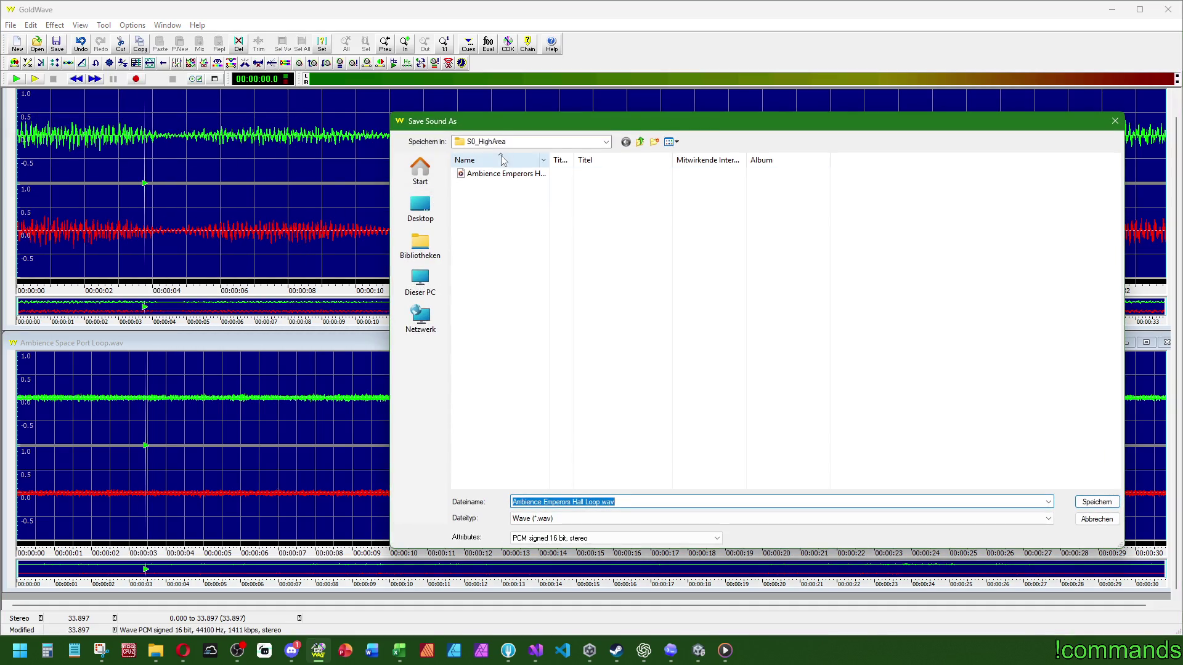
click(574, 143)
click(535, 183)
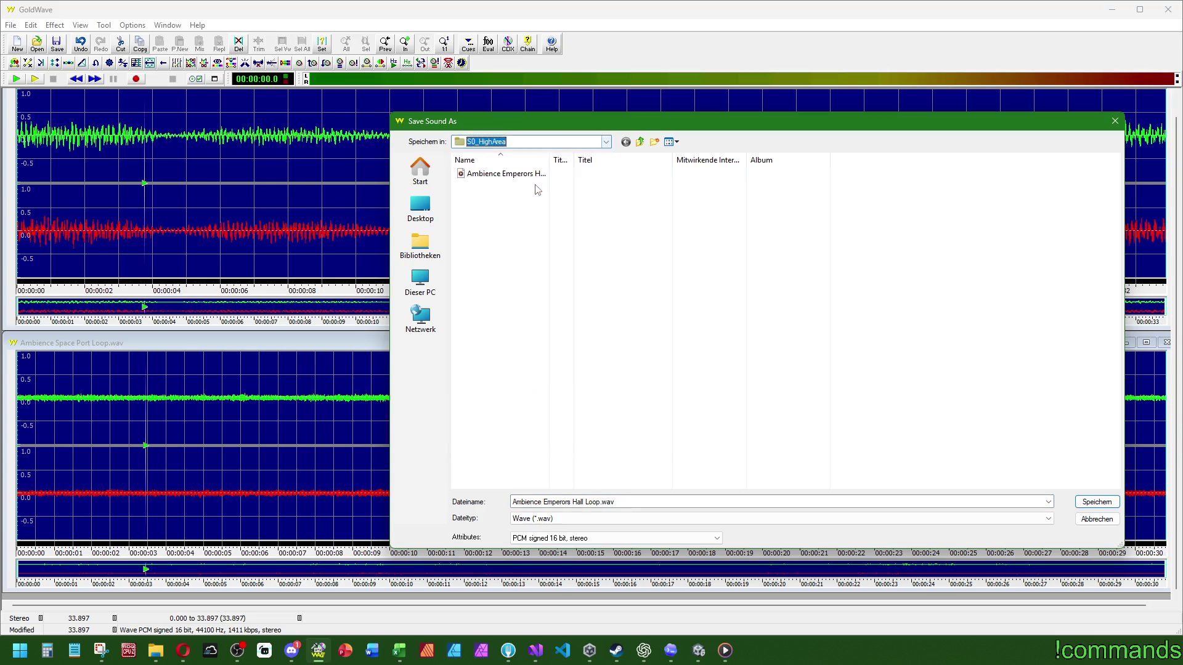
click(626, 344)
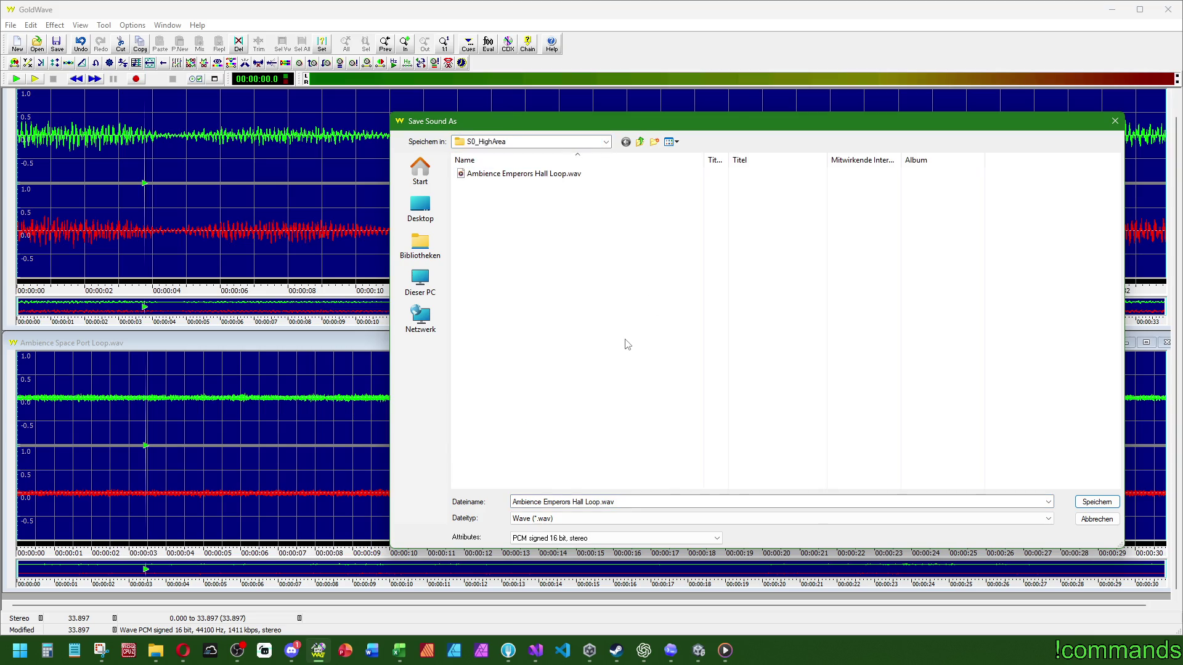
click(547, 540)
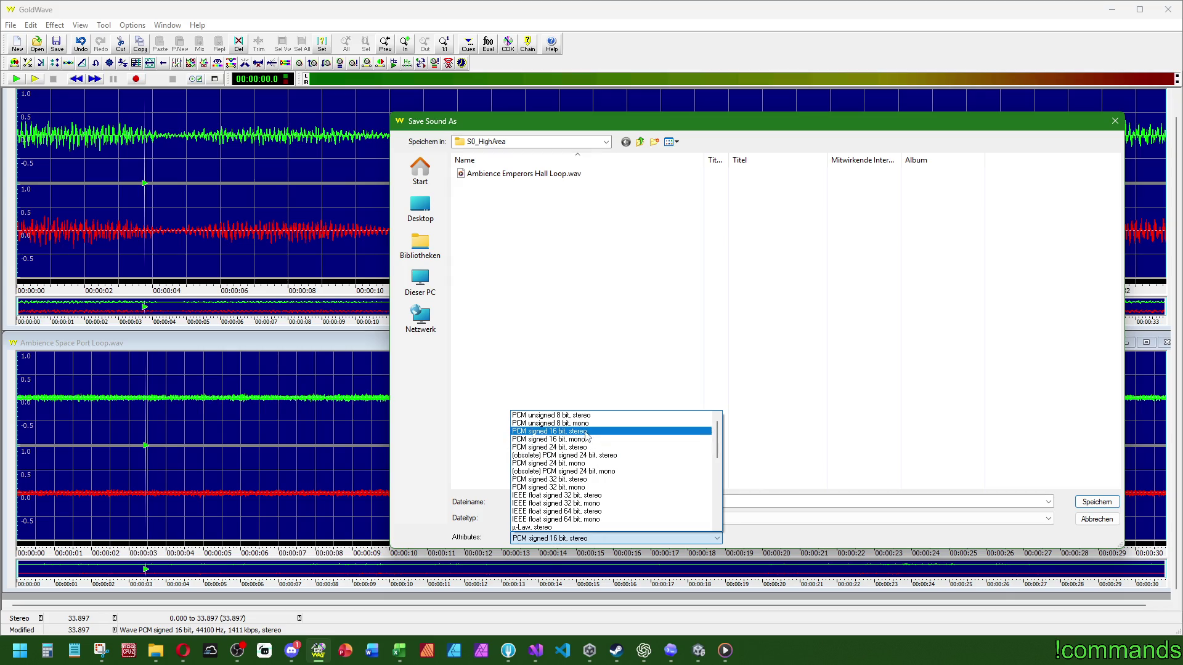
click(585, 432)
double_click(541, 177)
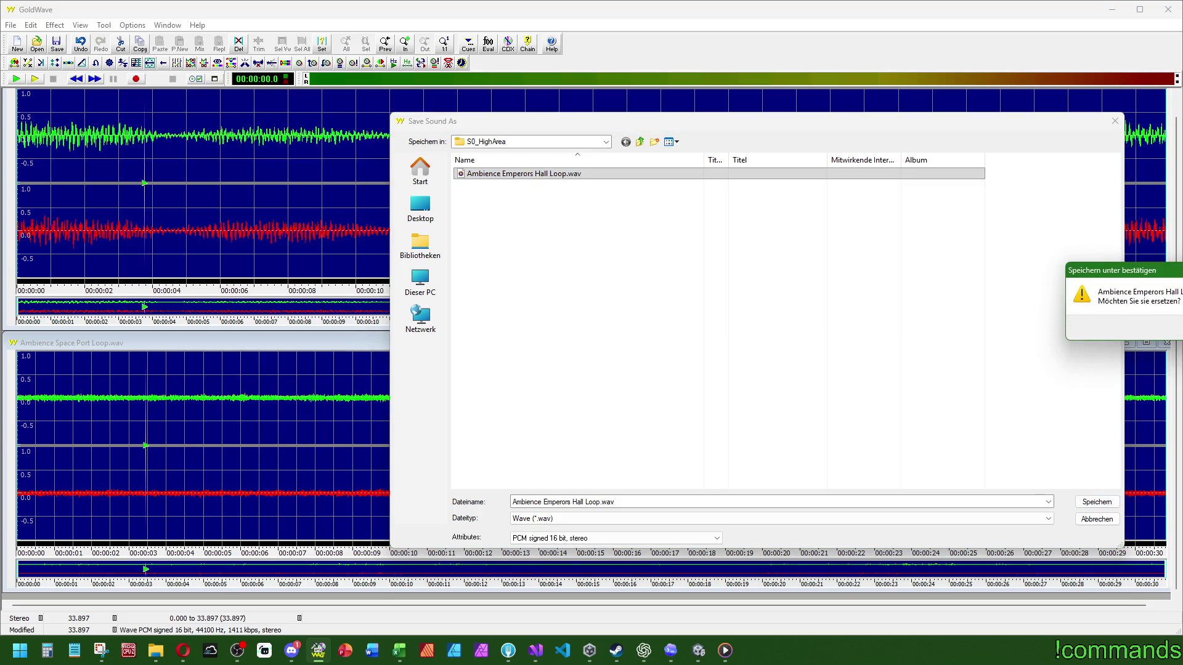
key(Return)
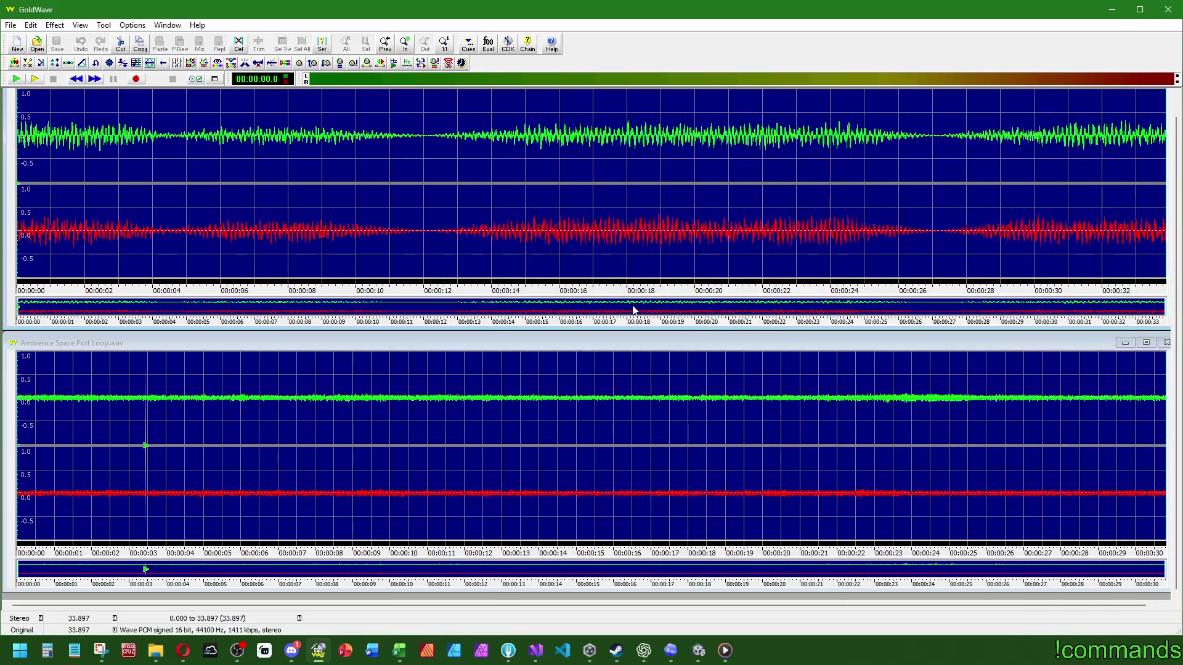
Save the other recording over Ambience Space Port Loop.wav and close GoldWave
click(104, 344)
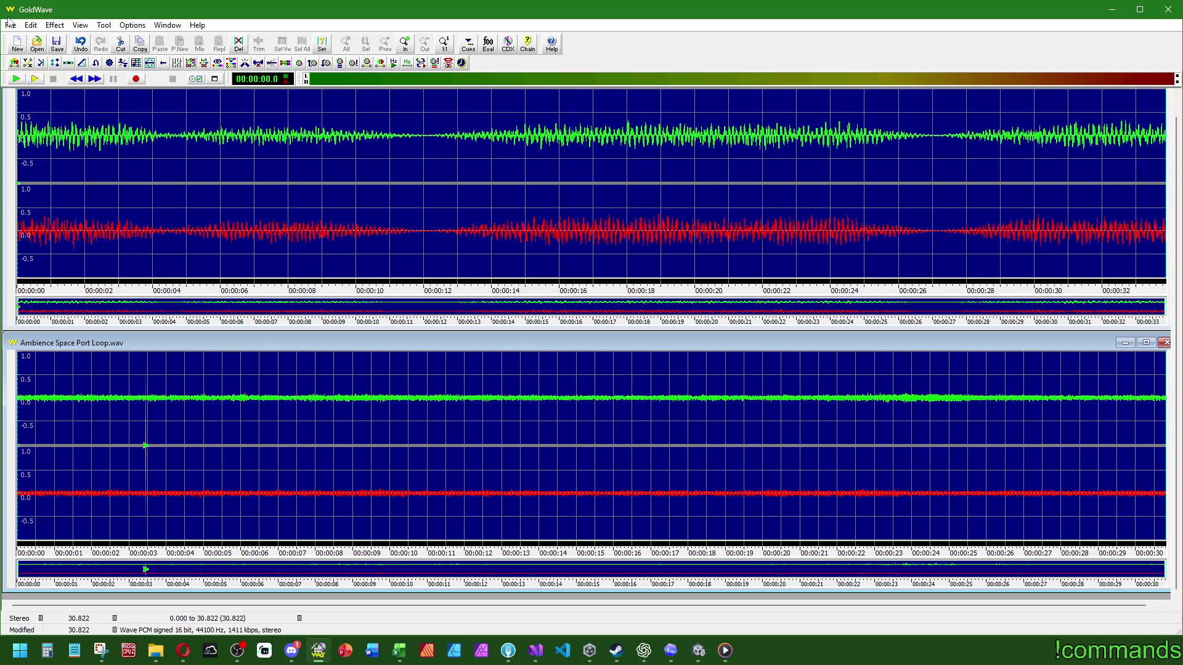
click(30, 24)
click(37, 123)
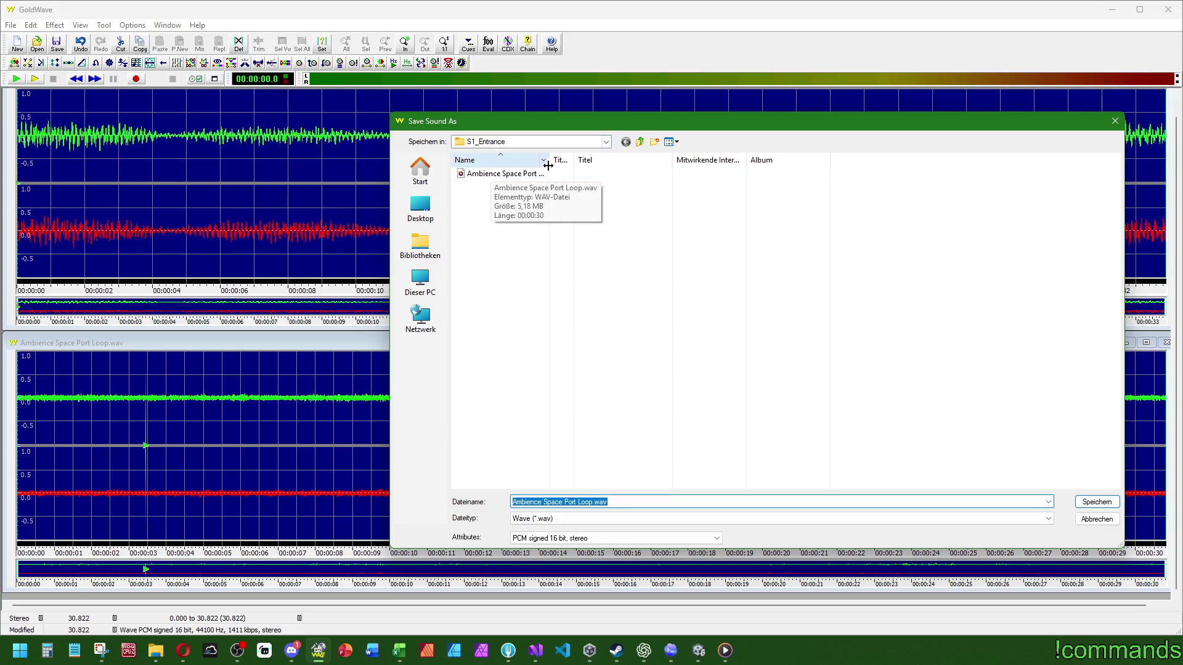
double_click(504, 174)
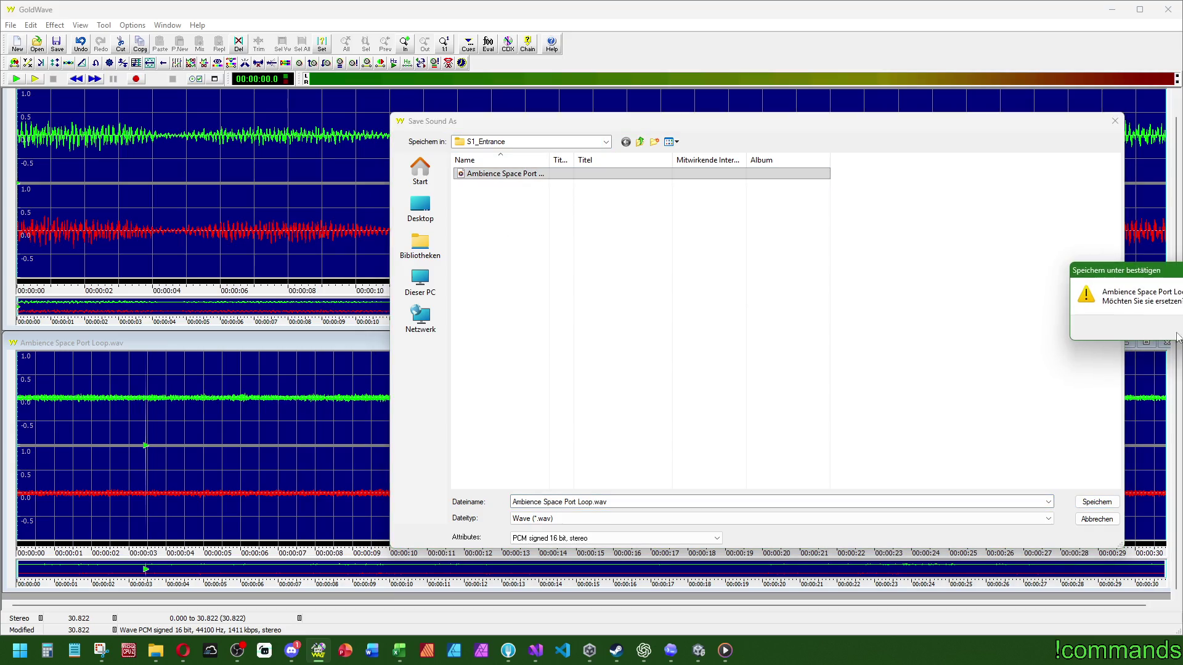
key(Return)
click(1167, 9)
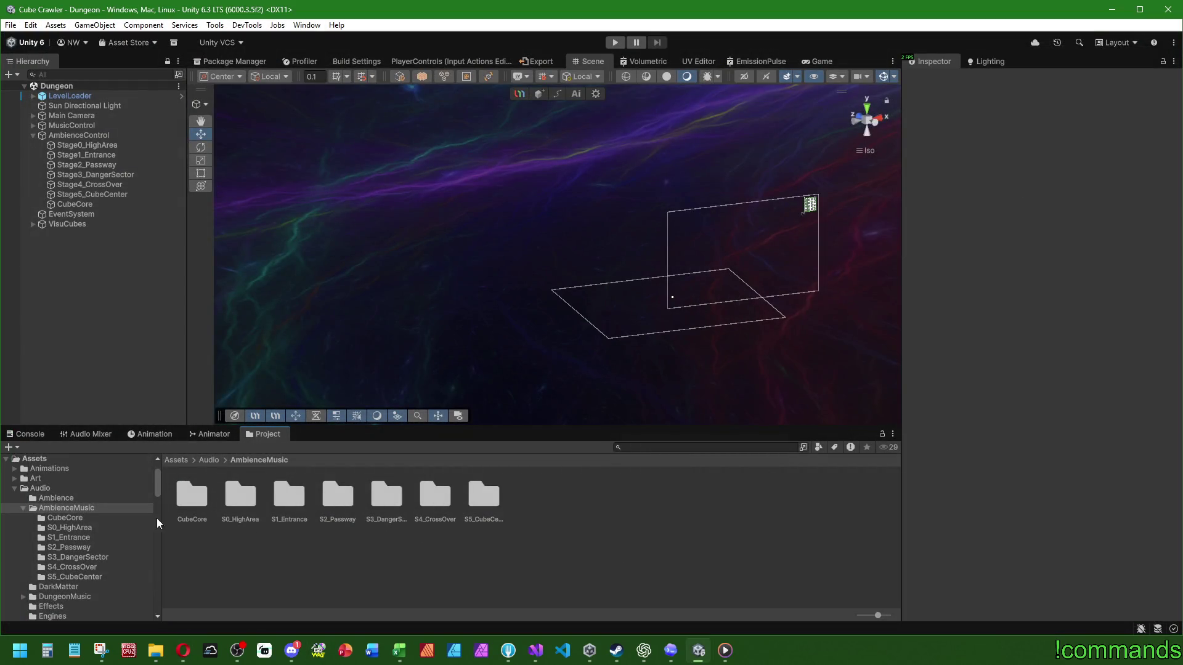
Open the Mainmenu scene from Assets > Scenes and enter play mode
click(33, 436)
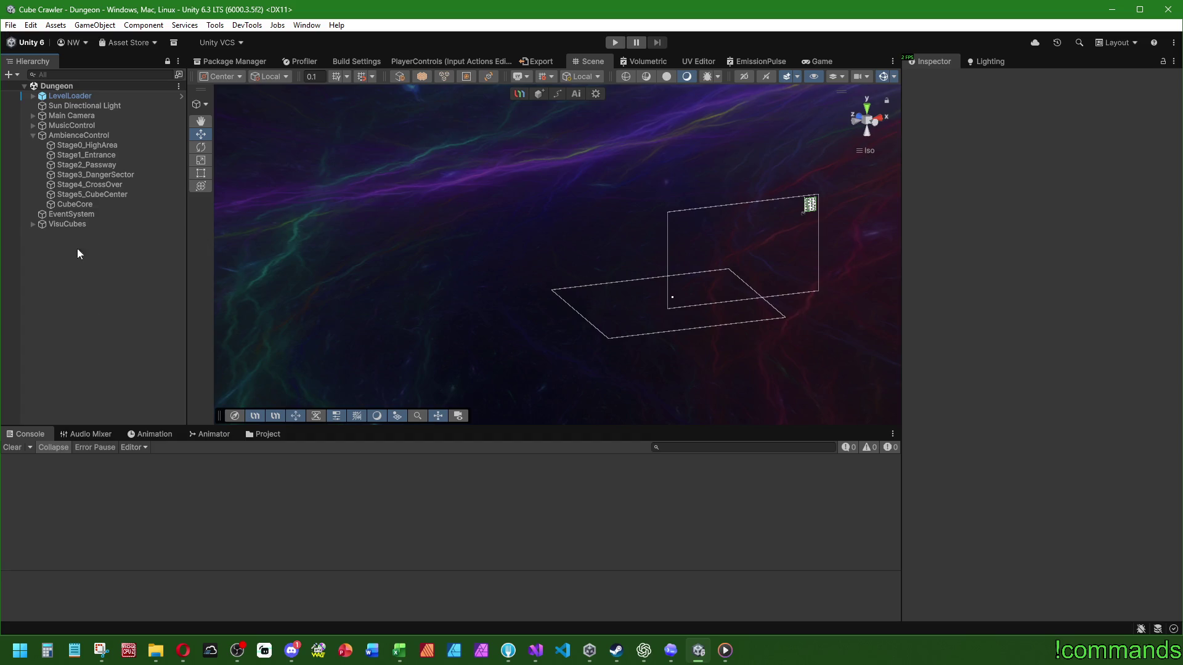
click(265, 434)
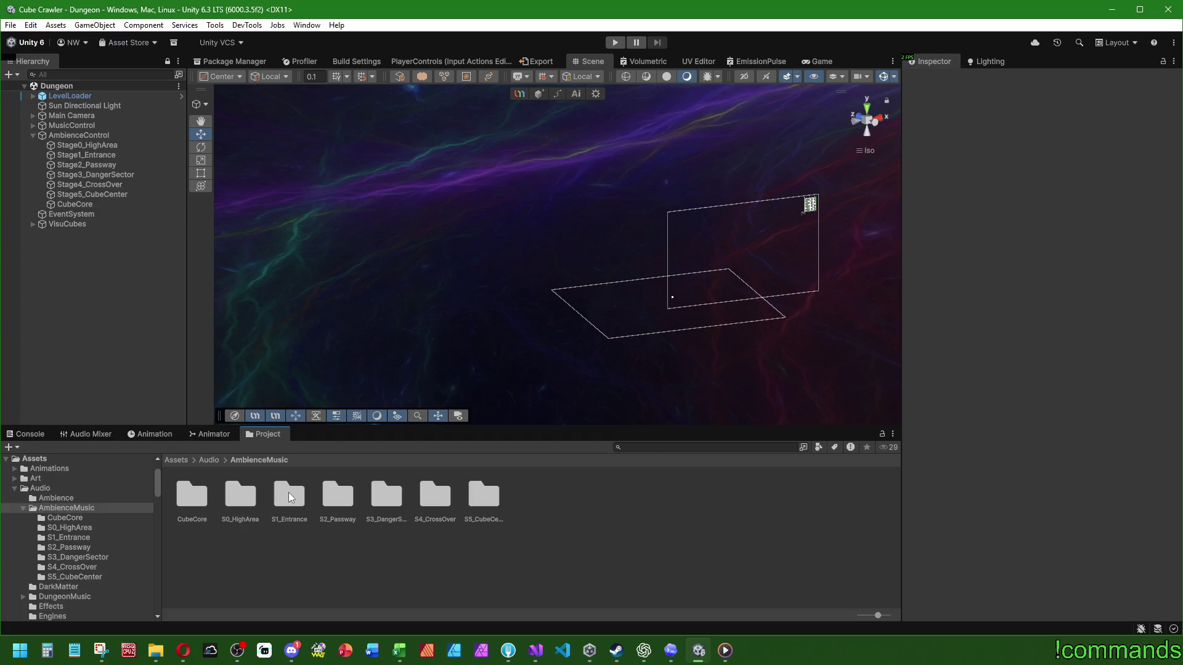
click(187, 460)
double_click(654, 496)
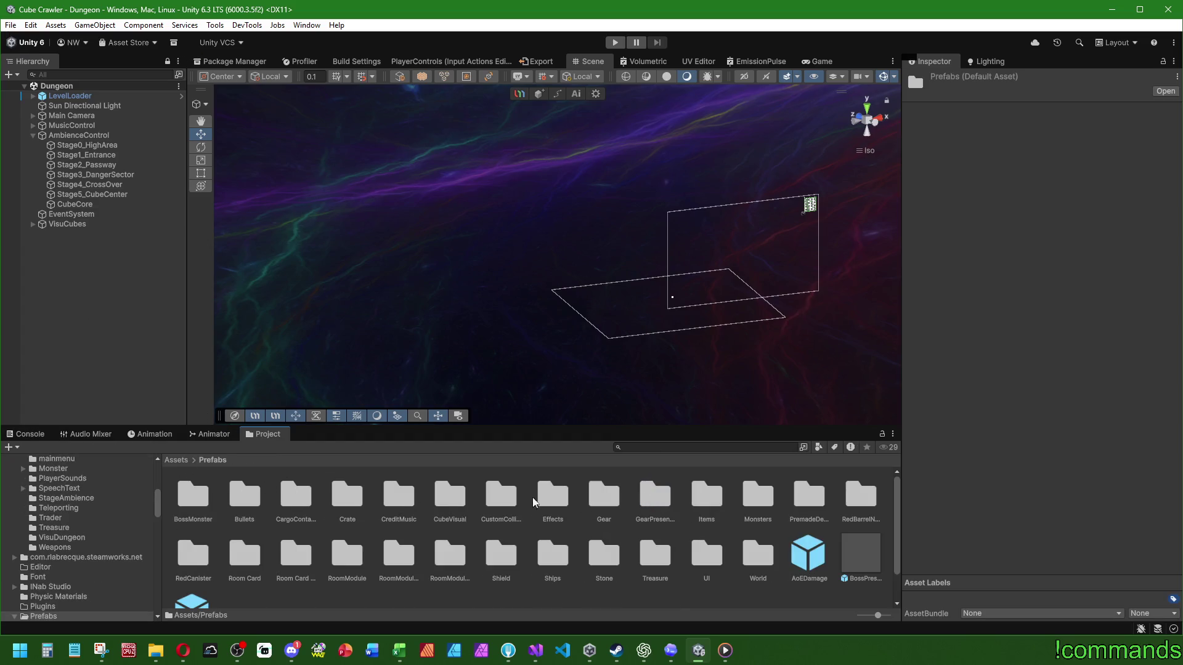
click(177, 462)
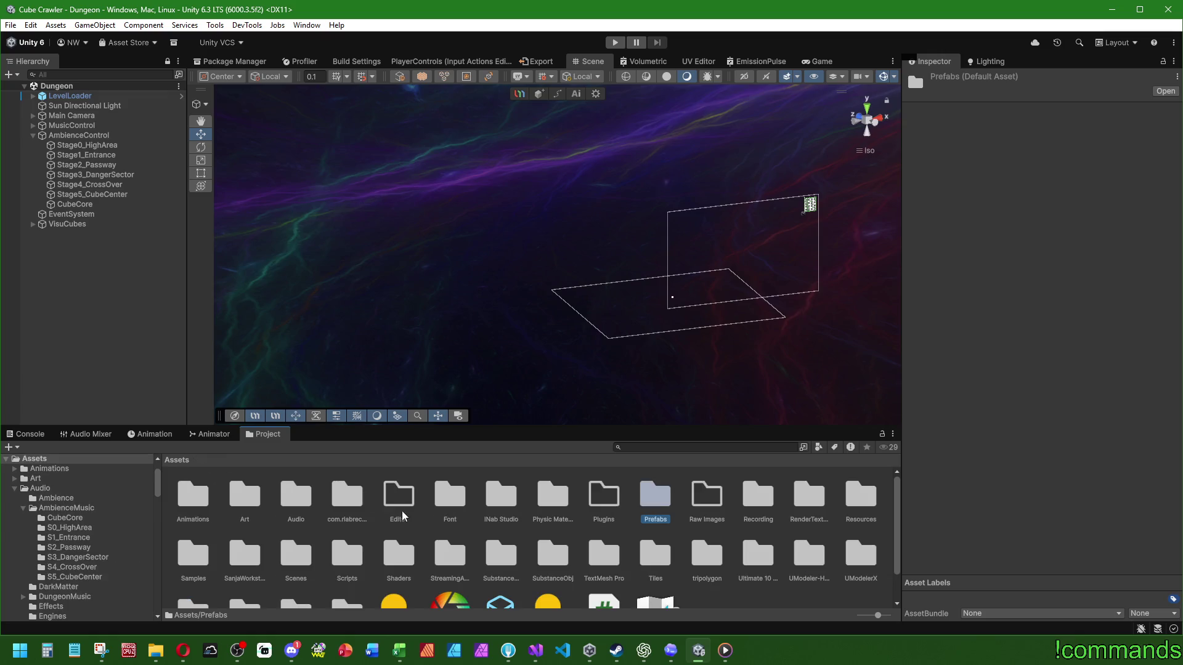
double_click(309, 572)
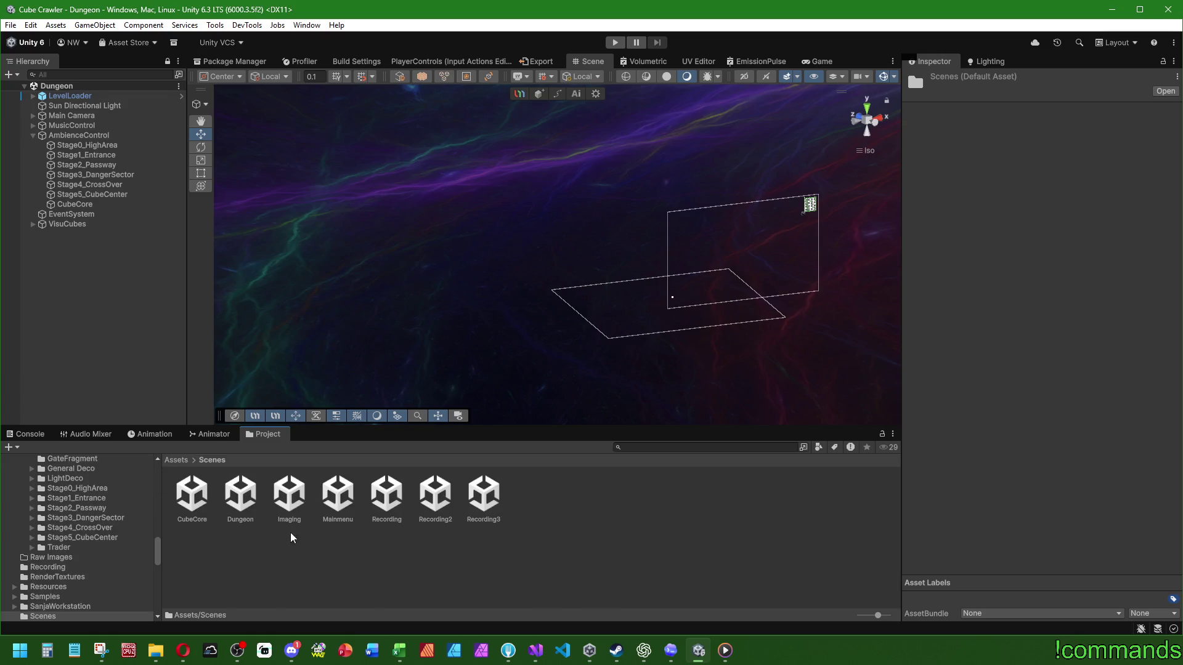
click(346, 491)
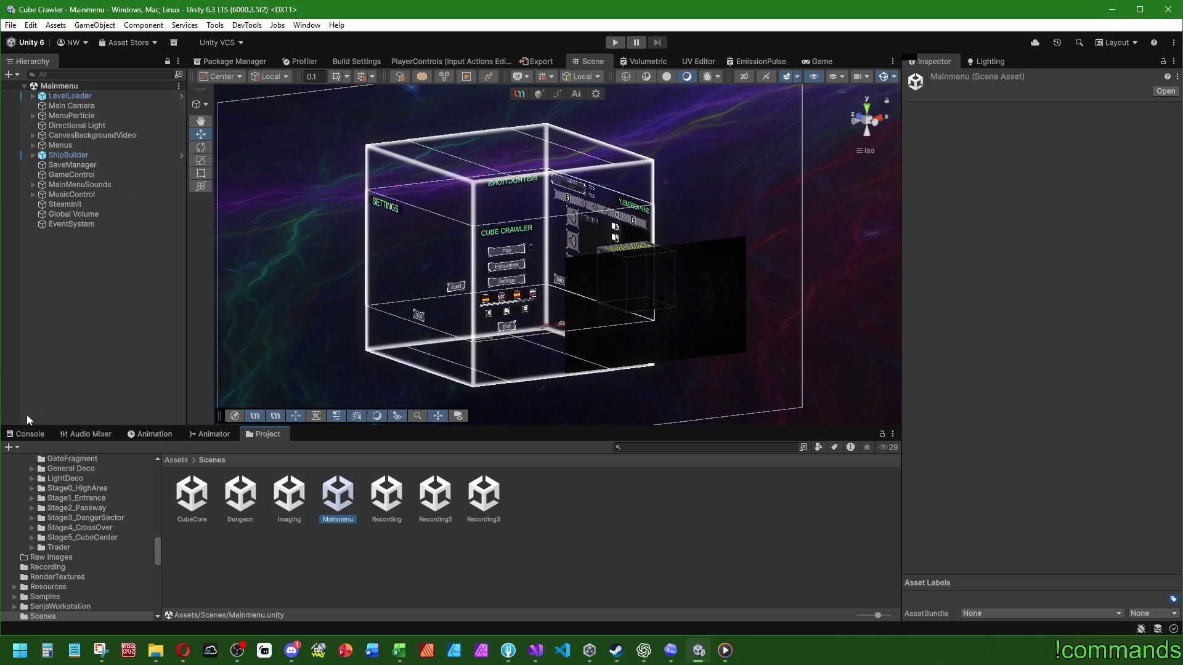
click(617, 42)
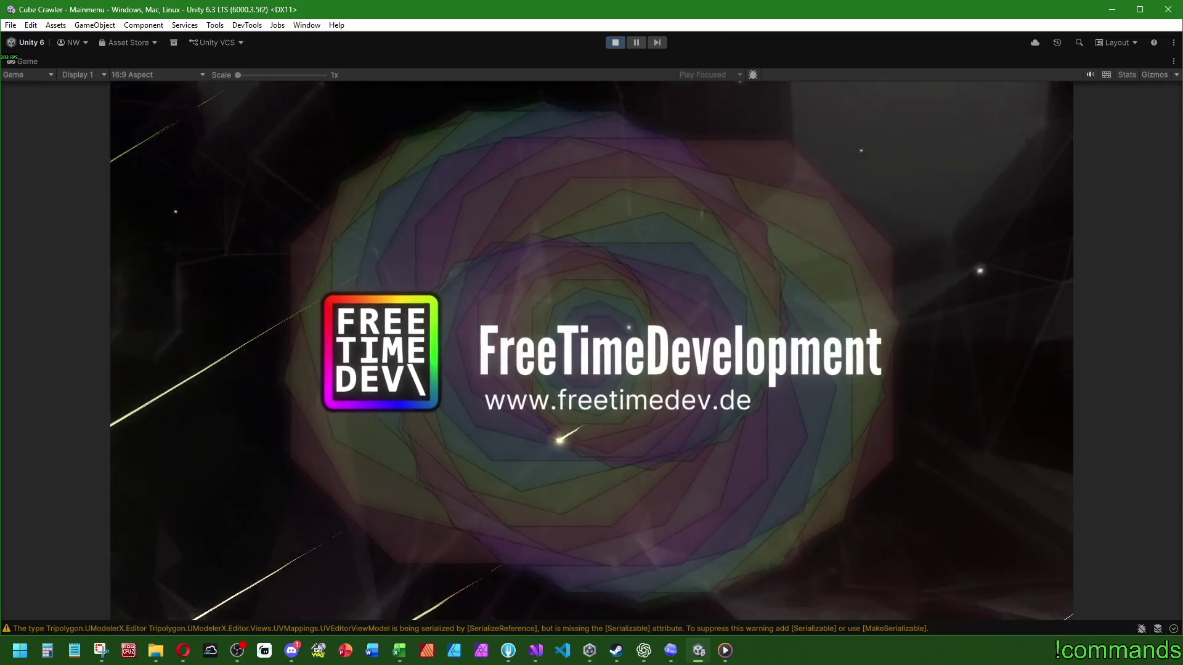
Open the game's Settings, go to AUDIO and set Total Volume to 60%
key(Down)
key(Down)
key(Return)
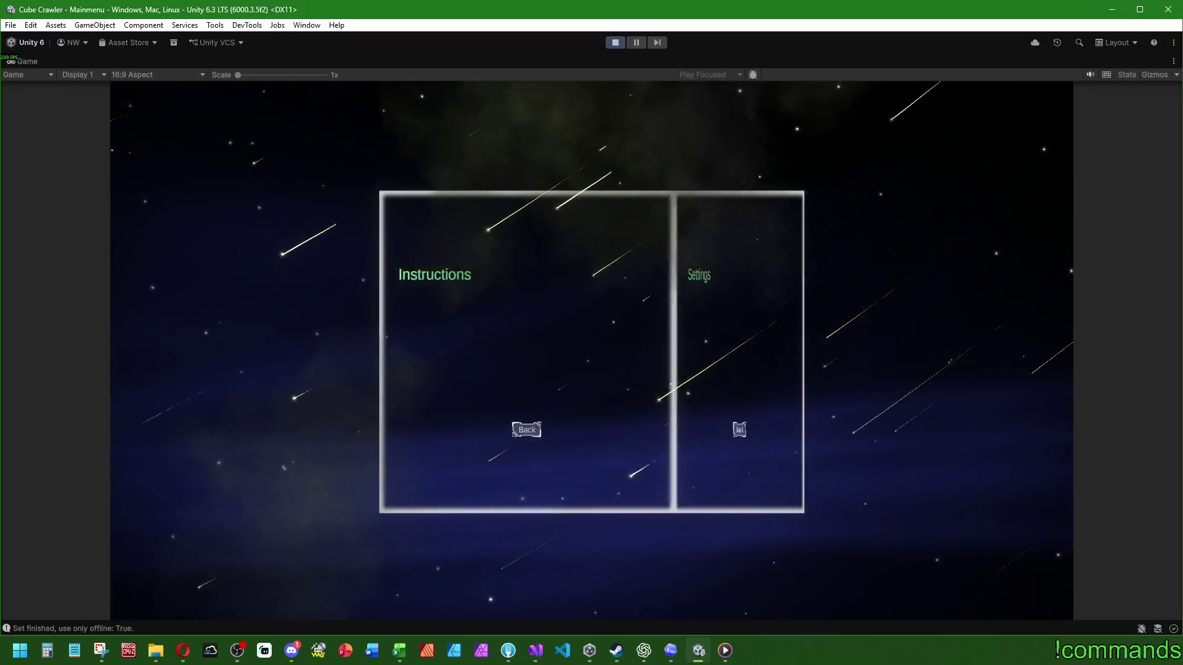
key(e)
key(e)
key(e)
key(a)
key(a)
key(a)
key(a)
key(a)
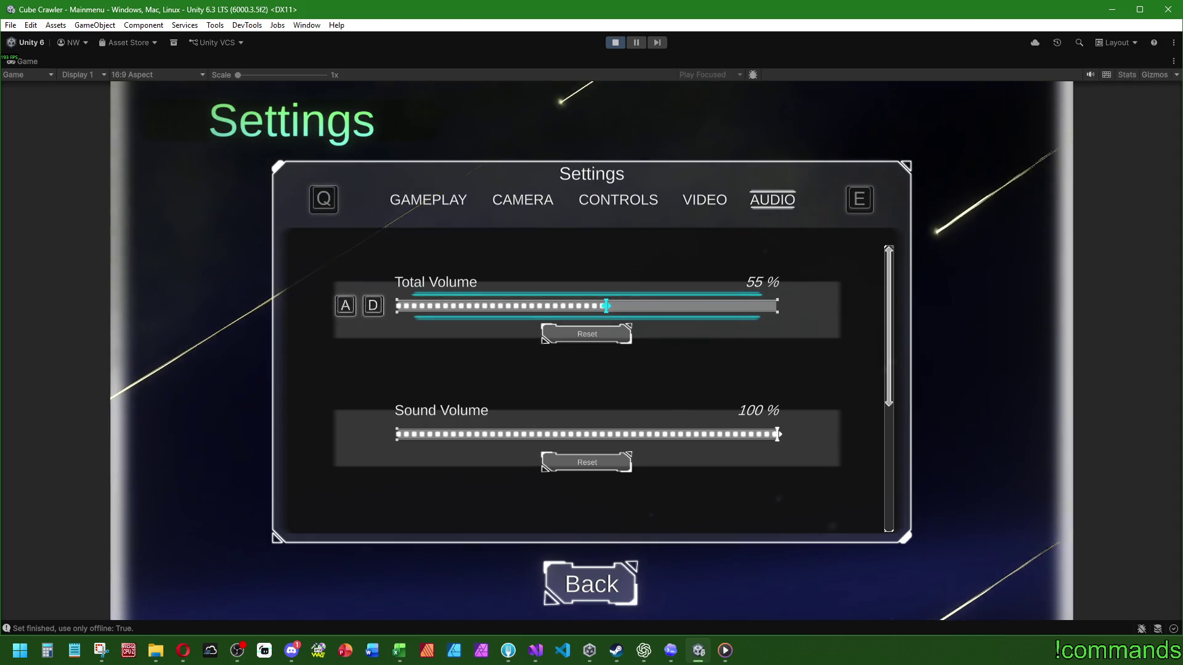
key(q)
key(d)
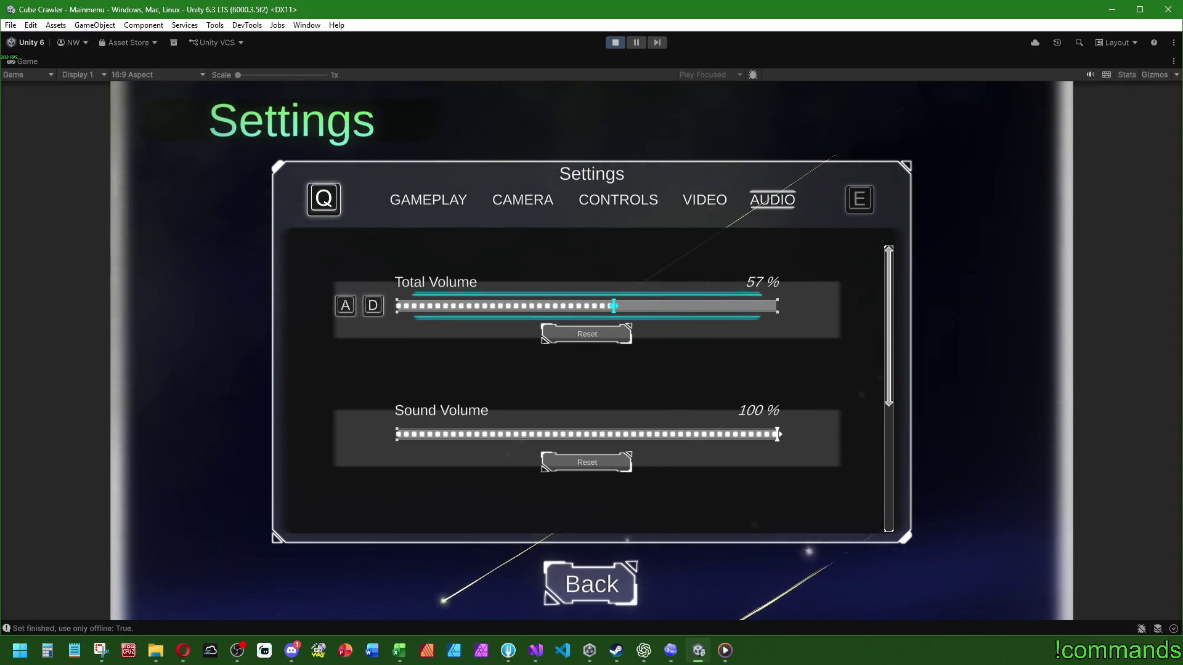
key(d)
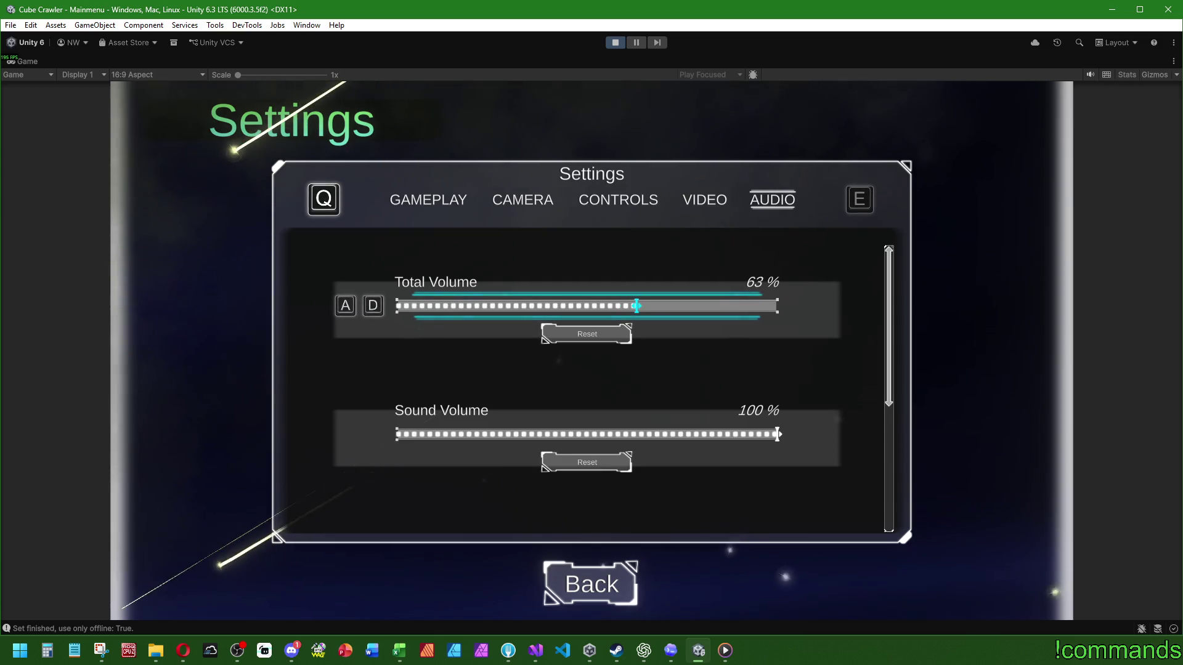
key(a)
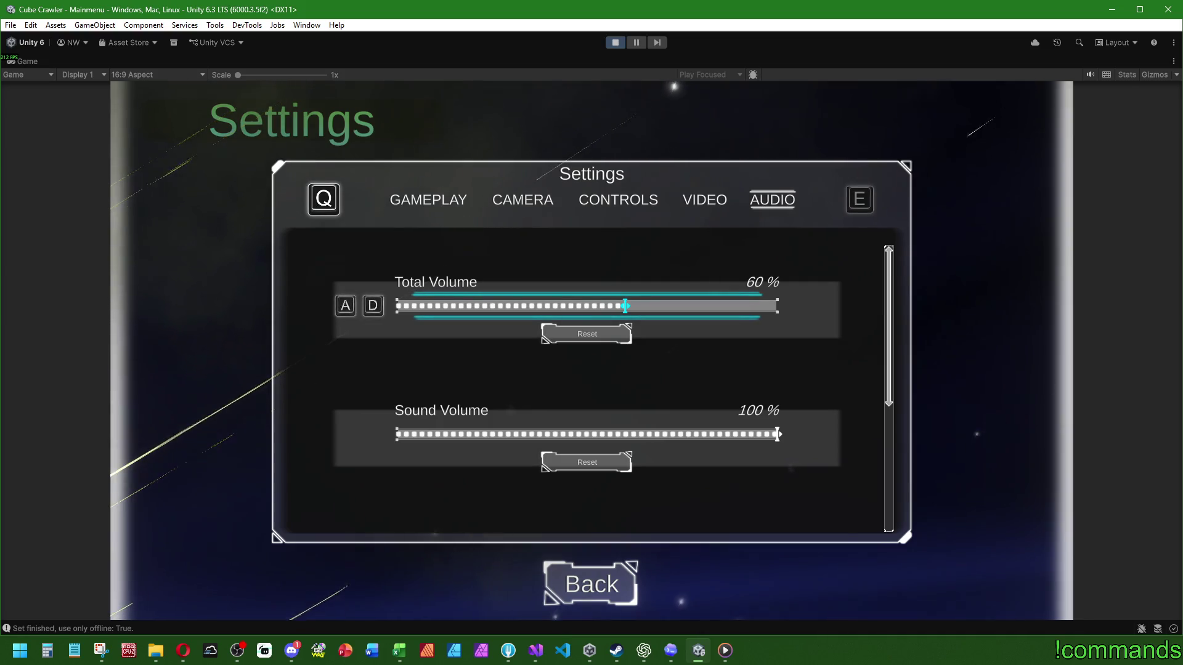
Step through the other volume options back to Total Volume and return to the main menu
key(s)
key(s)
key(s)
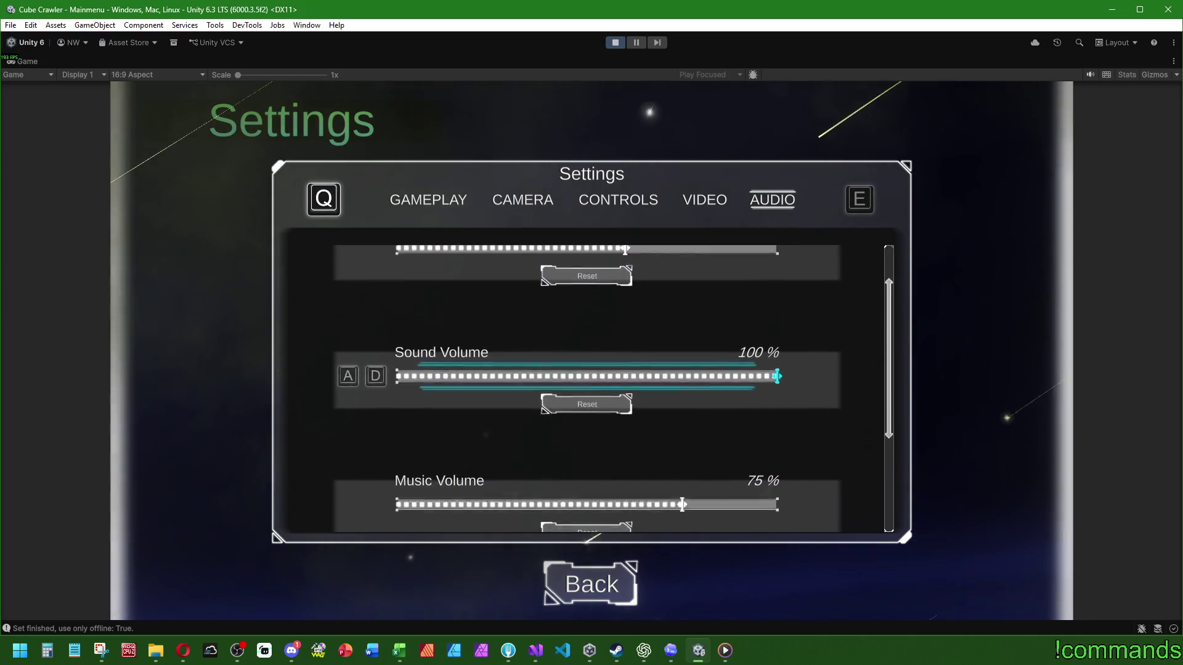
key(s)
key(s)
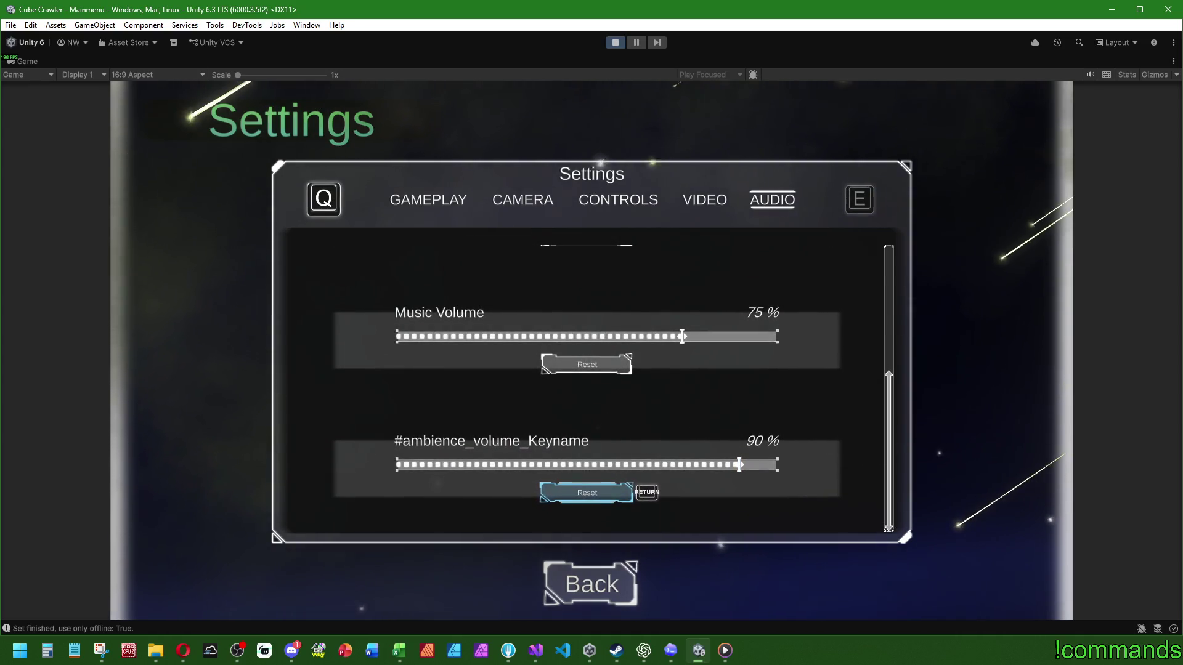
key(w)
key(w)
key(w)
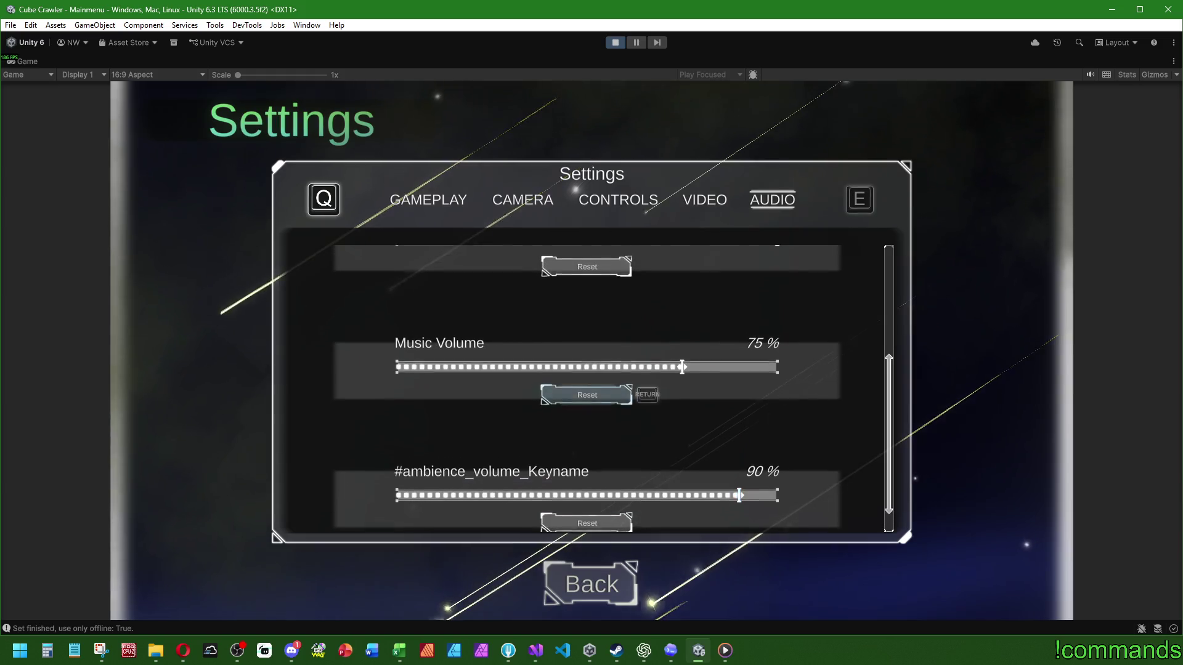
key(w)
key(w)
key(w)
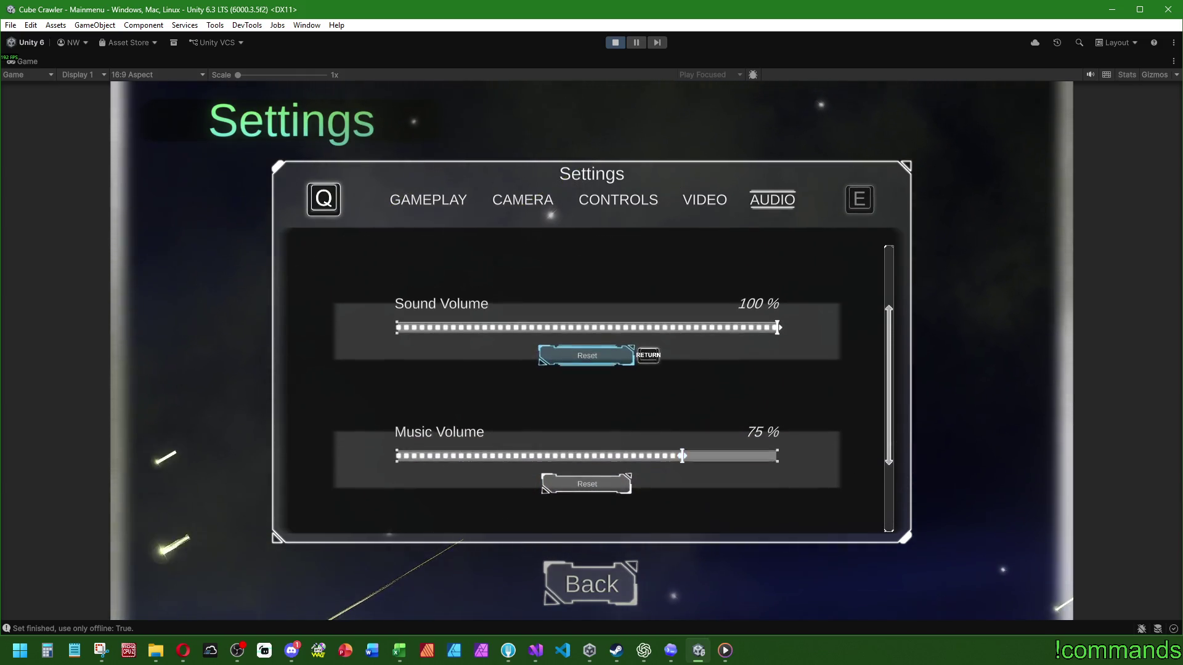
key(w)
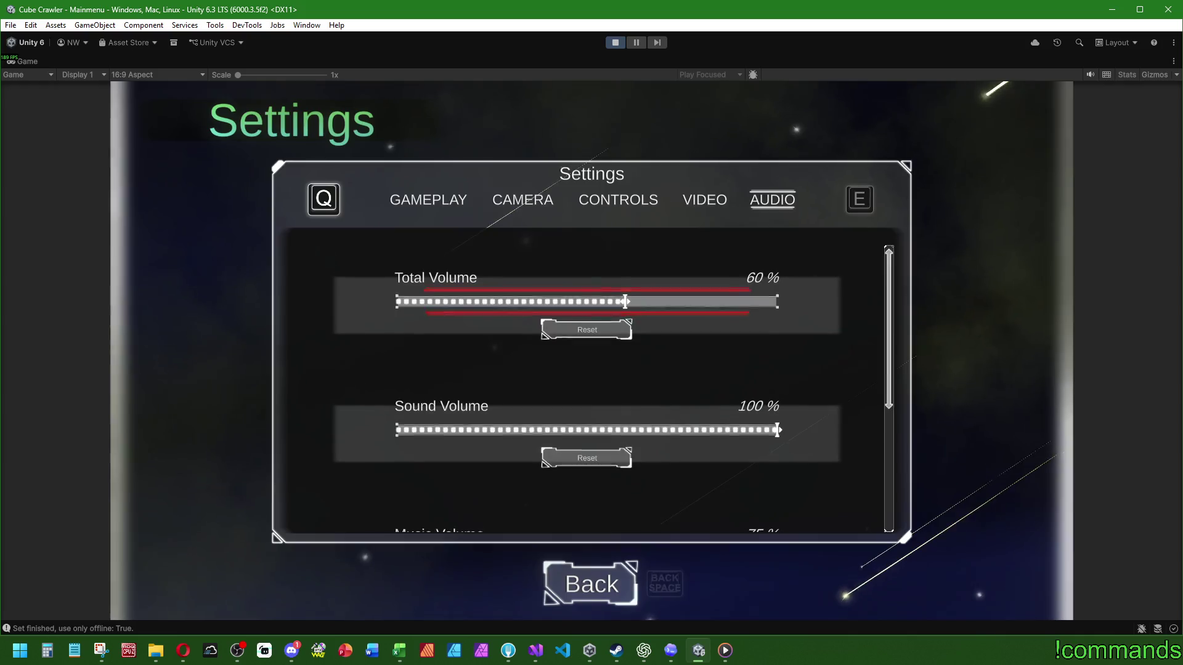
key(BackSpace)
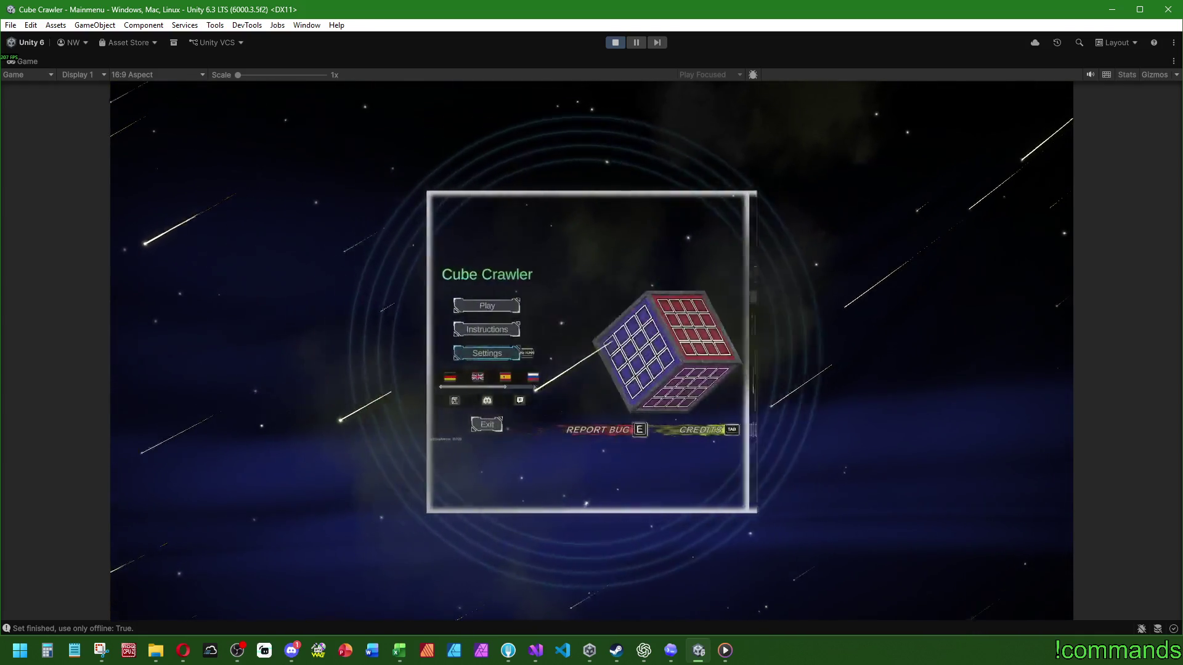
Start a game, enter the cube to generate the level, and drive the ship through the room's crates
key(Return)
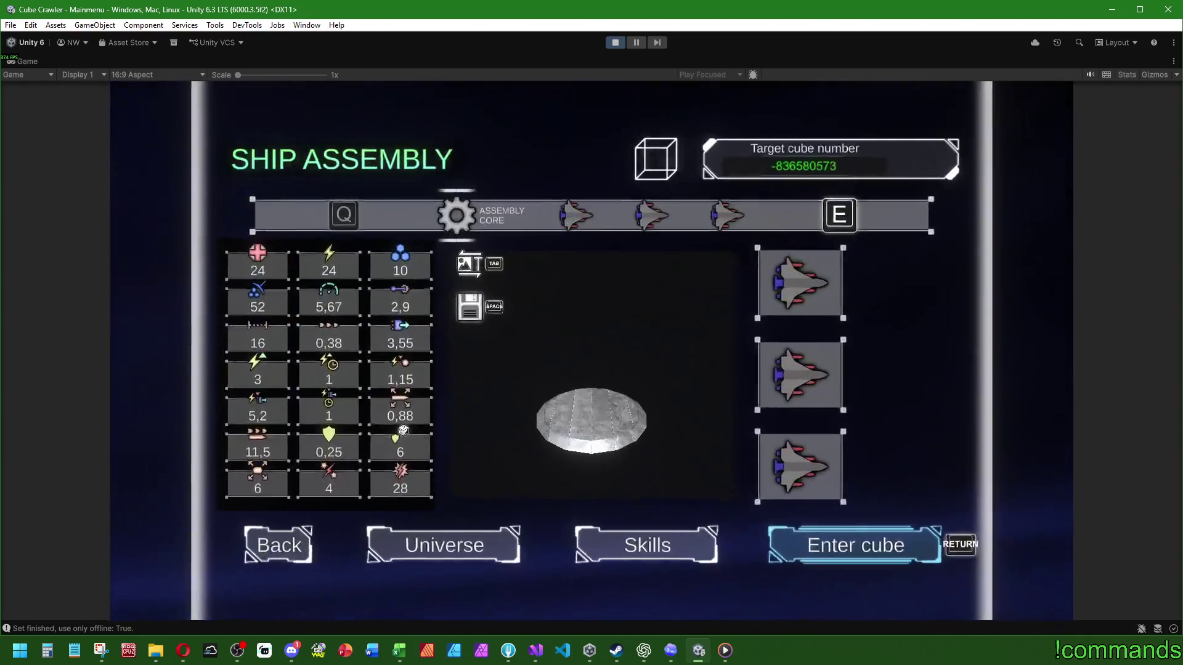
key(Return)
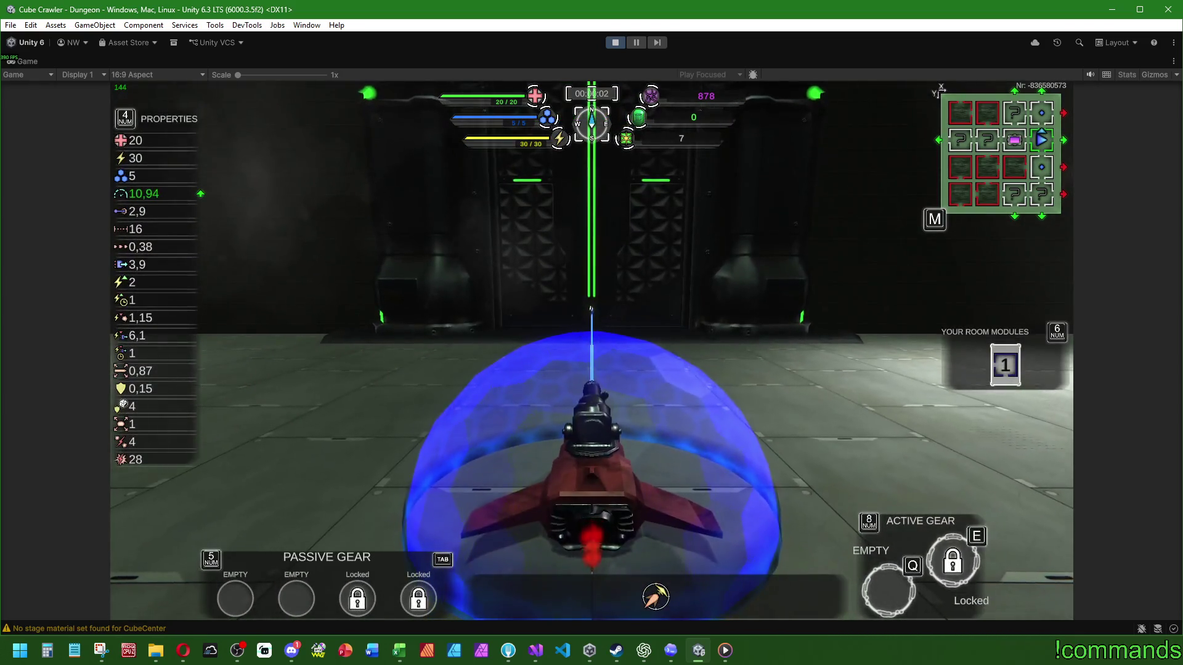
key(d)
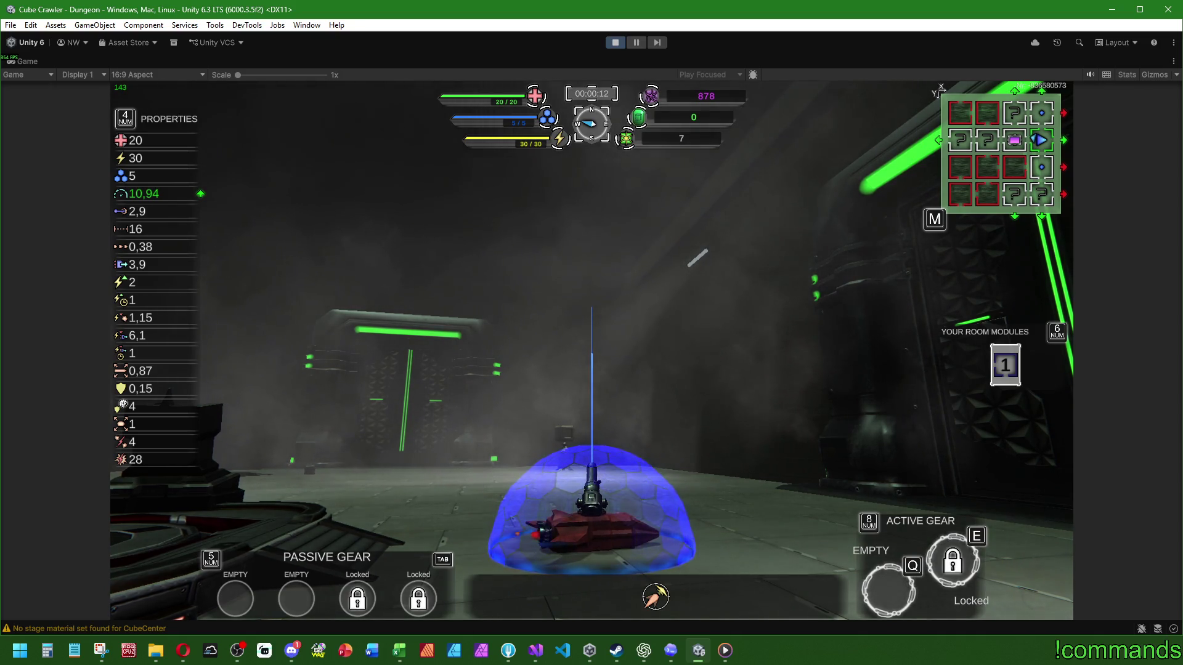
key(w)
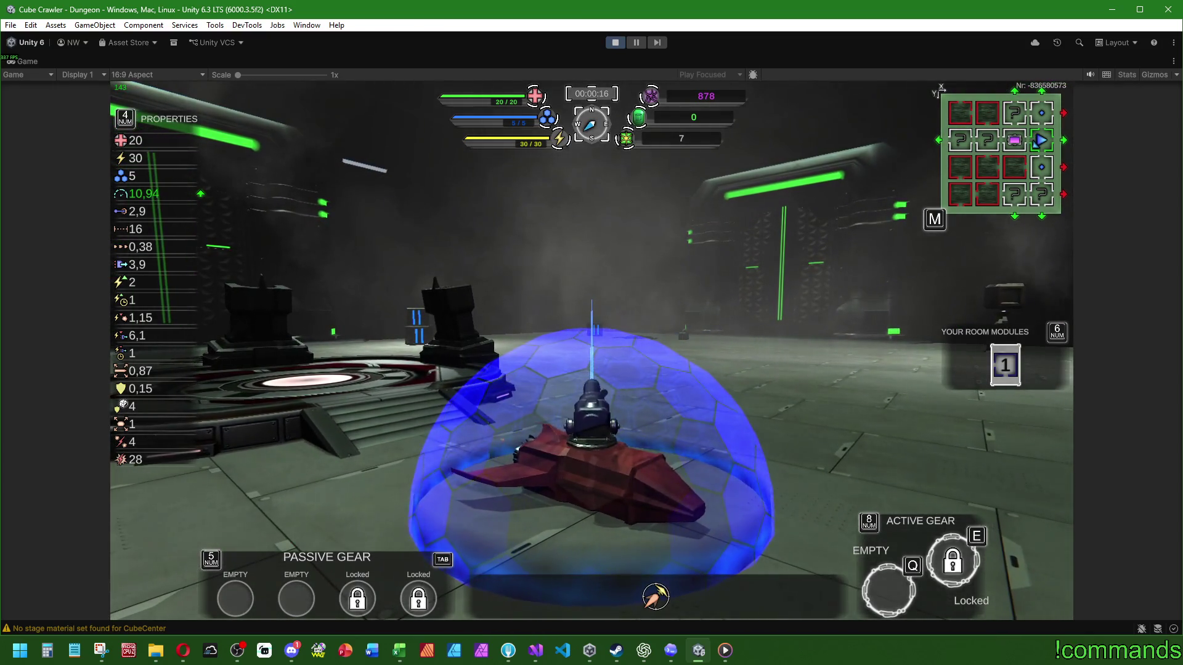
key(w)
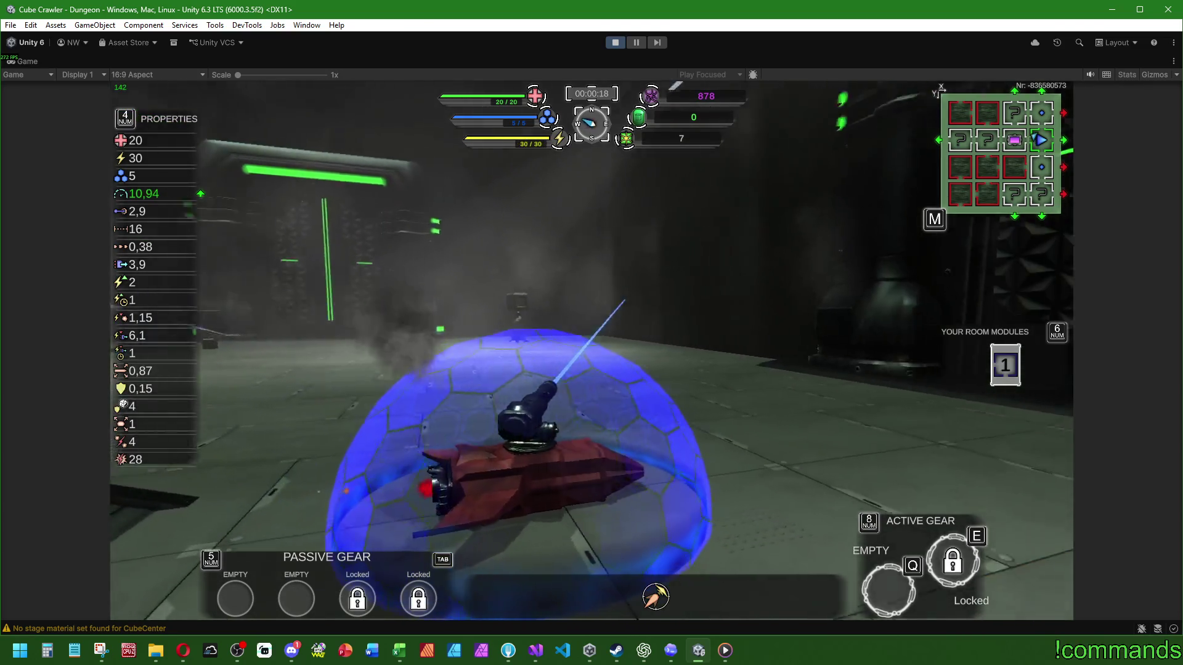
key(w)
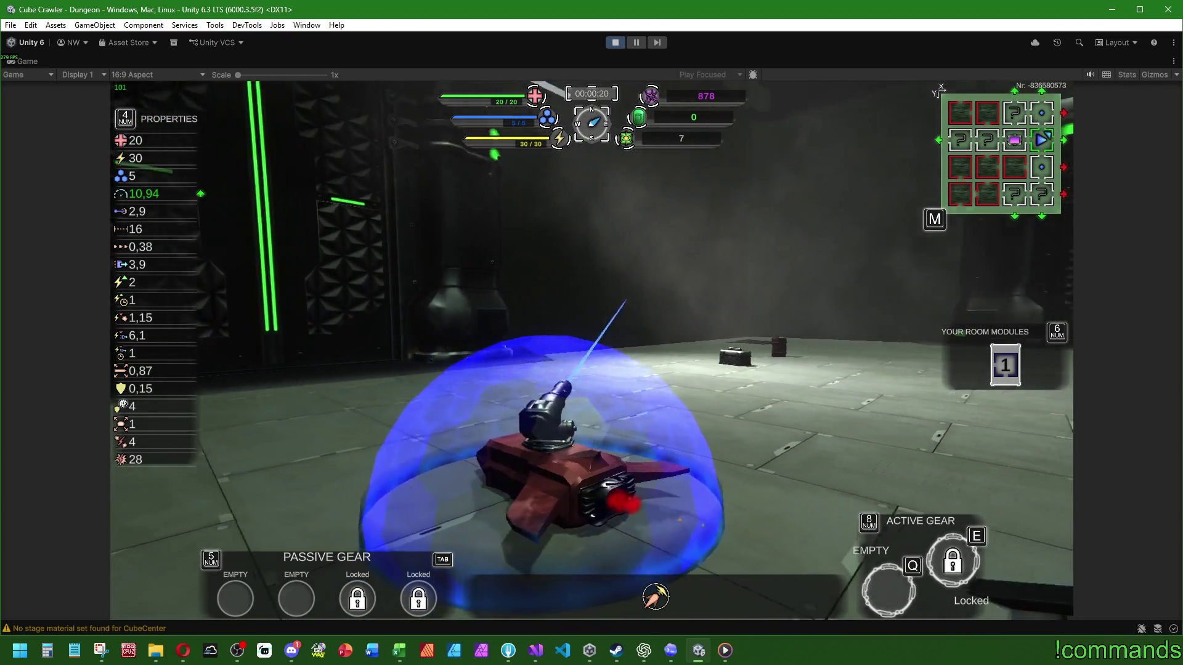
key(w)
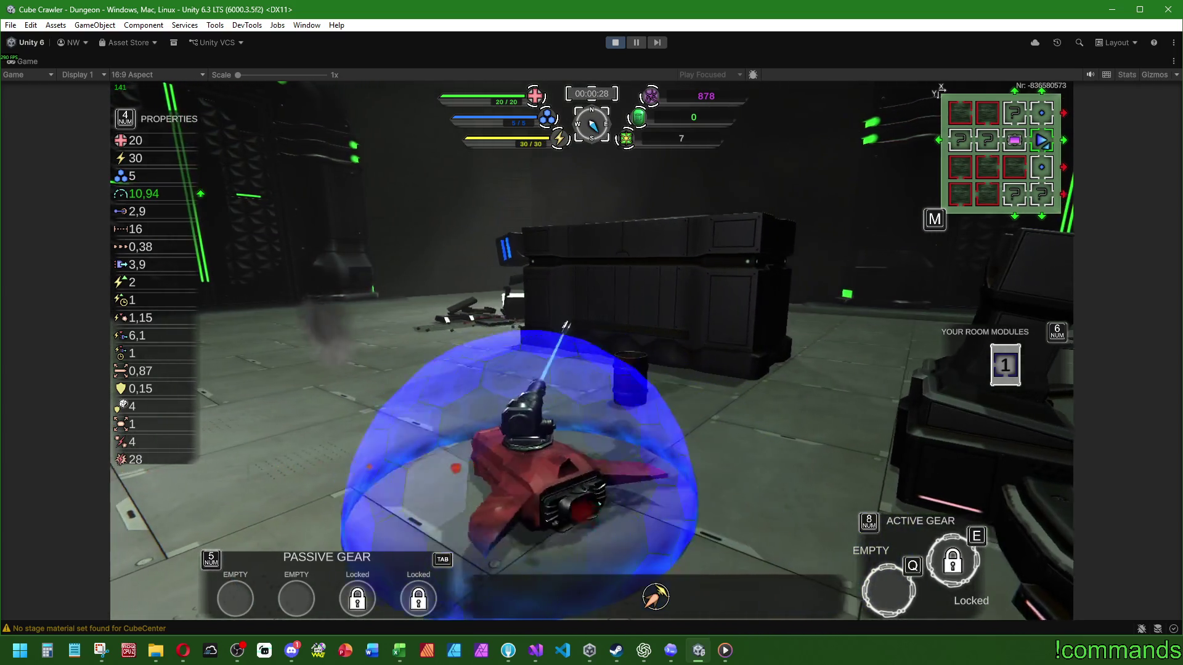
key(w)
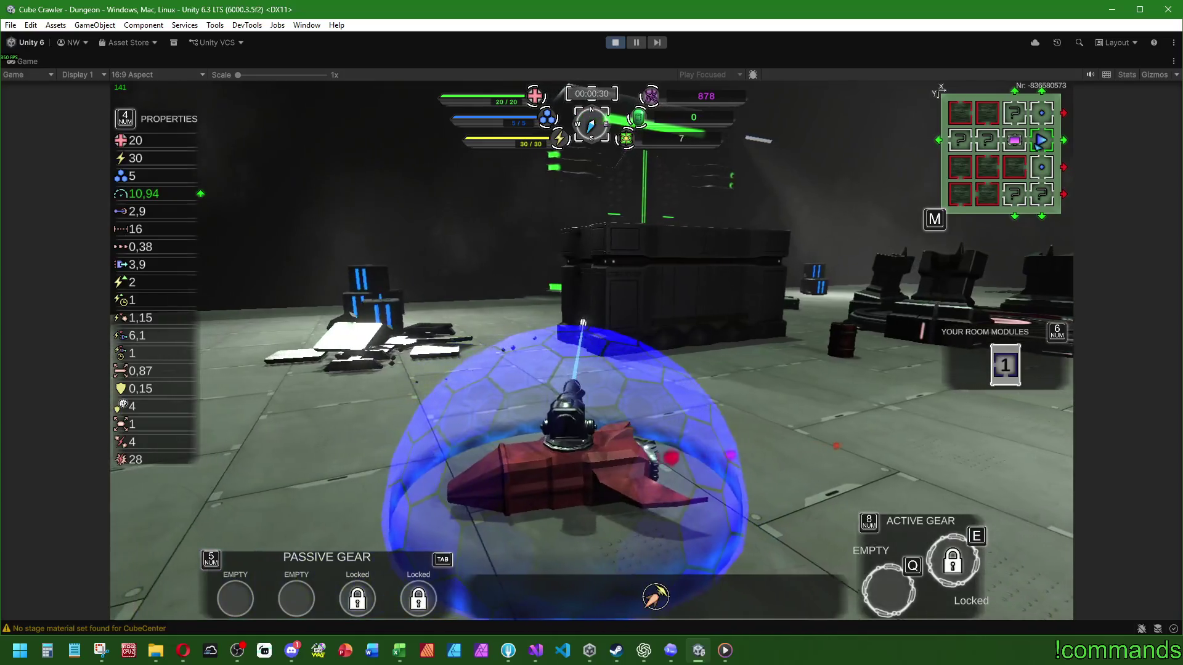
key(w)
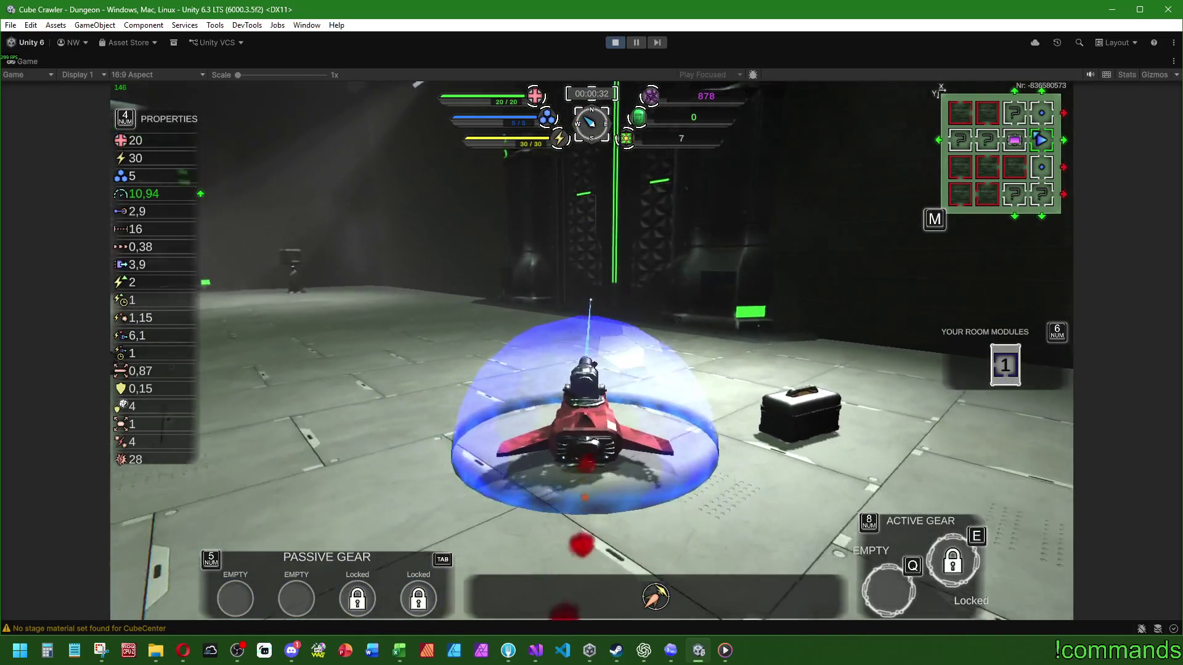
key(w)
key(w)
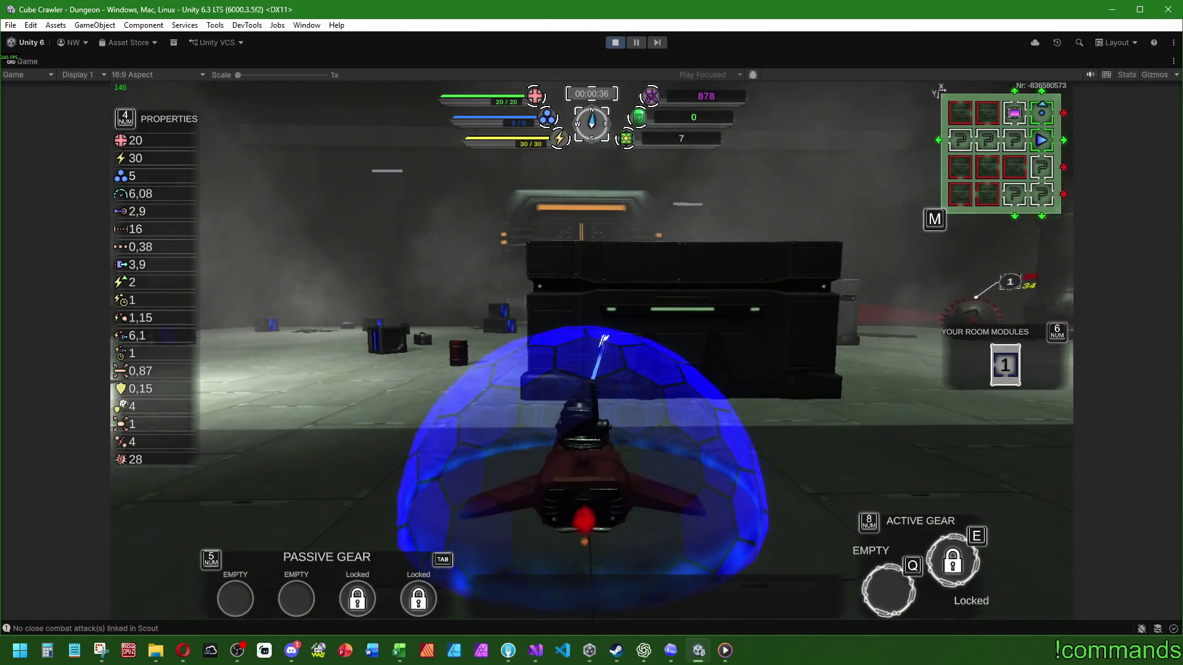
Turn left to attack the green enemy, then close in on the enemy behind the crates
key(a)
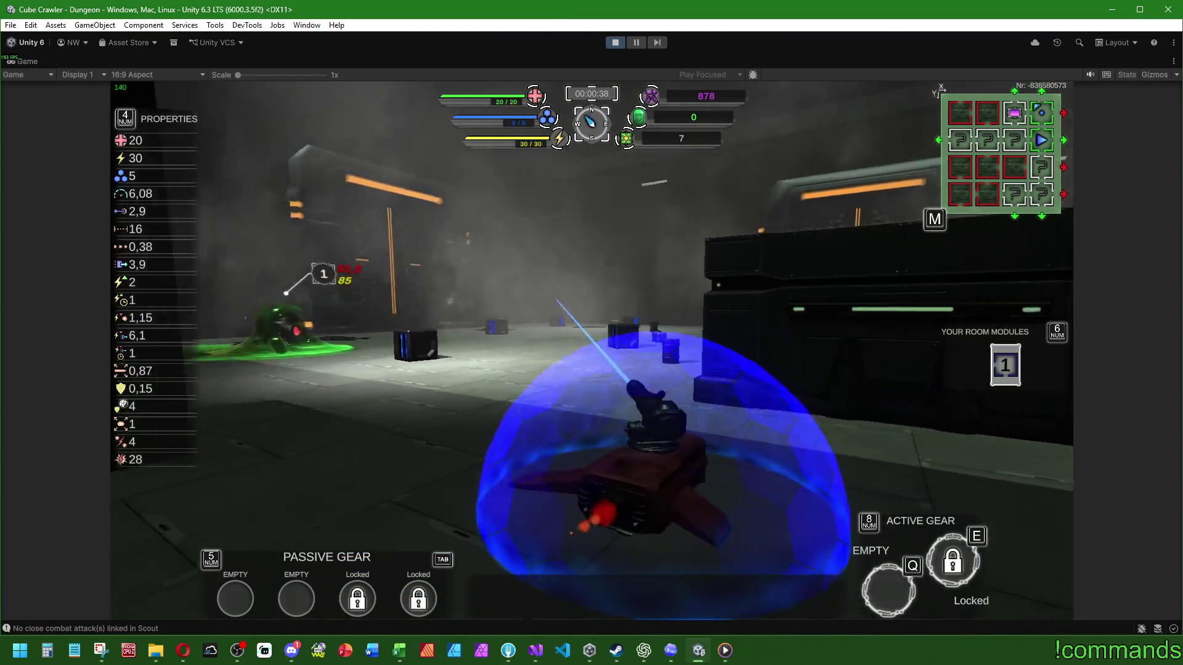
key(a)
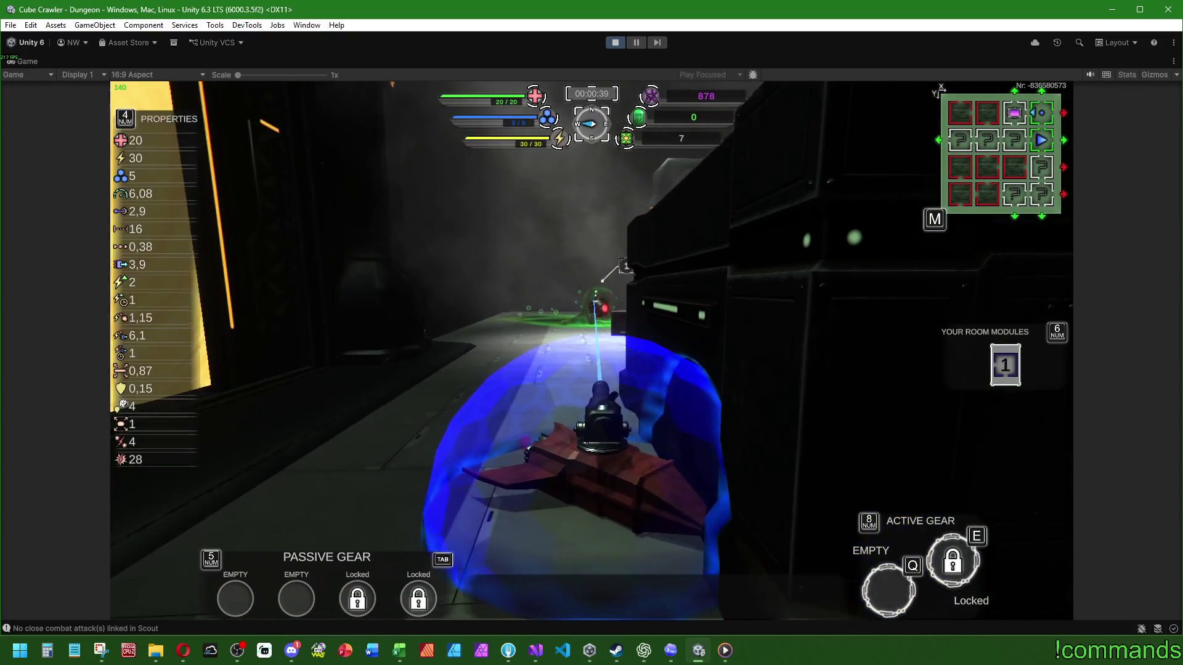
key(a)
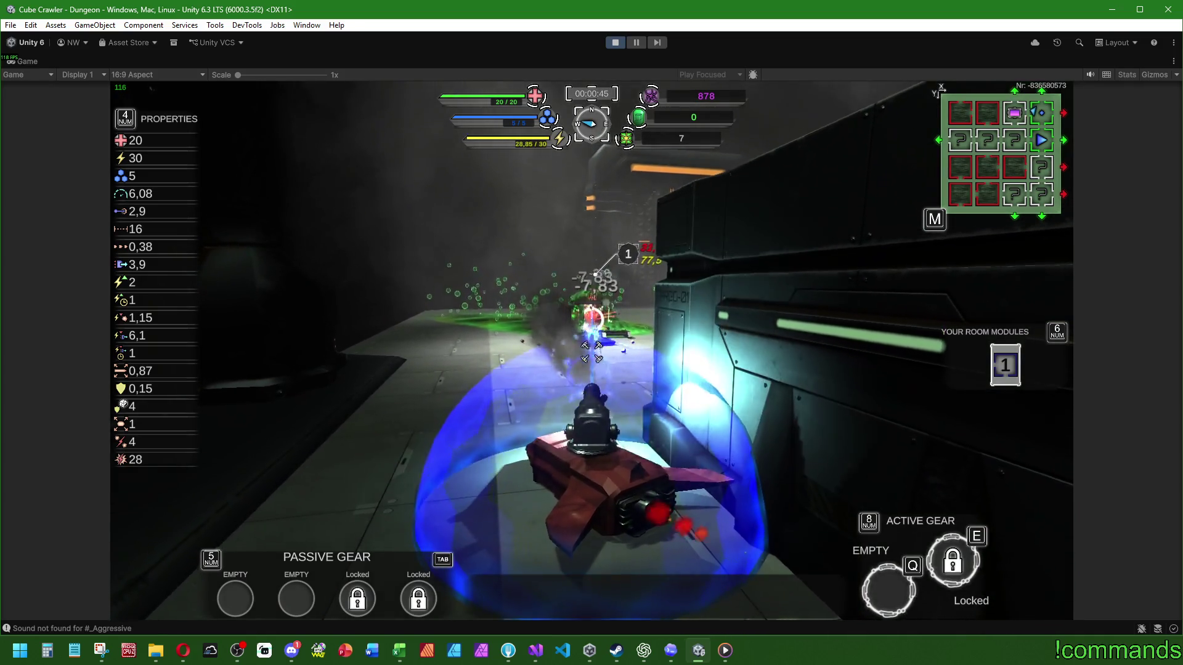
key(a)
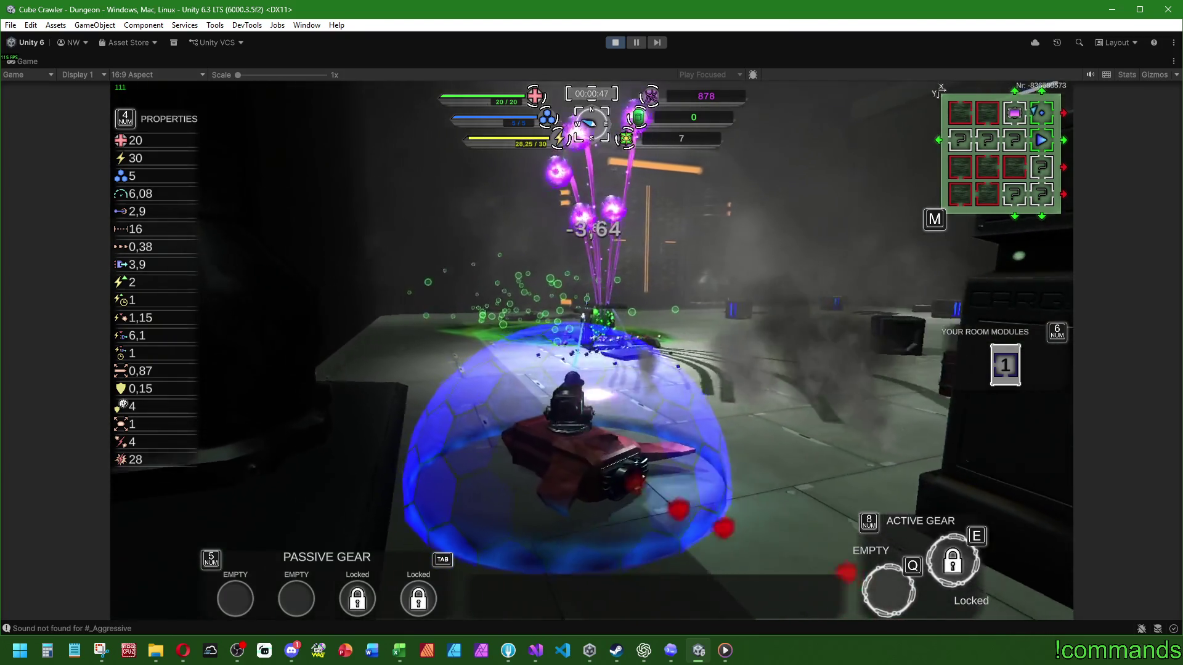
key(a)
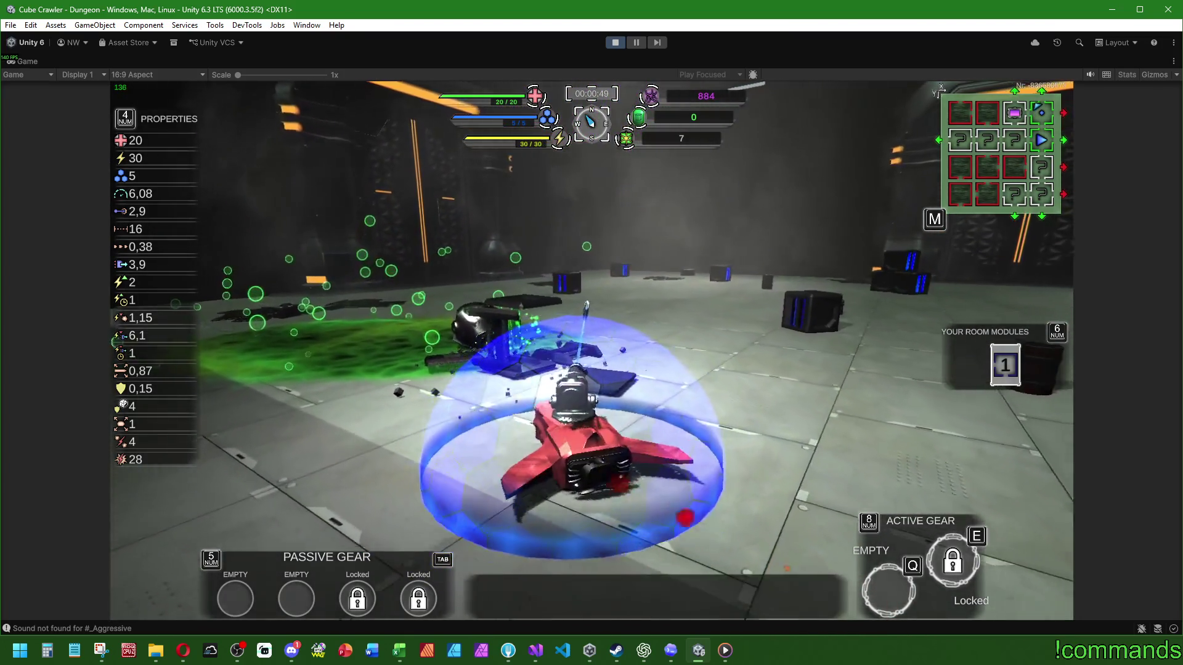
key(a)
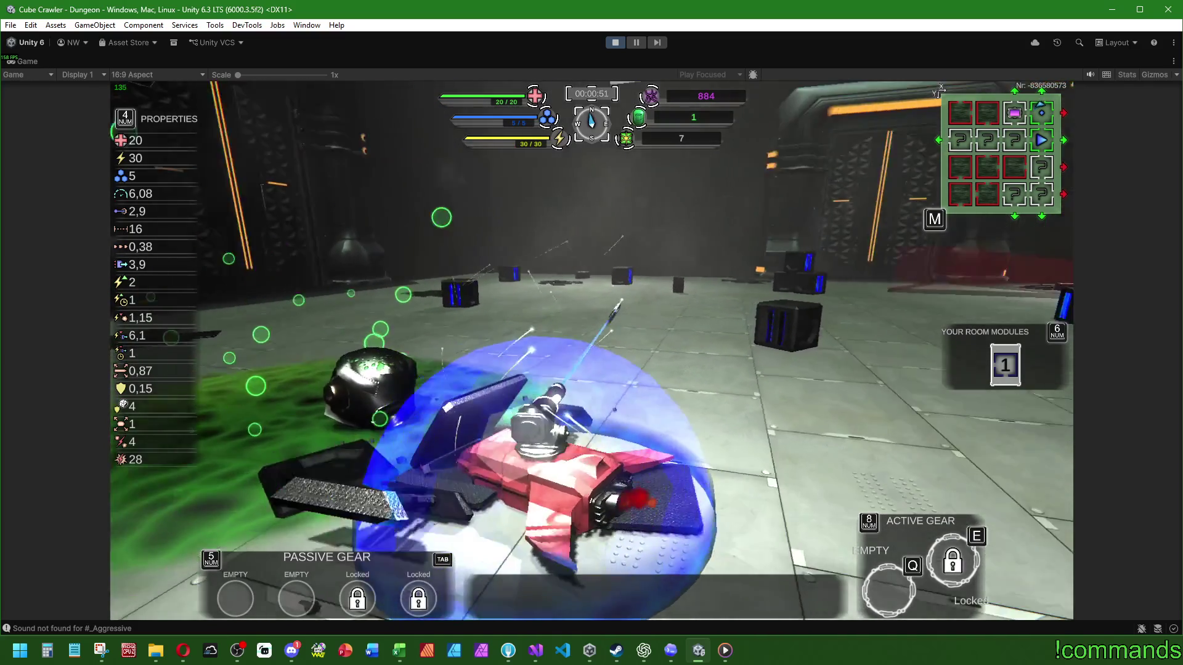
key(d)
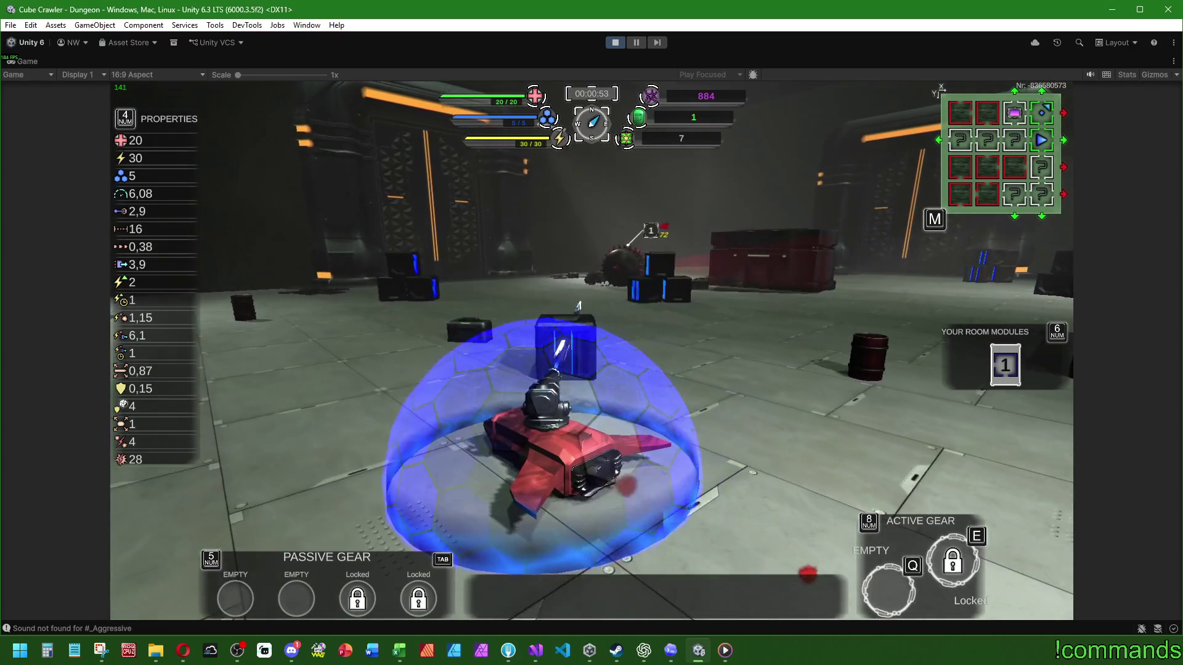
key(d)
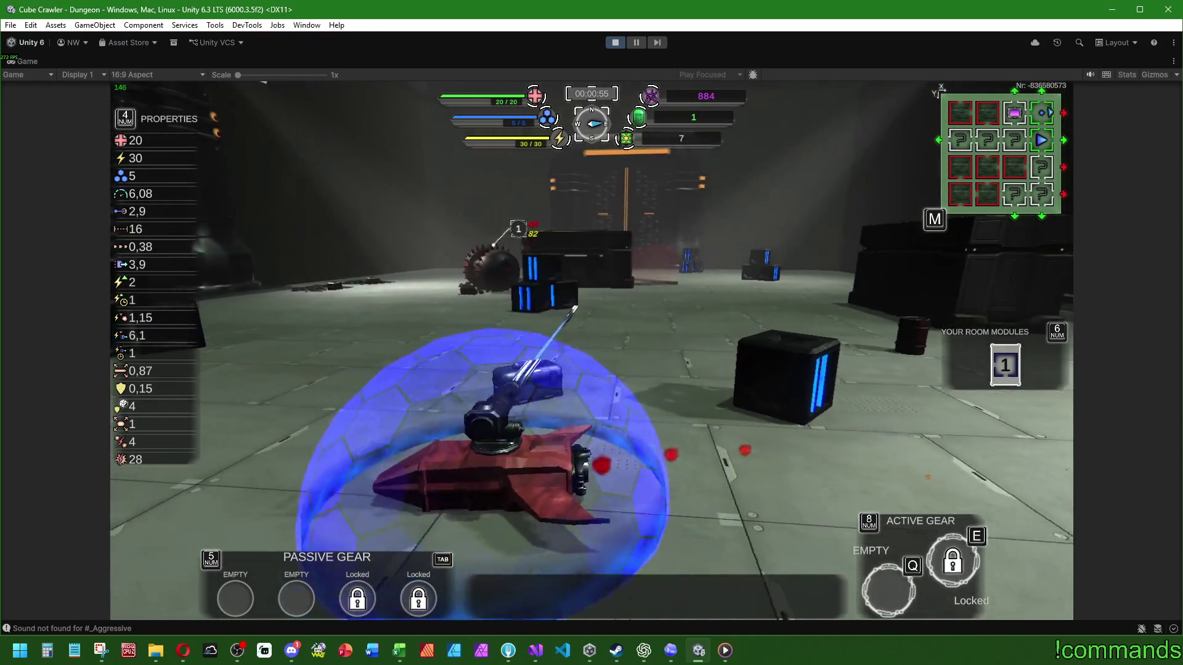
key(d)
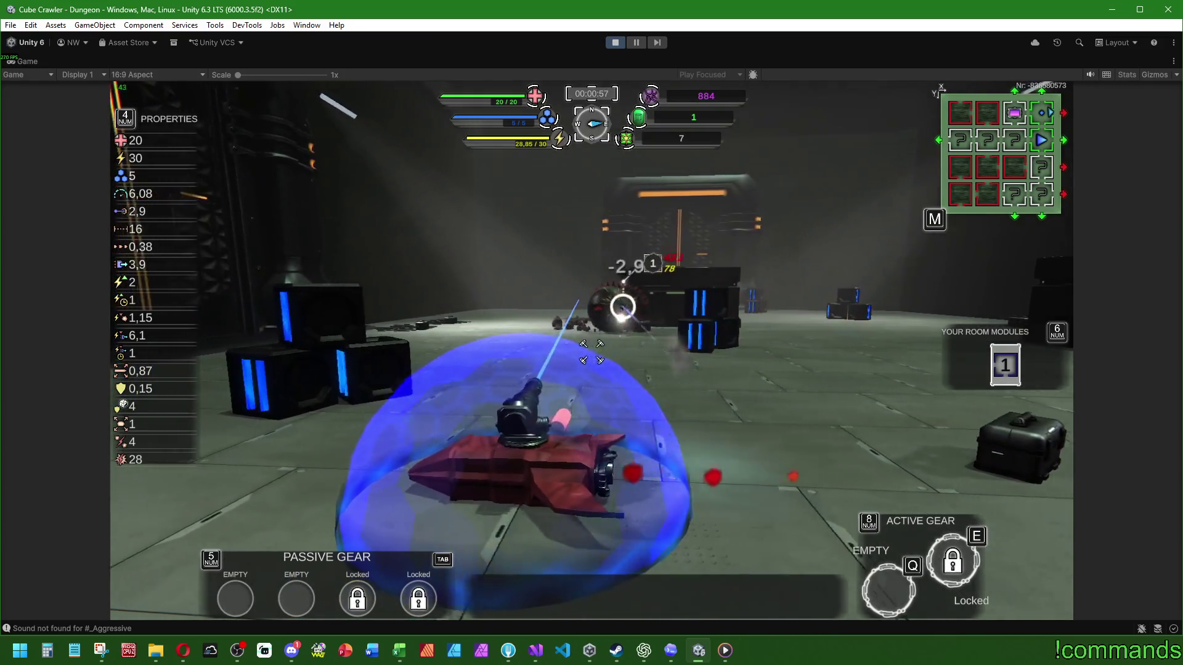
key(w)
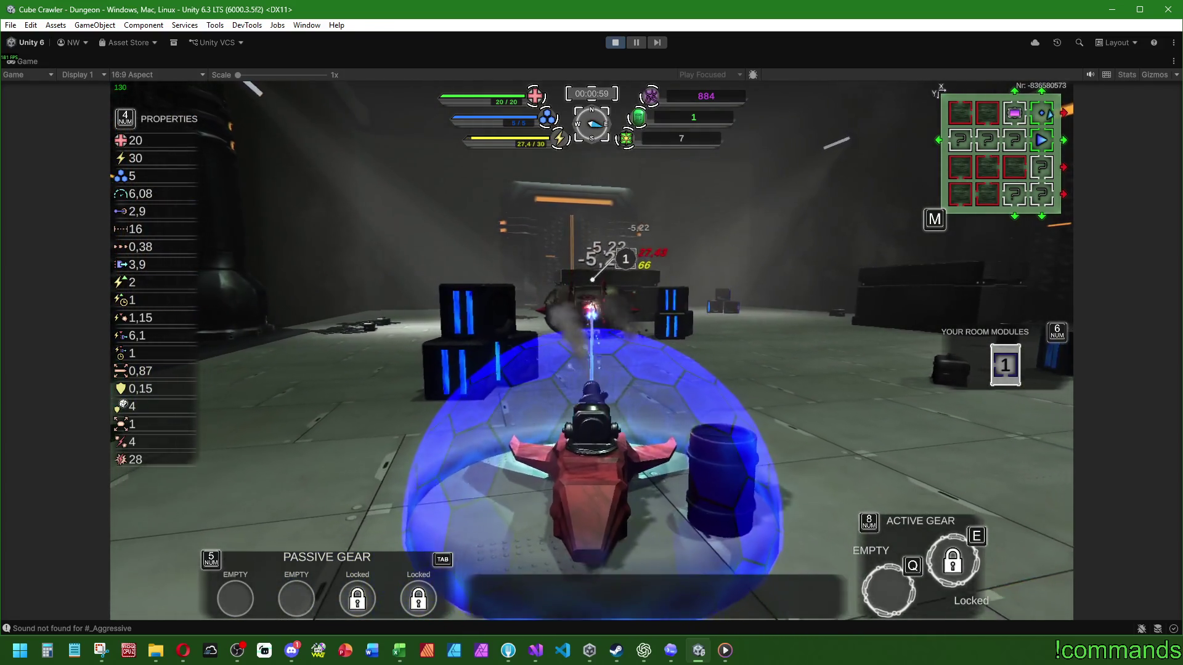
Briefly check the room-module map with M, then finish off the enemy near the crates
key(m)
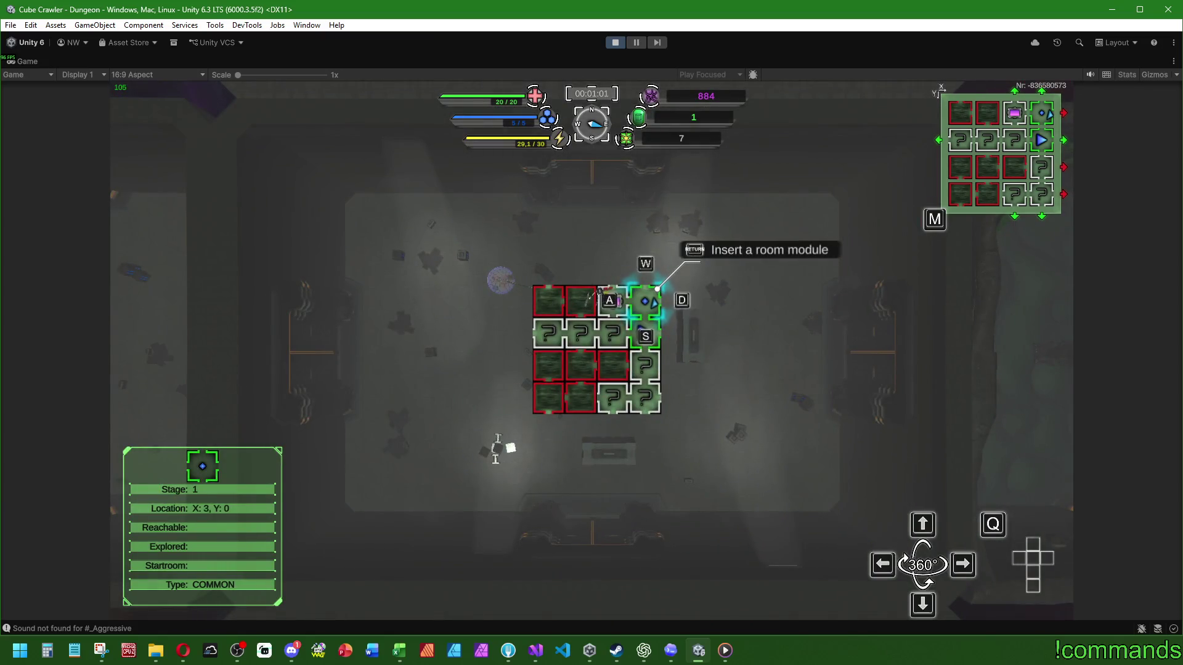
key(m)
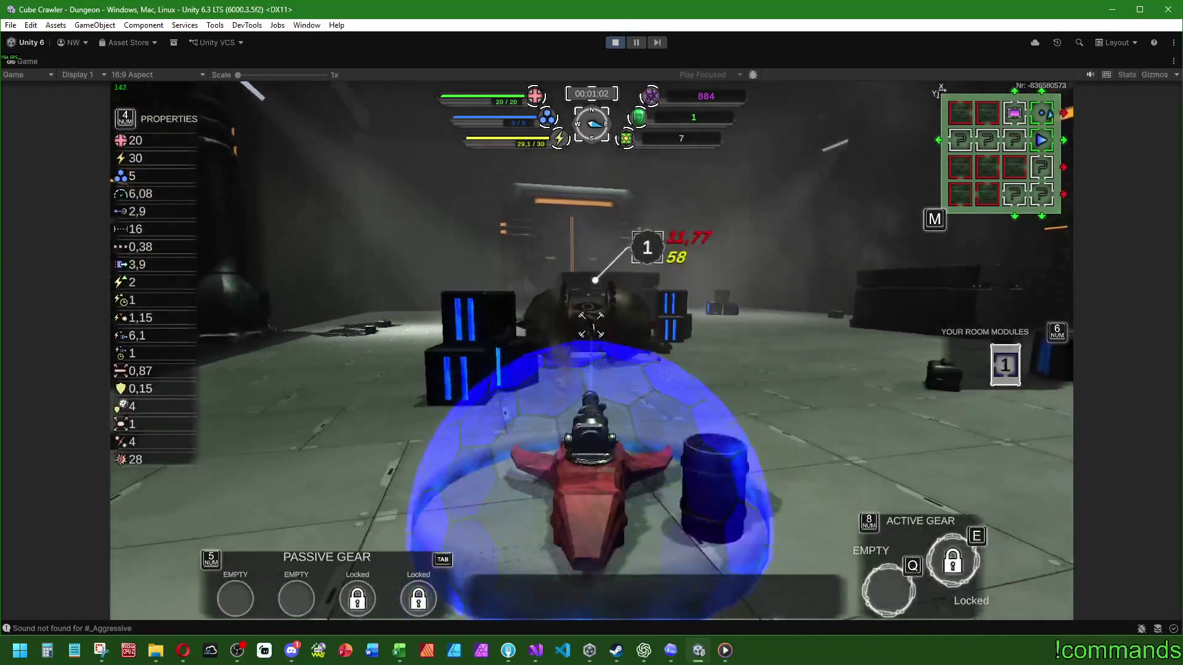
key(w)
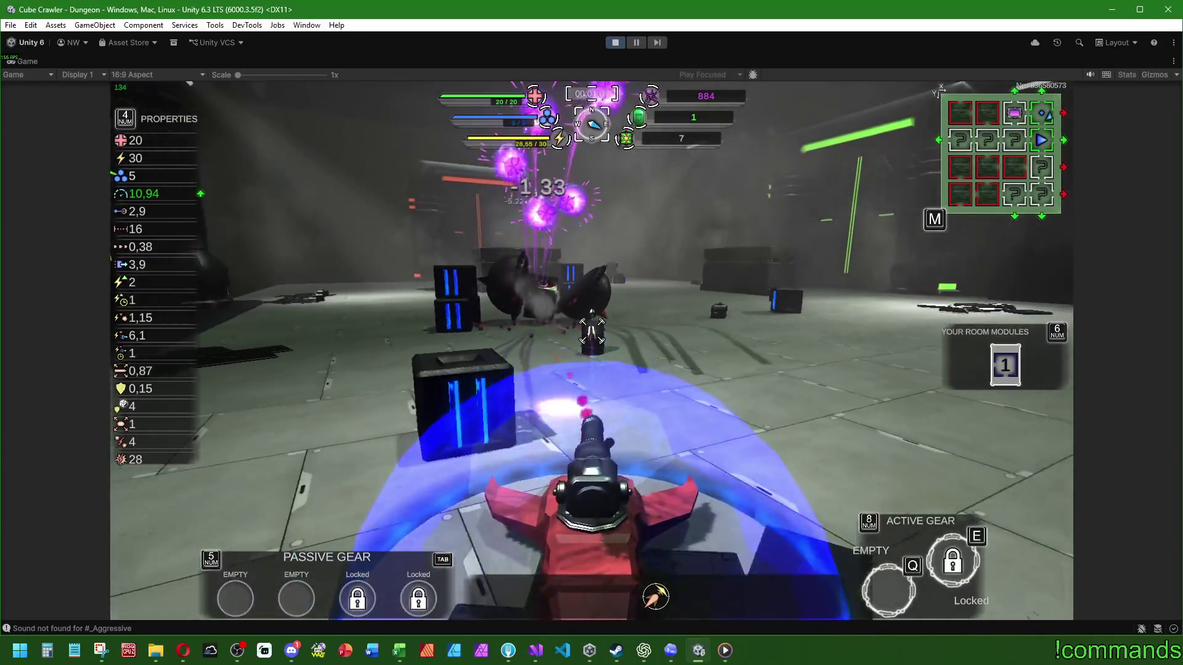
key(w)
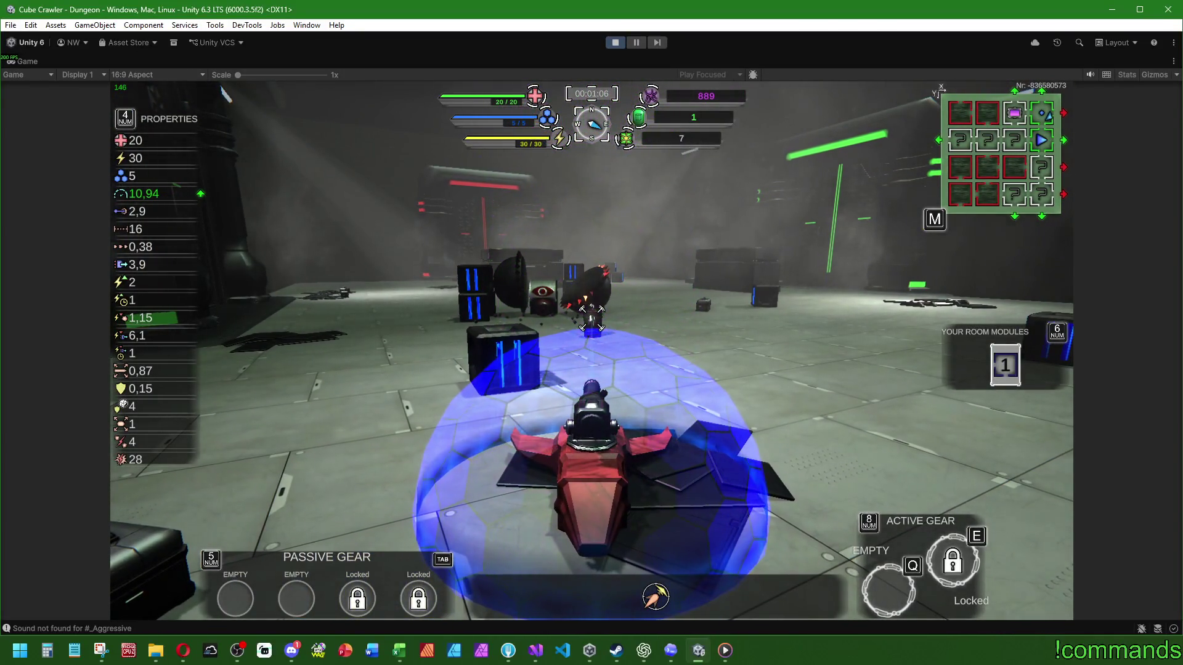
key(w)
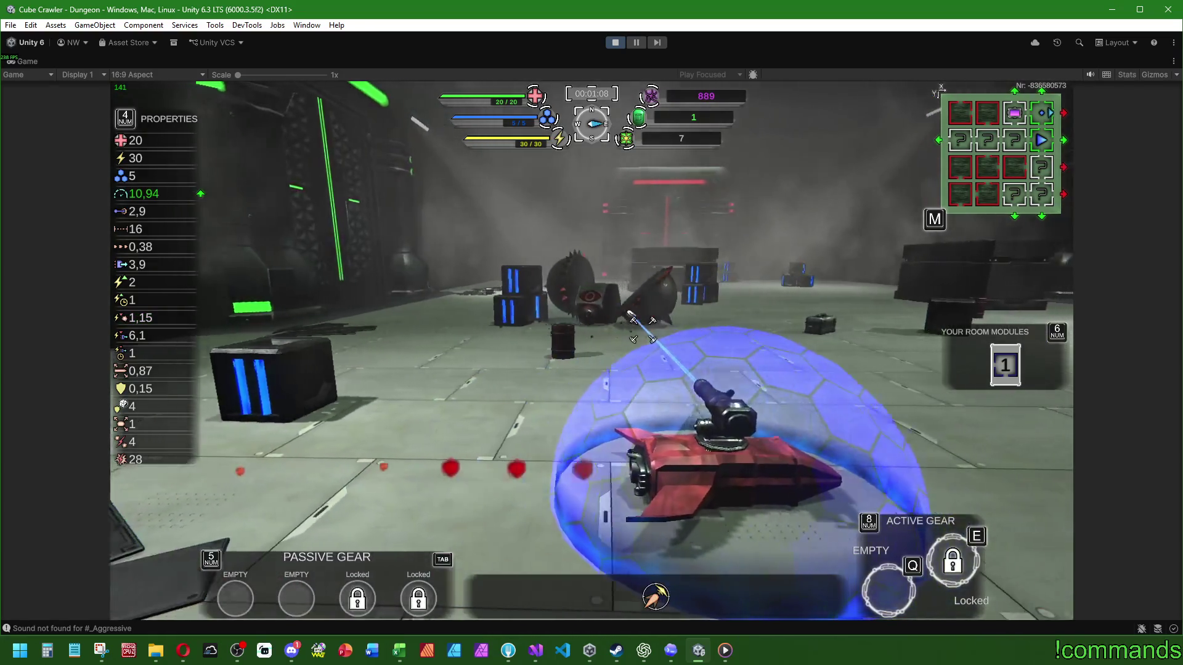
key(w)
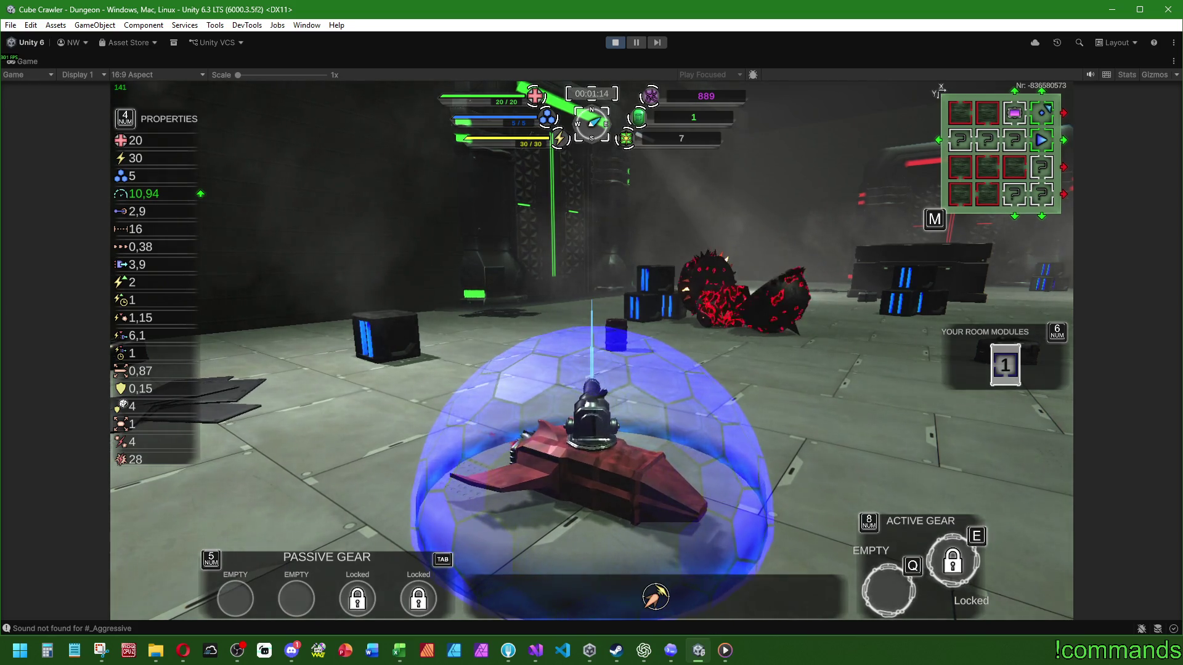
Drive through the crates and into the green exit portal to reach HighArea
key(w)
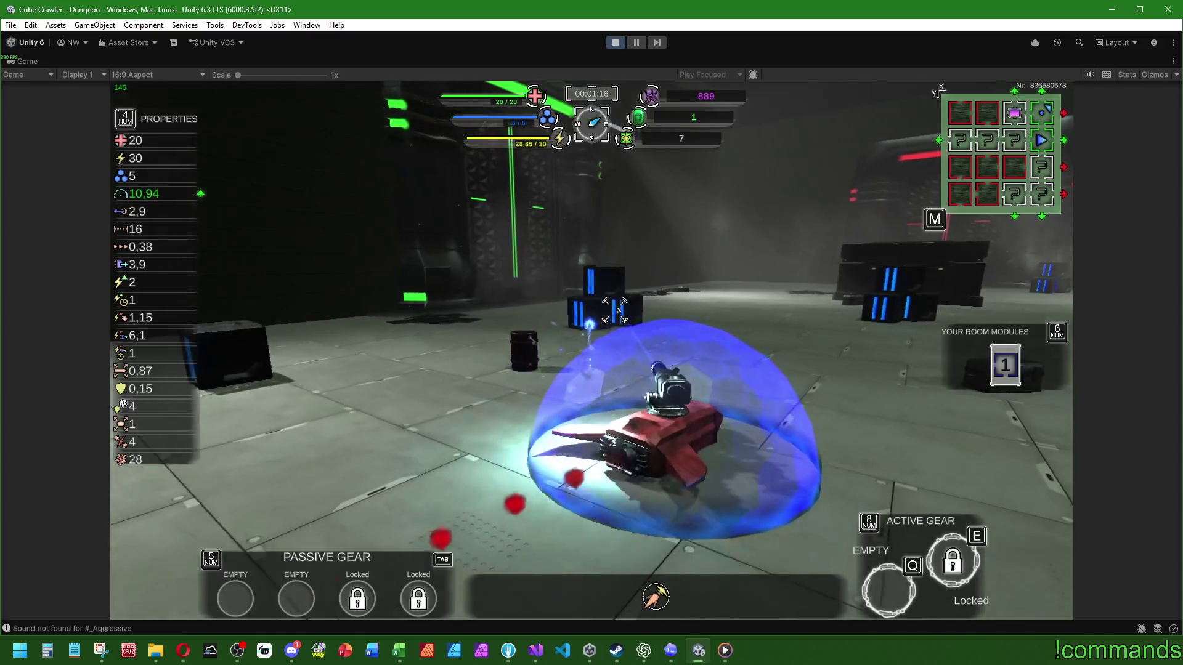
key(w)
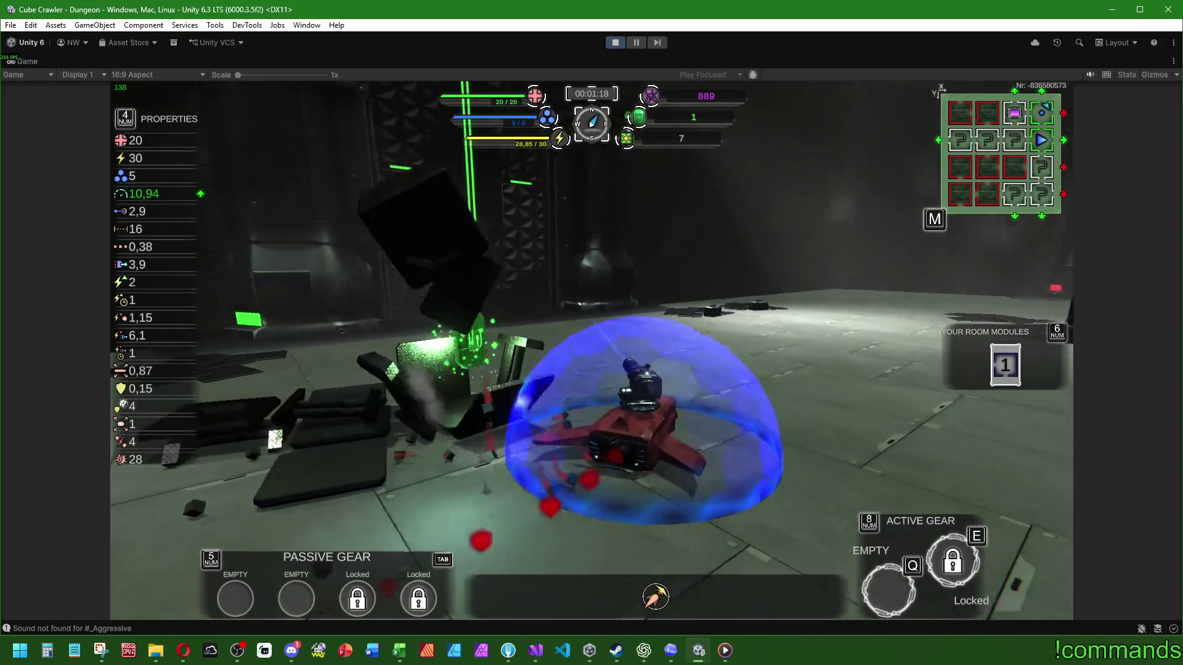
key(w)
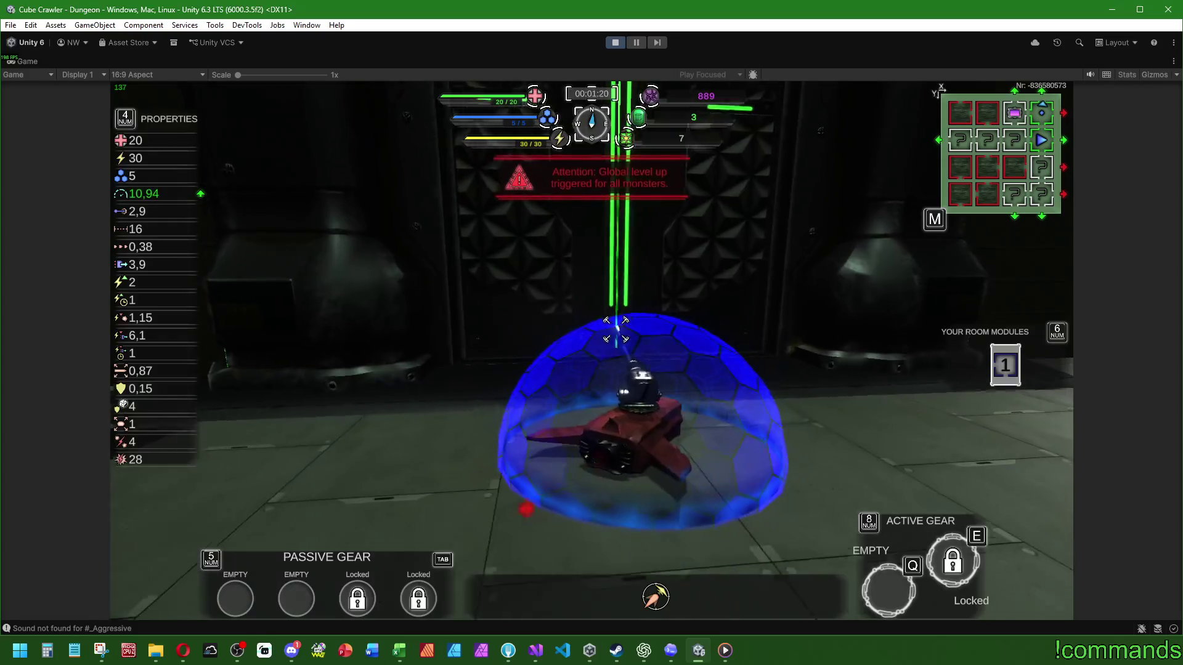
key(w)
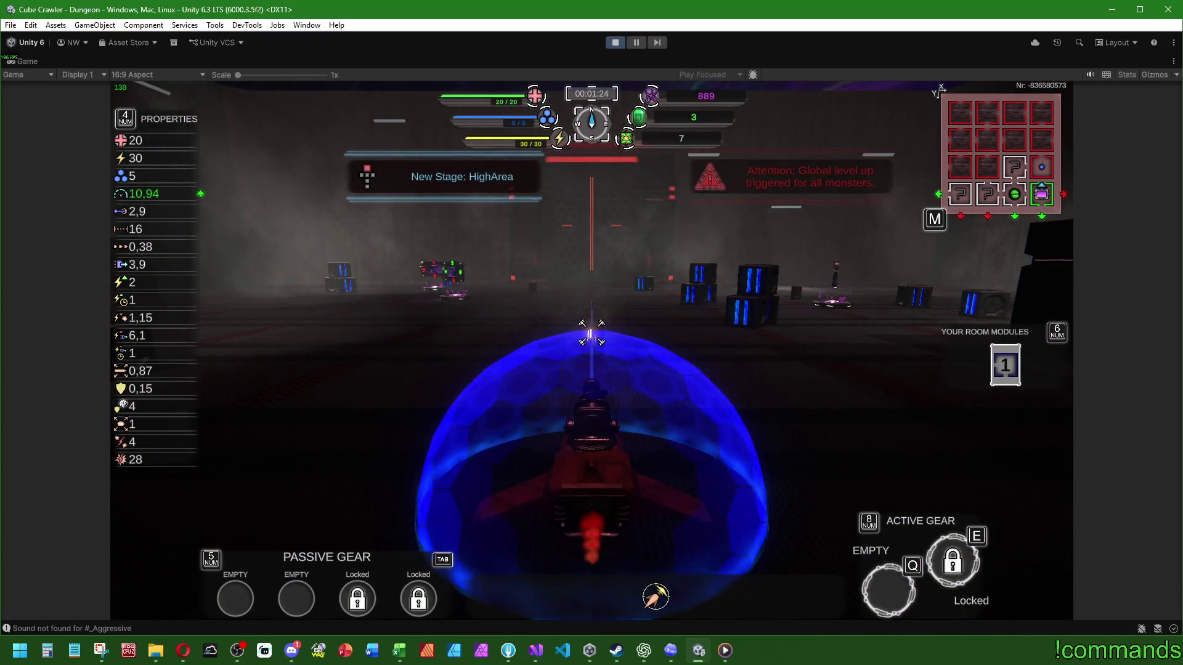
Look around the new arena, then bring up the room-module map
key(d)
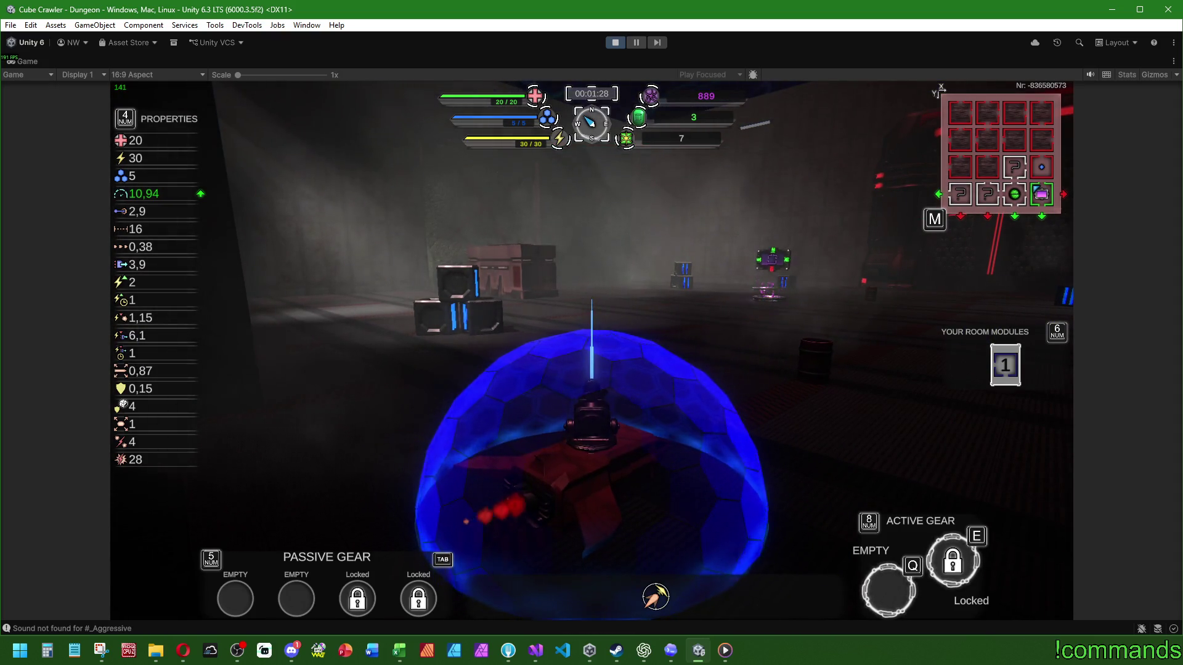
key(a)
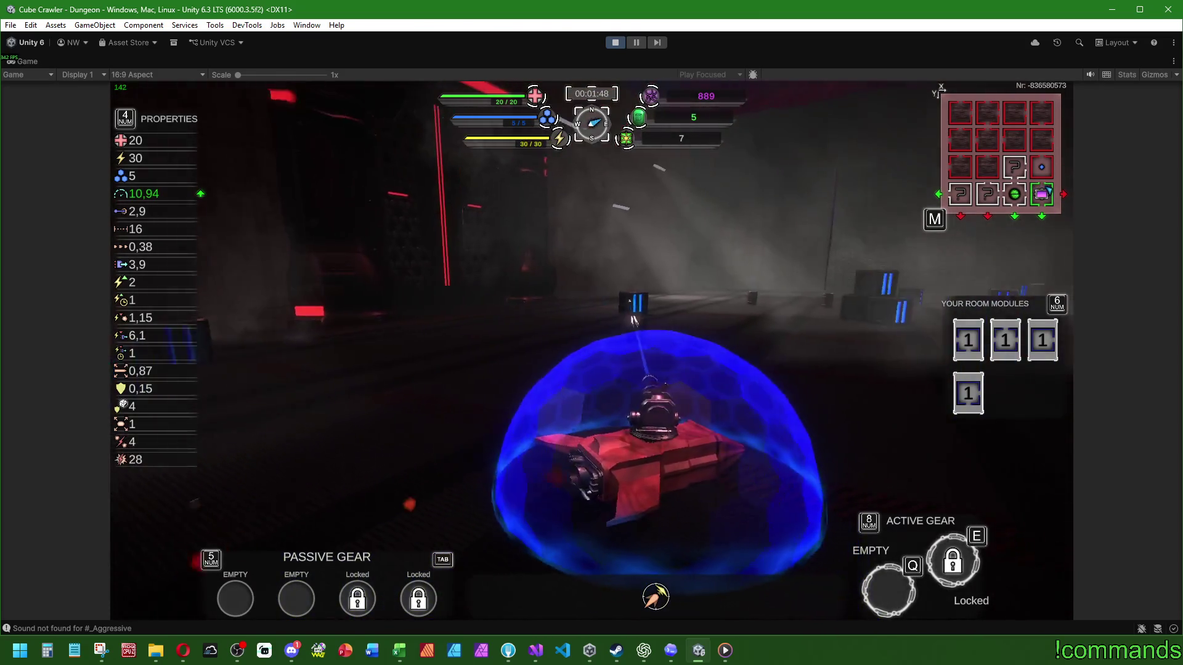
key(KP_6)
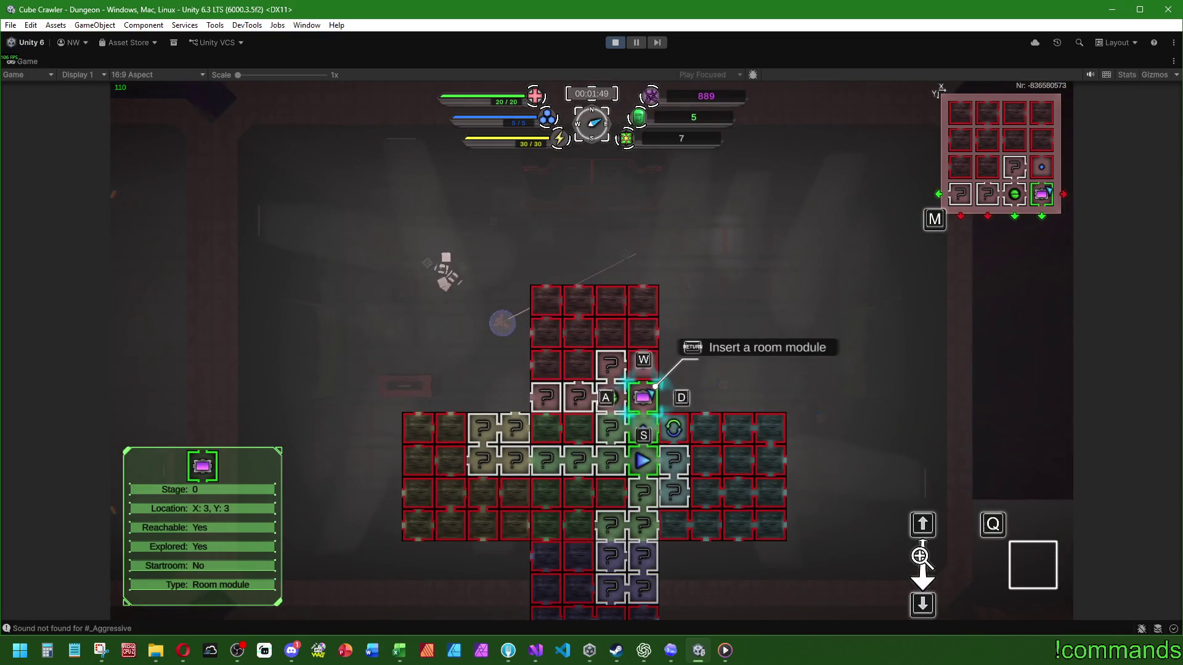
Select the start room on the map, quick-travel there with E, and reopen the map
key(s)
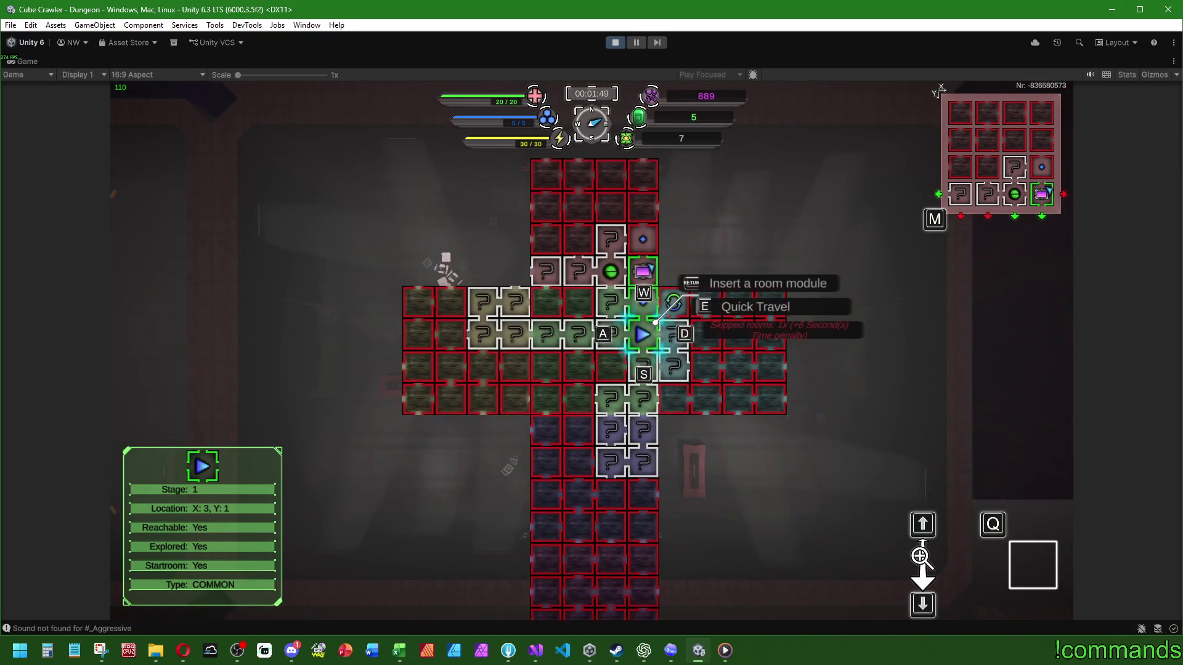
key(e)
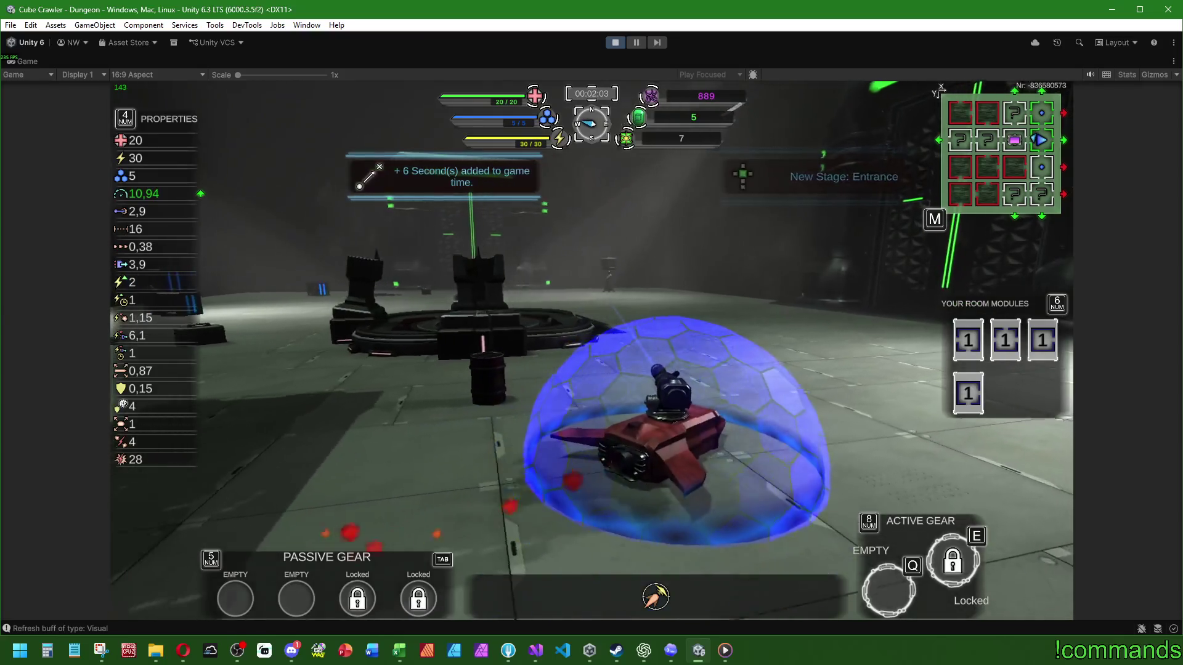
key(m)
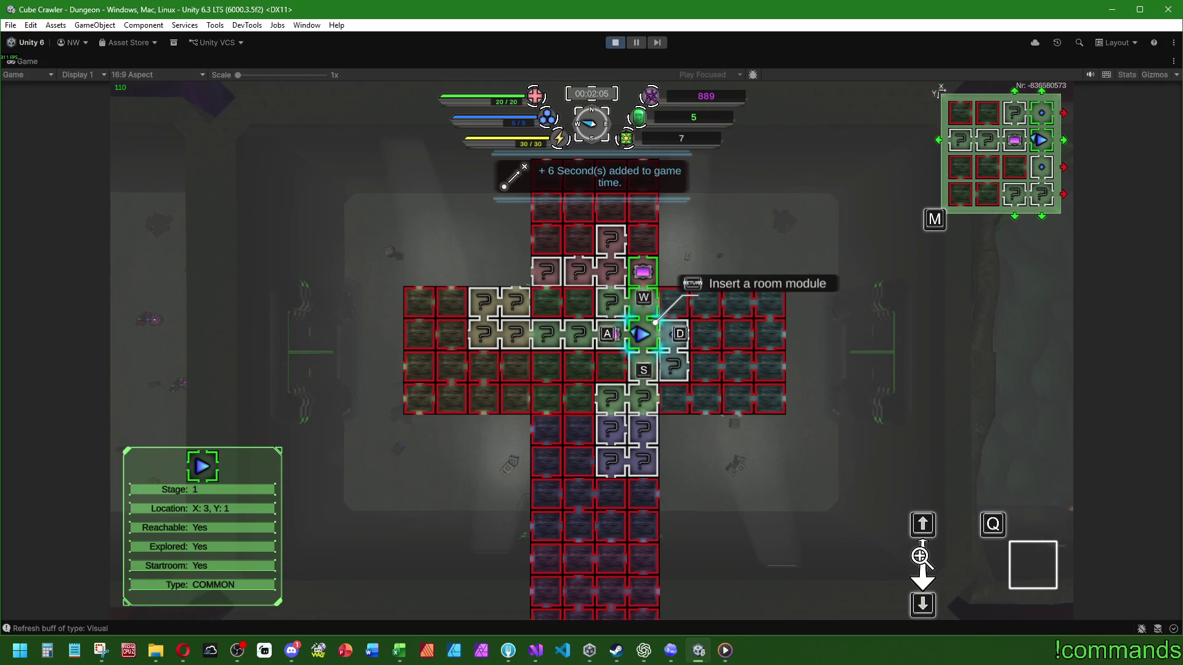
Pick an unexplored room, insert the room module facing north, skip the shifting view, and move the room marker
key(d)
key(d)
key(s)
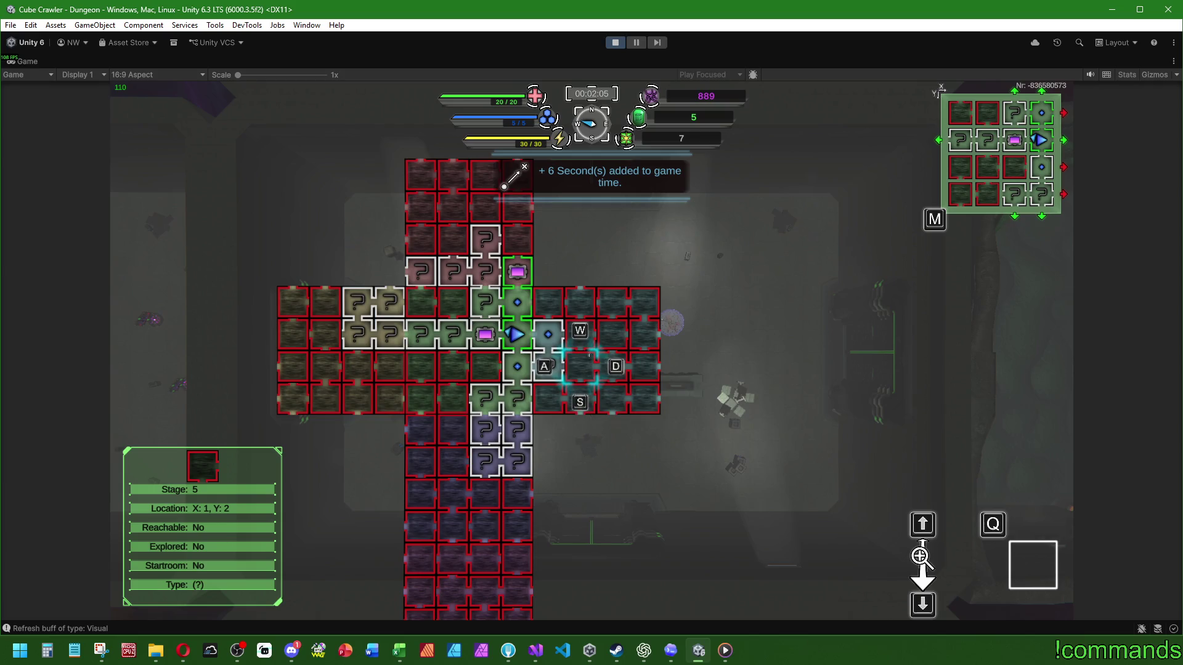
key(q)
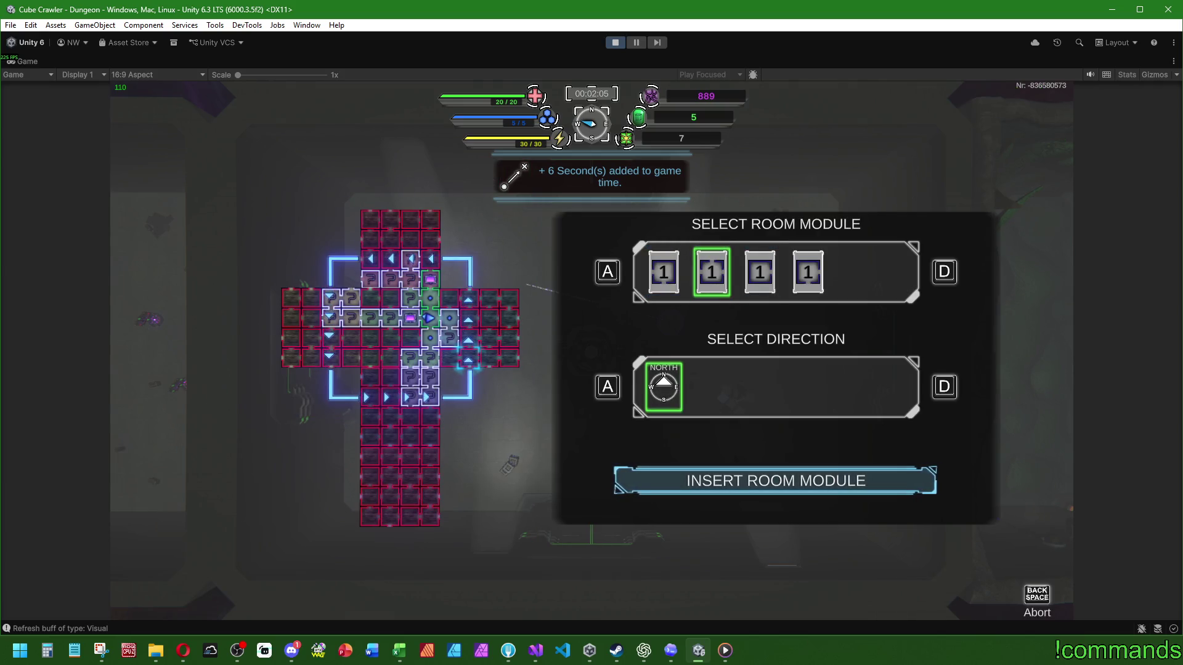
key(Return)
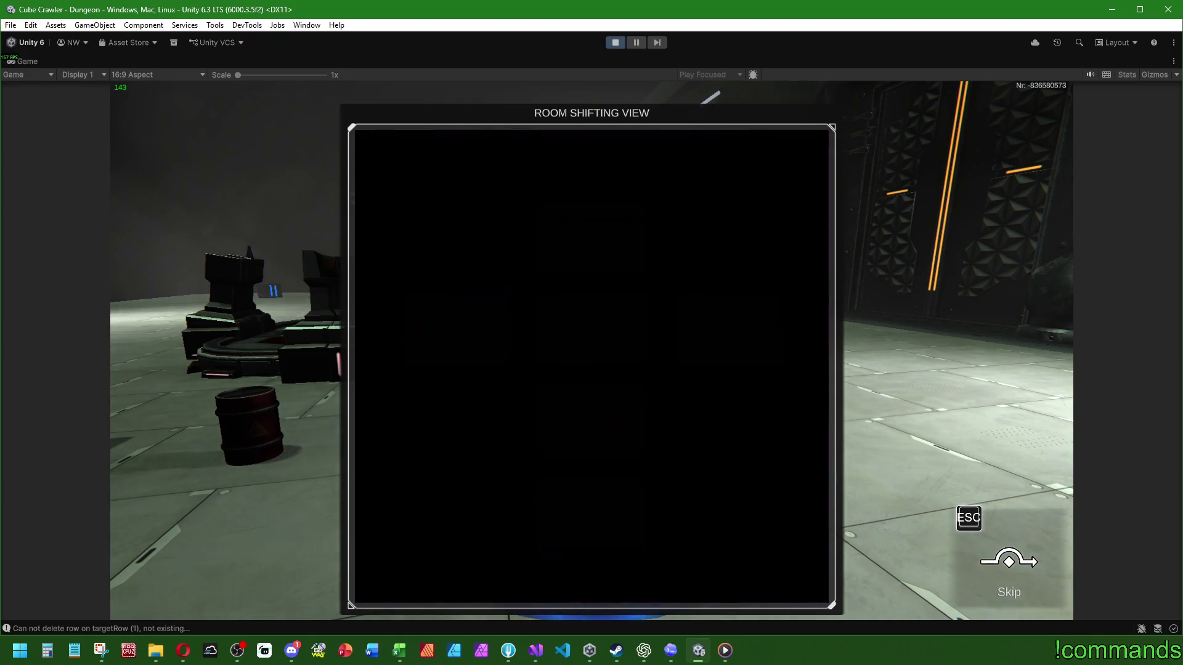
key(m)
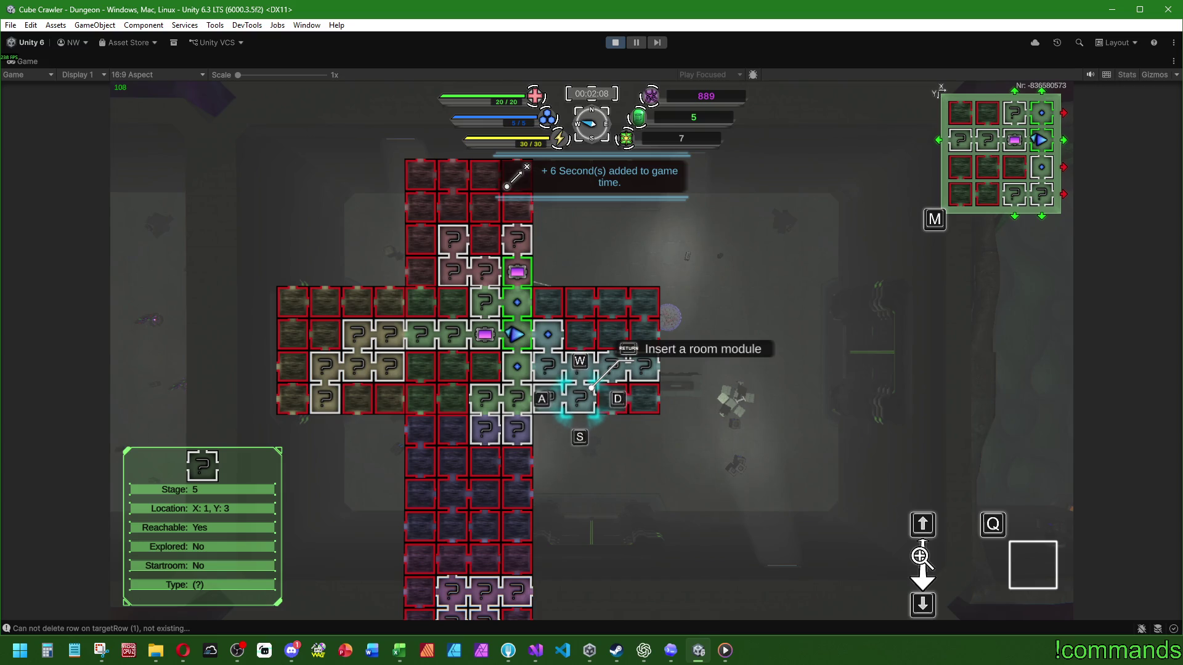
key(s)
key(a)
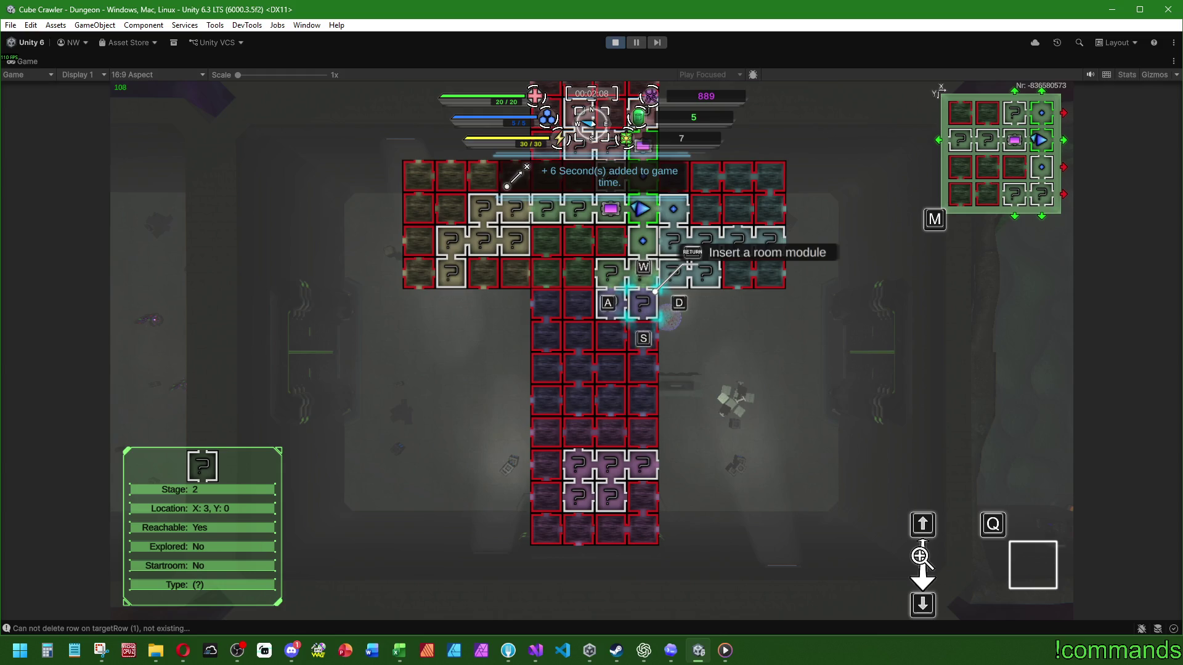
Close the map, drive toward the door, and shoot down the flying enemy
key(m)
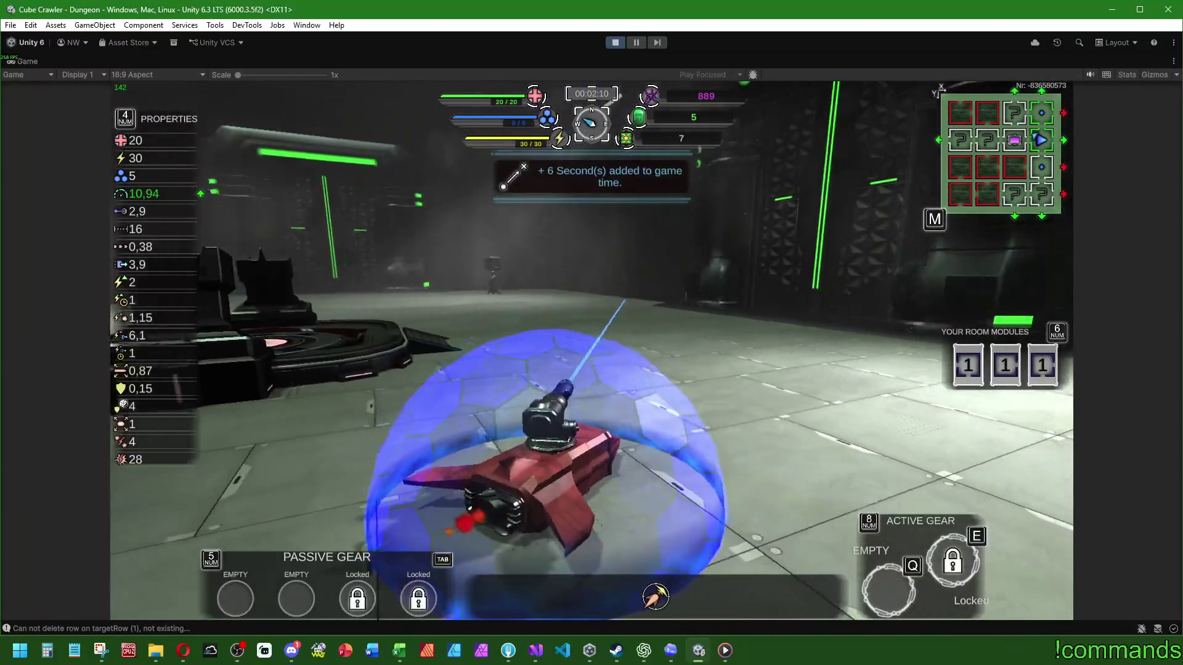
key(d)
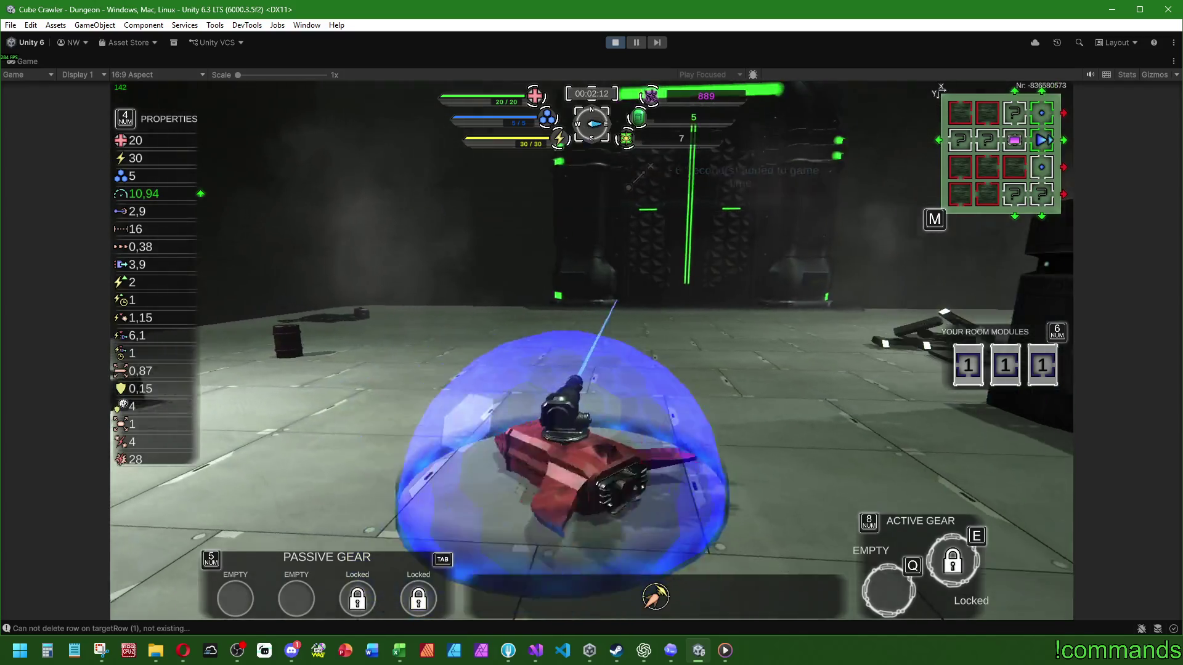
key(w)
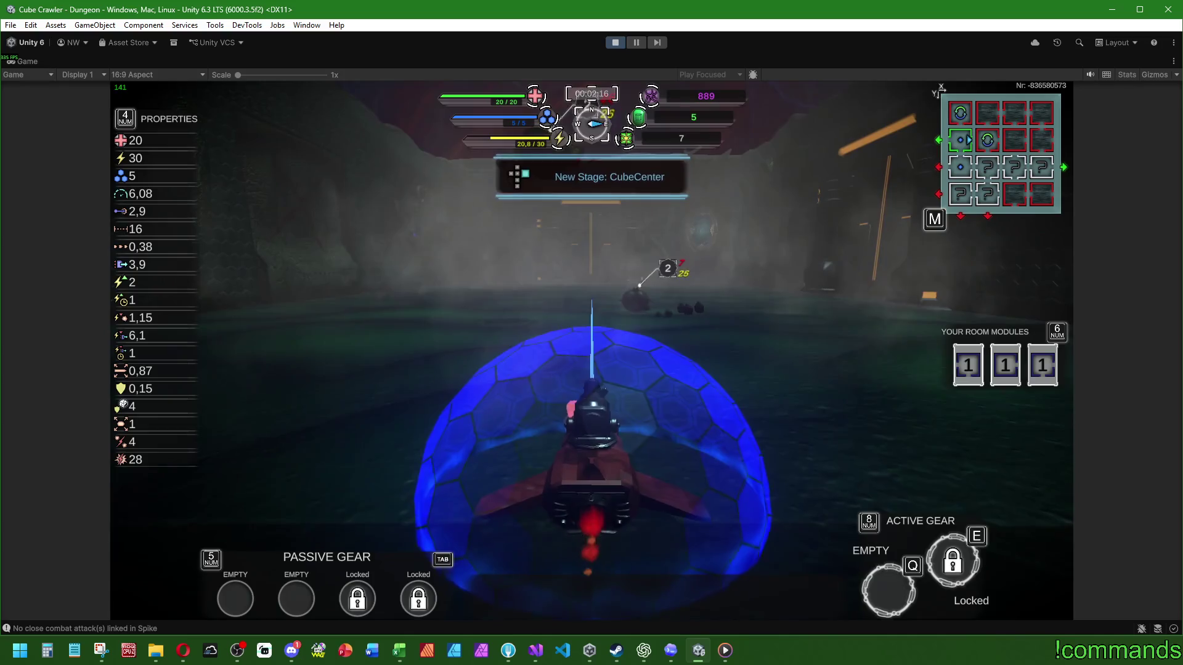
key(w)
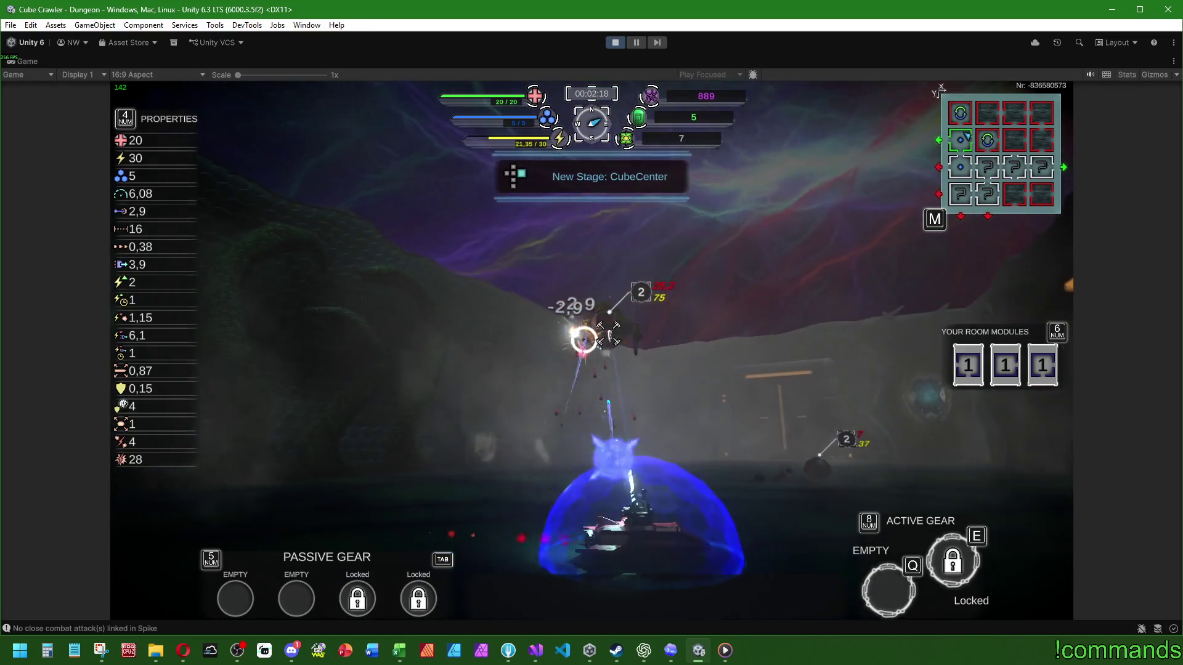
key(w)
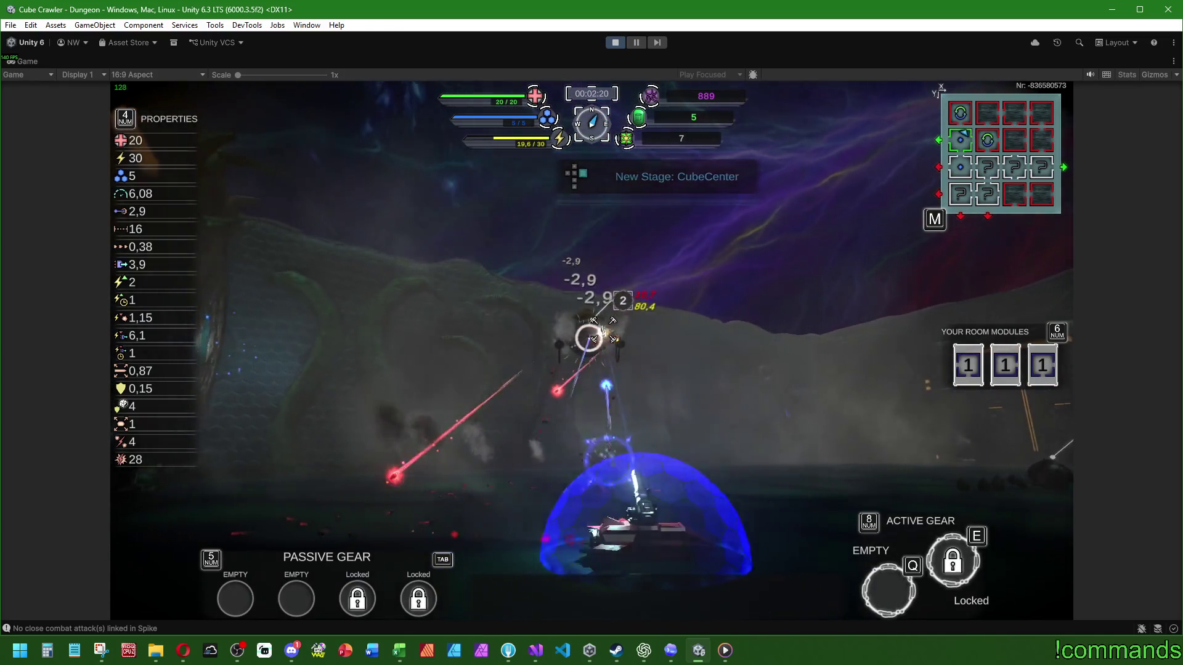
key(w)
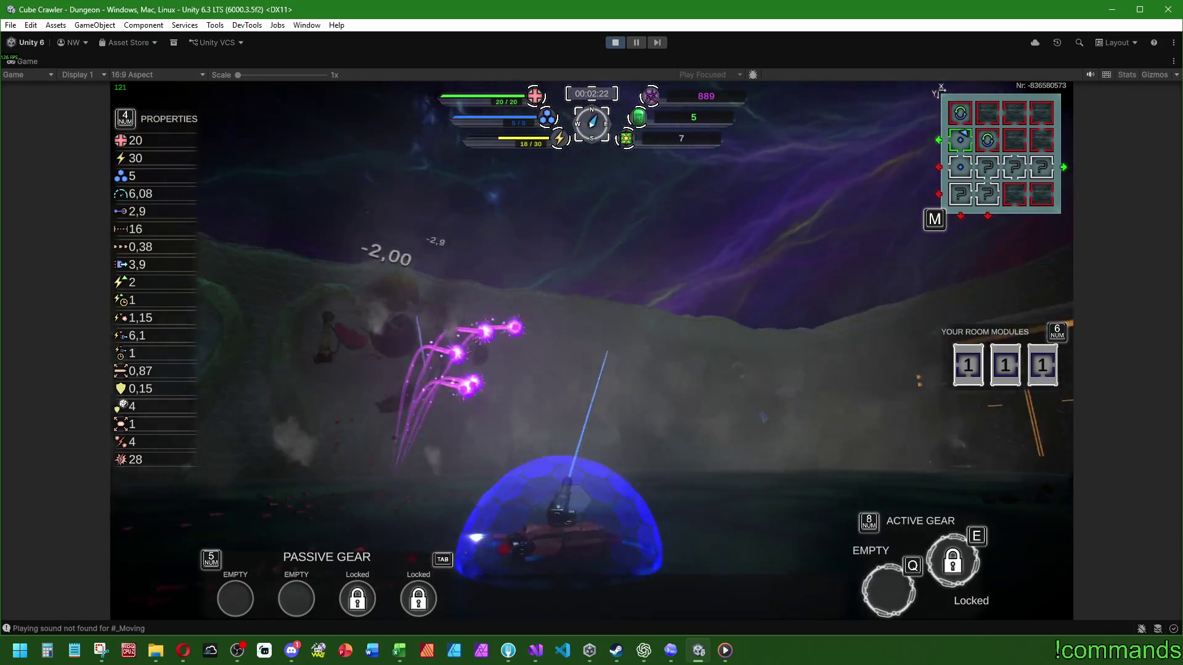
key(w)
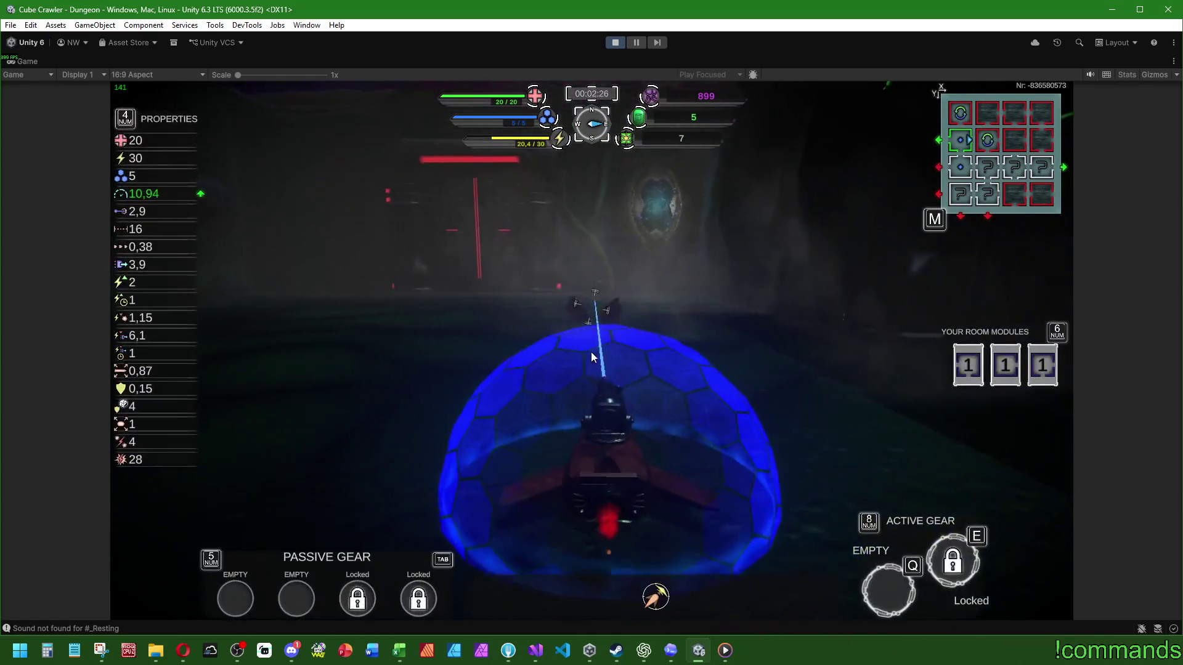
Drive through the green barrier into the next room, fight the enemies, and open Settings with Esc
key(w)
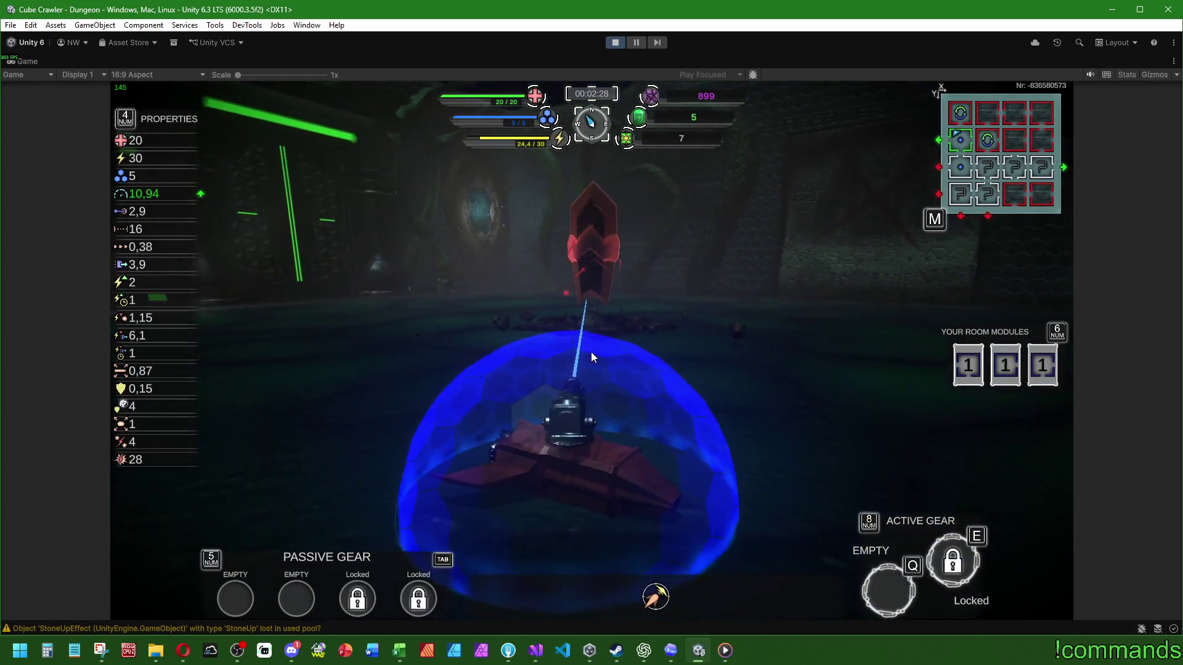
key(w)
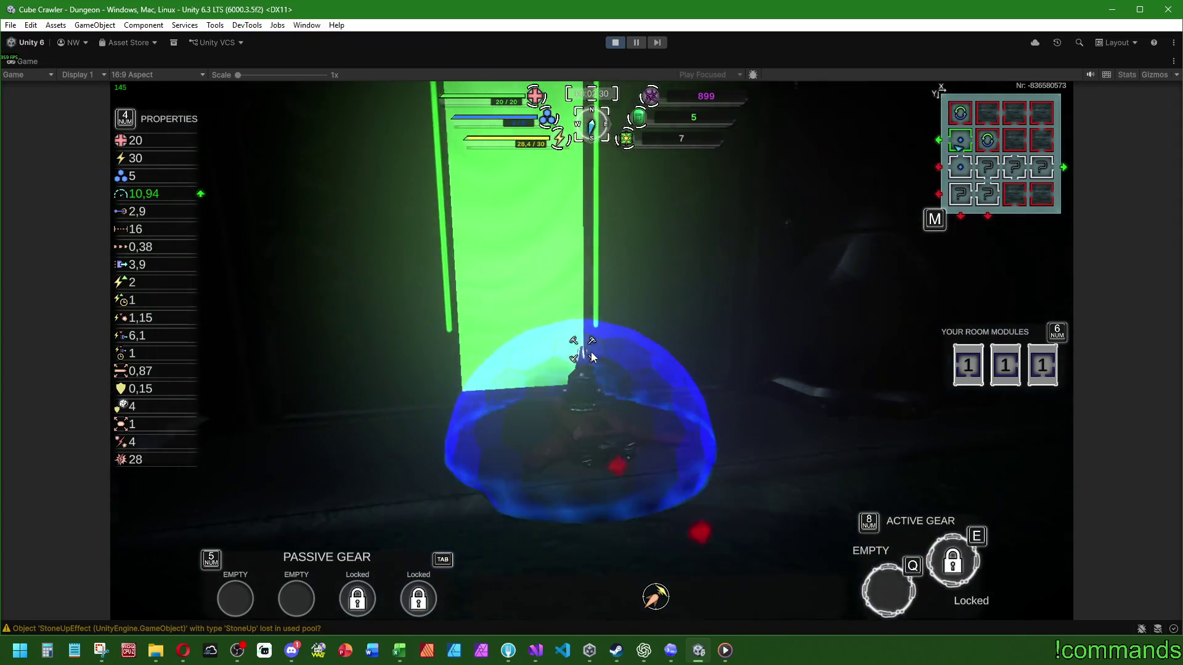
key(w)
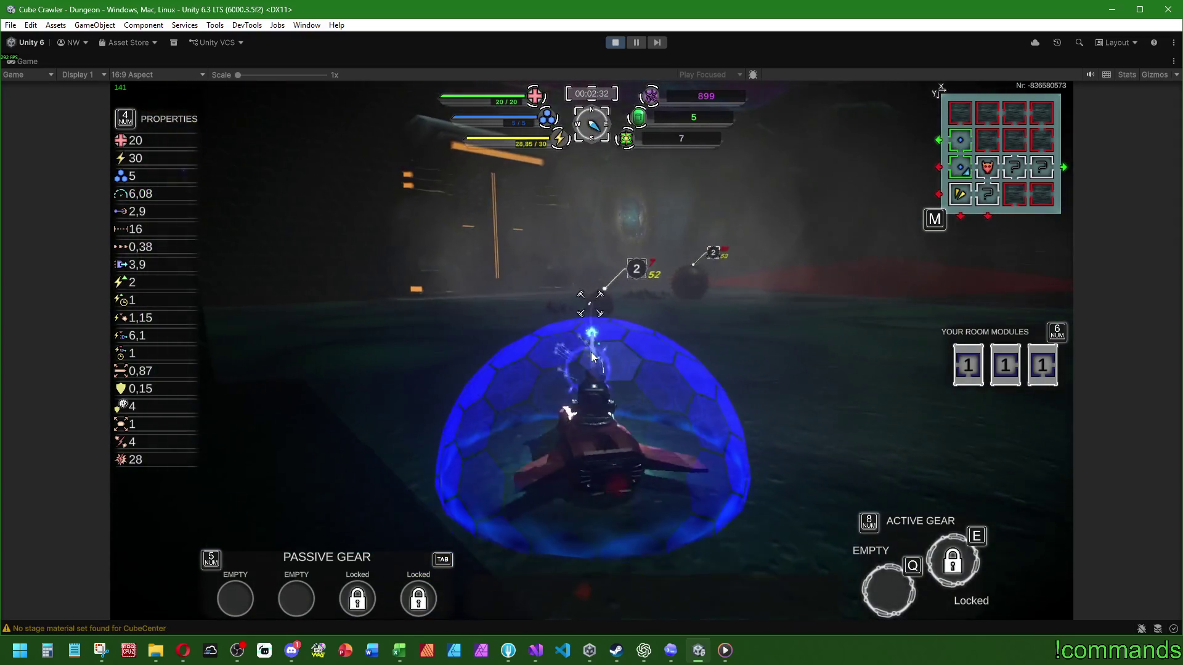
key(w)
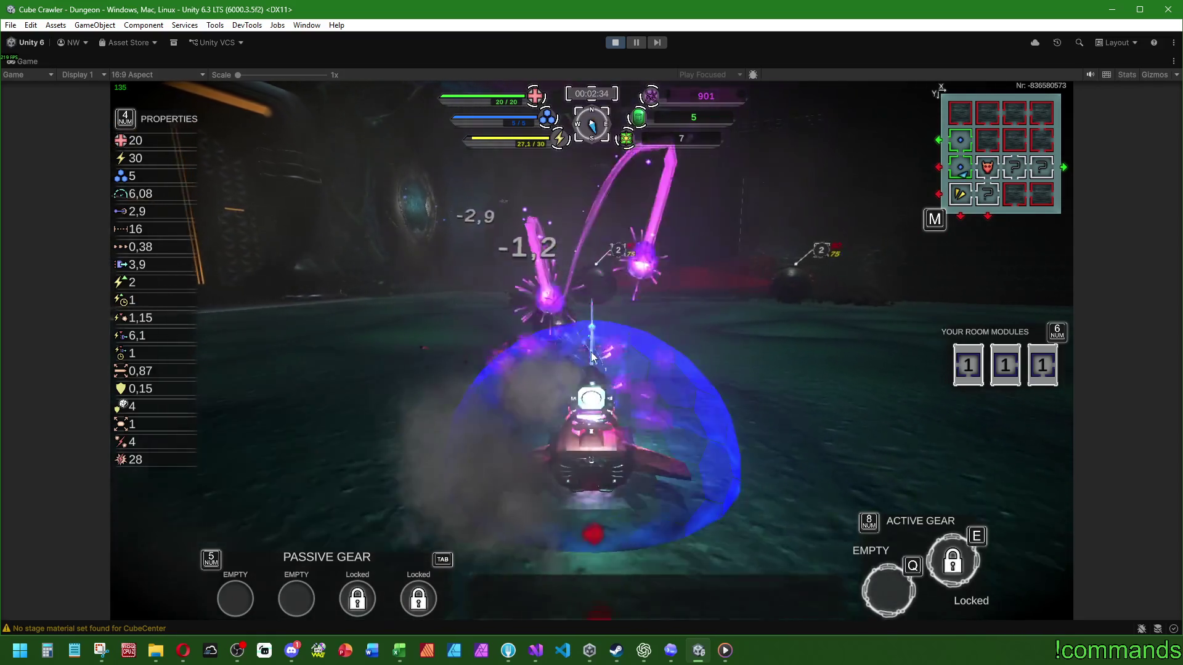
key(w)
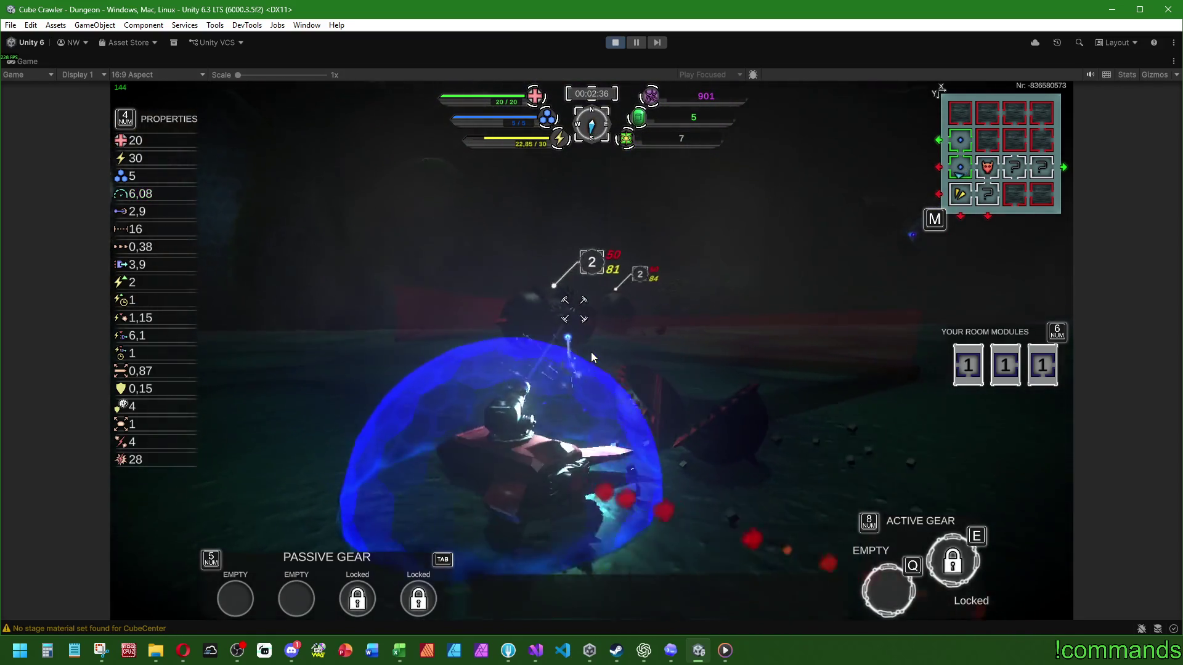
key(w)
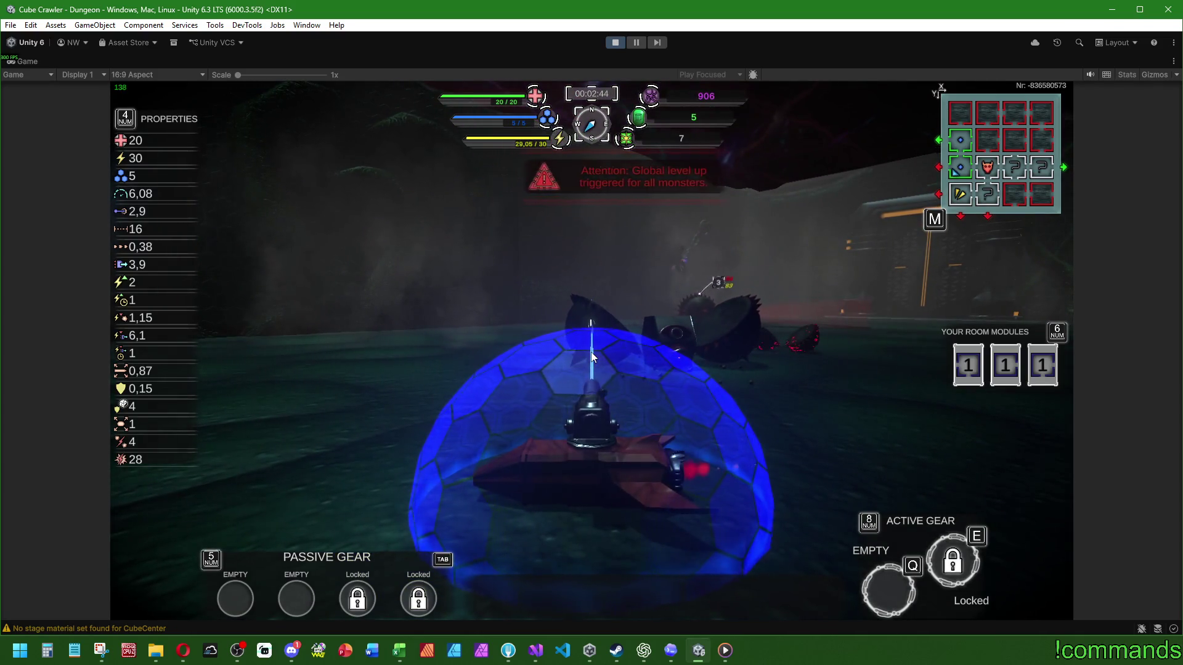
key(Escape)
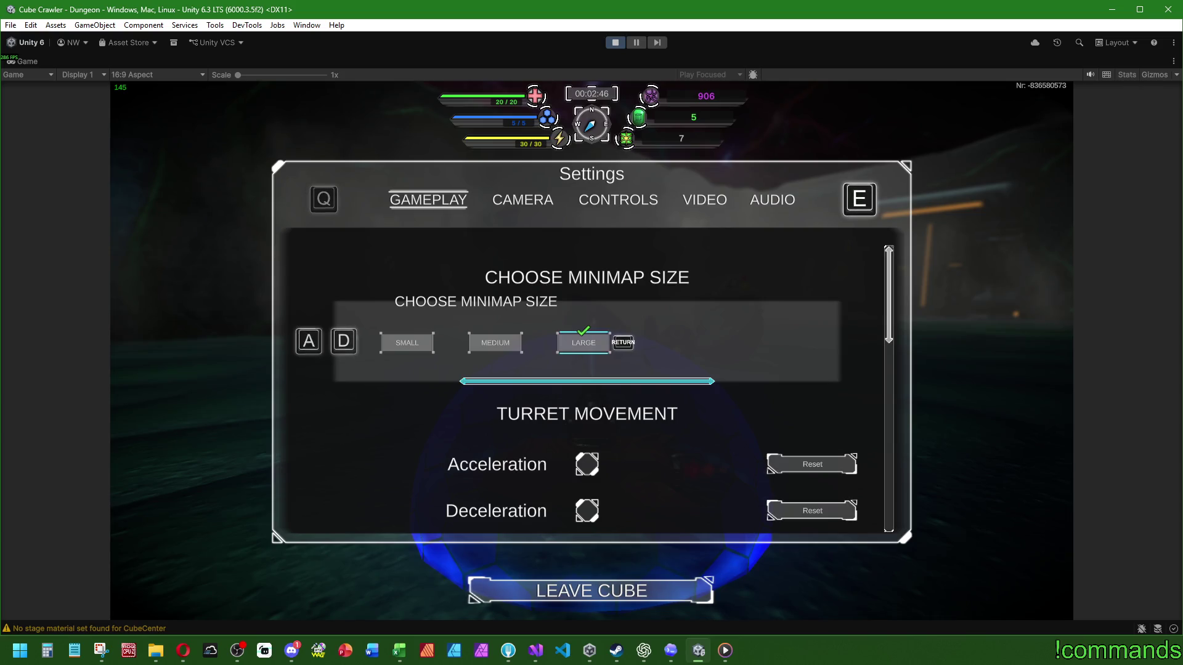
key(alt+Tab)
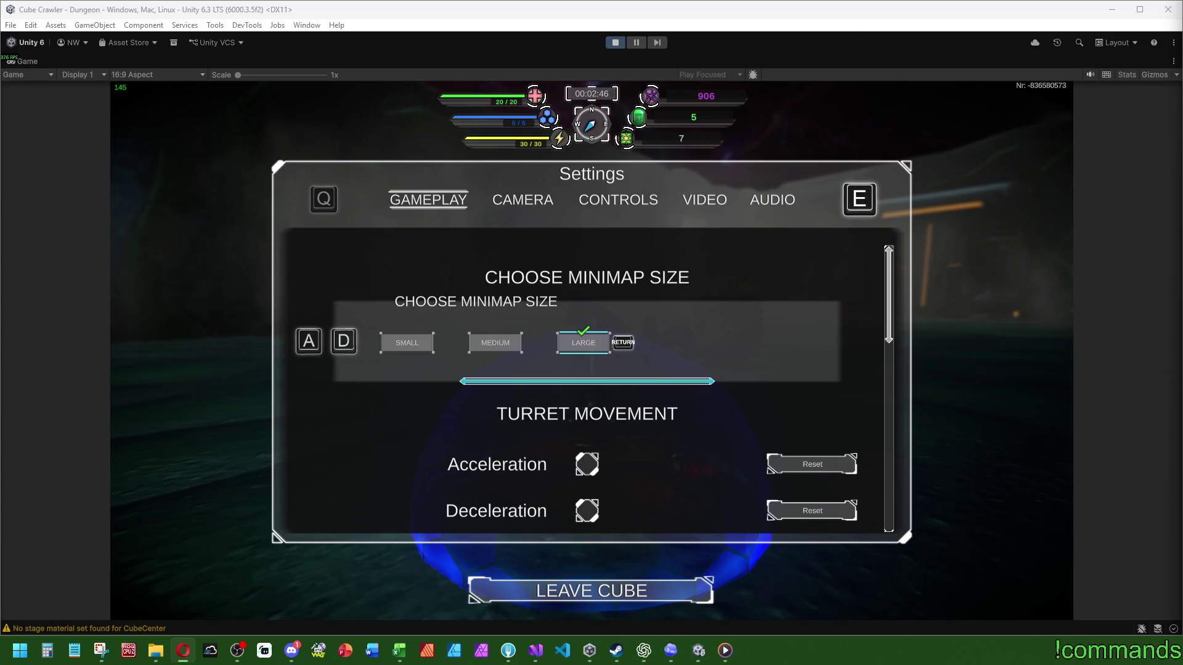
key(alt+Tab)
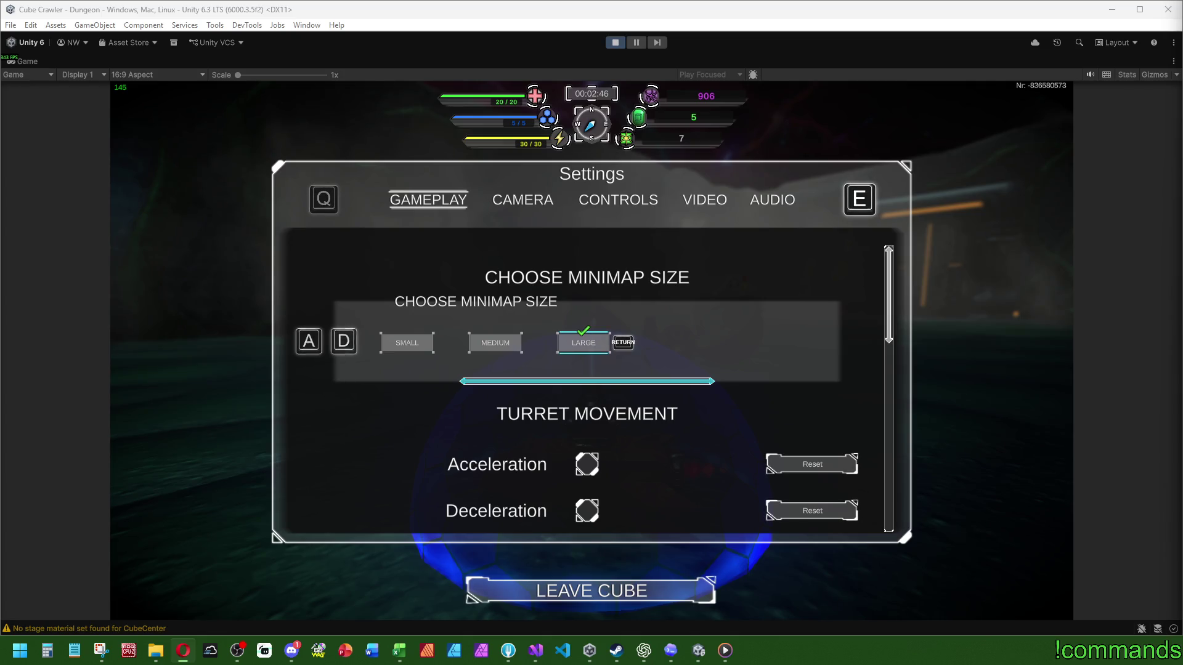
key(alt+Tab)
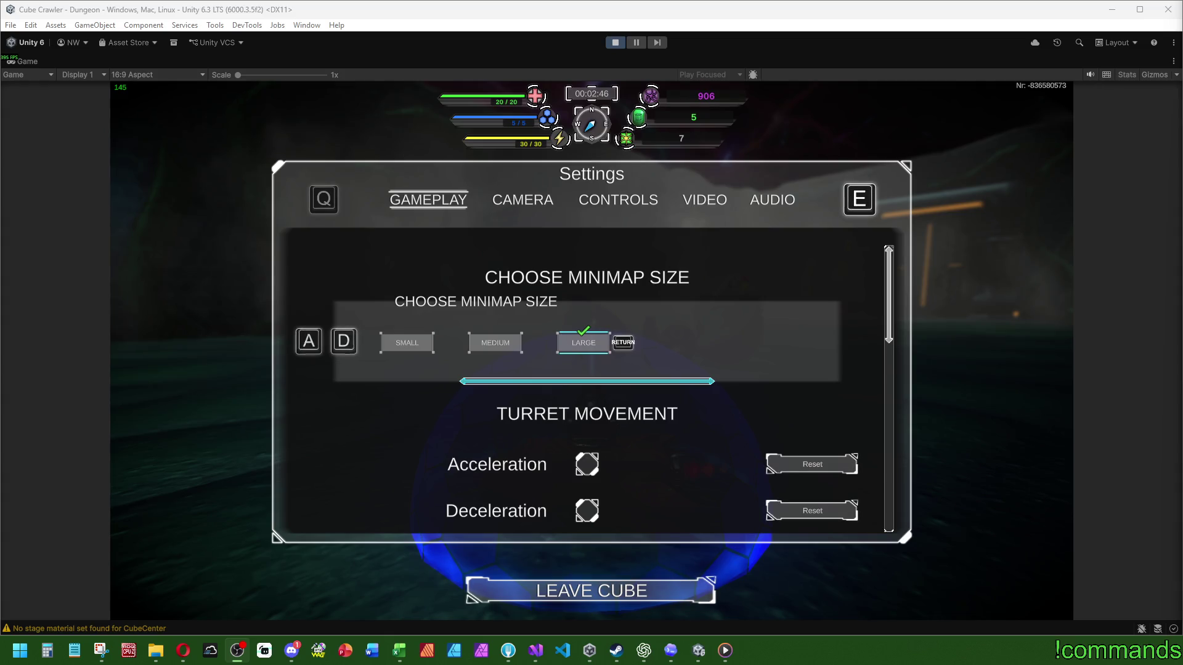
key(alt+Tab)
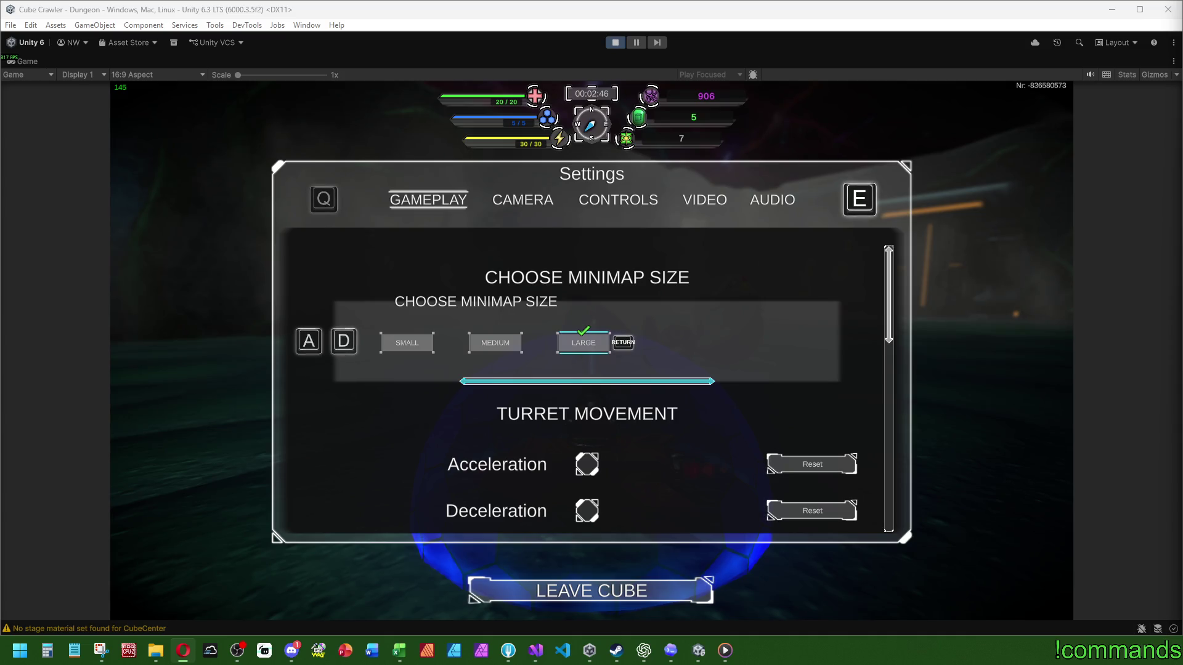
click(1058, 211)
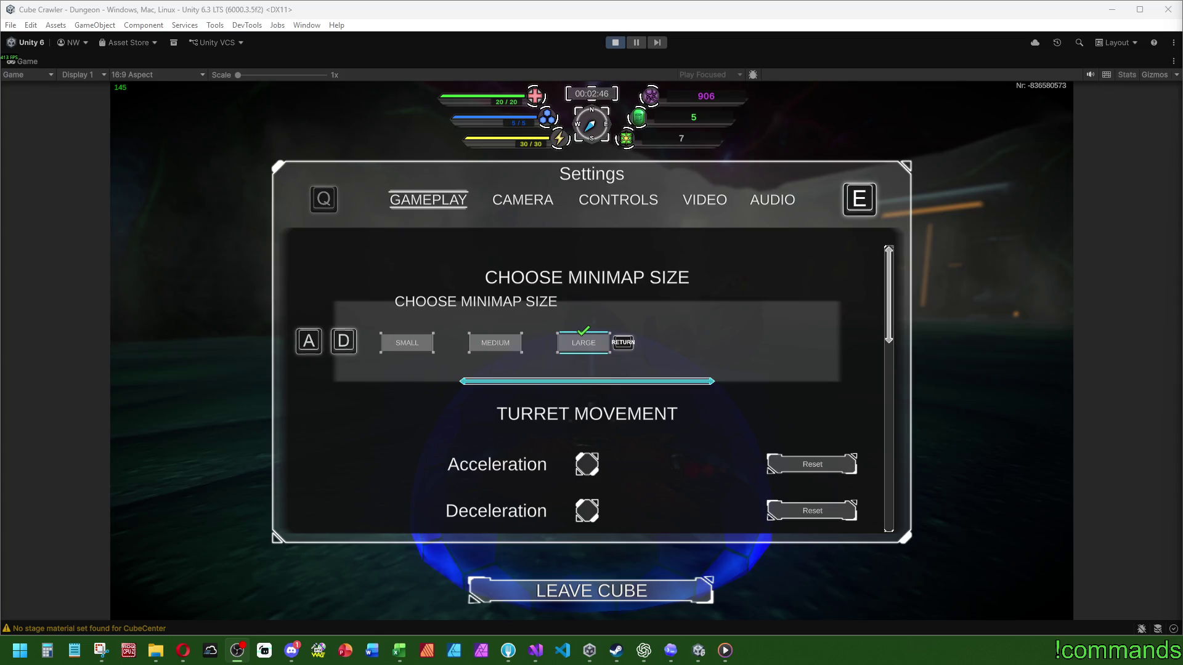
key(alt+Tab)
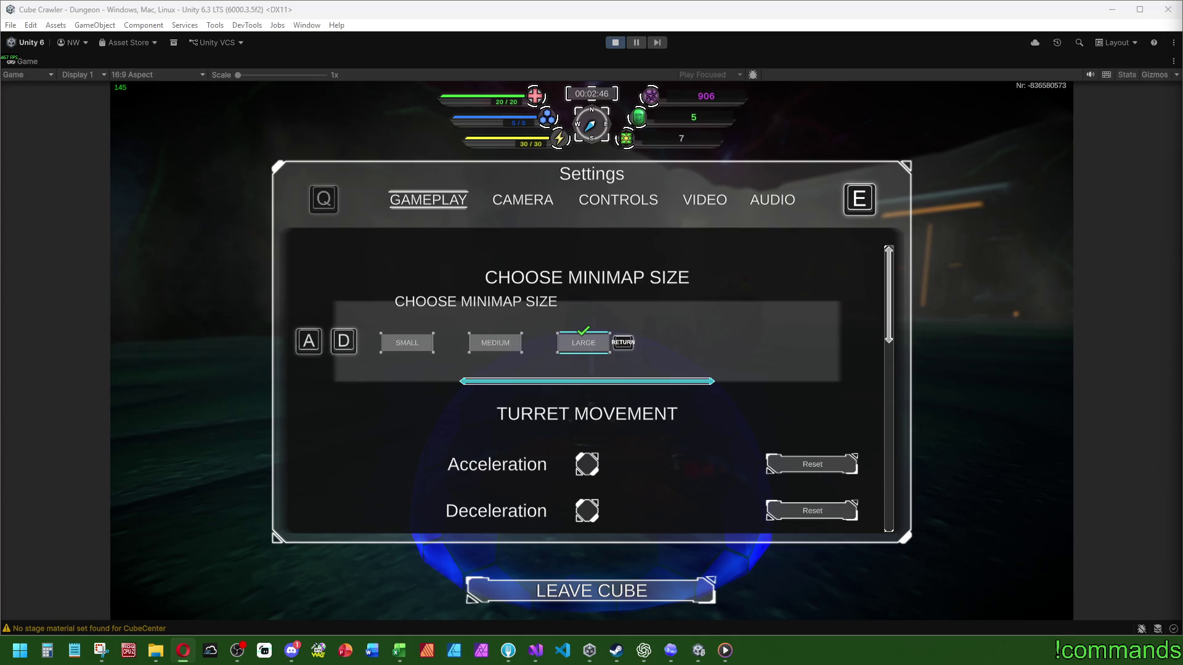
key(alt+Tab)
Focus the Game view while the Gameplay settings show minimap size Large
click(992, 377)
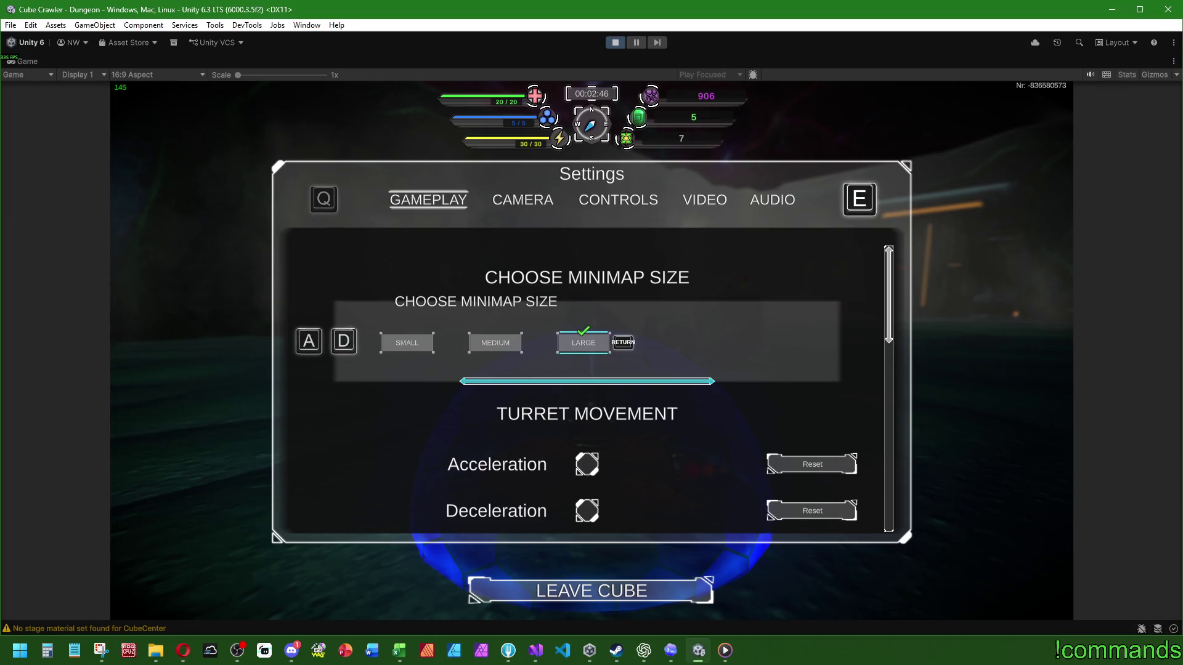
Close the in-game Settings menu, release control from the game, and restore the full editor layout
key(Escape)
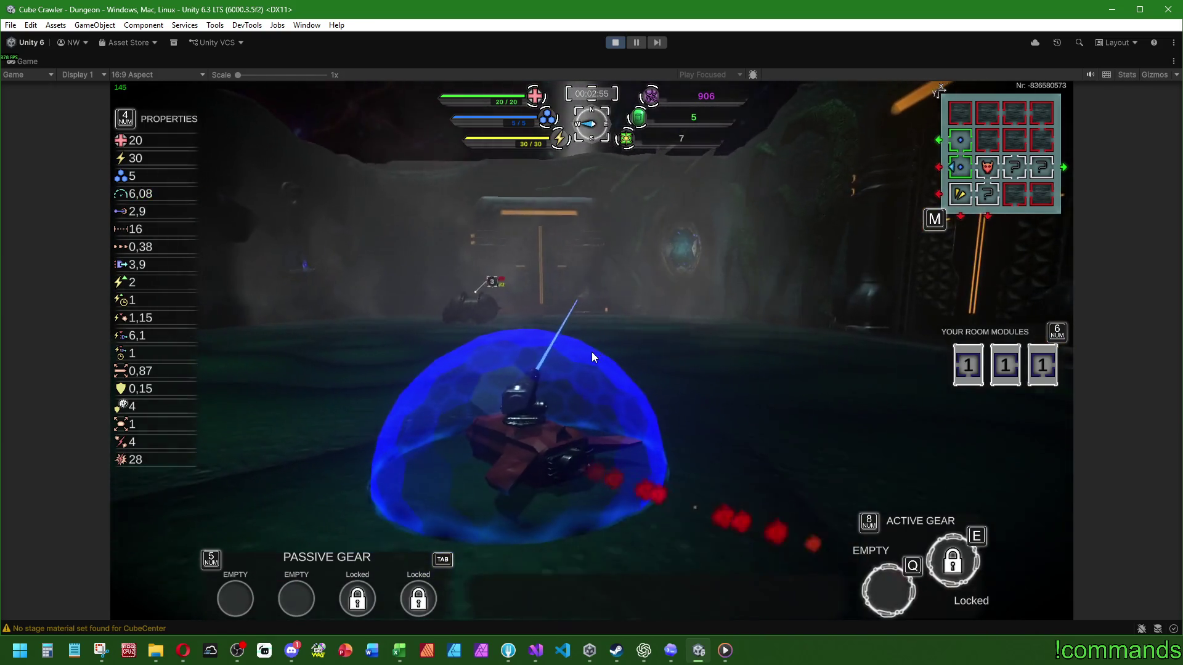
key(super)
double_click(39, 58)
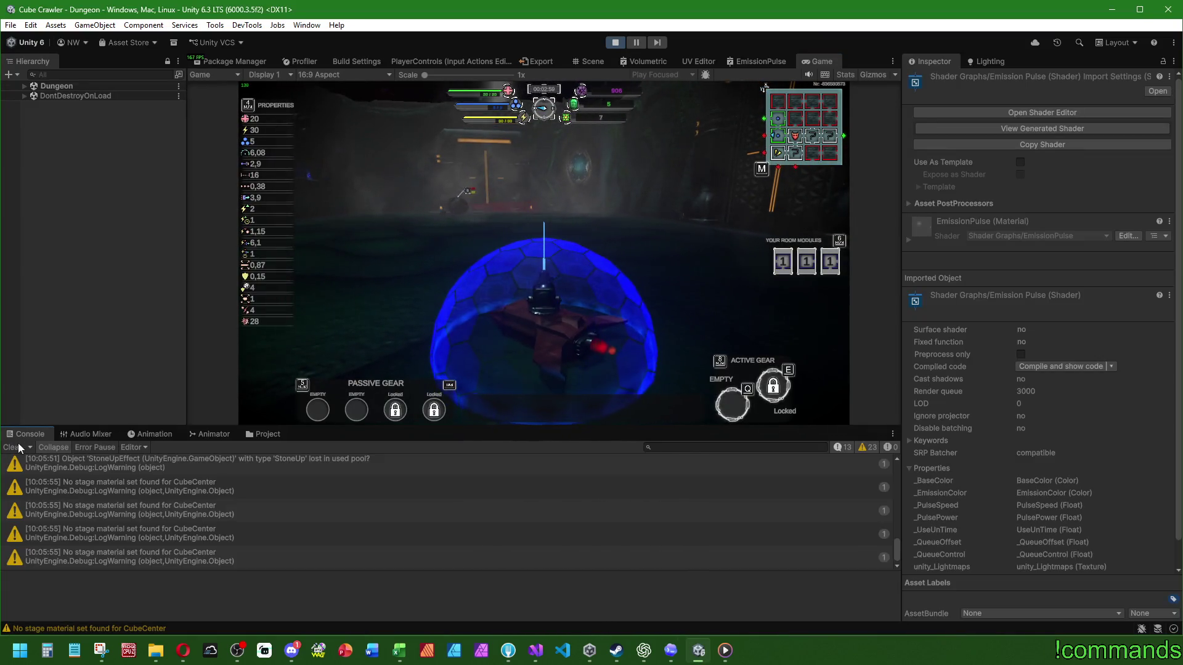
Glance at the Master audio mixer, return to the Console, and enlarge the Game view to fill the editor
click(79, 434)
click(45, 479)
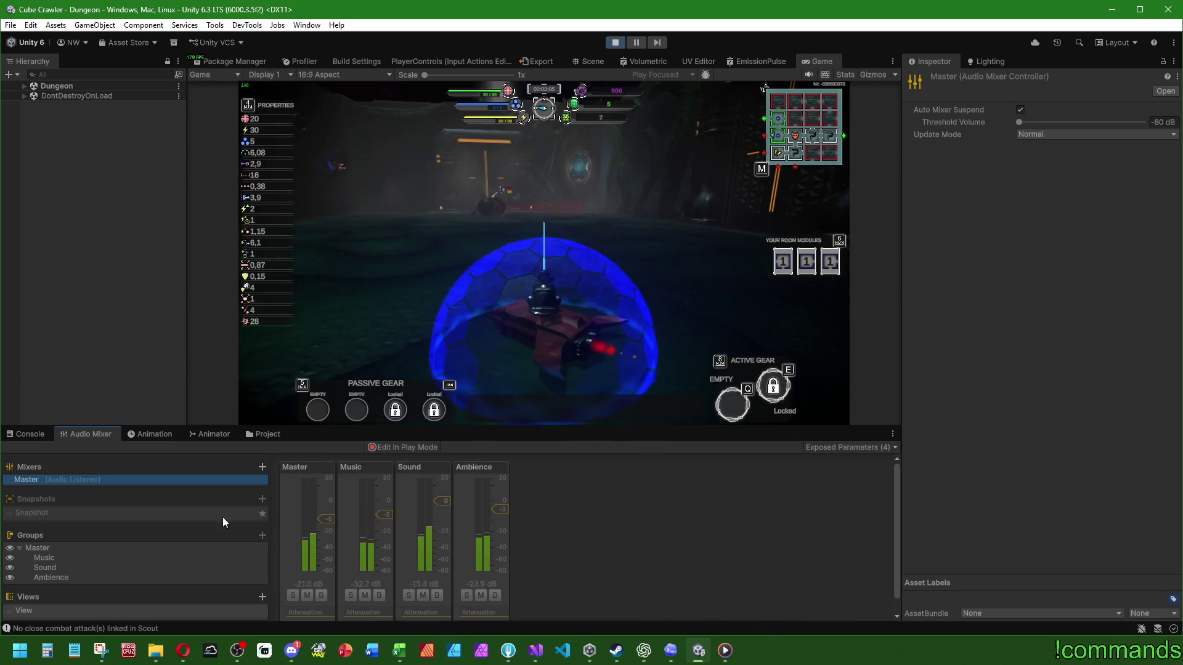
click(24, 435)
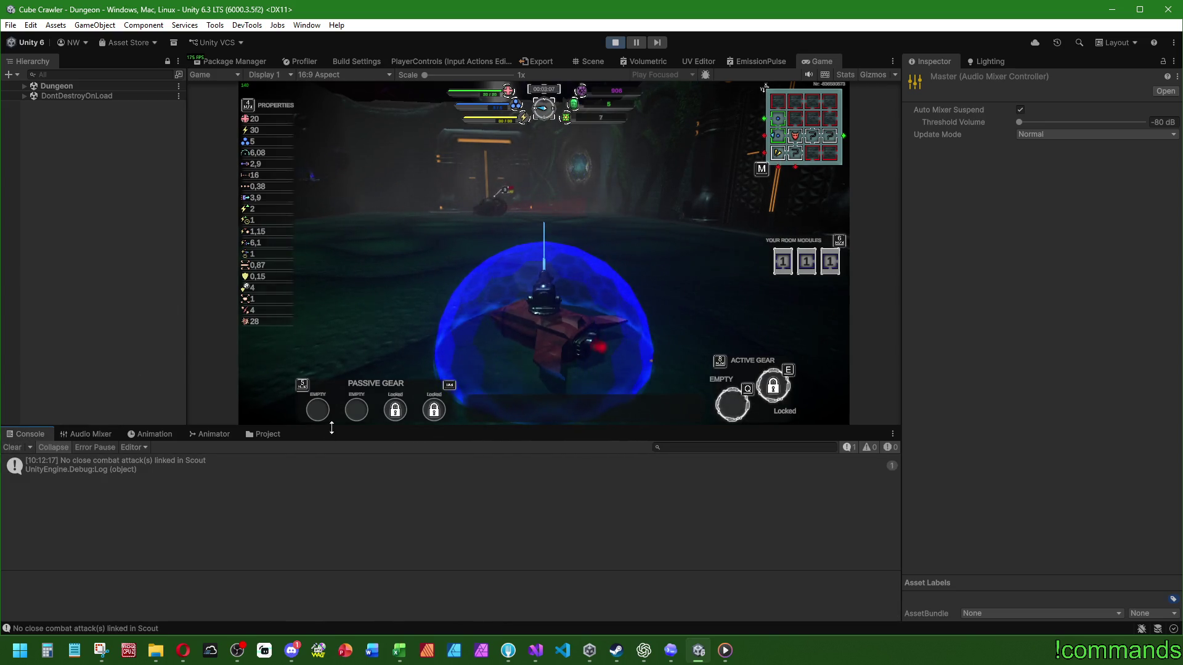
drag(333, 429, 317, 503)
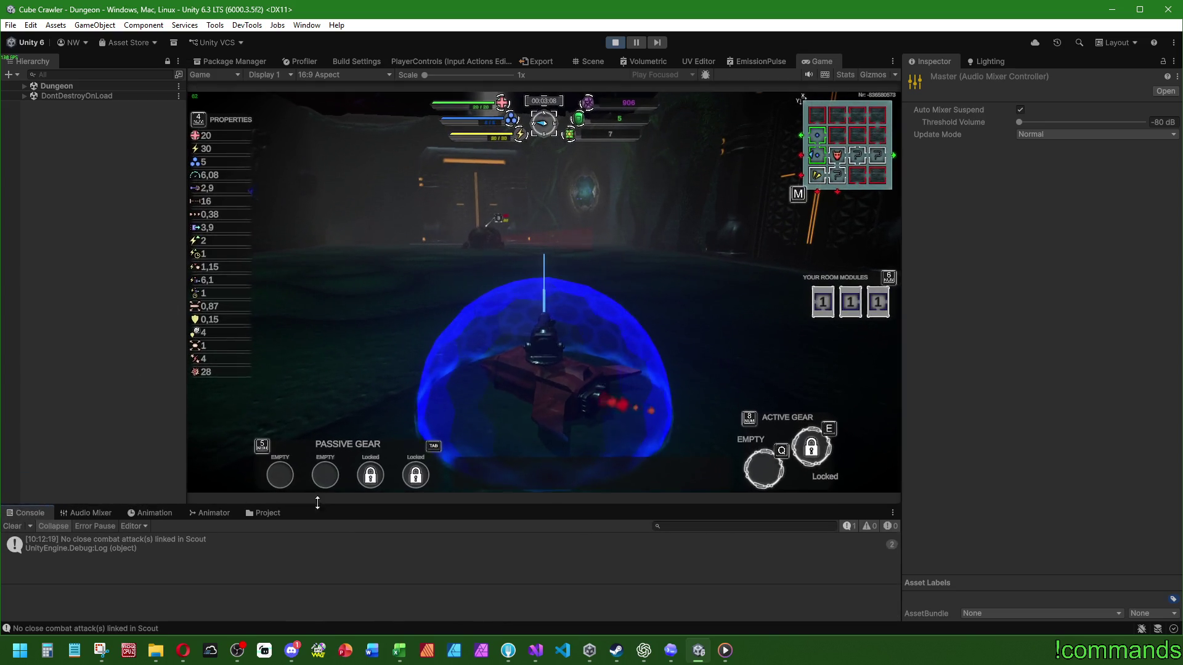
double_click(826, 63)
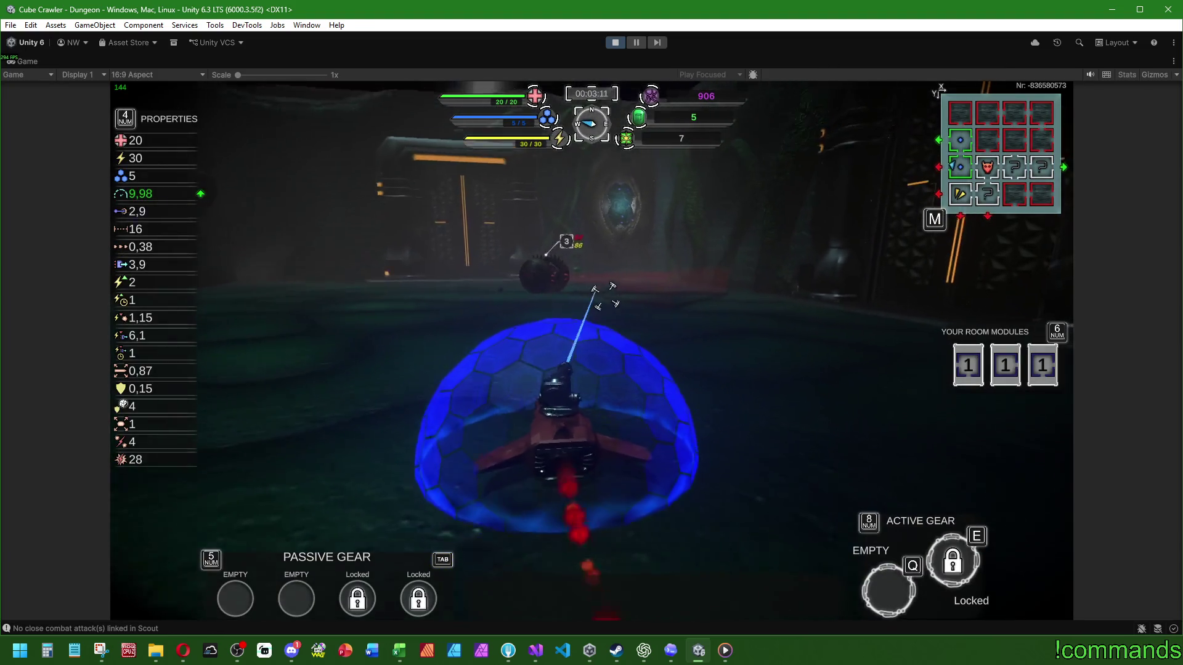
Steer the ship around the enemy while firing, then bring up the room-module map
key(w)
key(a)
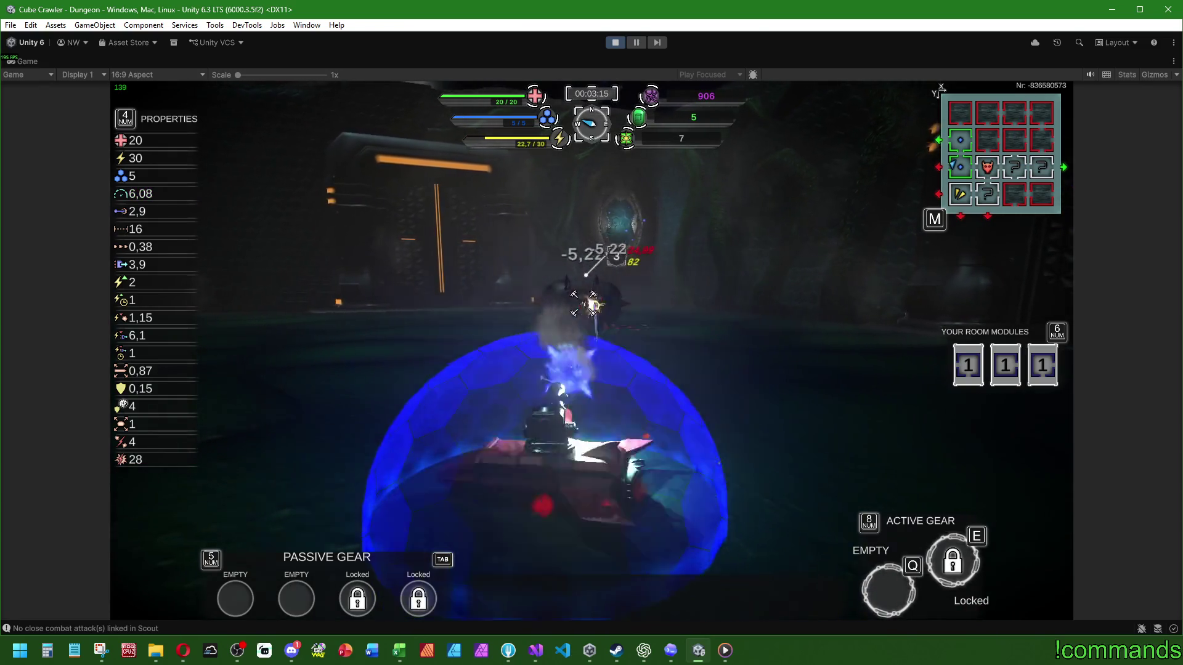
key(w)
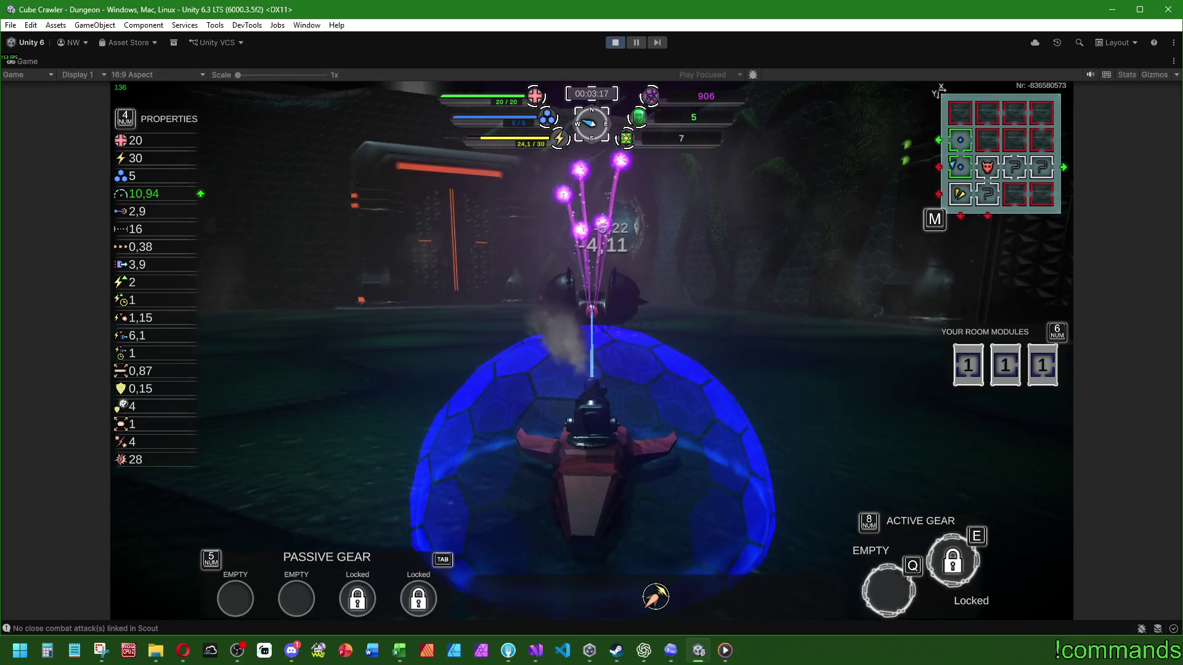
key(m)
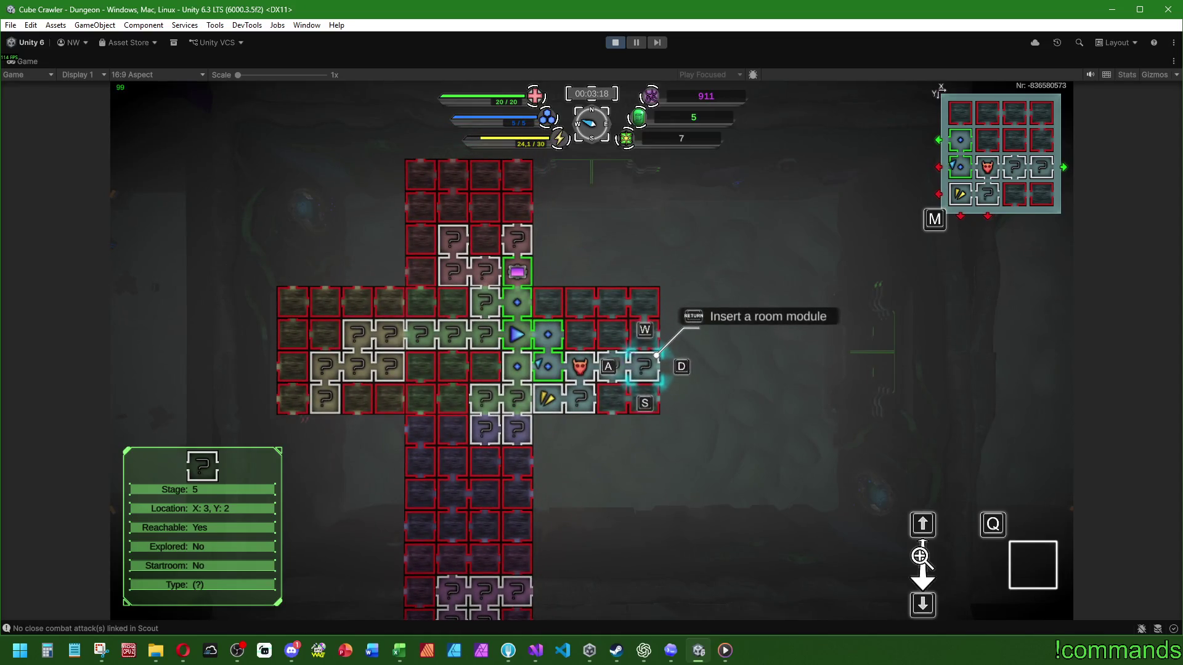
Lower Total Volume to 50% on the Settings AUDIO page and resume driving
key(Escape)
key(q)
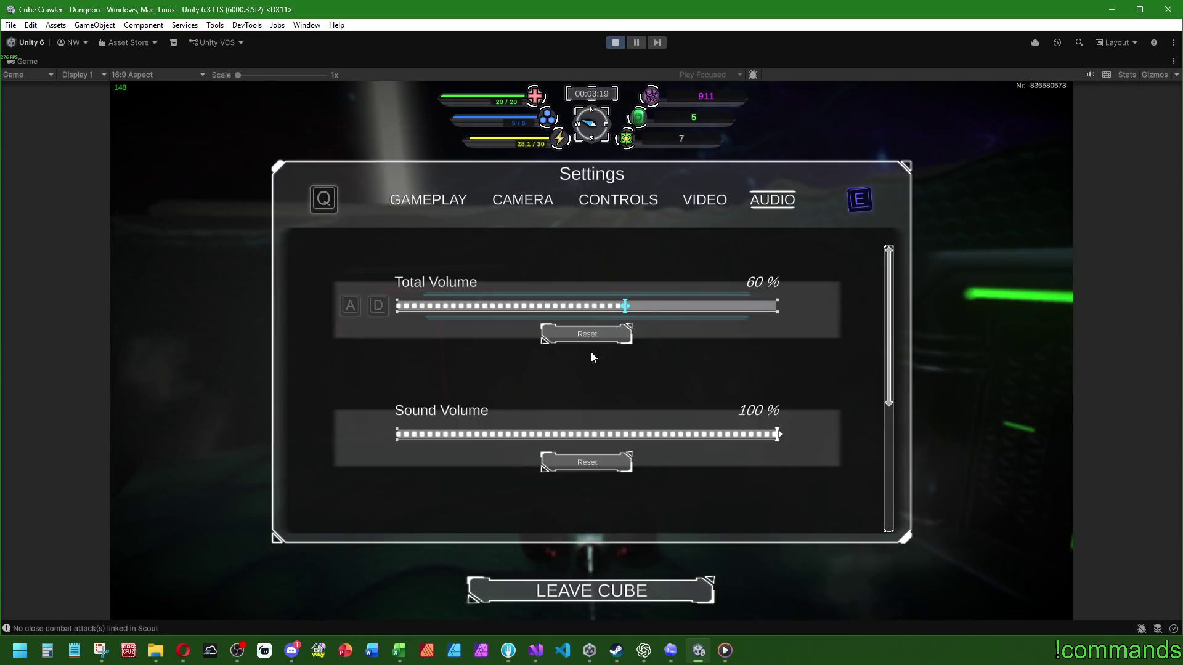
key(a)
key(a)
key(a)
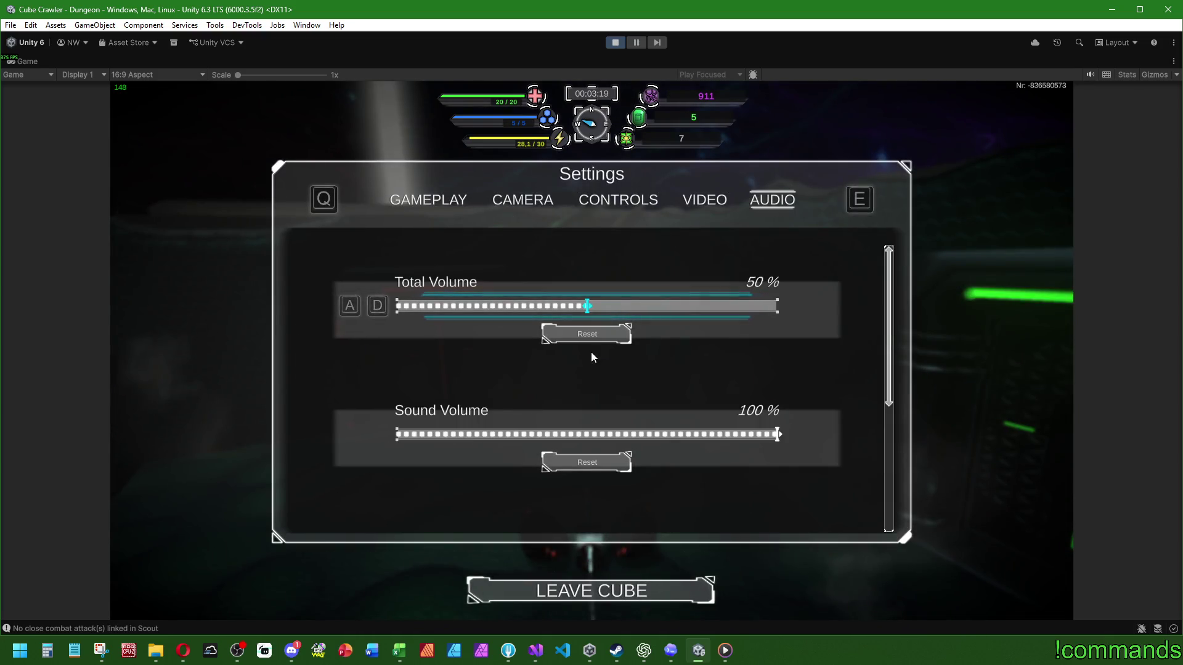
key(Escape)
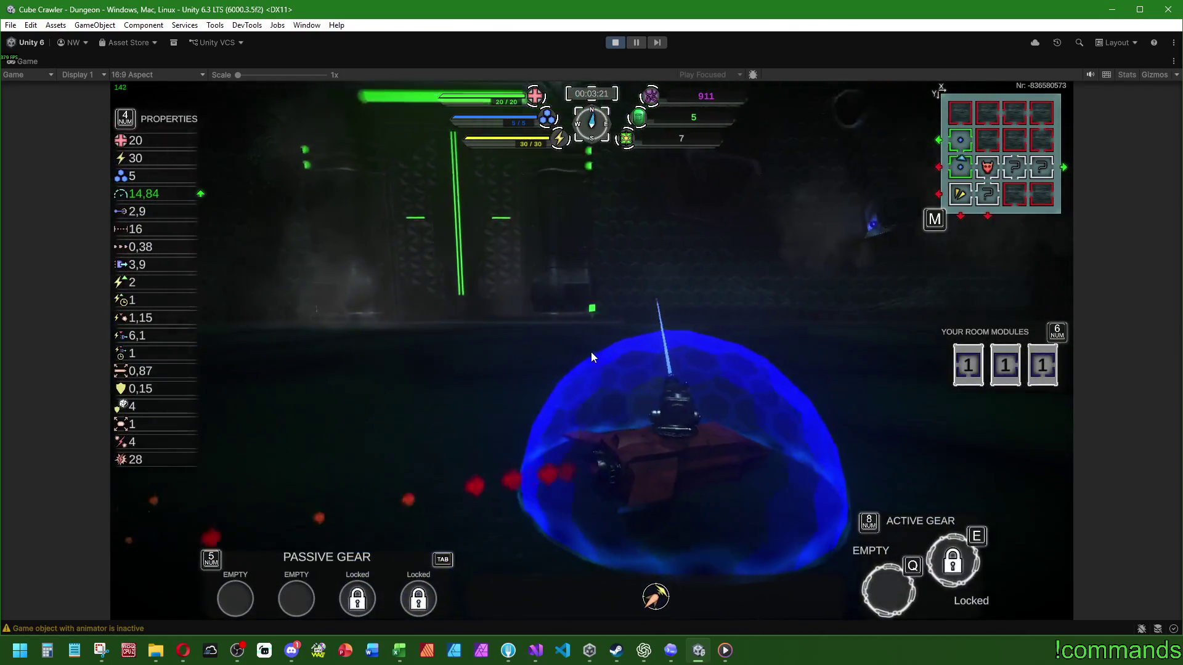
key(w)
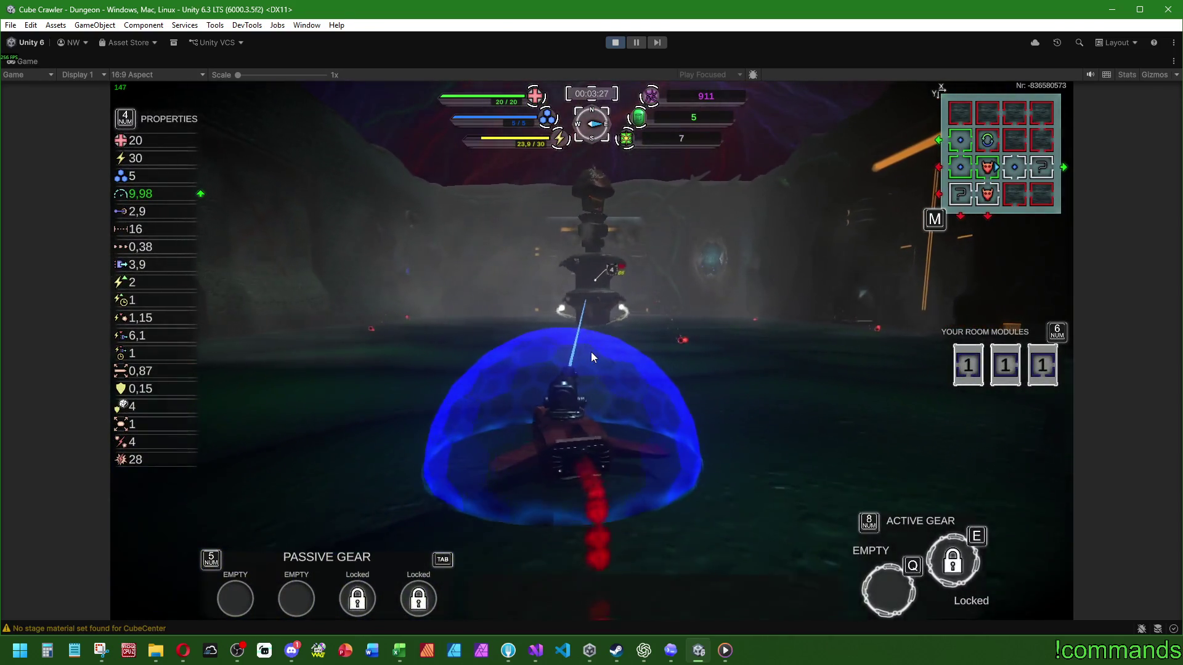
Maneuver the tank around the tower enemy and turn toward the enemy by the green wall
key(w)
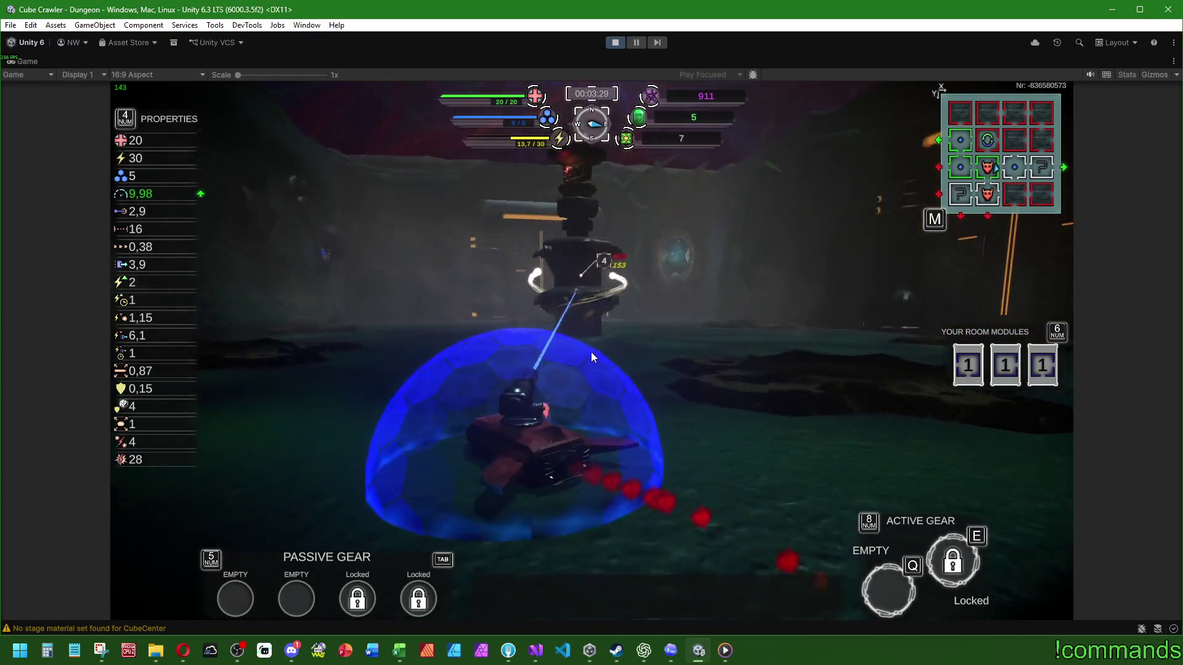
key(w)
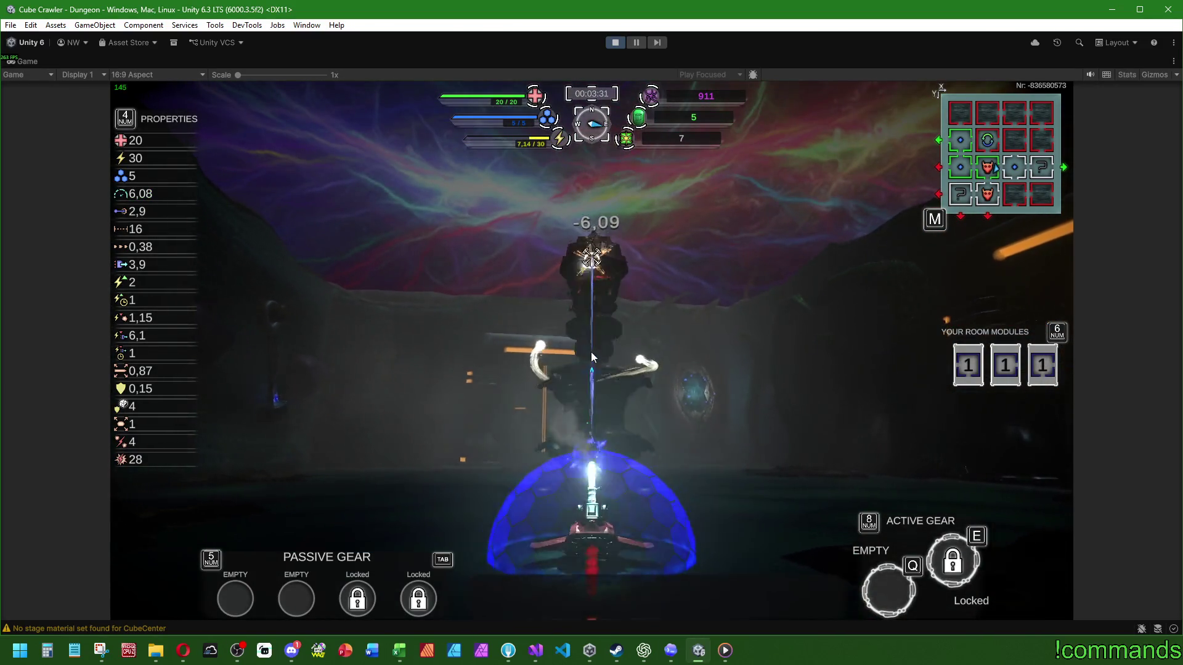
key(w)
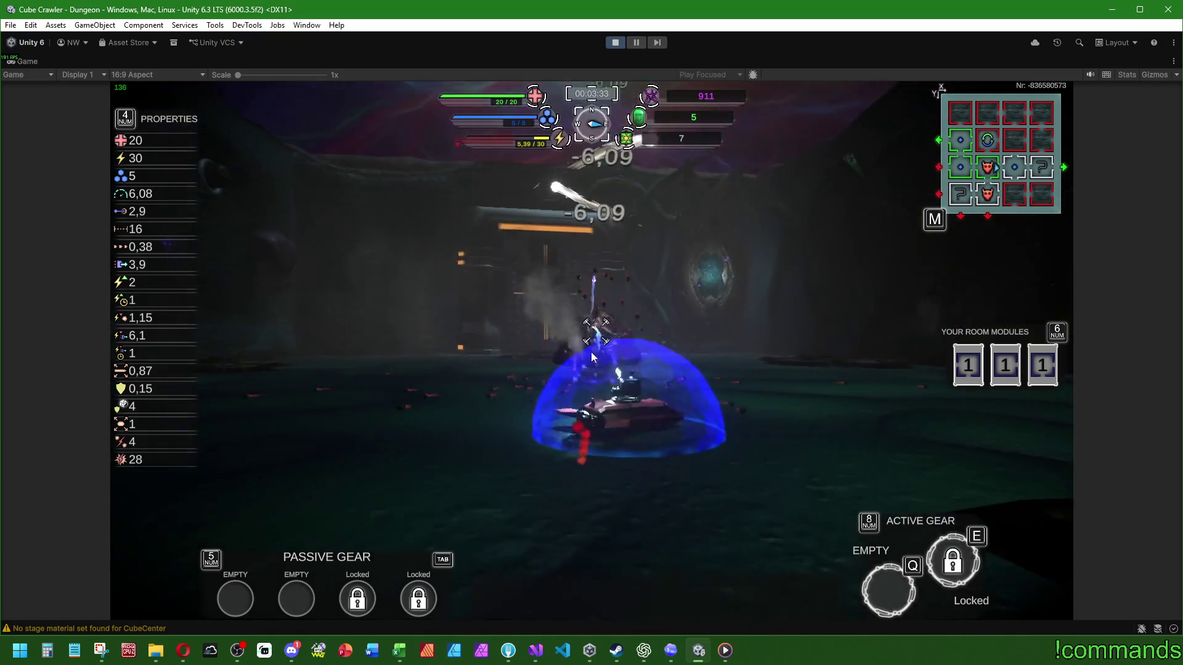
key(w)
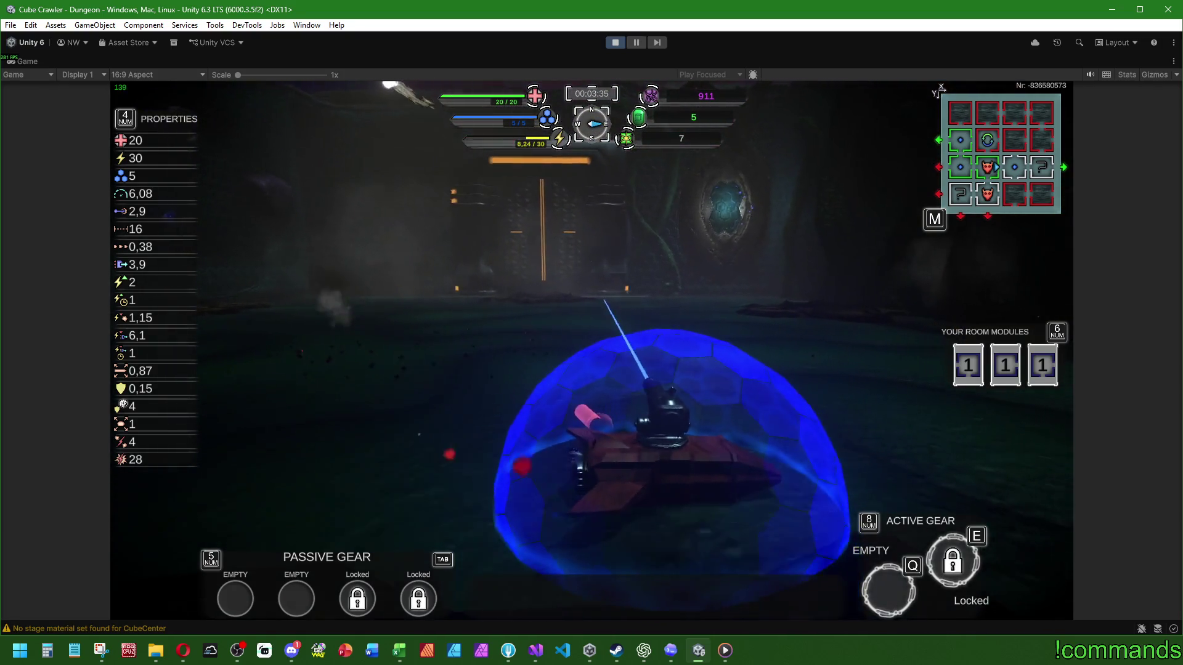
key(w)
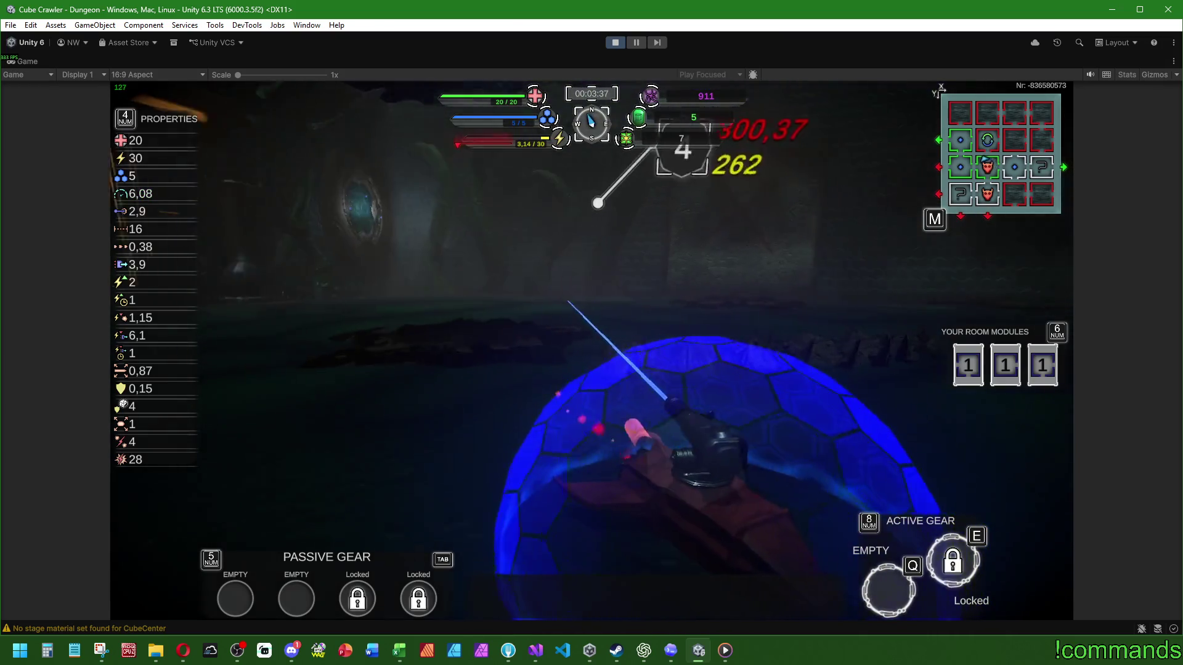
key(w)
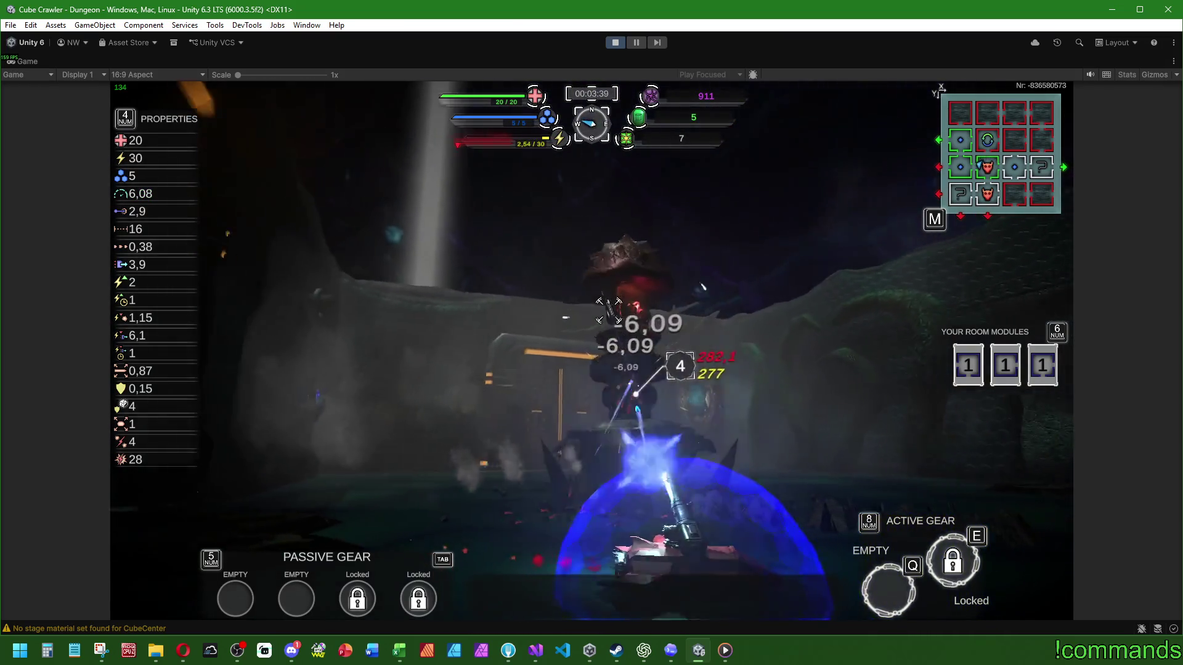
key(w)
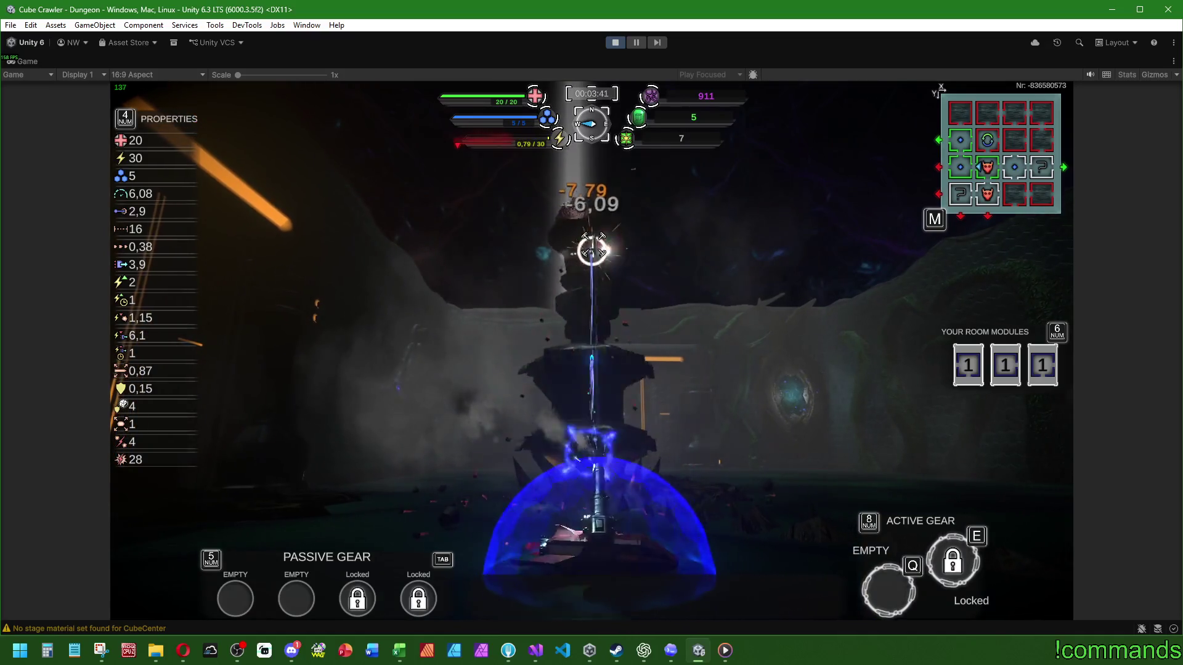
key(w)
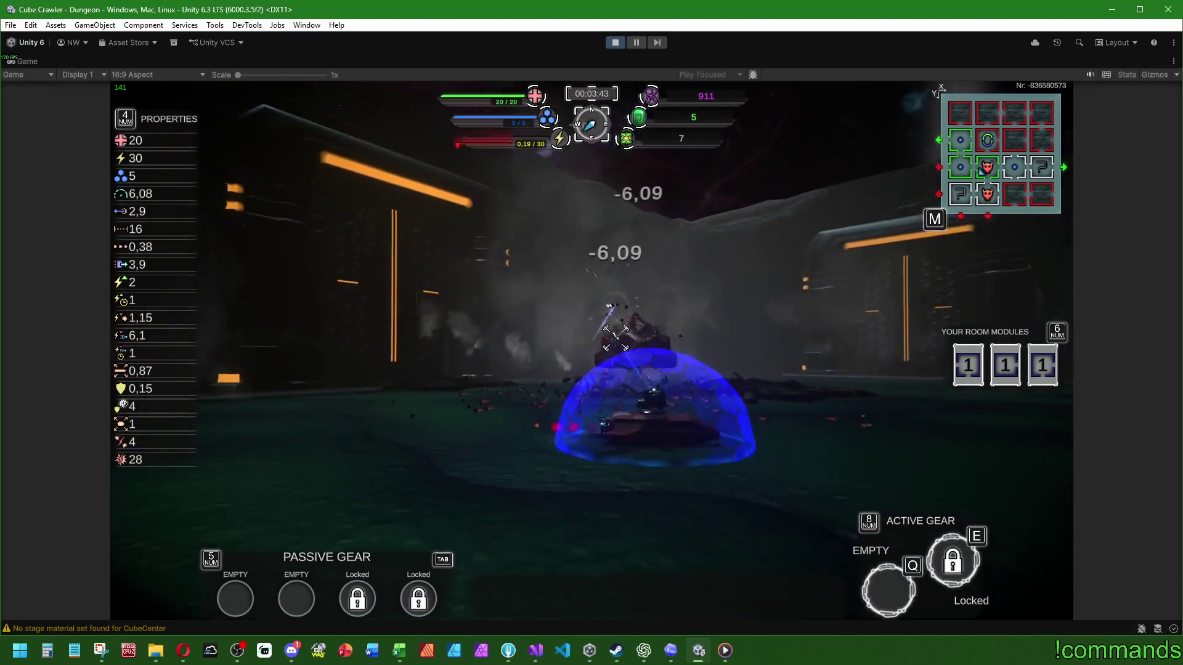
key(w)
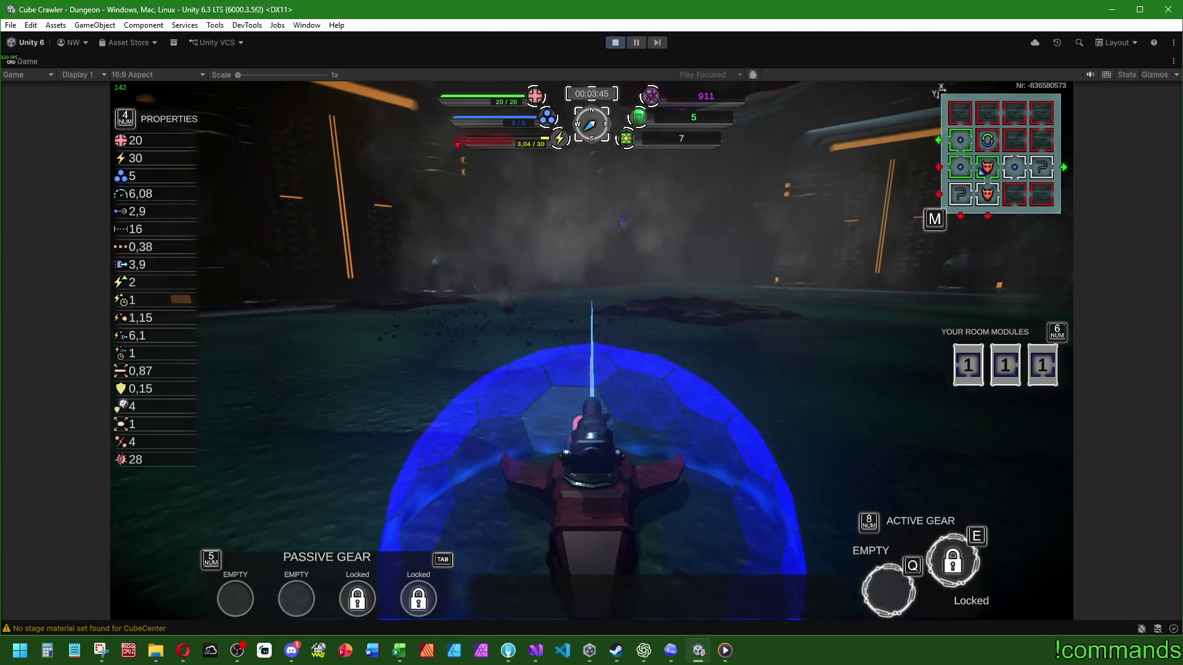
key(w)
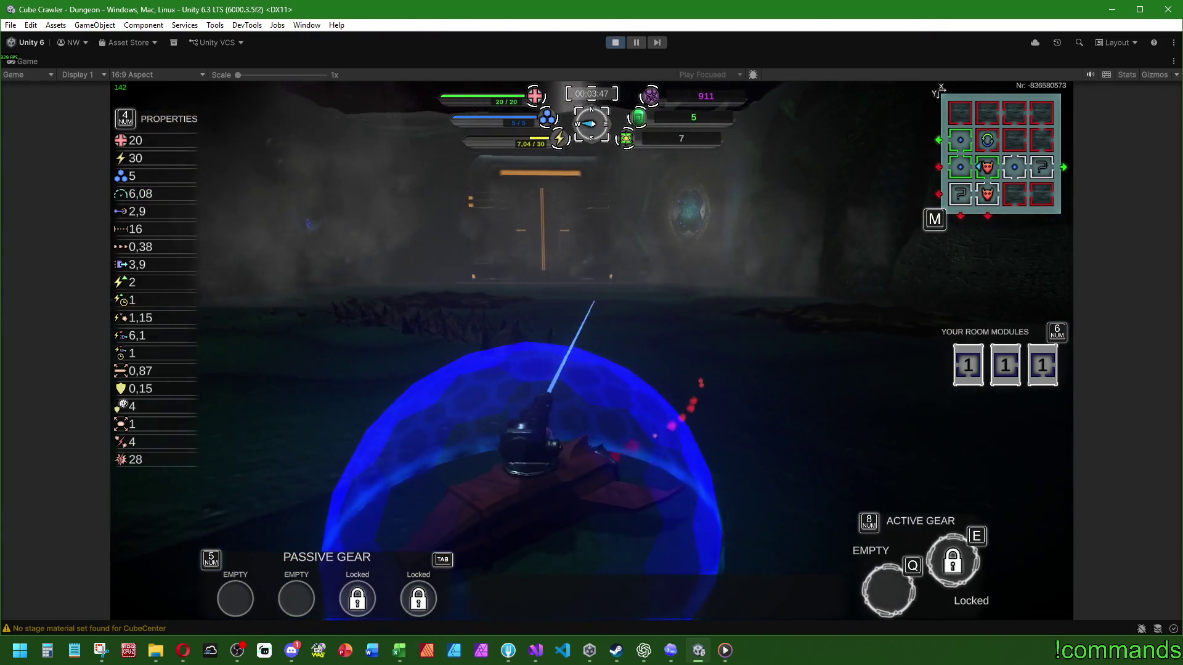
key(w)
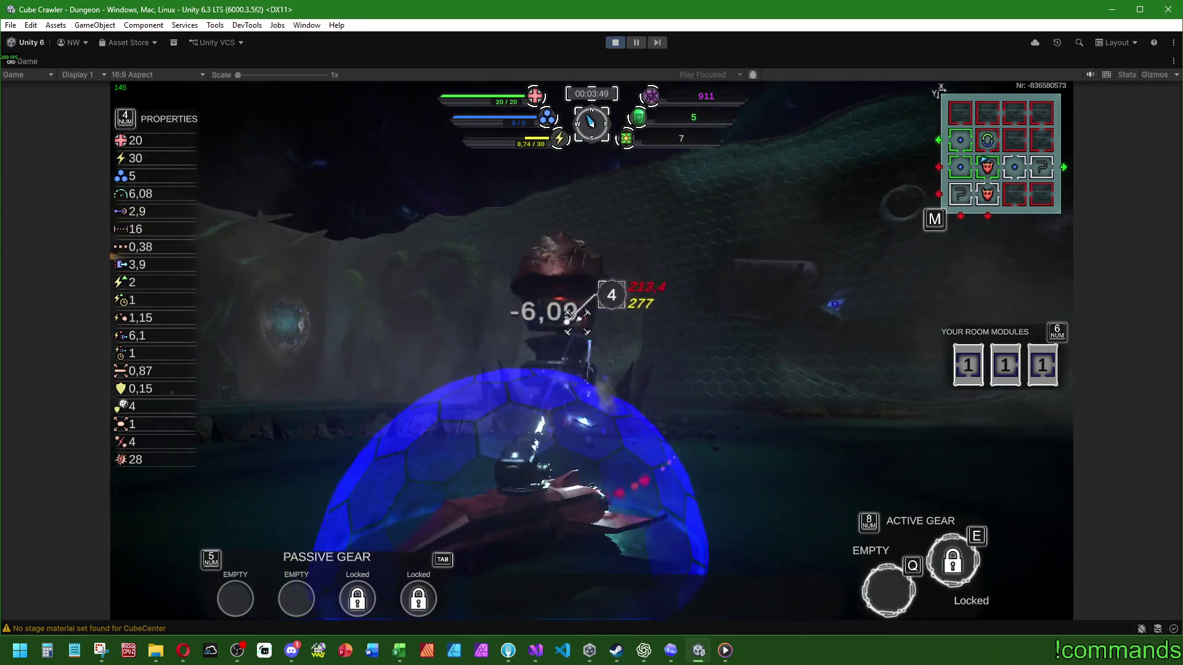
Fire the cannon repeatedly at the tower enemy, finishing up close
click(587, 230)
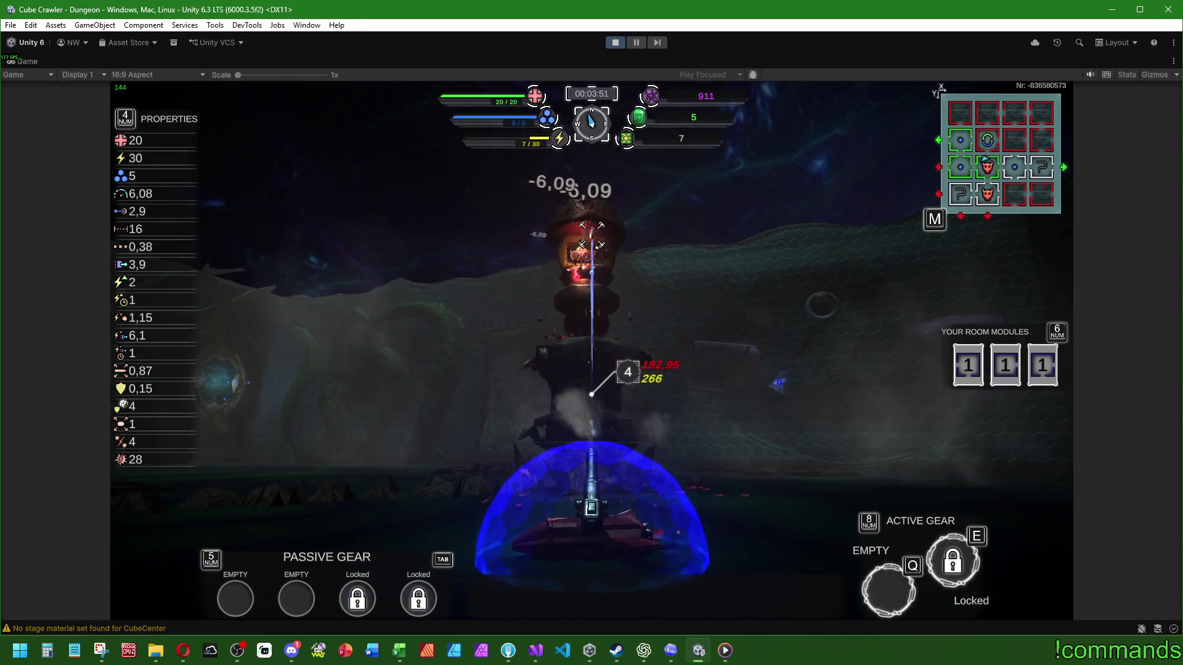
click(574, 233)
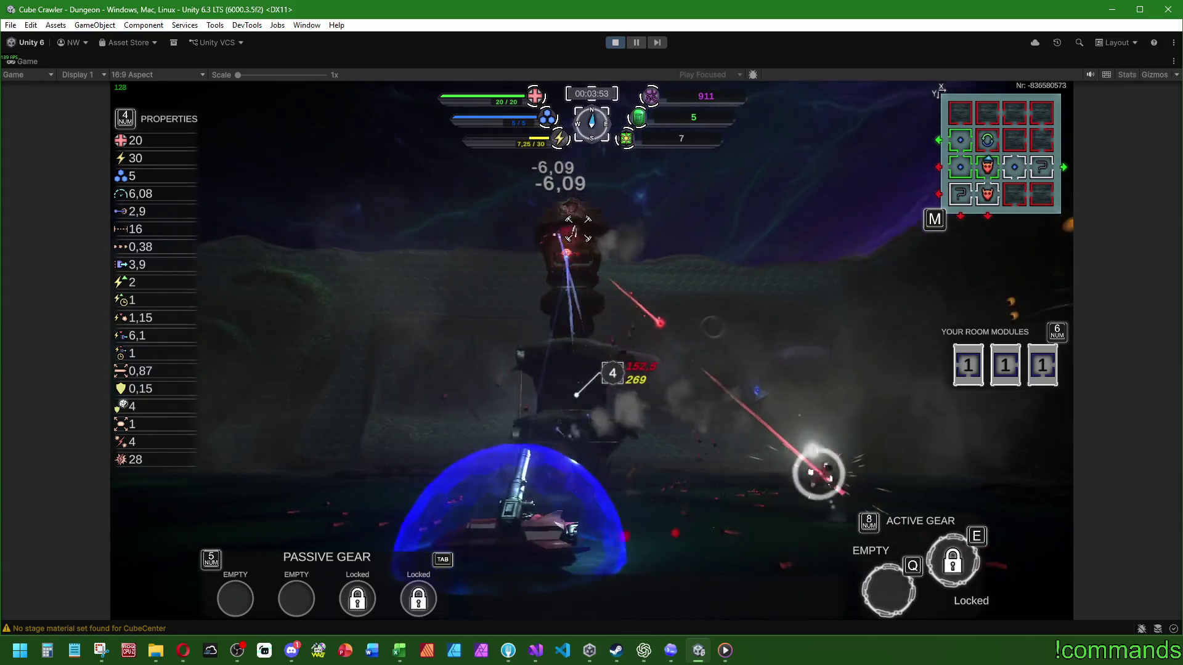
click(590, 234)
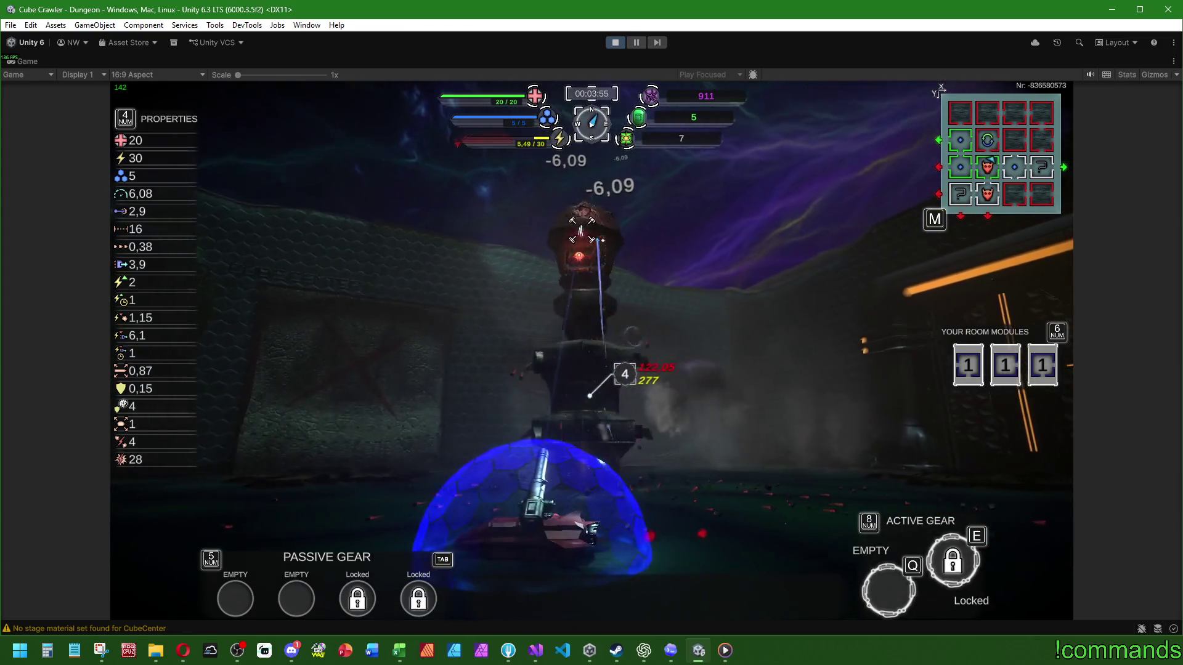
click(586, 340)
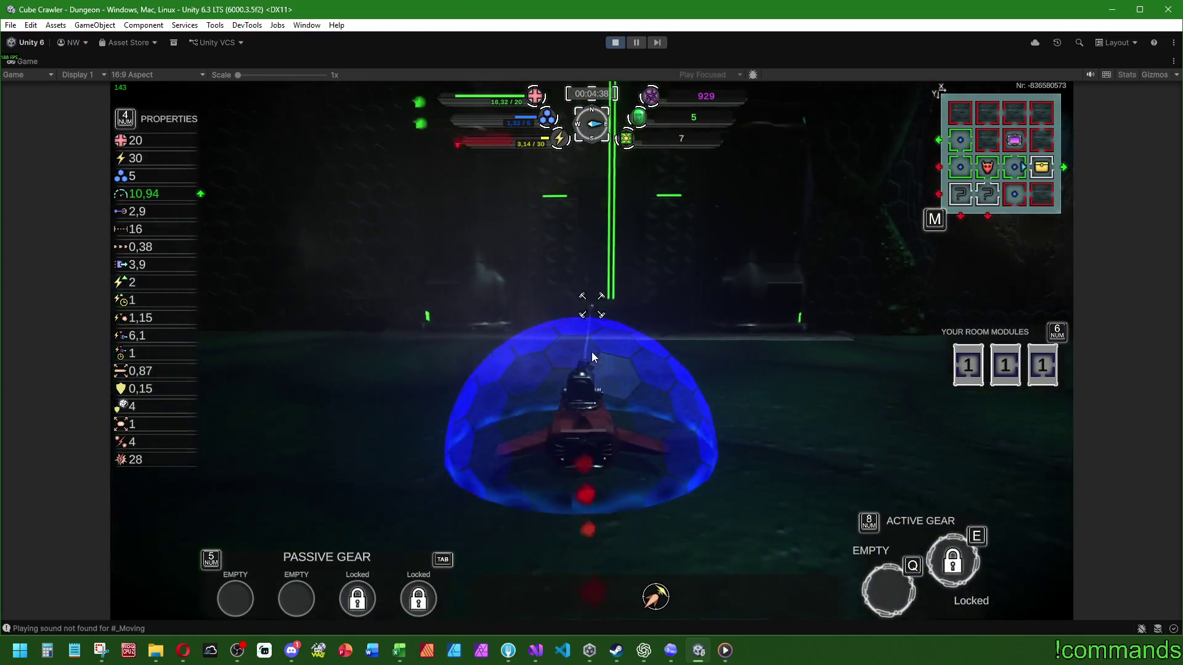
Drive into the green beam and check the dungeon map, returning the selection to stage 5
key(w)
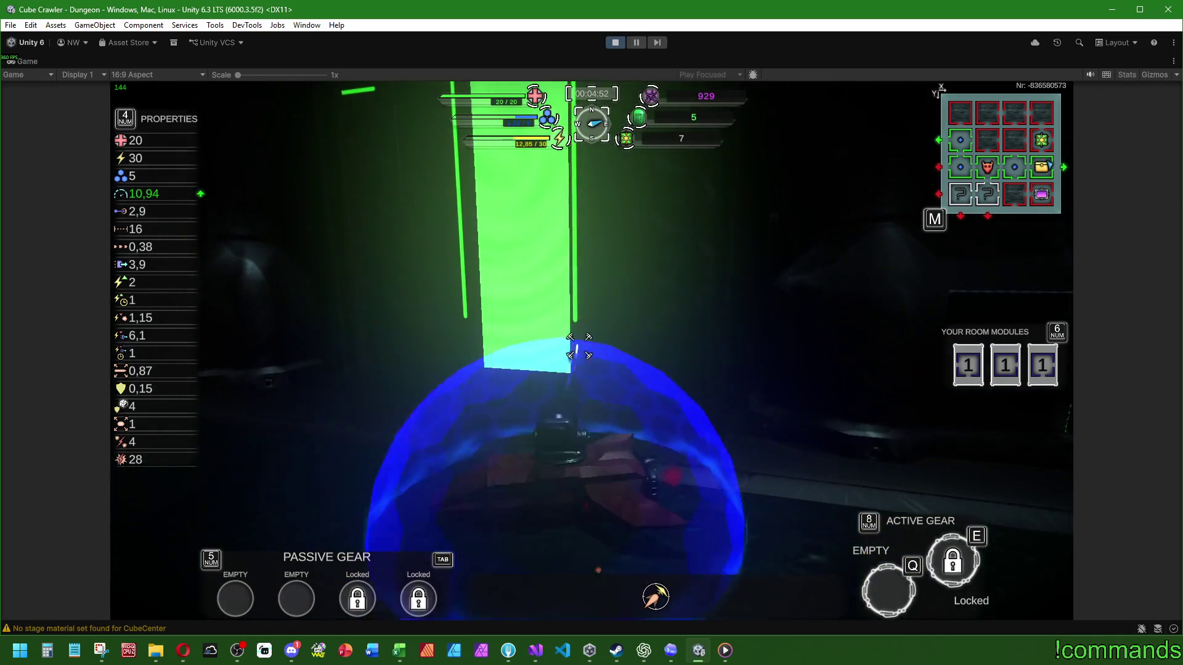
key(m)
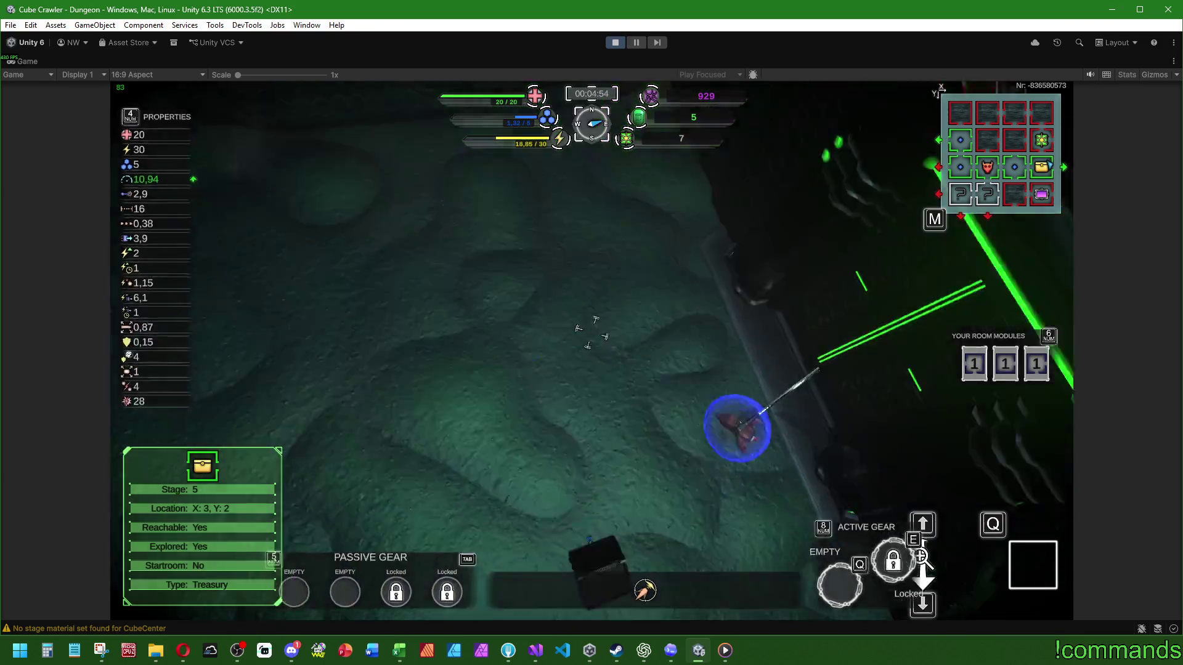
key(s)
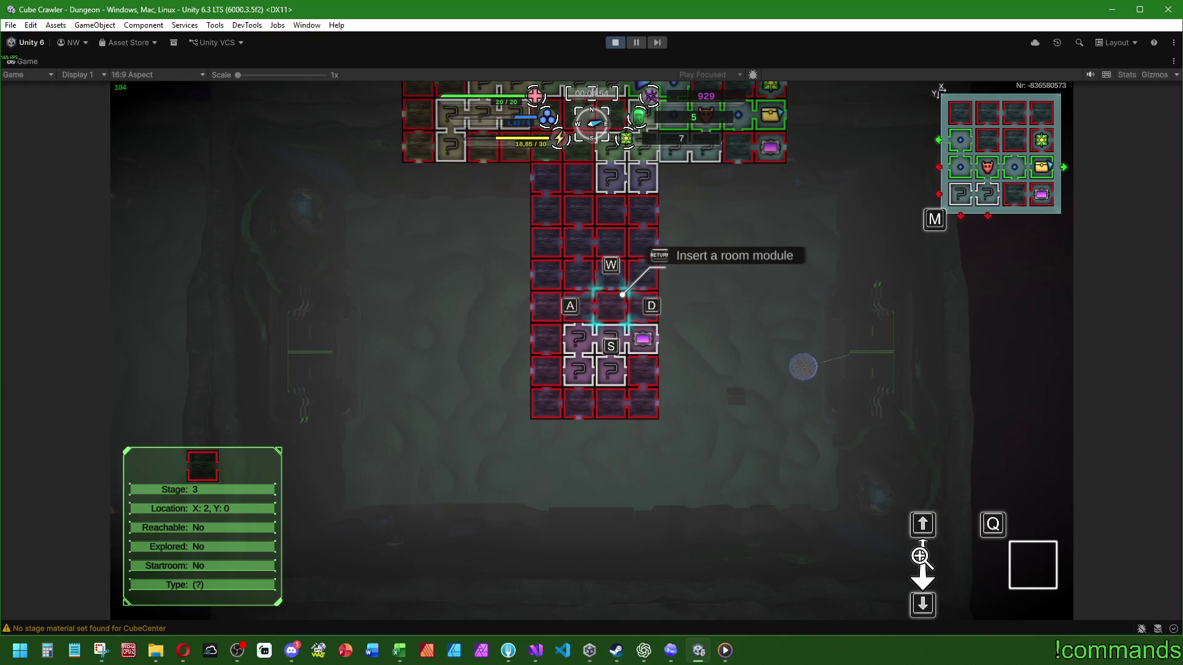
key(Up)
key(Up)
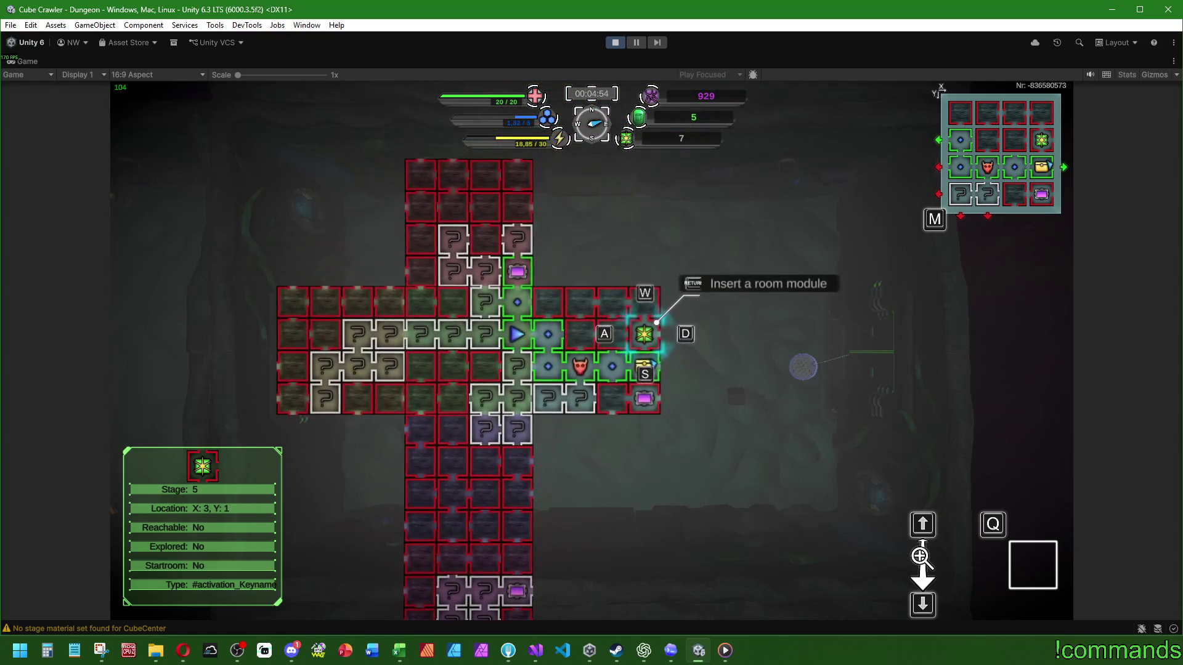
key(m)
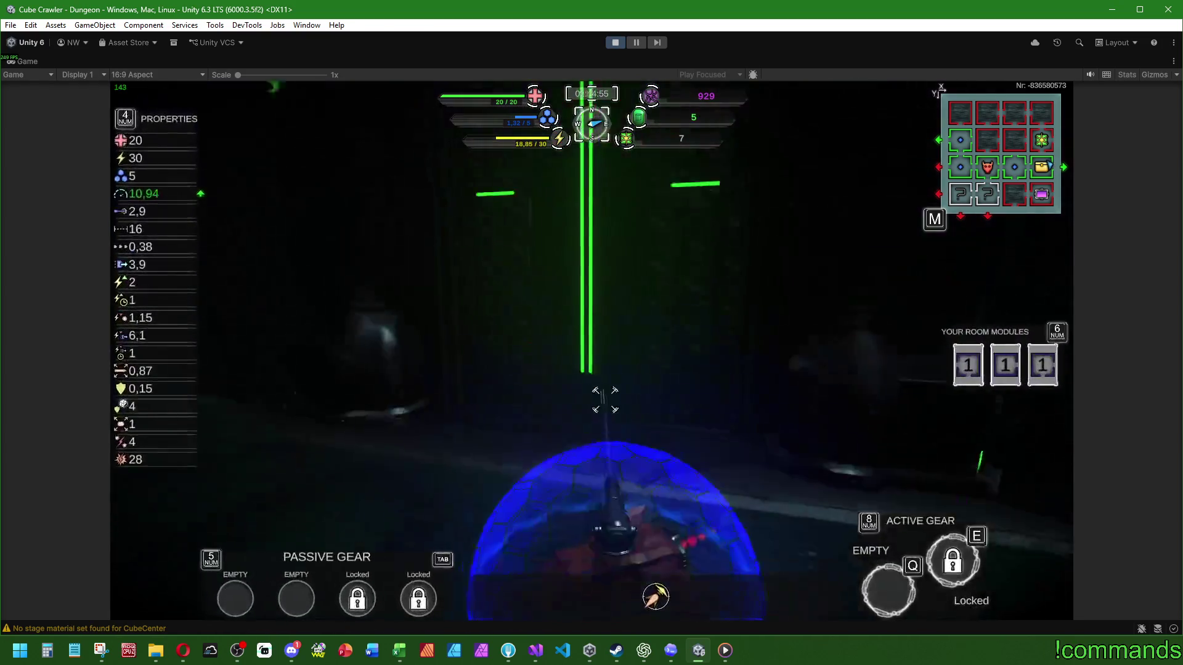
Enter the DangerSector portal and collect room-module cubes until the dungeon map appears
key(w)
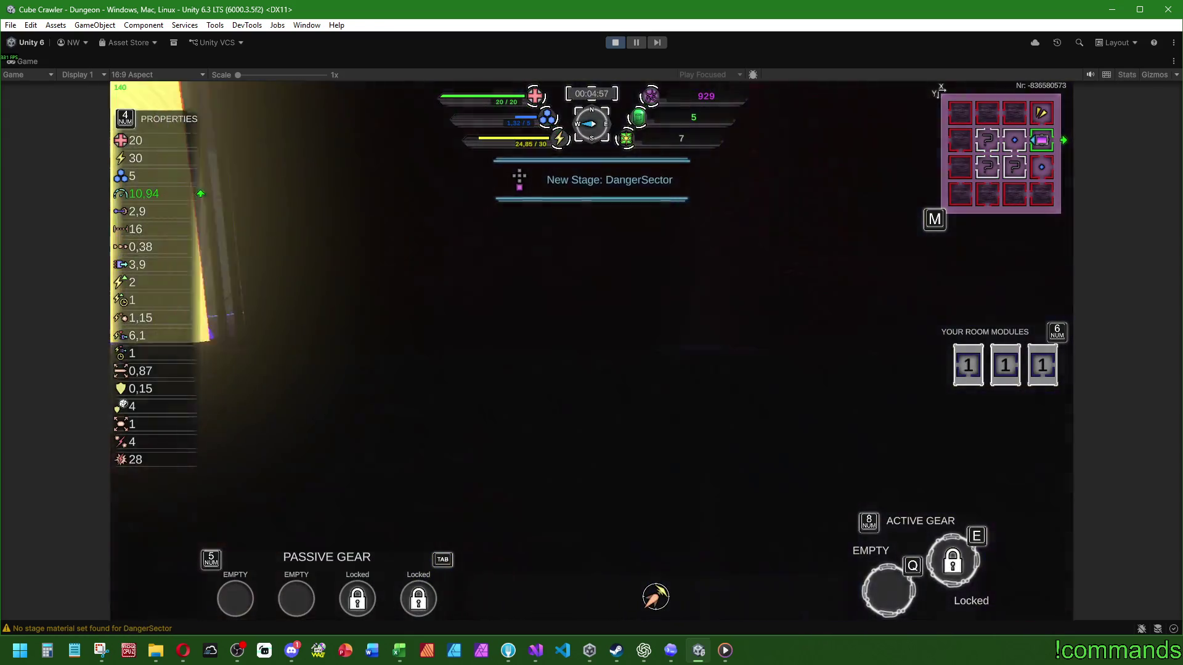
key(d)
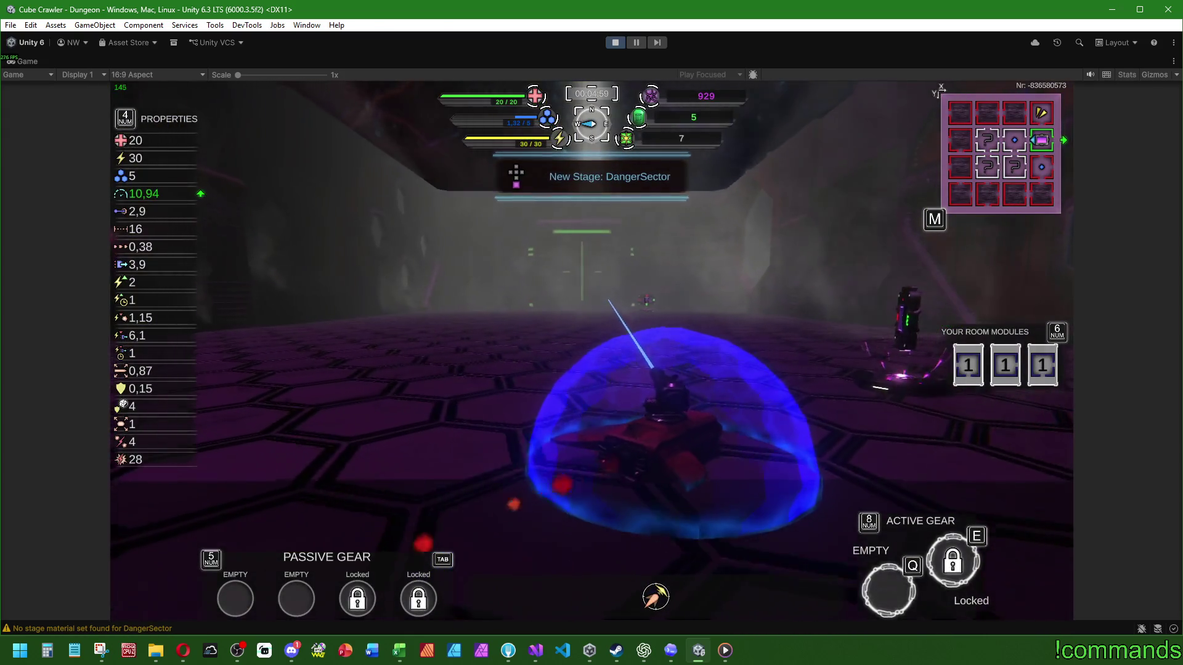
key(w)
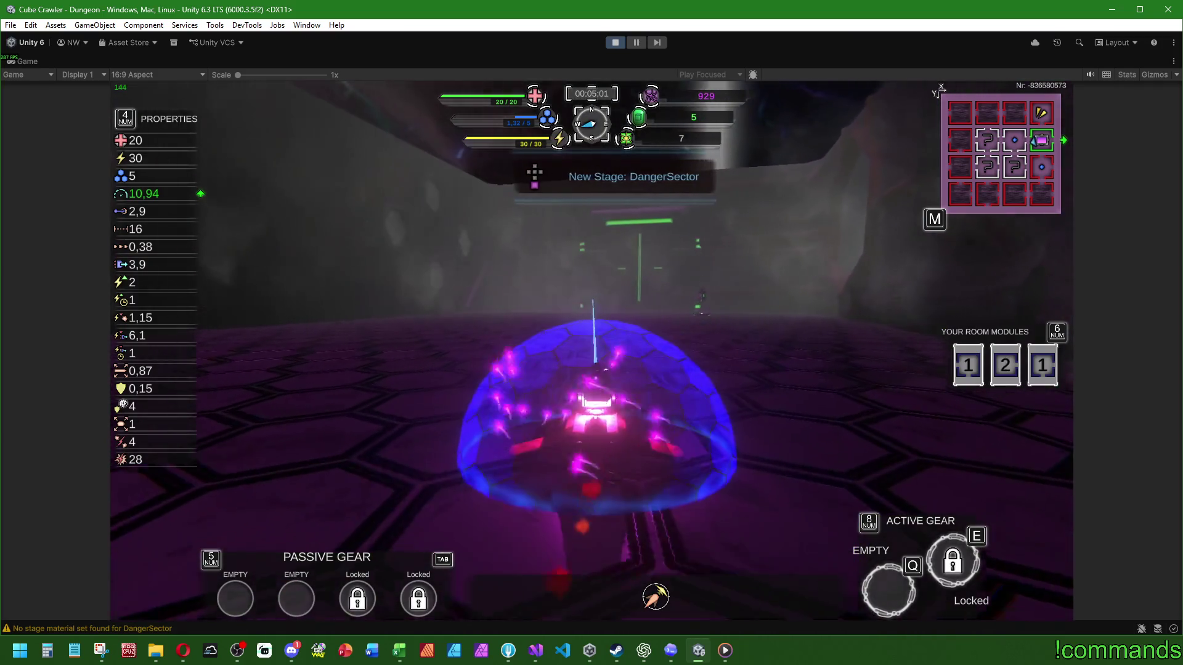
key(w)
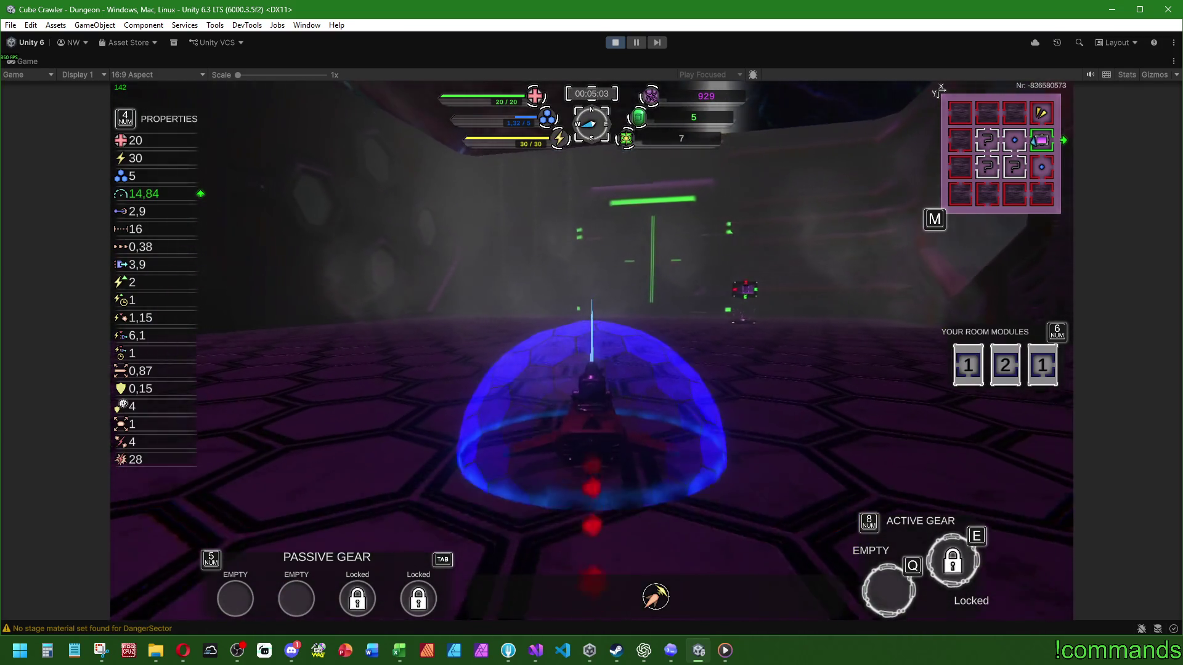
key(d)
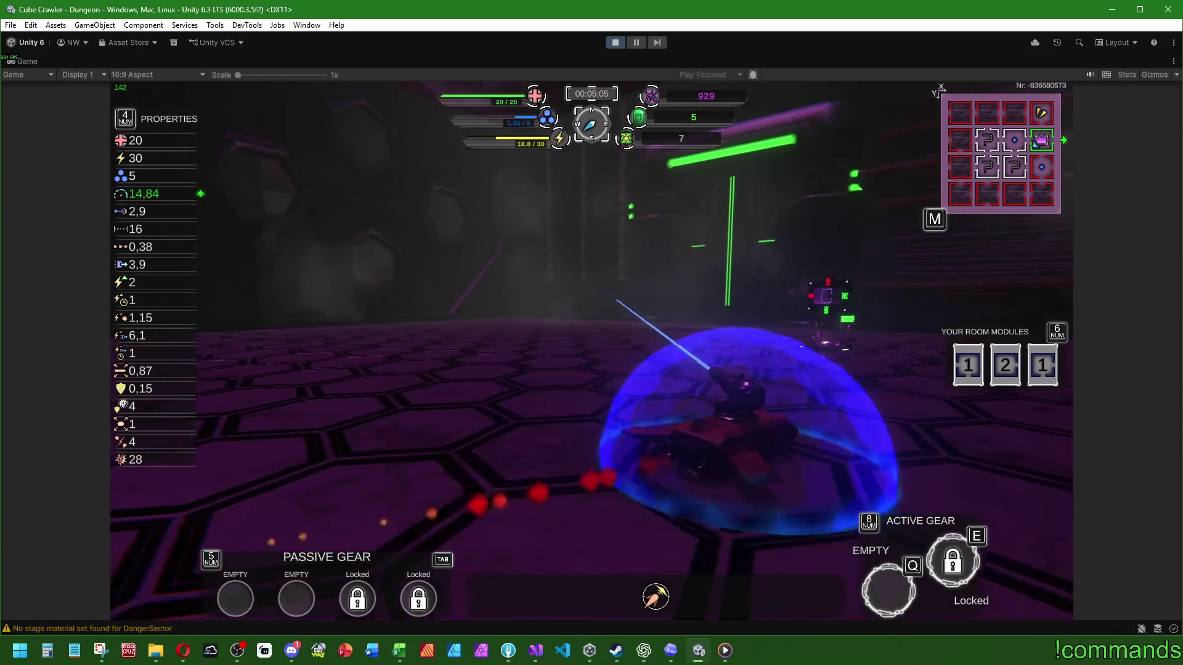
key(w)
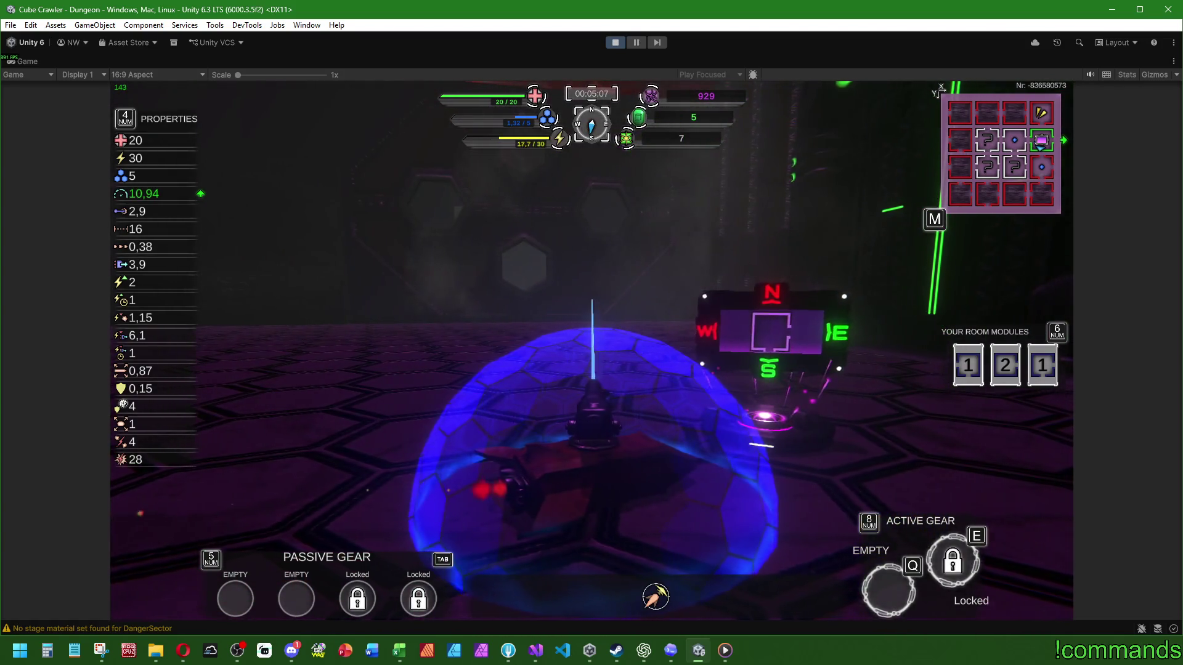
key(w)
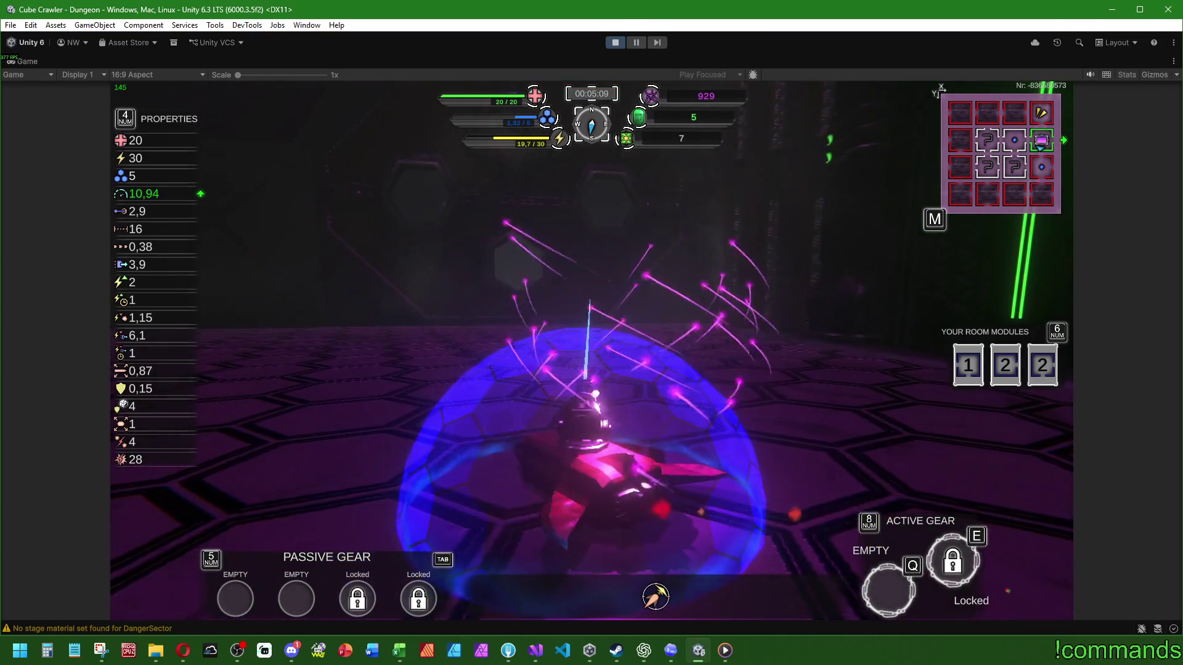
key(w)
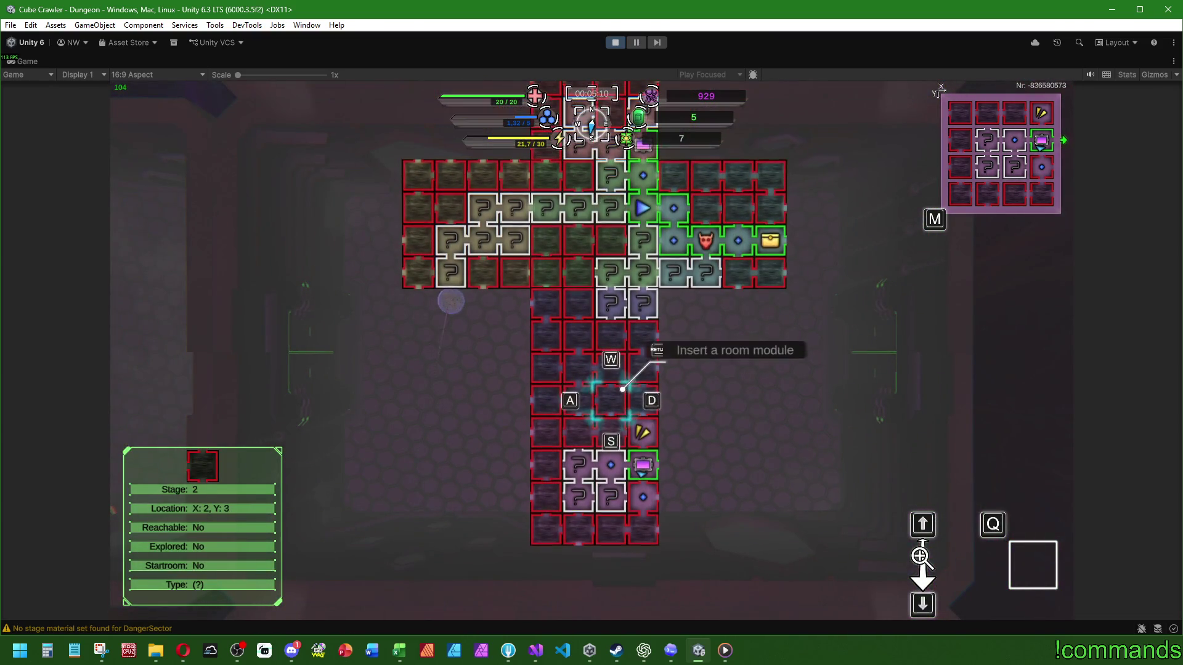
Bring up the insertion choices and insert the selected room module into the dungeon layout
key(Return)
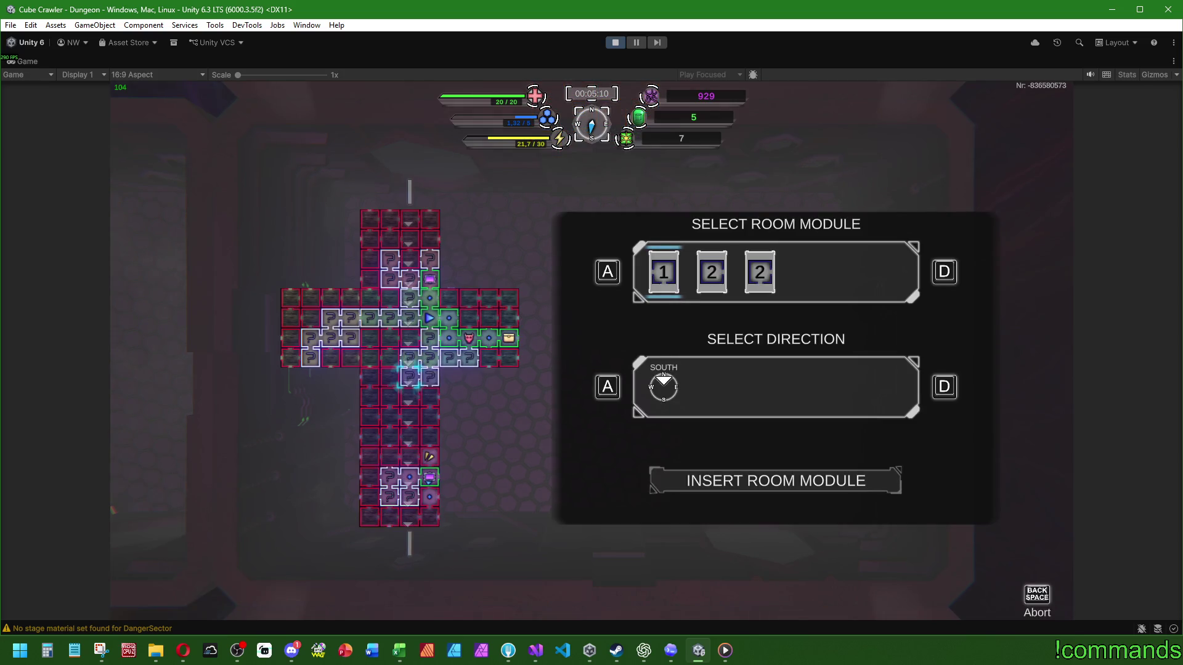
key(Return)
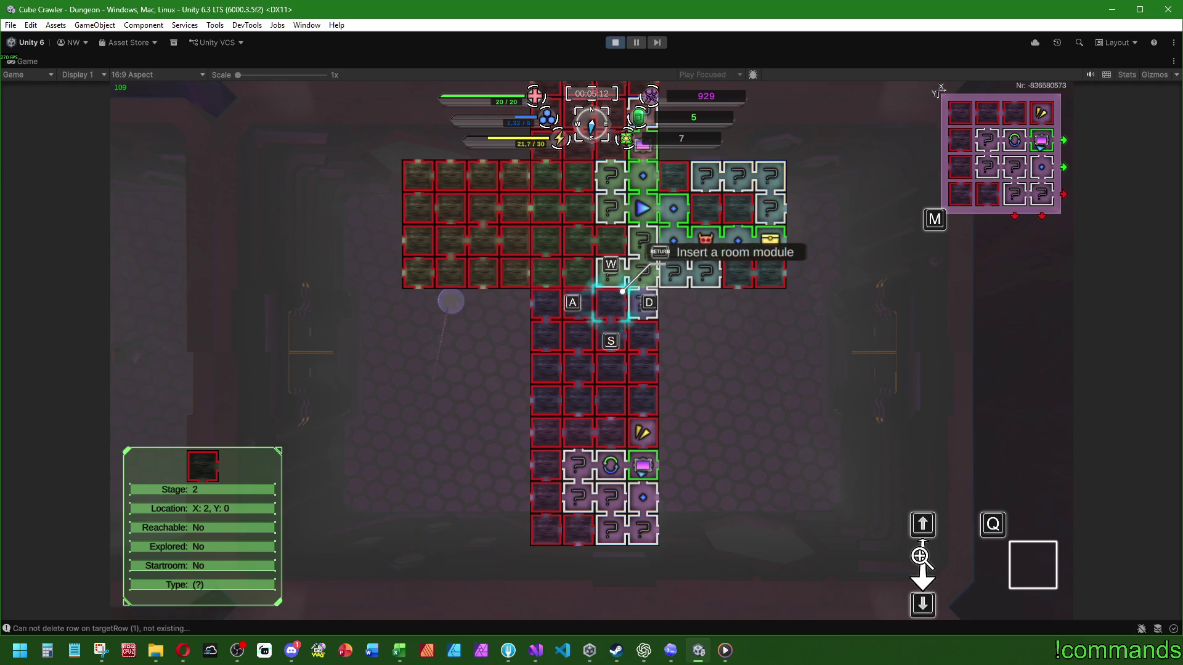
Leave the map, drive to the trader's Exchange Hub shop, get gear, and exit the shop
key(m)
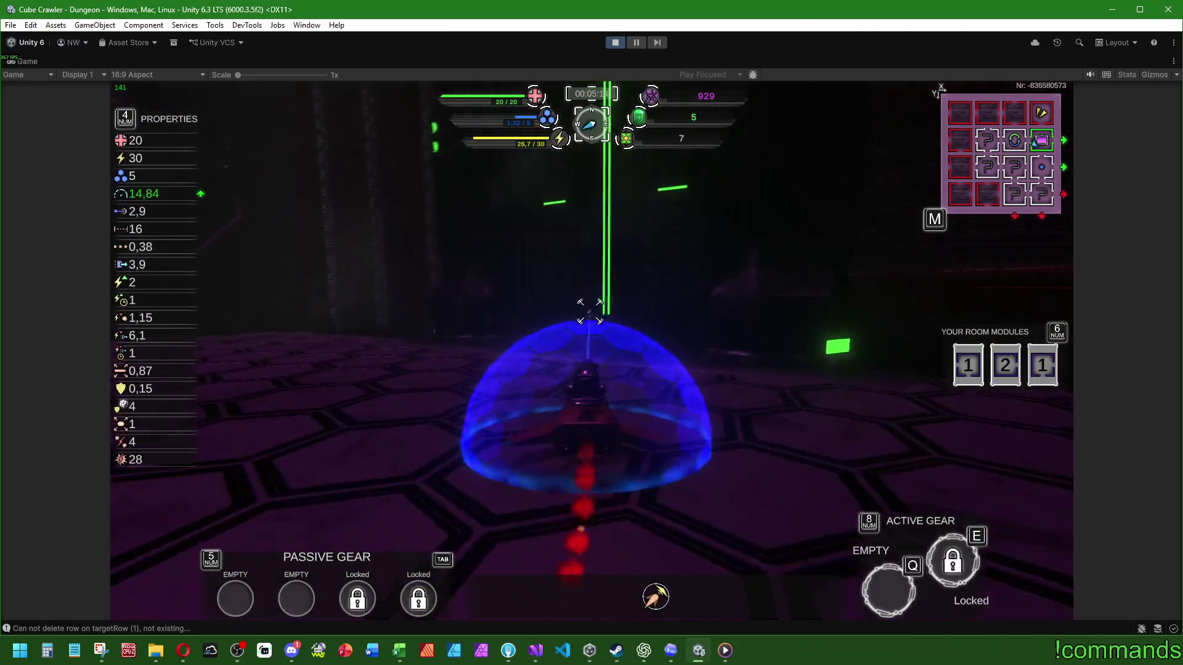
key(w)
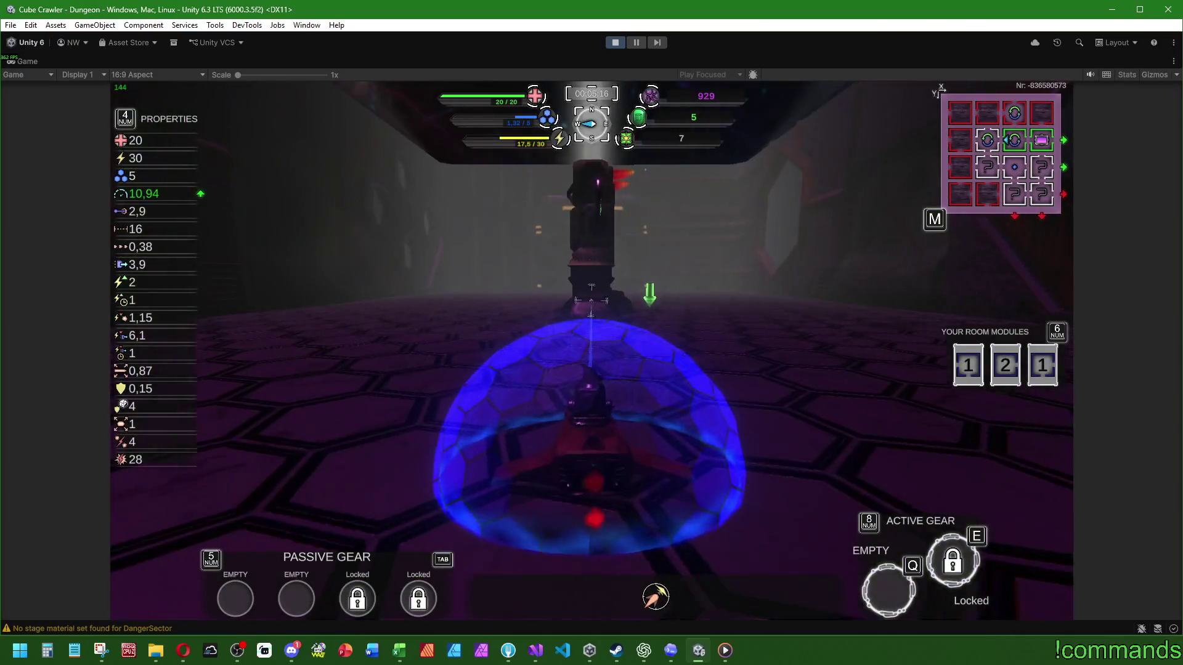
key(d)
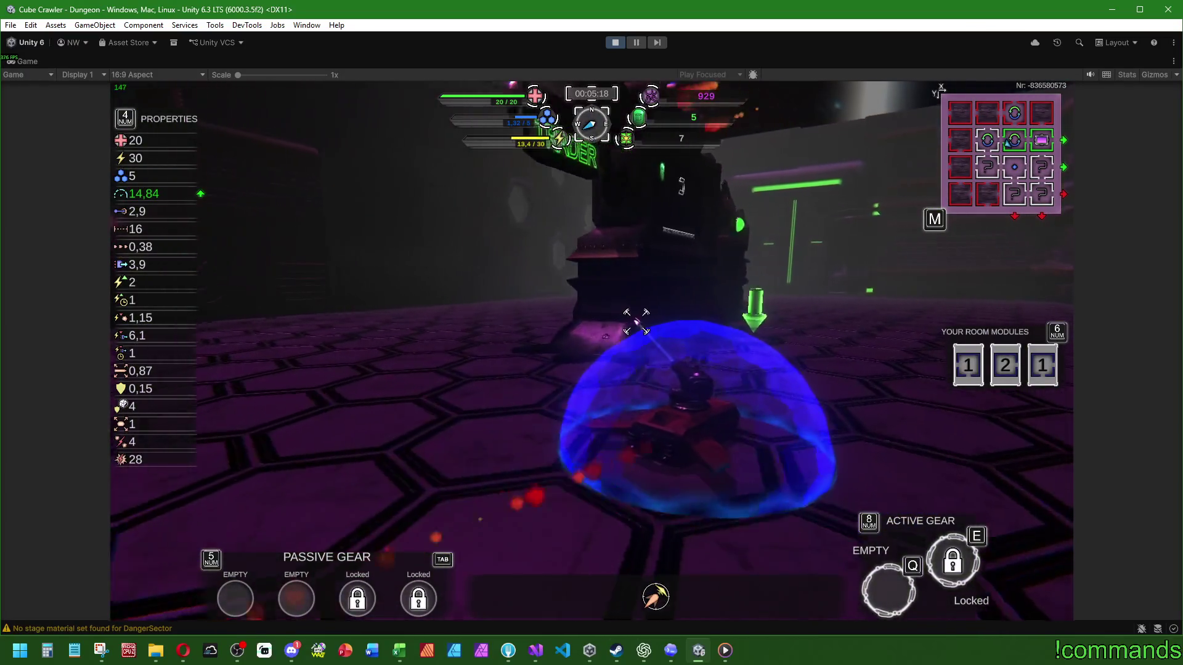
key(w)
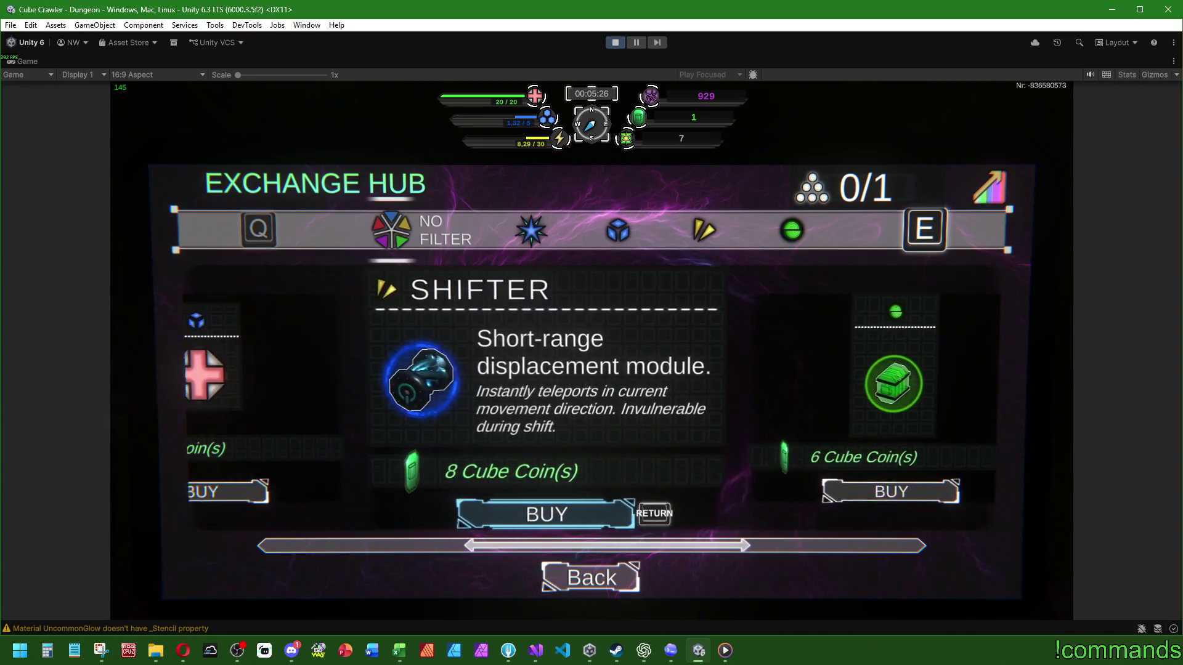
key(Escape)
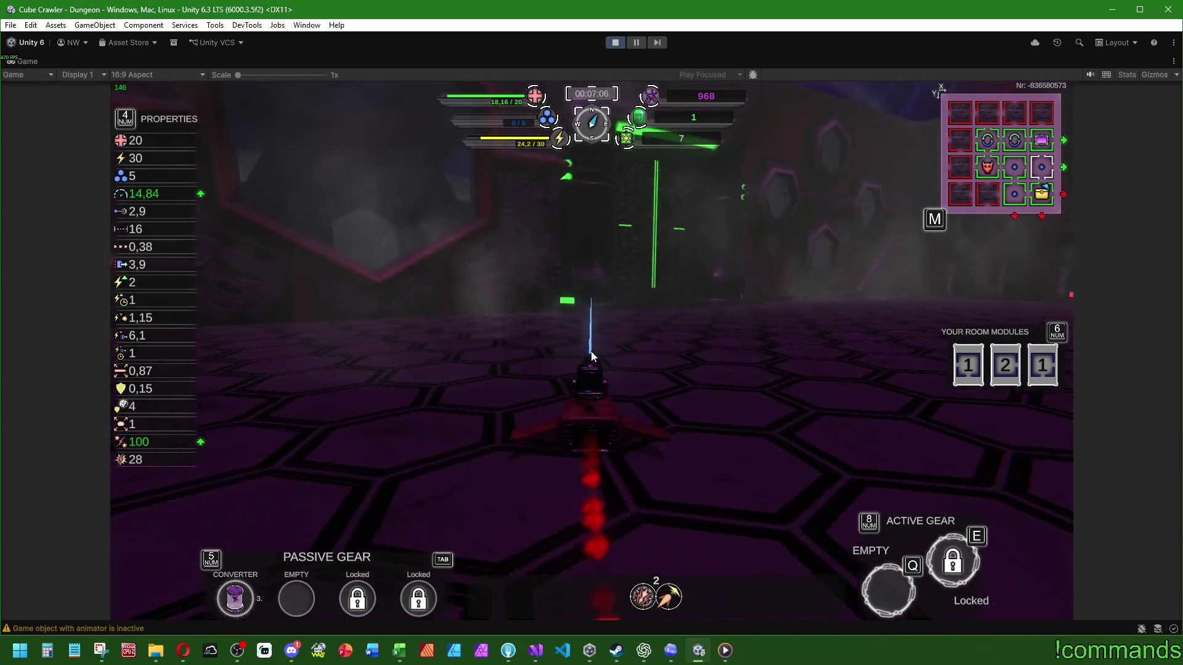
Check the Converter gear info overlay, then chase down and destroy the enemy
key(Tab)
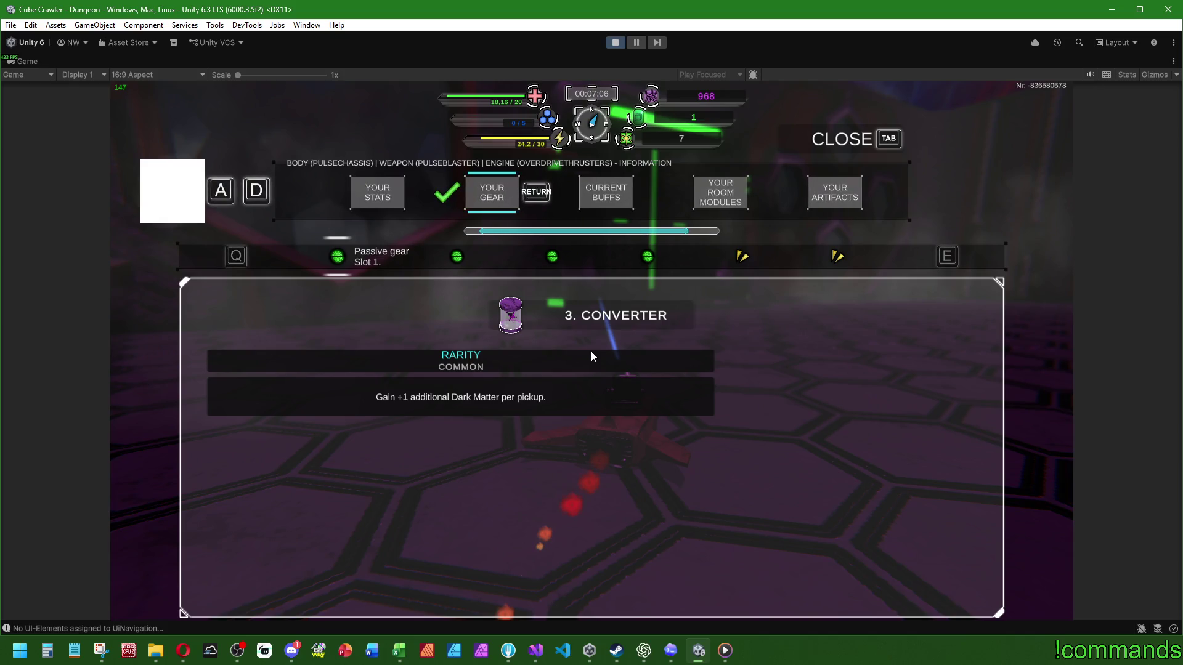
key(Tab)
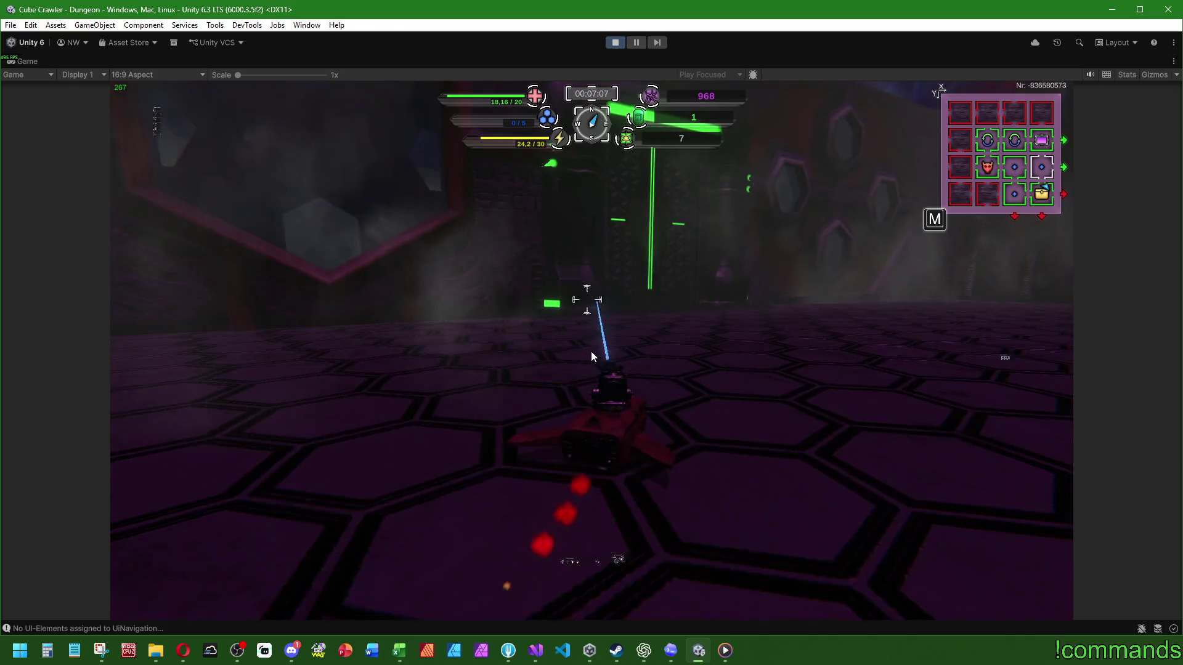
key(w)
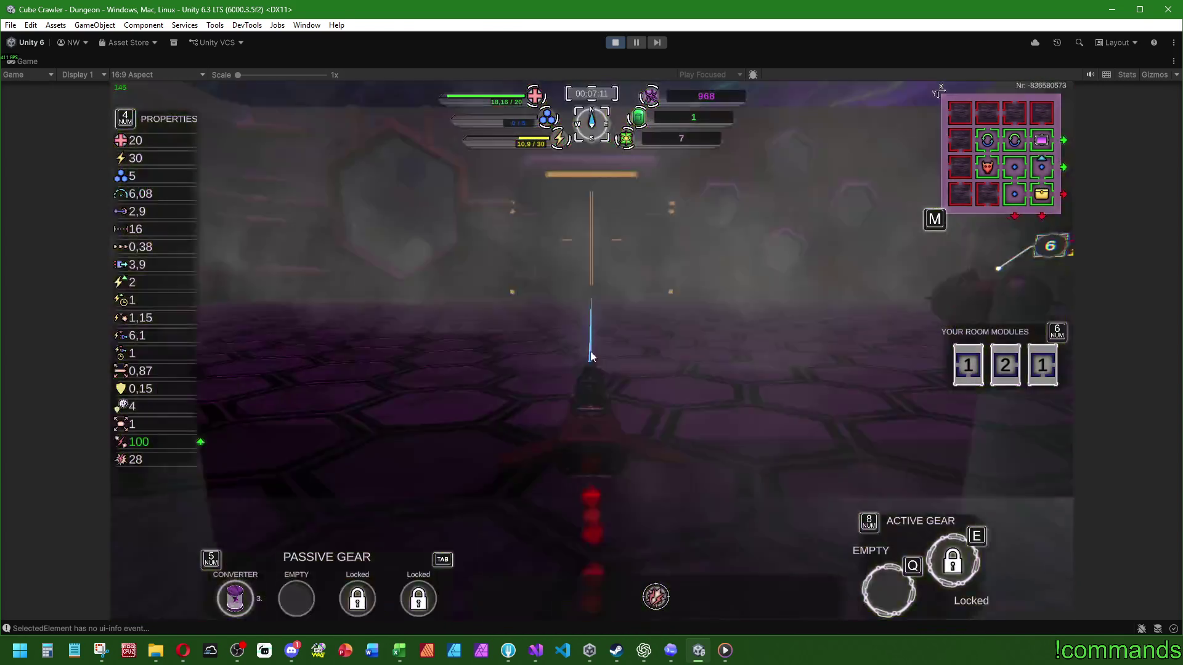
key(w)
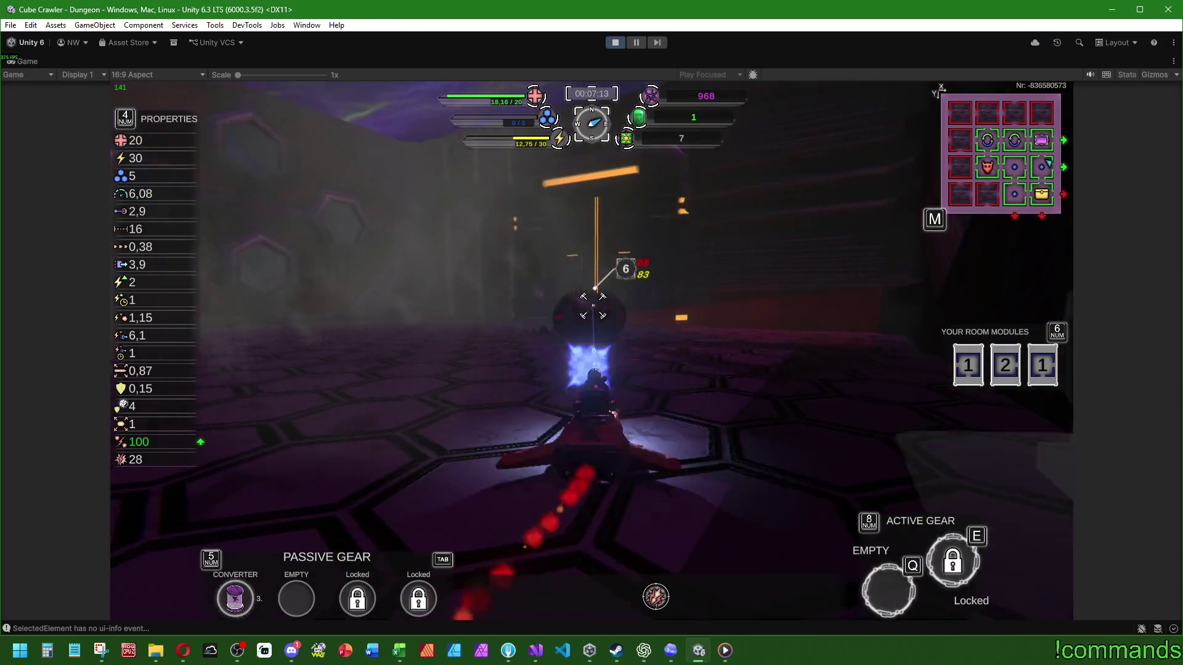
key(w)
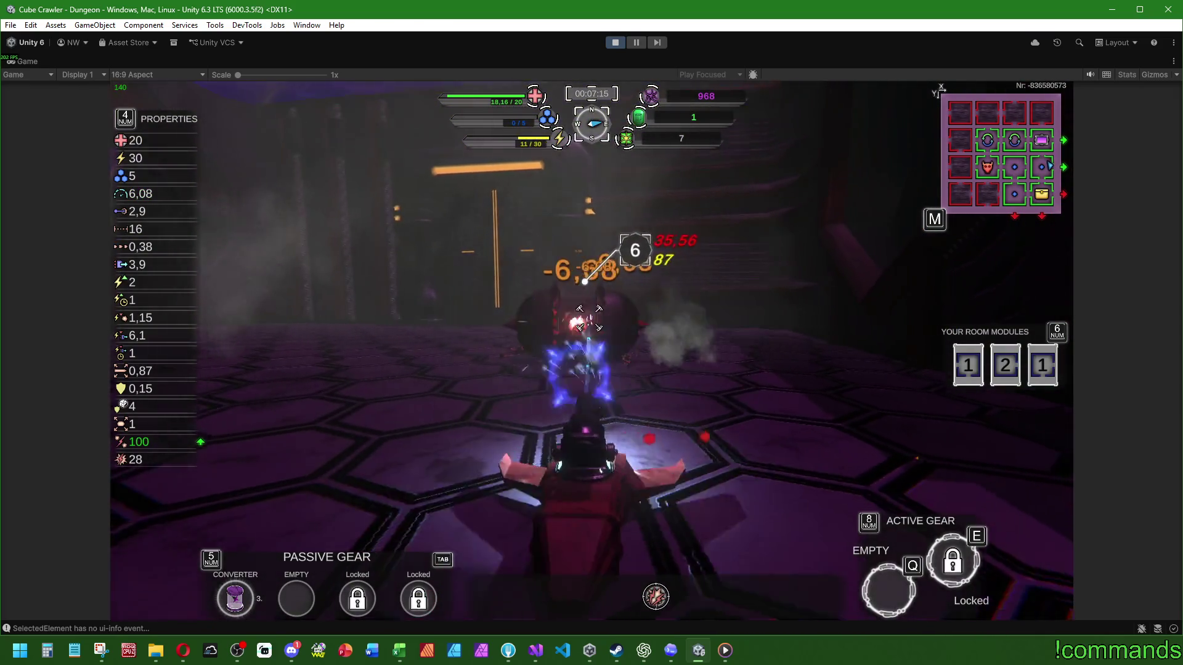
key(w)
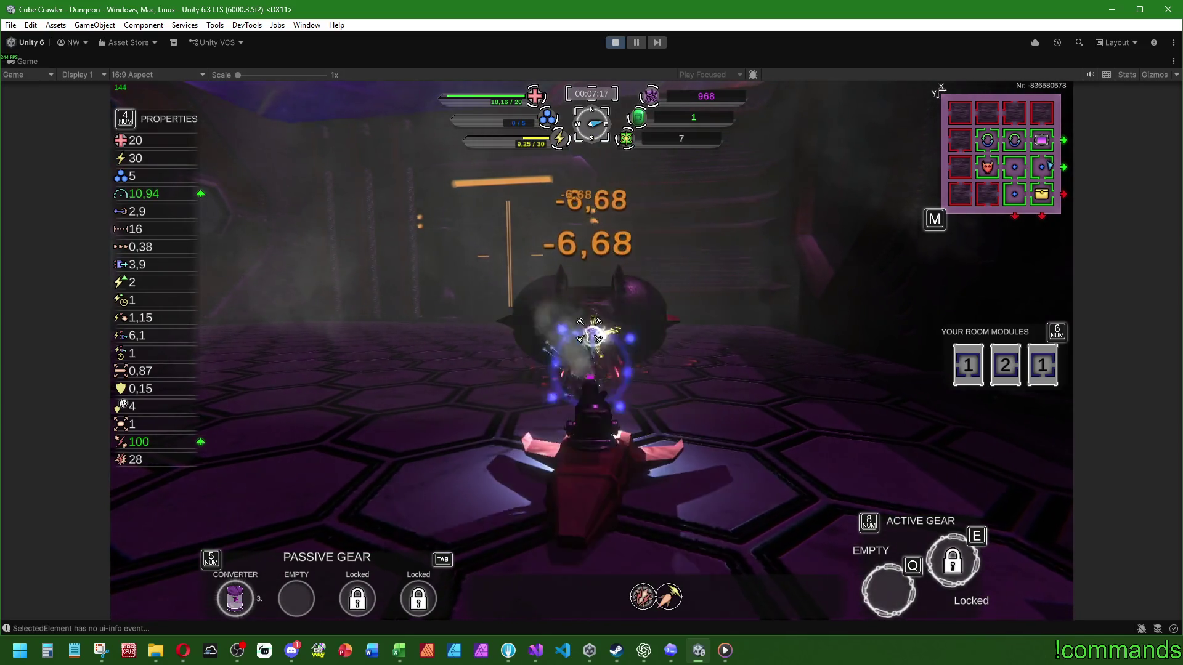
Check the full dungeon map, then enter the beam to the CubeCenter stage
key(w)
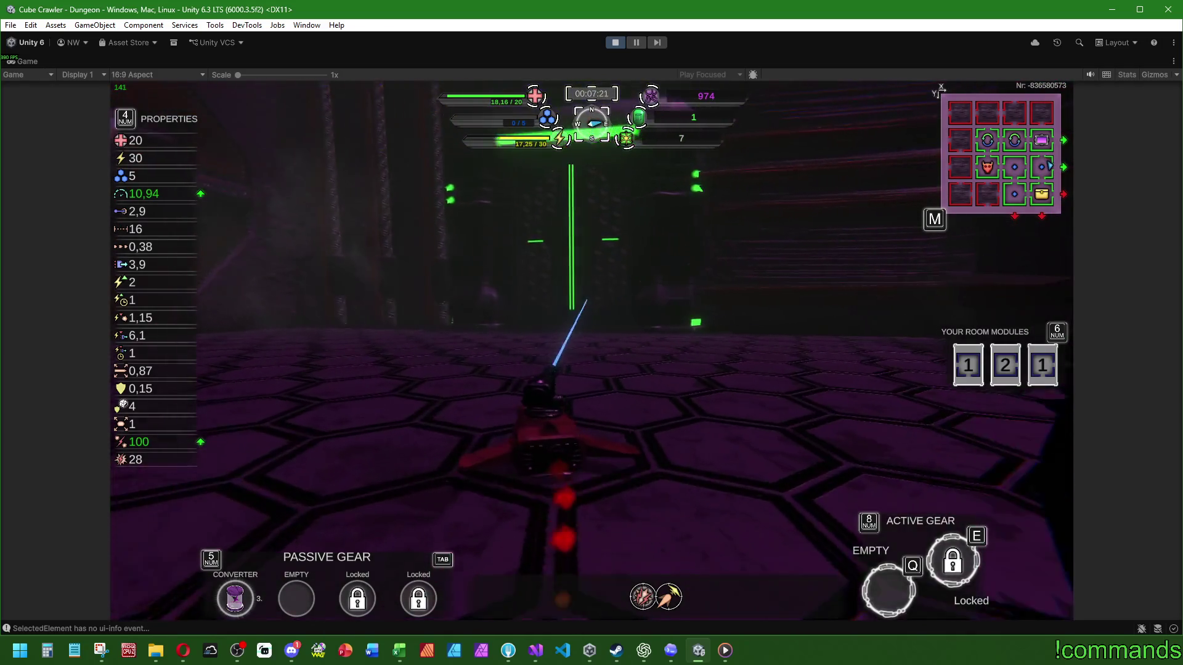
key(m)
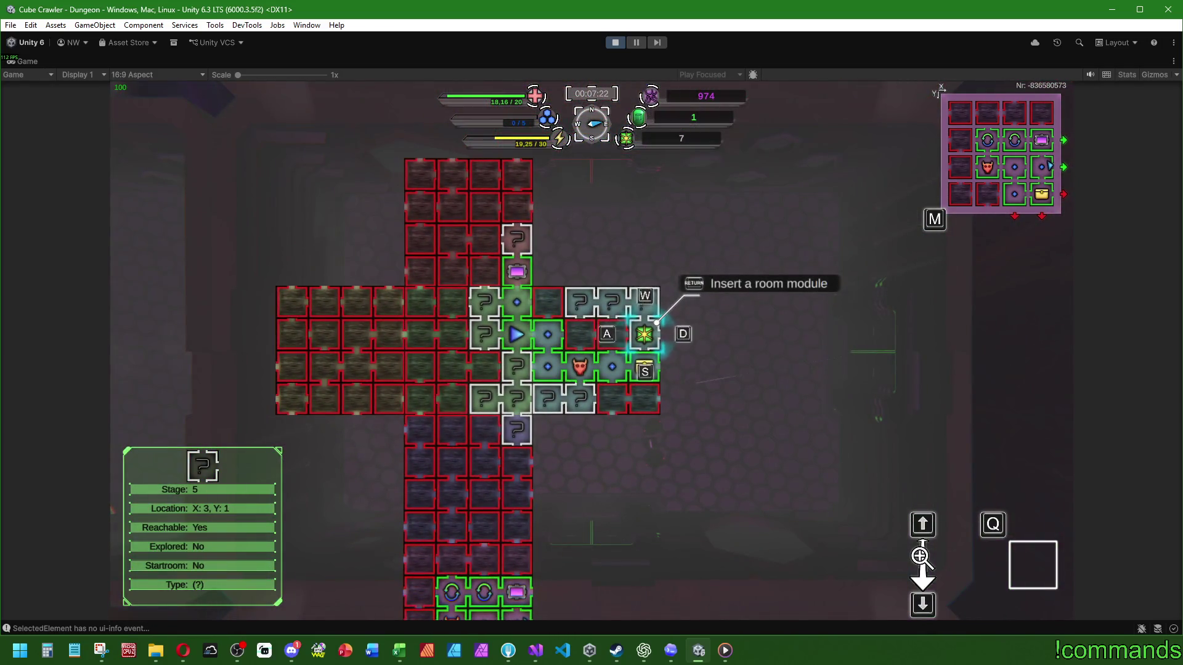
key(m)
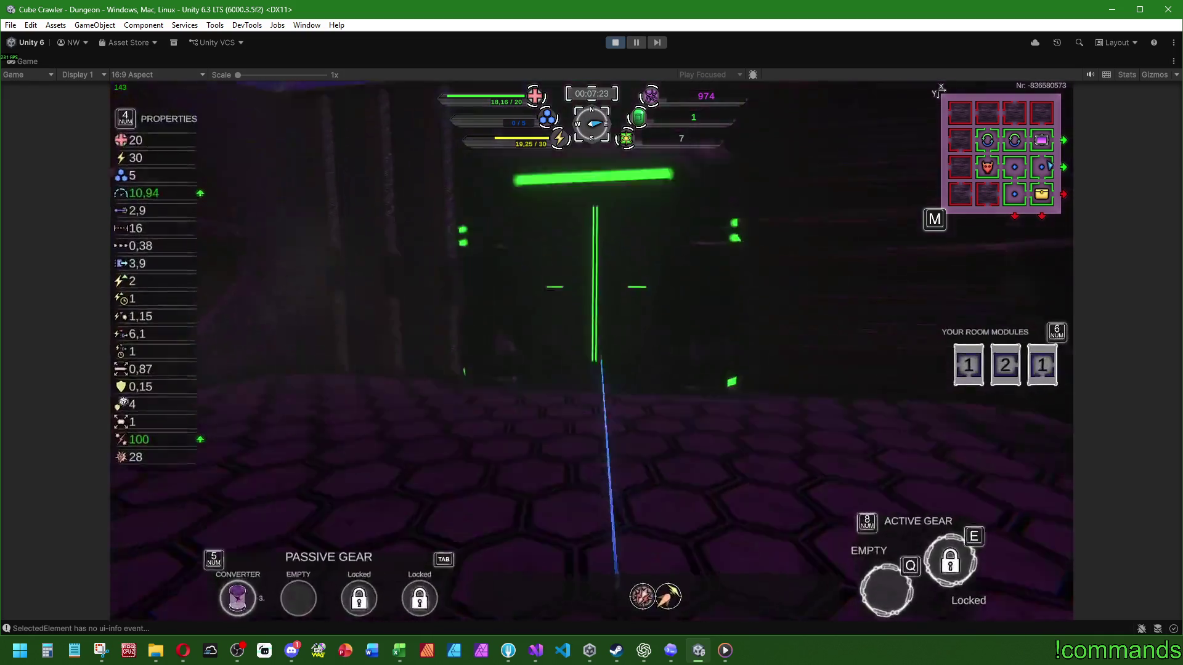
key(w)
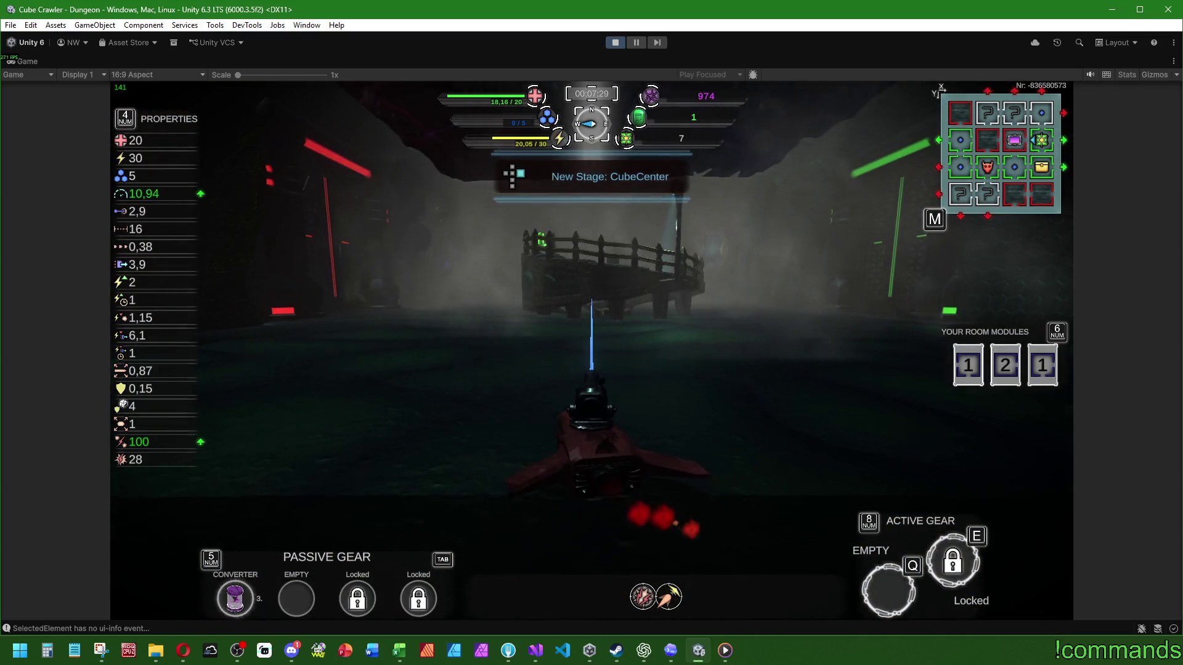
Drive along the pier onto the circular platform, glance at the map, and press on to the exit room
key(w)
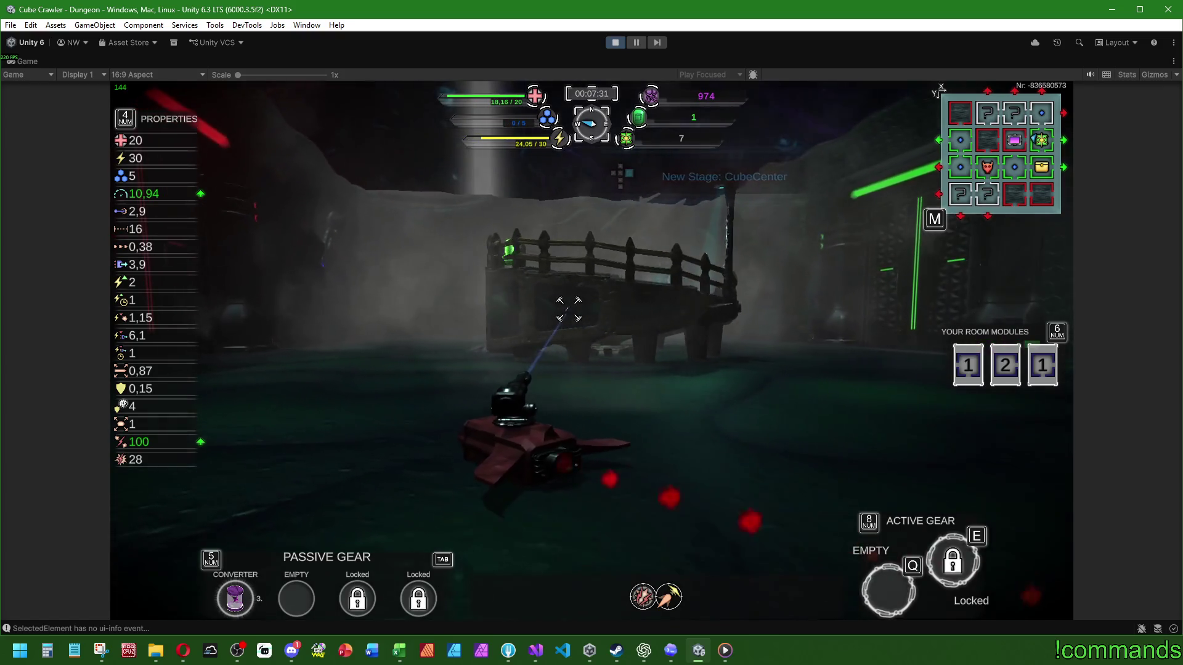
key(w)
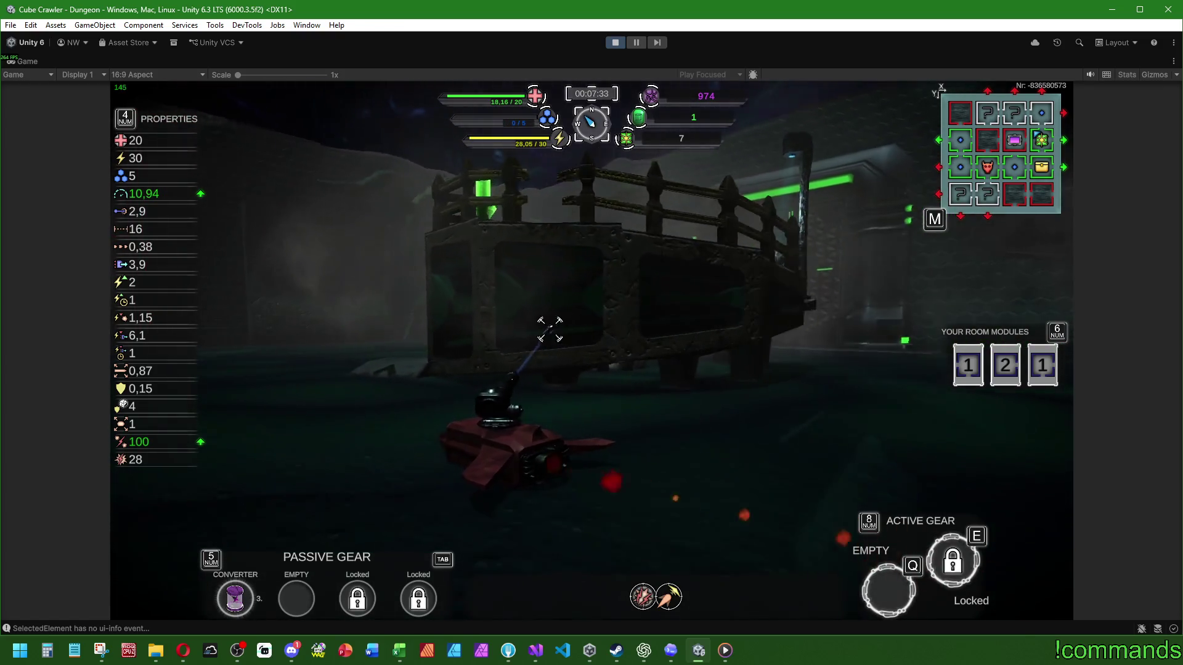
key(w)
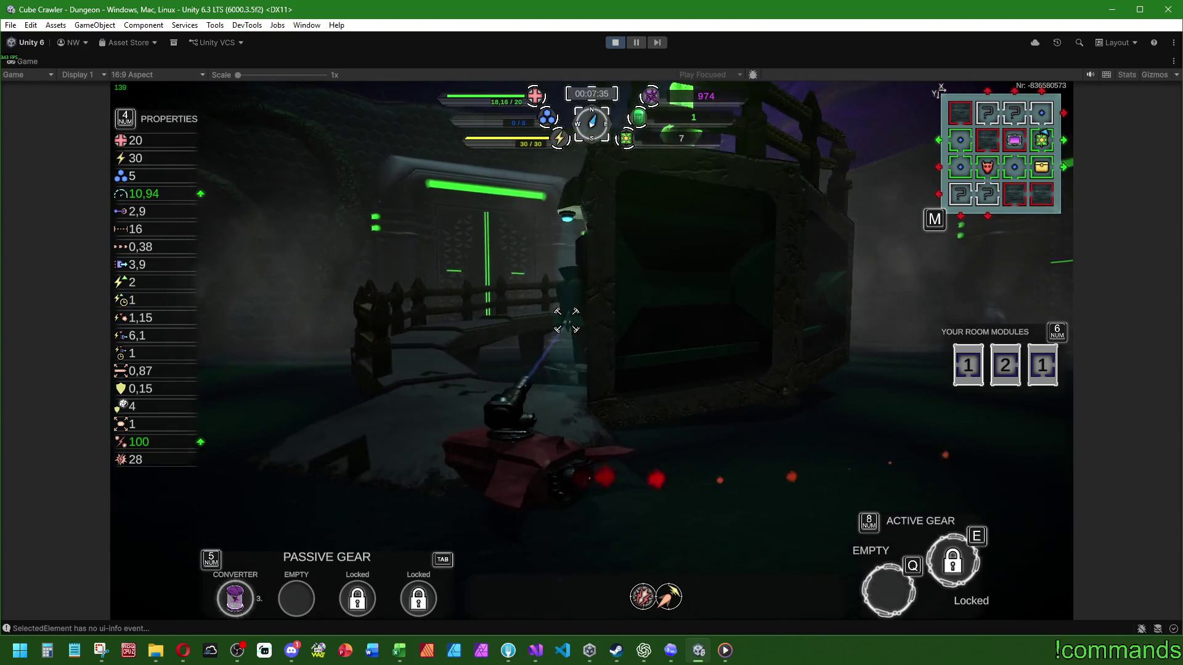
key(w)
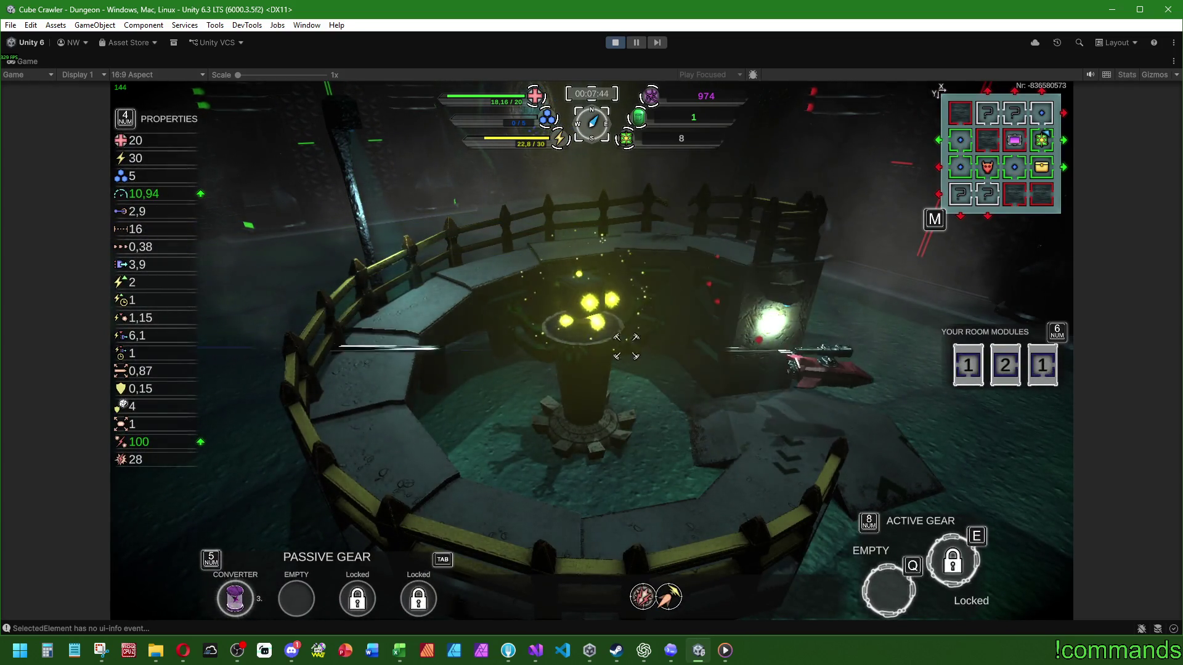
key(w)
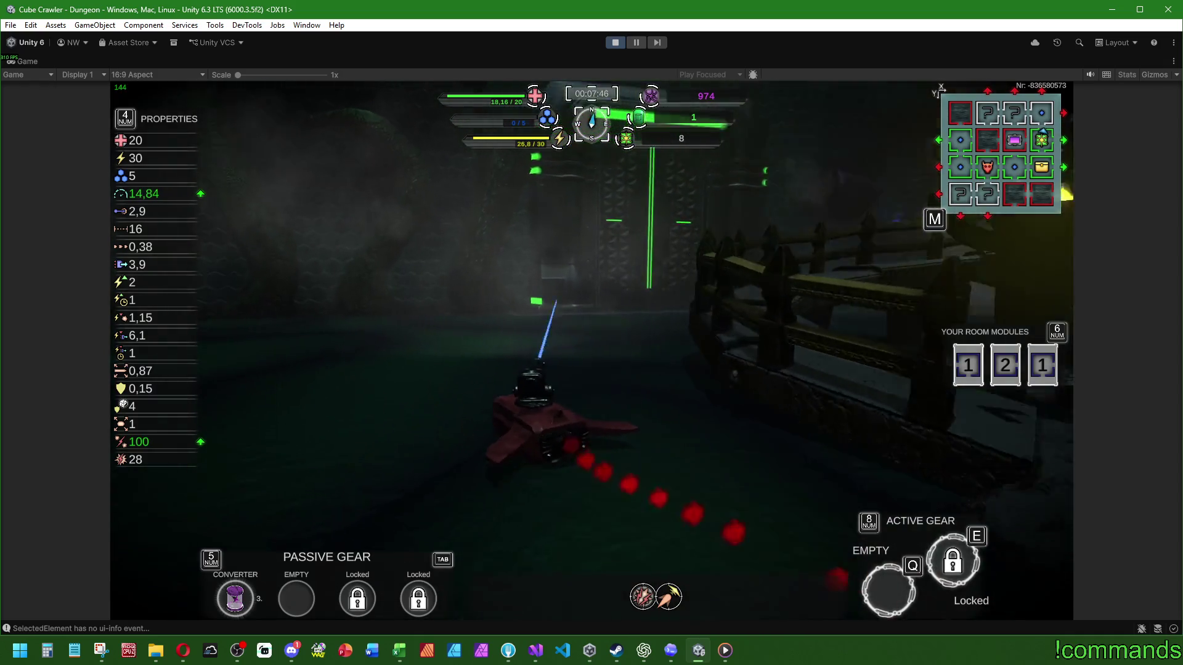
key(m)
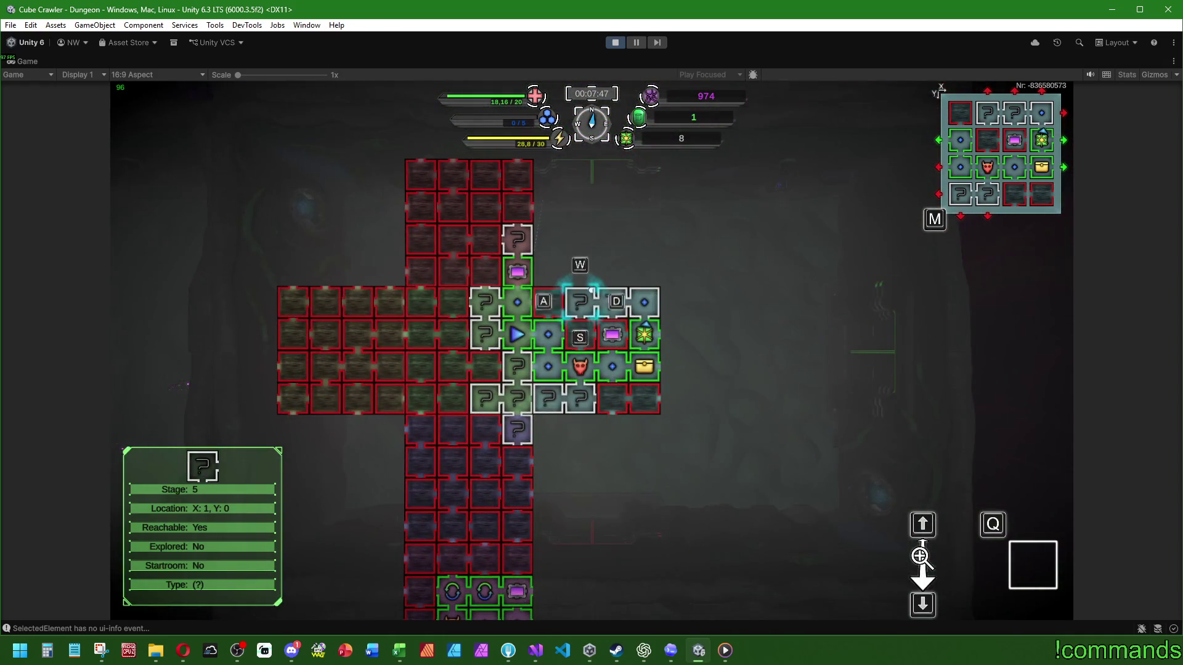
key(m)
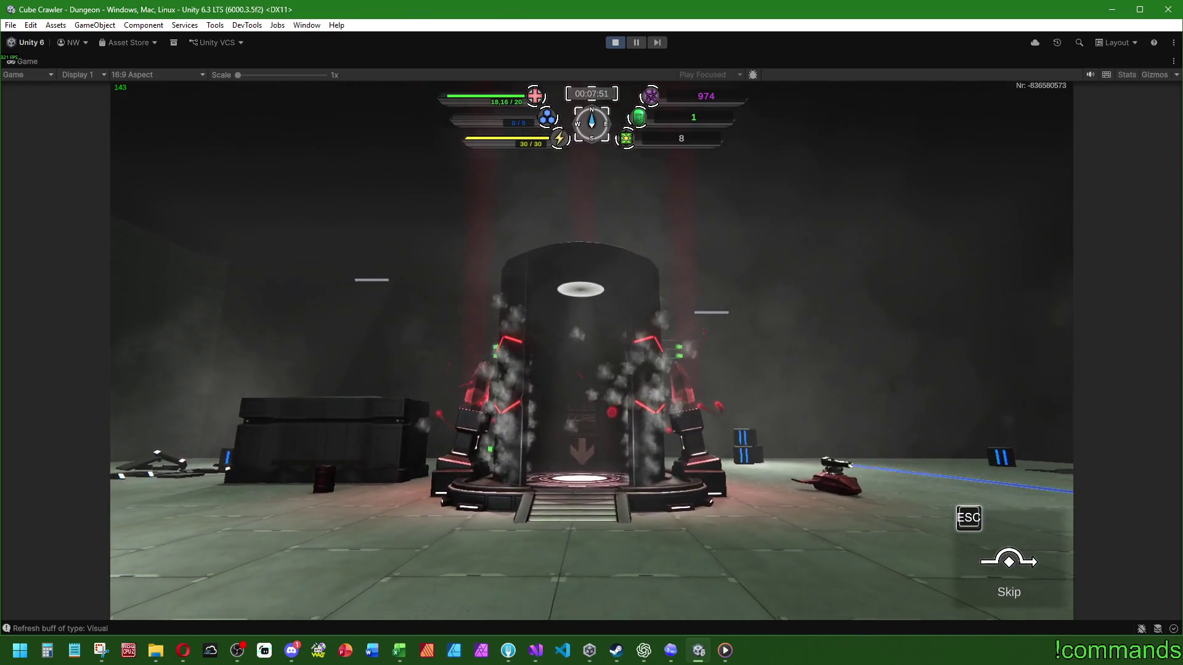
Fly the ship into the glowing exit pillar to complete the run
key(w)
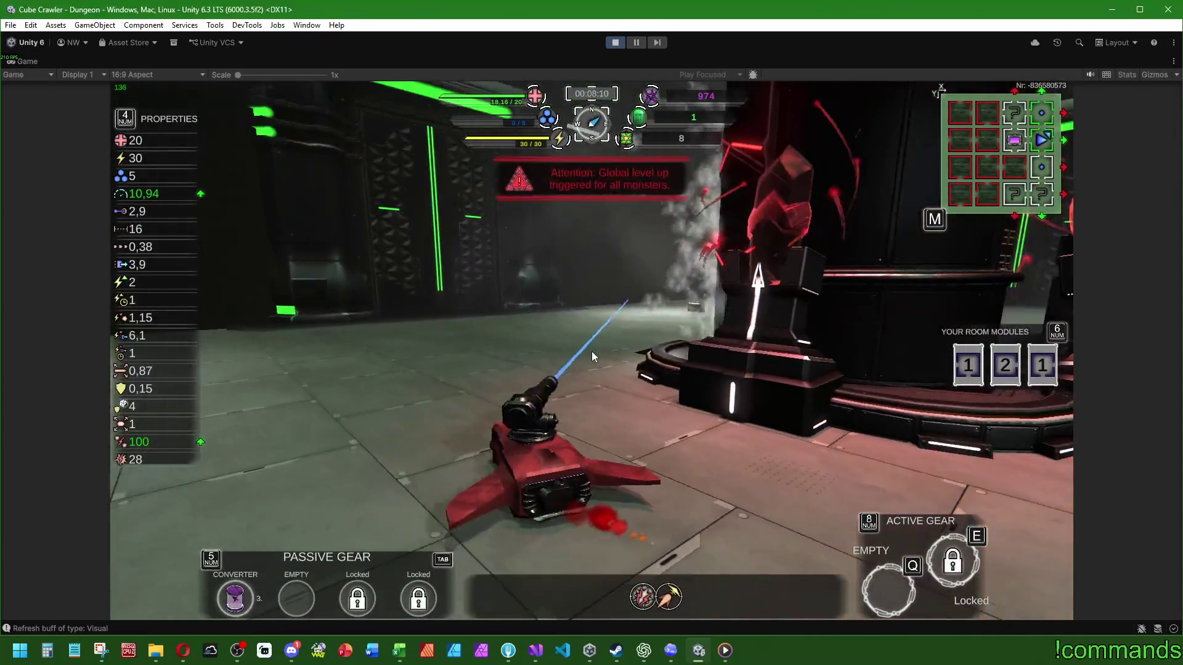
key(w)
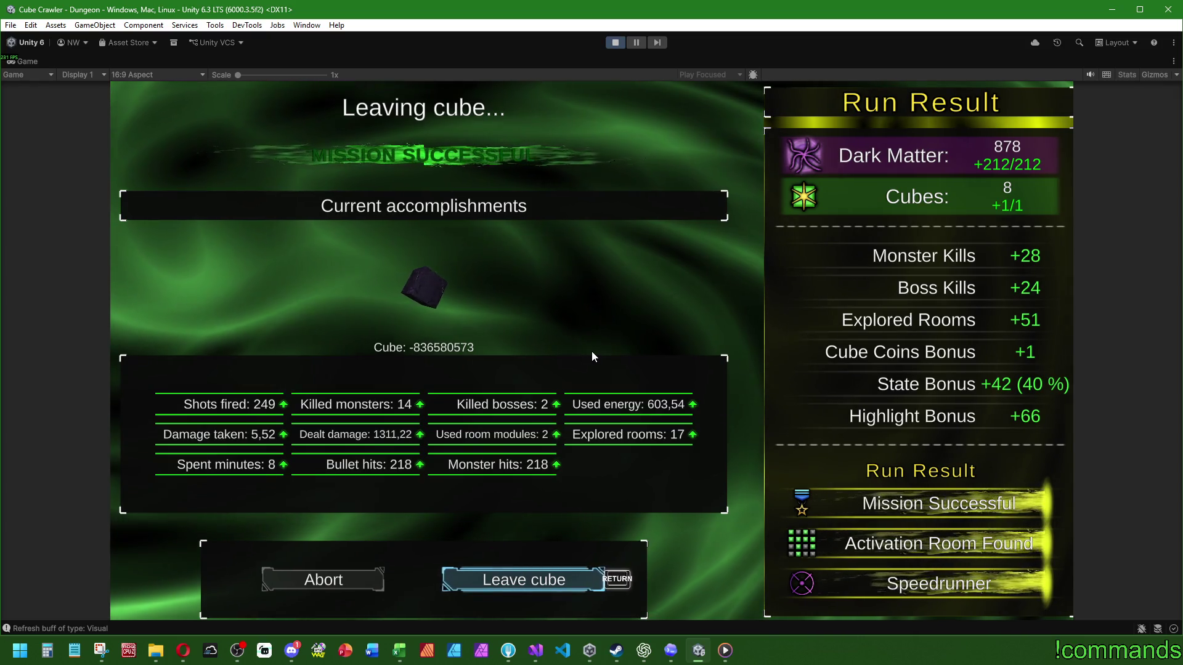
Confirm Leave cube, then stop Play mode to return to the Mainmenu scene in the editor
key(Return)
key(Return)
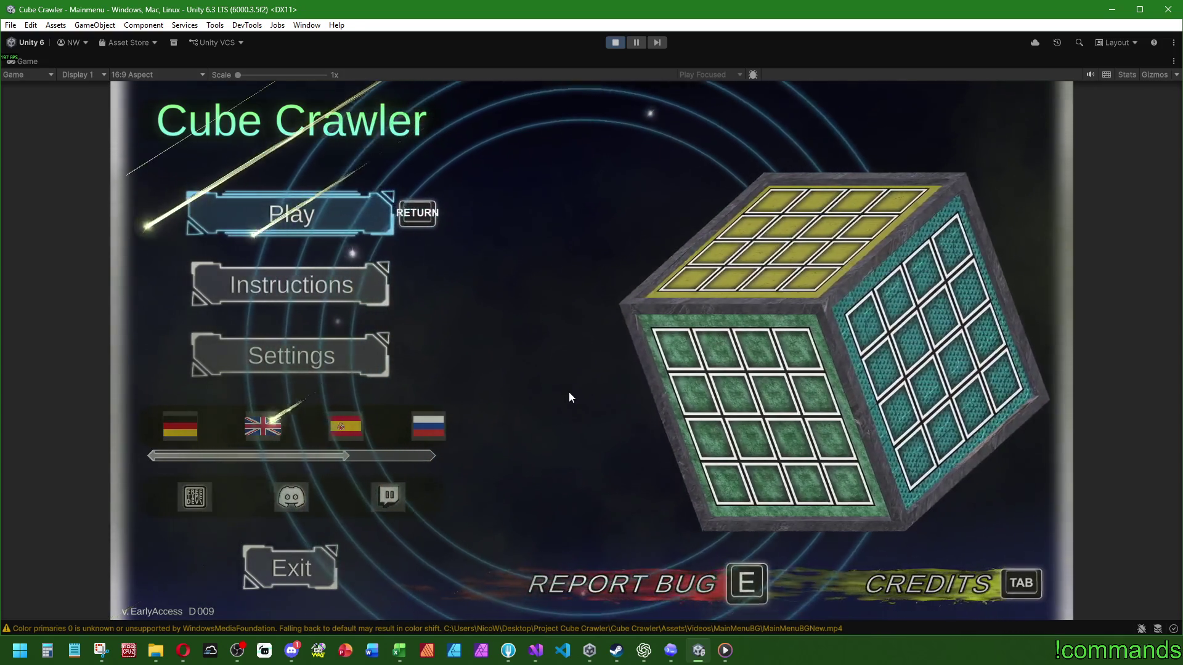
key(super)
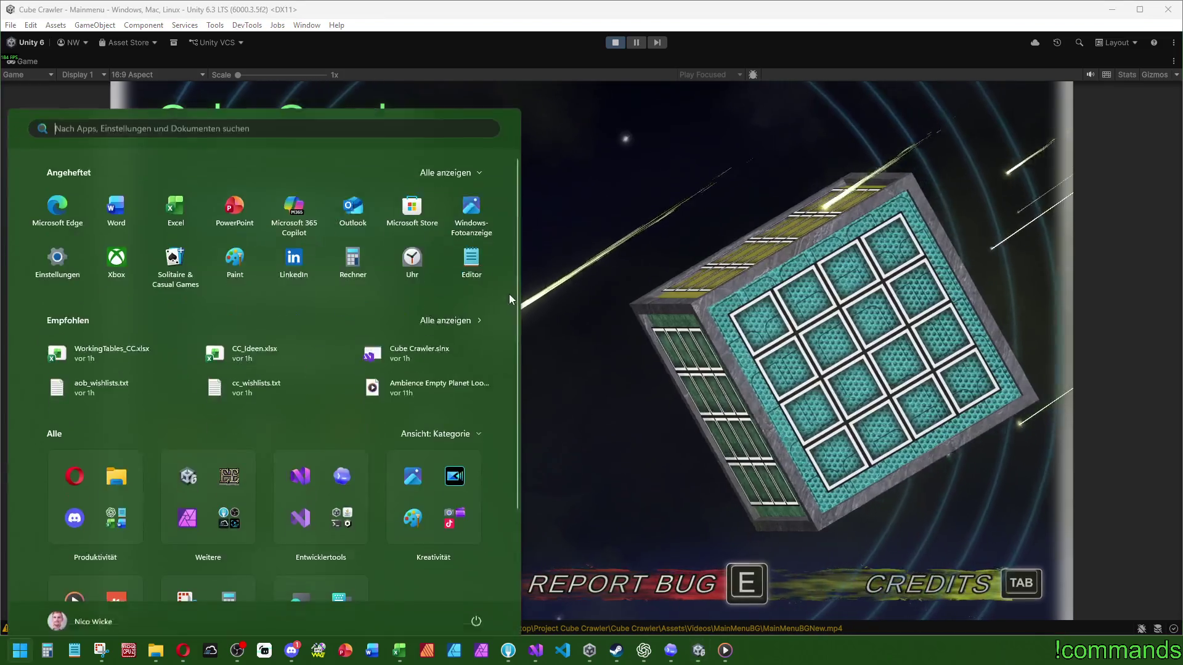
click(615, 43)
click(615, 43)
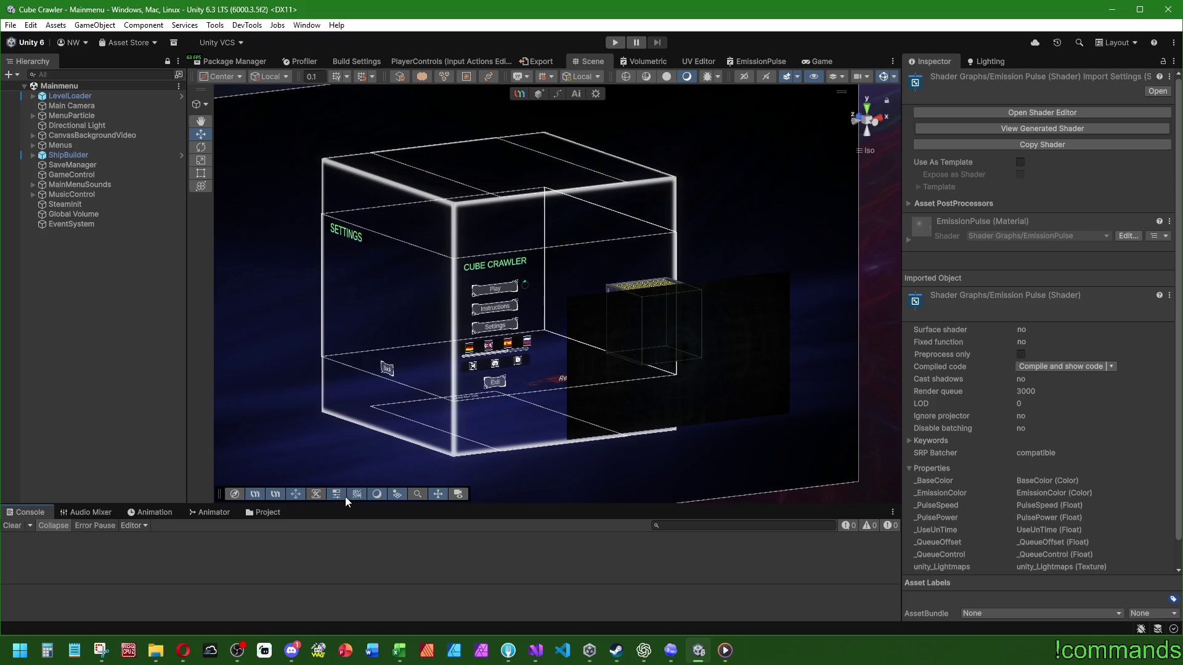
Enlarge the bottom panel, show the Project assets and open the Prefabs folder
drag(351, 505, 283, 450)
click(277, 454)
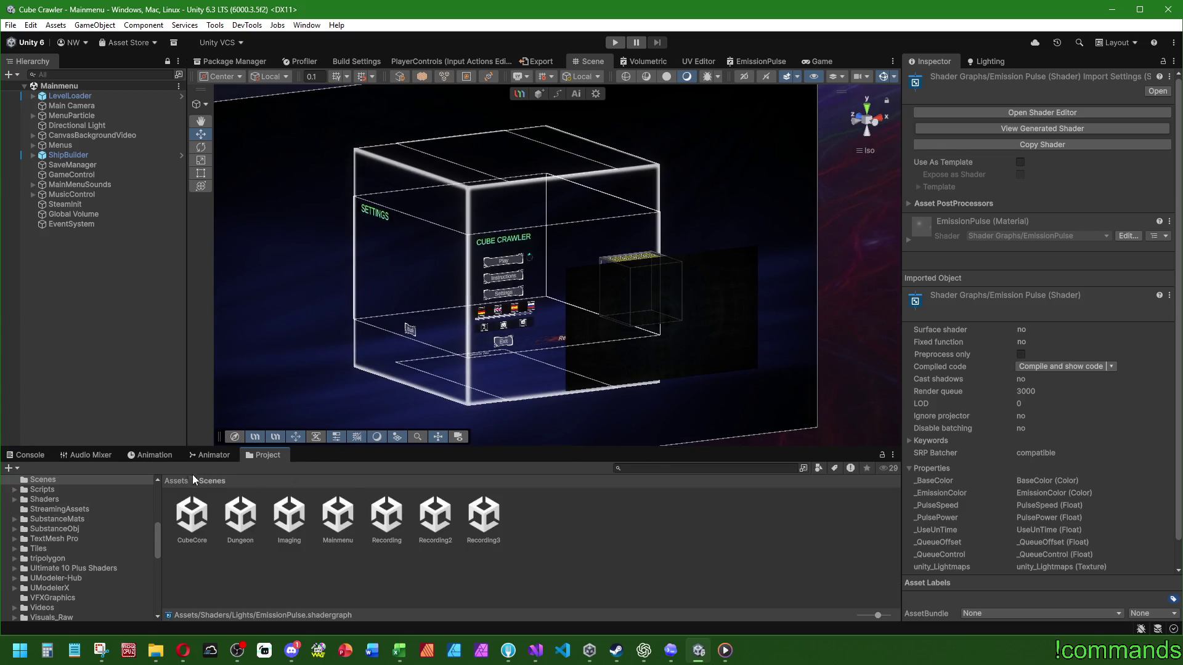
click(172, 481)
scroll(631, 523, down, 2)
scroll(641, 527, up, 2)
click(648, 530)
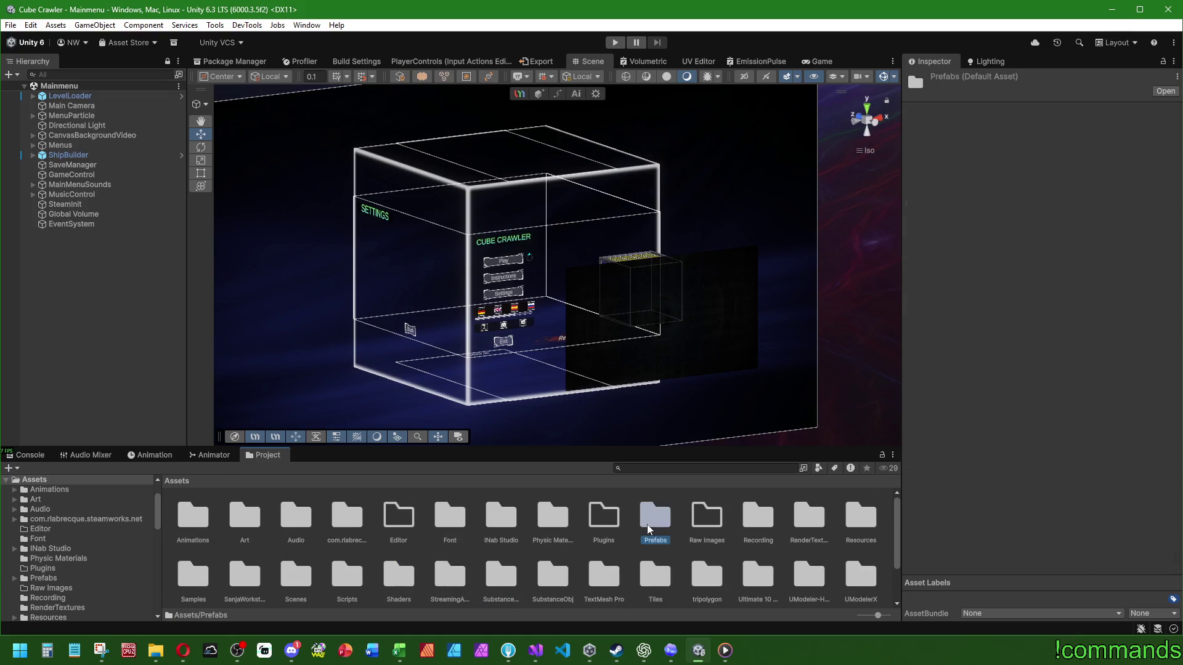
double_click(648, 530)
Open the UI folder and the SettingsMenu prefab for editing
scroll(524, 585, down, 1)
double_click(719, 560)
scroll(634, 583, down, 1)
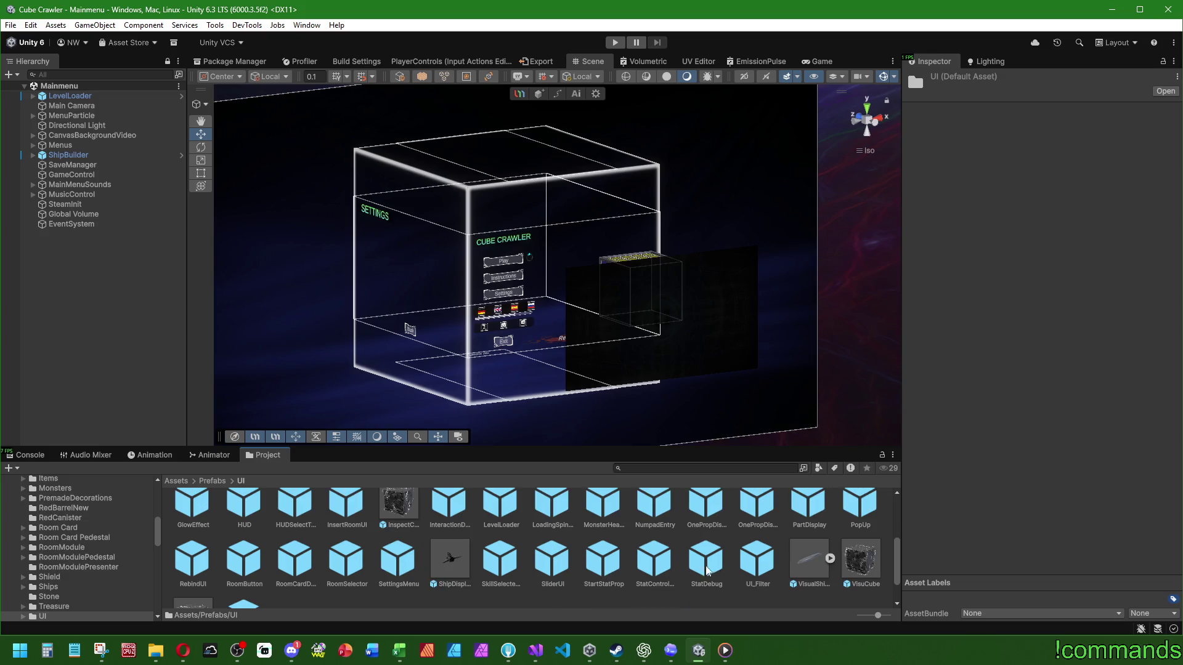
double_click(392, 567)
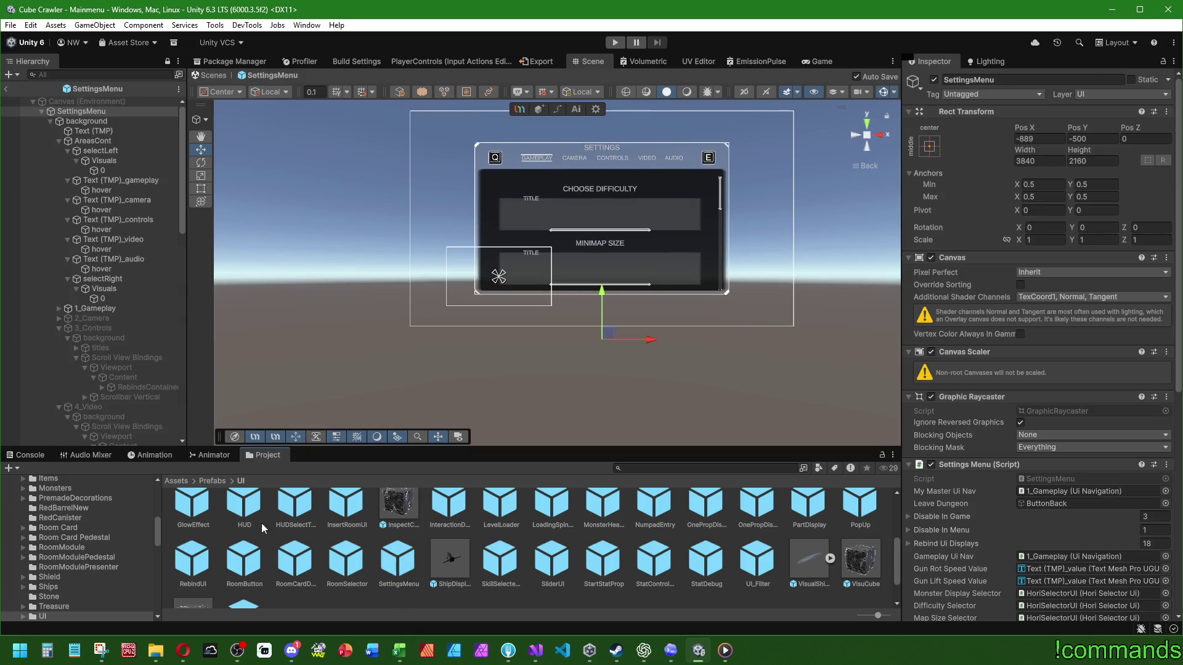
Select SettingsContainer, switch to the Rect tool, frame it and view its anchor presets
scroll(113, 330, down, 10)
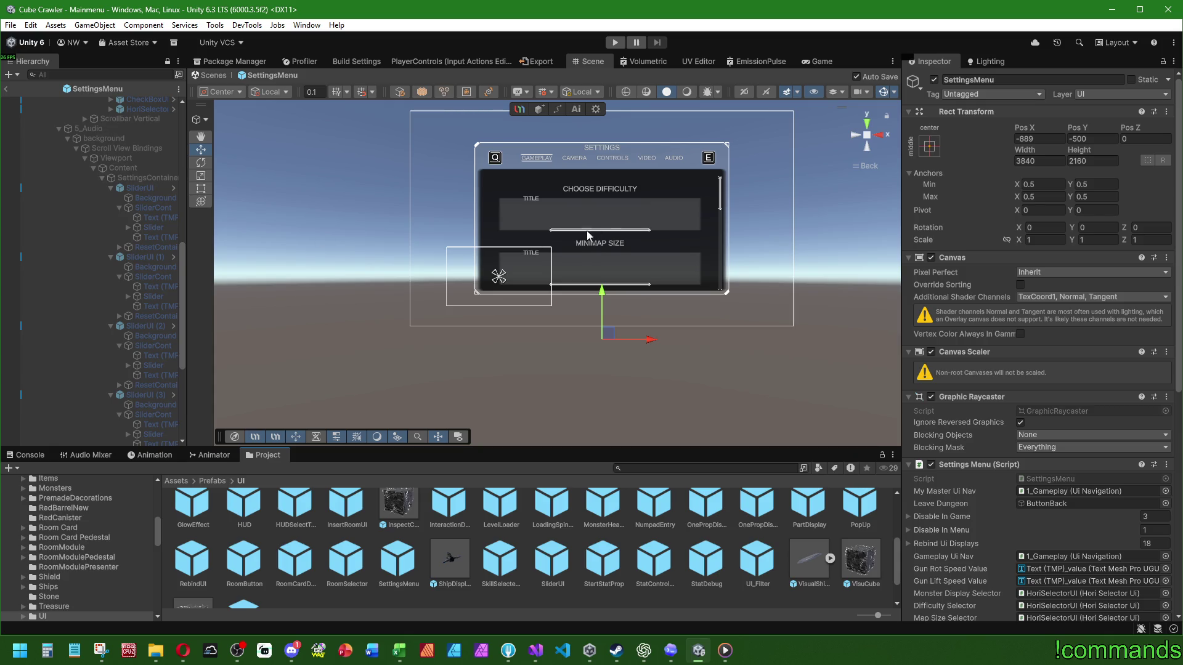
scroll(589, 235, up, 2)
click(146, 178)
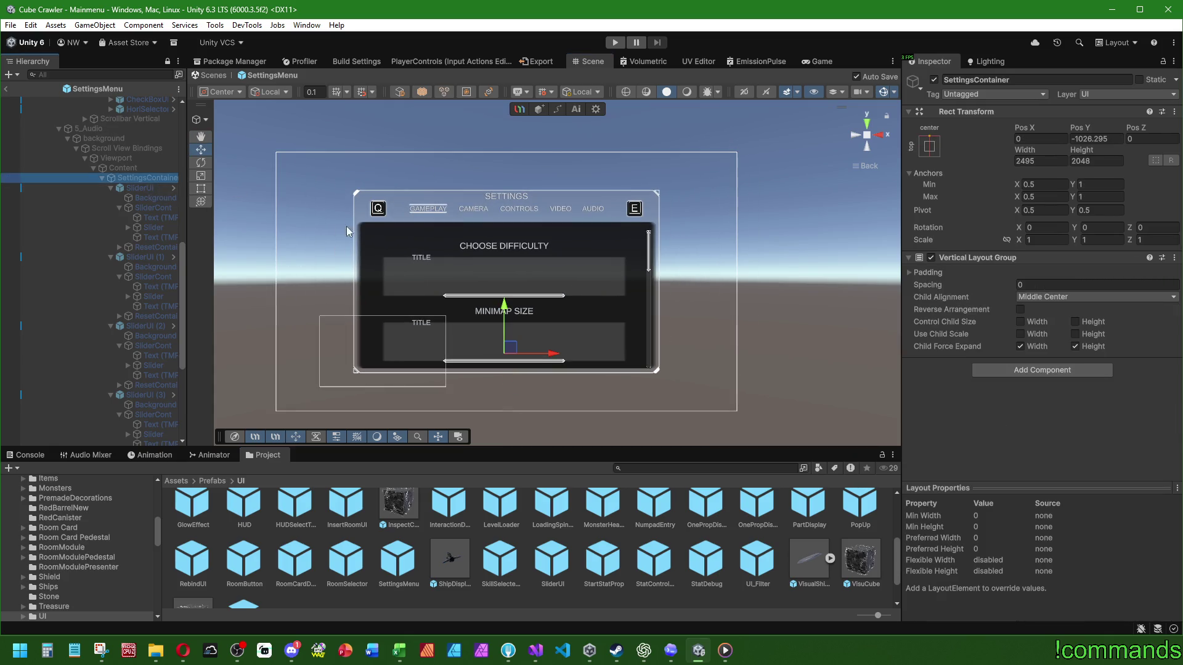
click(200, 188)
key(f)
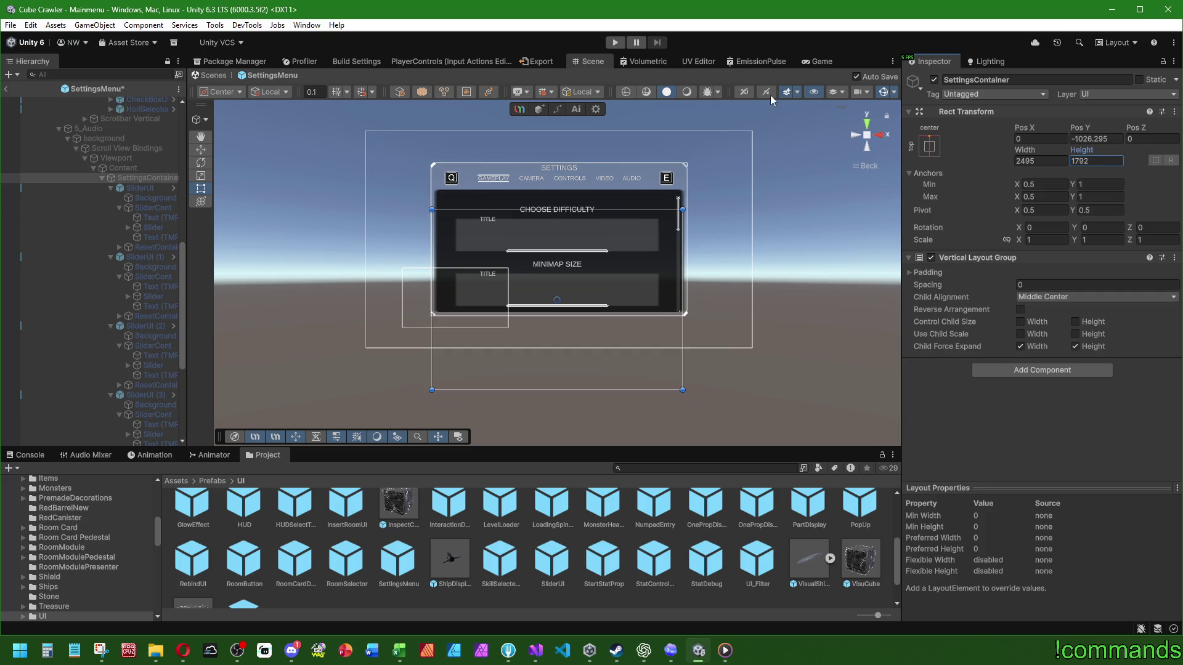
click(929, 146)
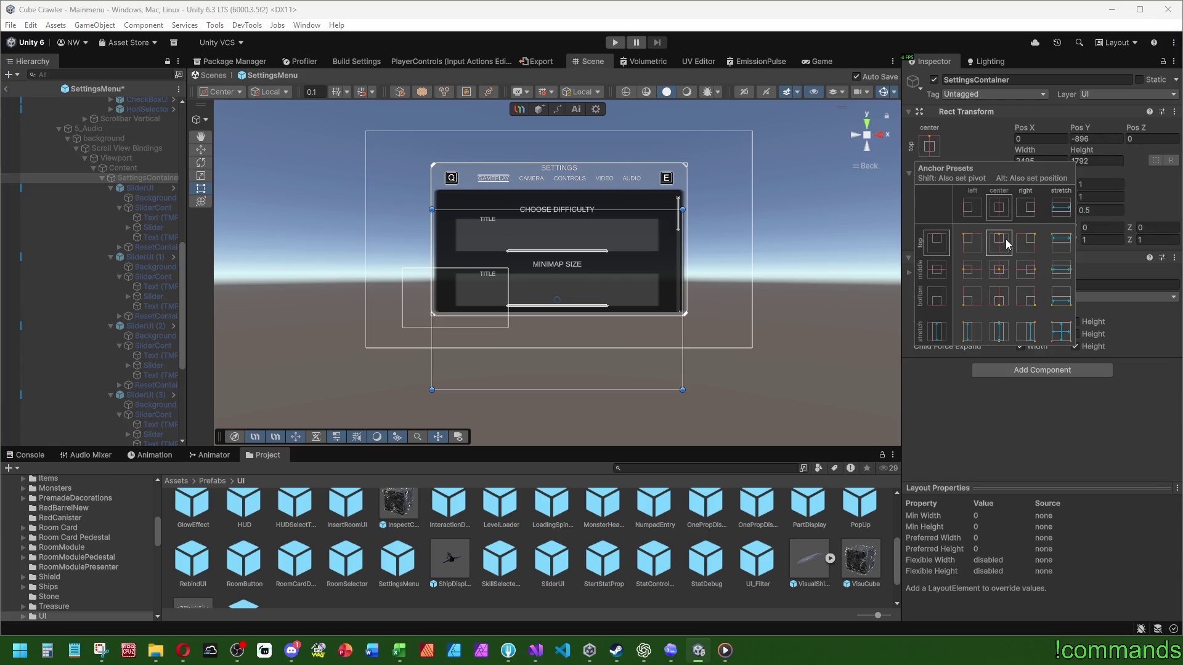
Collapse the four SliderUI entries under Content and frame the first SliderUI
click(124, 168)
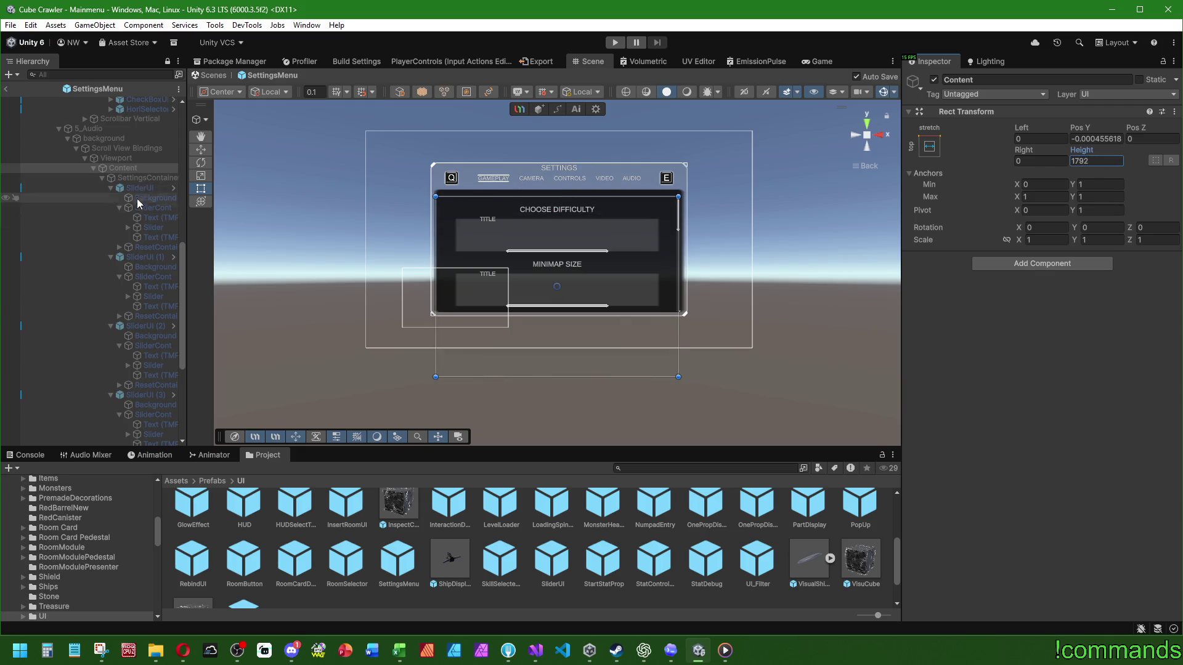
click(108, 187)
click(109, 205)
click(111, 211)
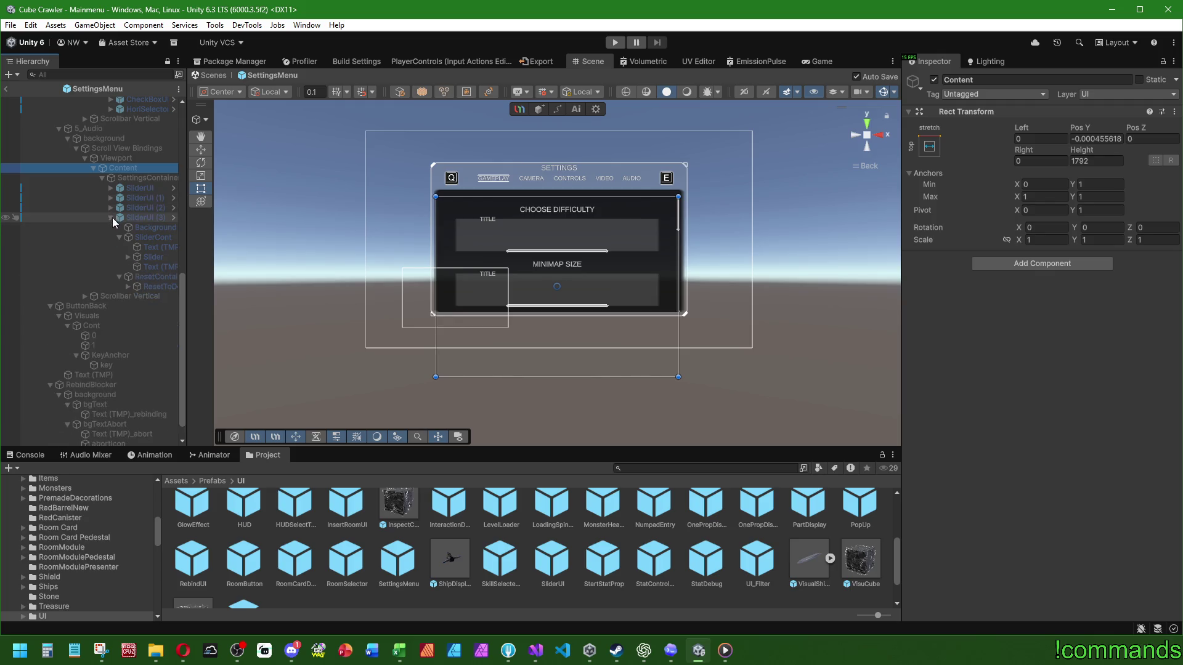
click(112, 217)
click(146, 264)
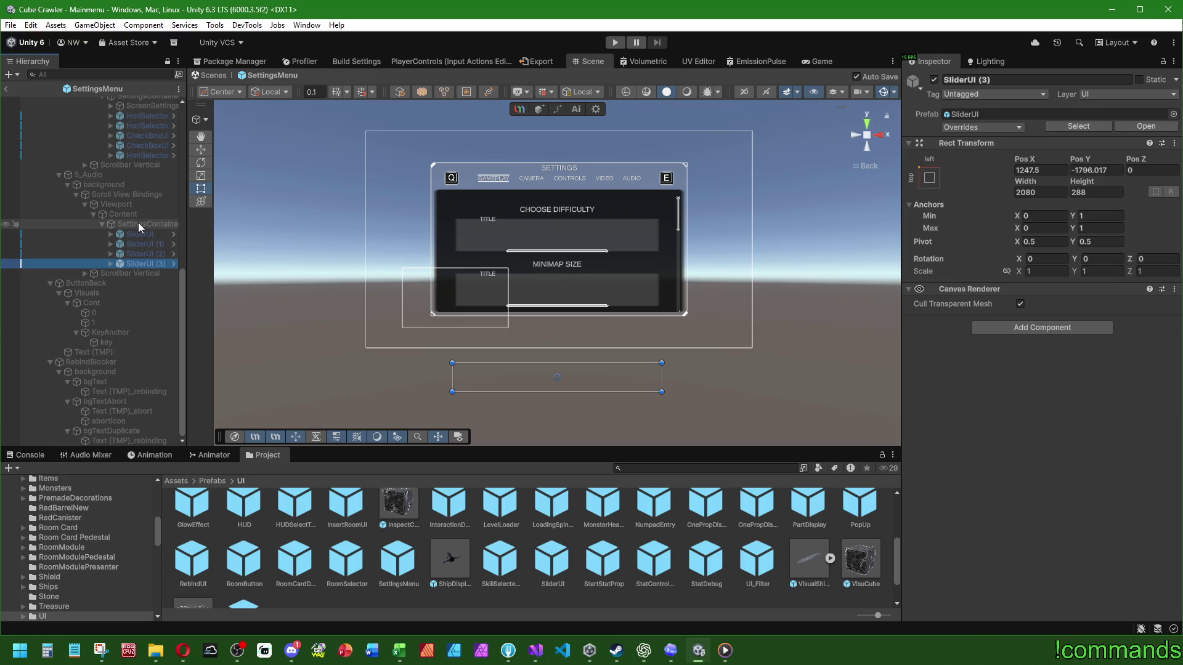
click(138, 234)
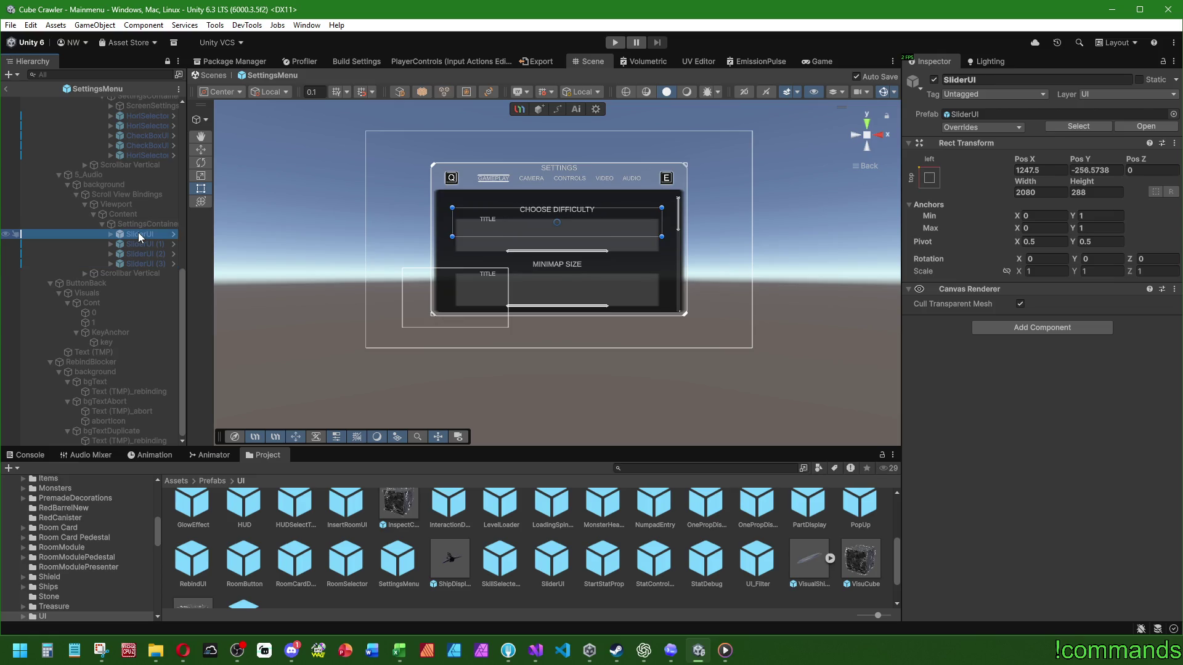
click(139, 225)
click(140, 233)
key(f)
Try shortening SettingsContainer by dragging its bottom edge, then undo that change
click(128, 224)
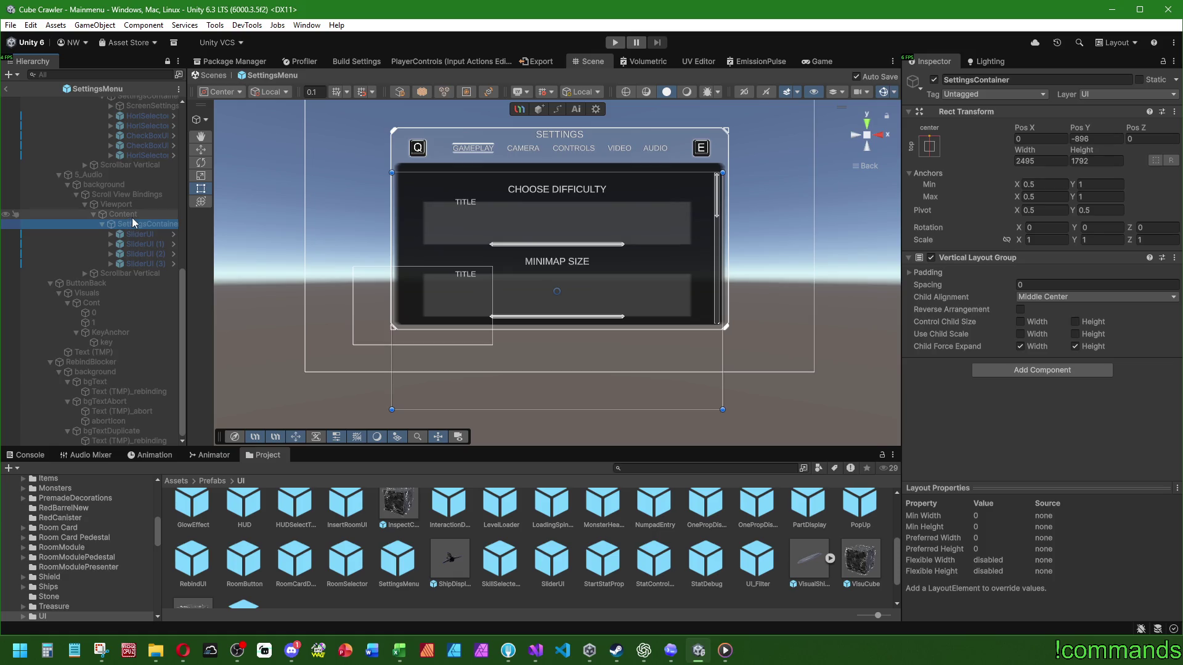
click(132, 215)
mouse_move(501, 256)
mouse_down()
mouse_move(574, 265)
mouse_move(587, 289)
mouse_up()
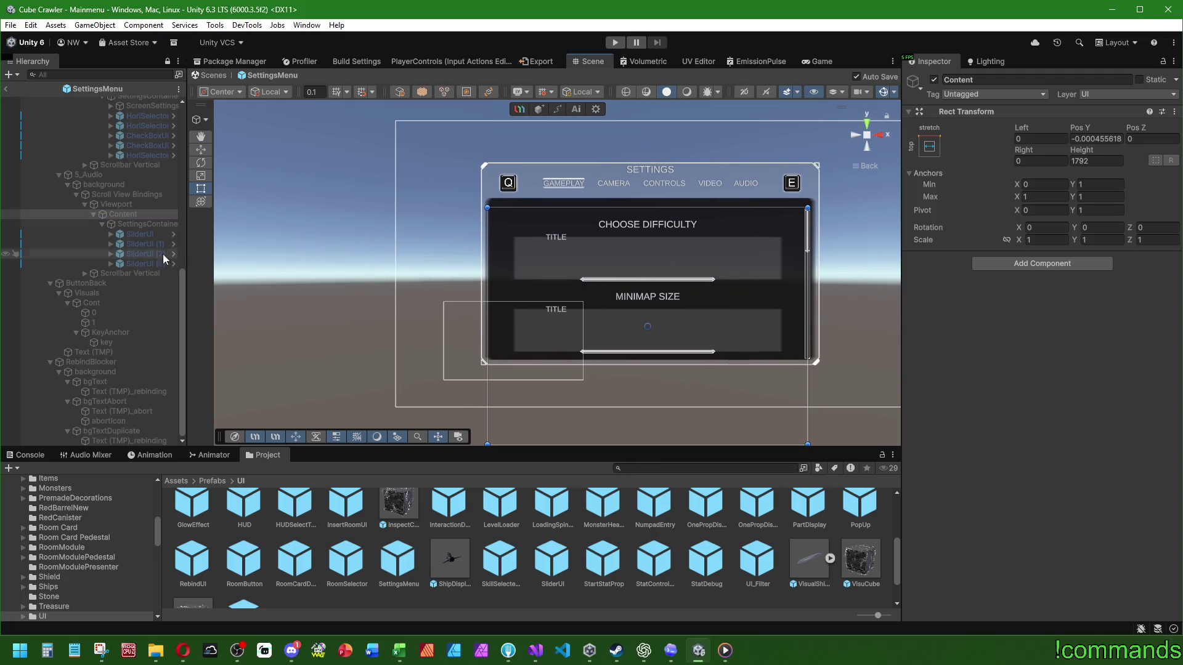
click(148, 224)
mouse_move(548, 442)
mouse_down()
mouse_move(553, 411)
mouse_move(554, 447)
mouse_move(618, 413)
mouse_up()
key(ctrl+z)
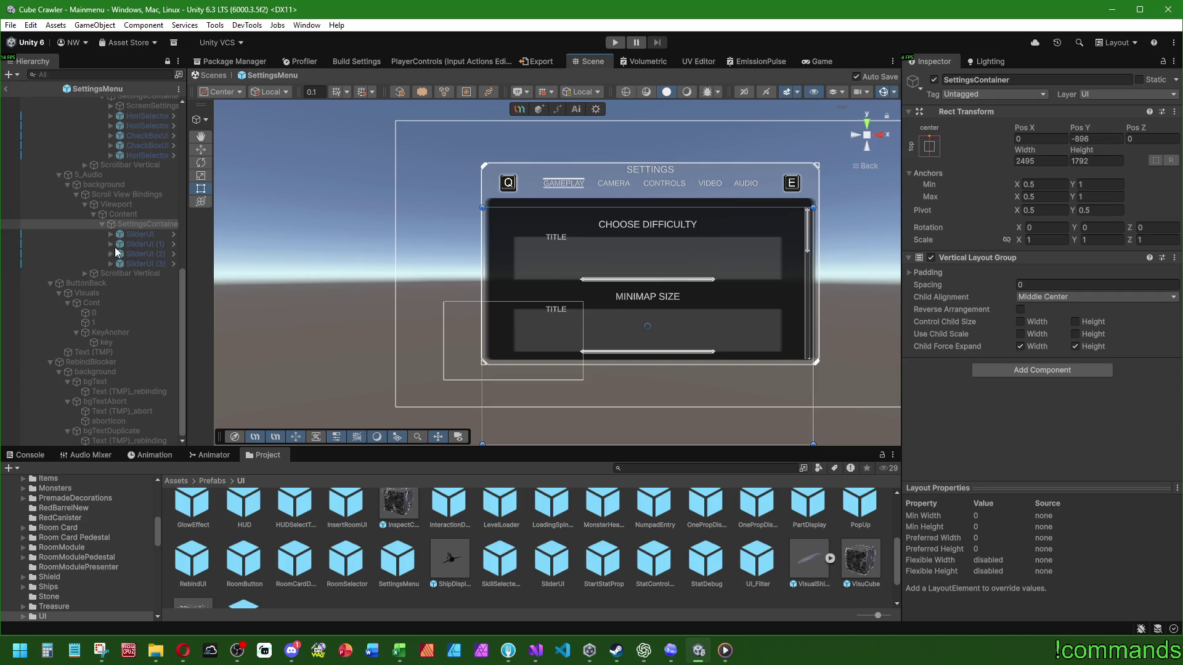
click(107, 175)
Toggle the selected settings page's active checkbox on and off
click(934, 79)
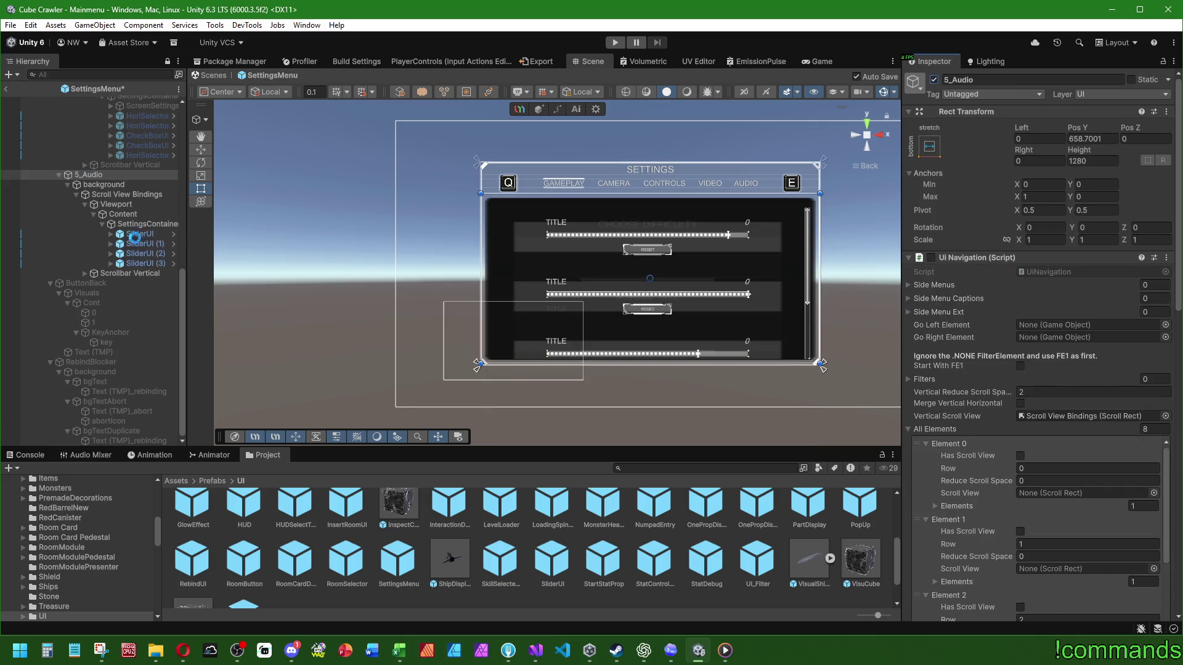
key(ctrl+z)
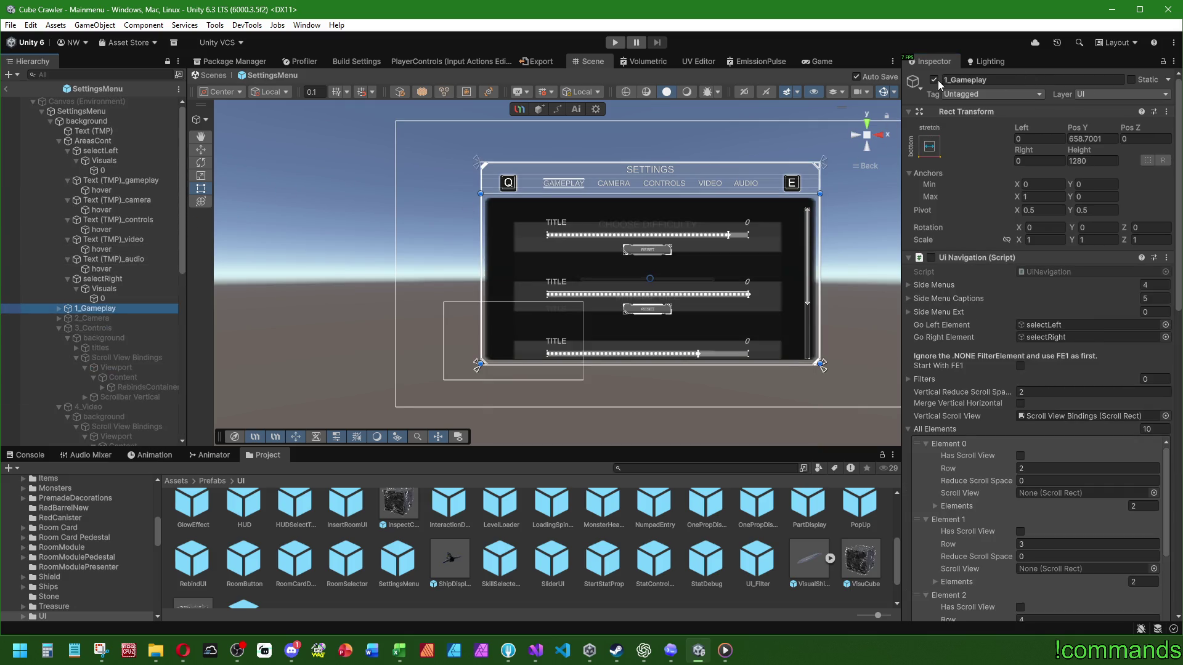
click(934, 79)
scroll(138, 289, down, 7)
scroll(137, 289, down, 3)
Inspect SettingsContainer, Content and the four SliderUI objects one by one
click(148, 251)
mouse_move(616, 339)
mouse_down()
mouse_move(598, 306)
mouse_move(612, 355)
mouse_up()
click(123, 241)
click(146, 292)
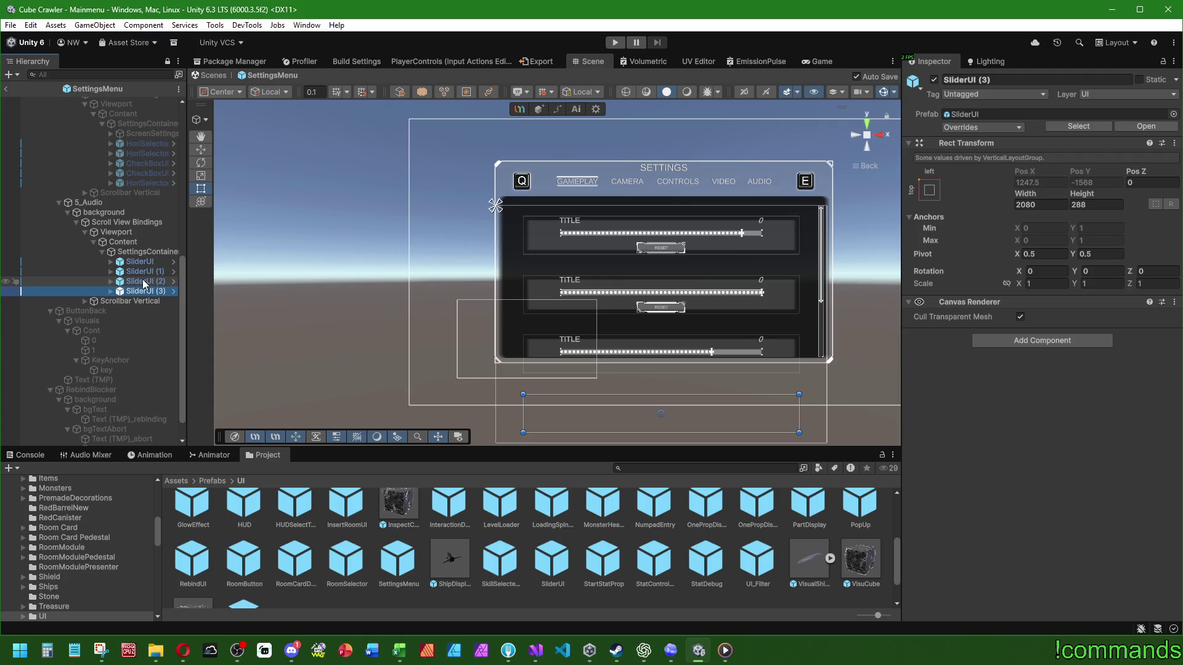
click(143, 283)
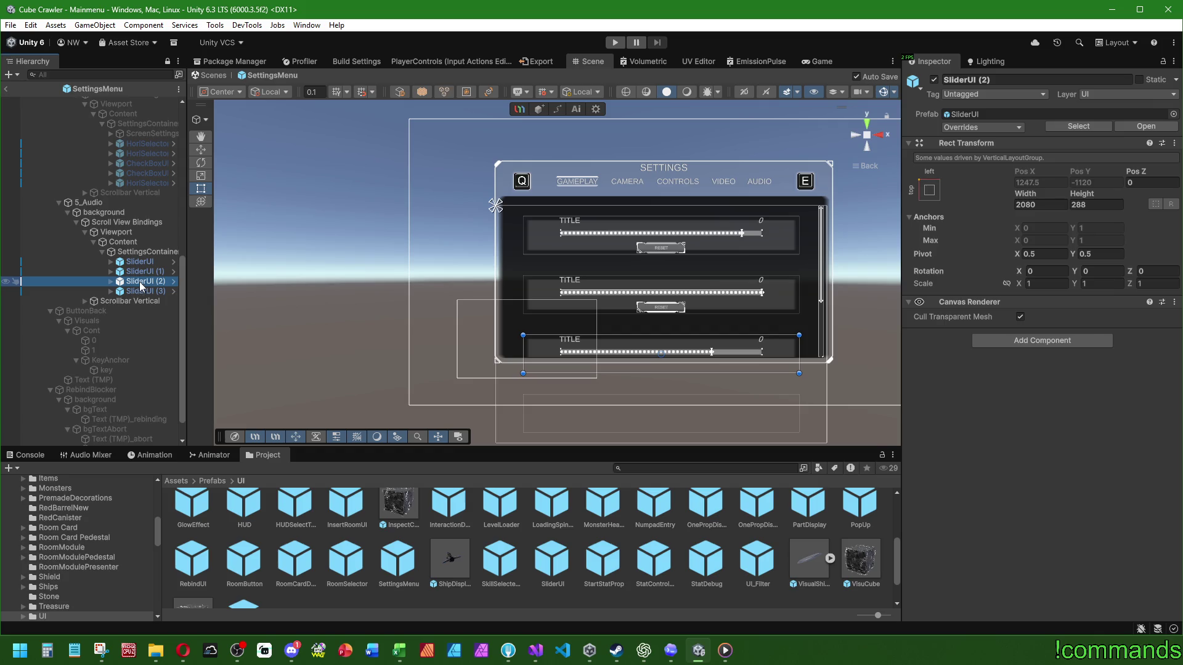
click(143, 272)
click(145, 264)
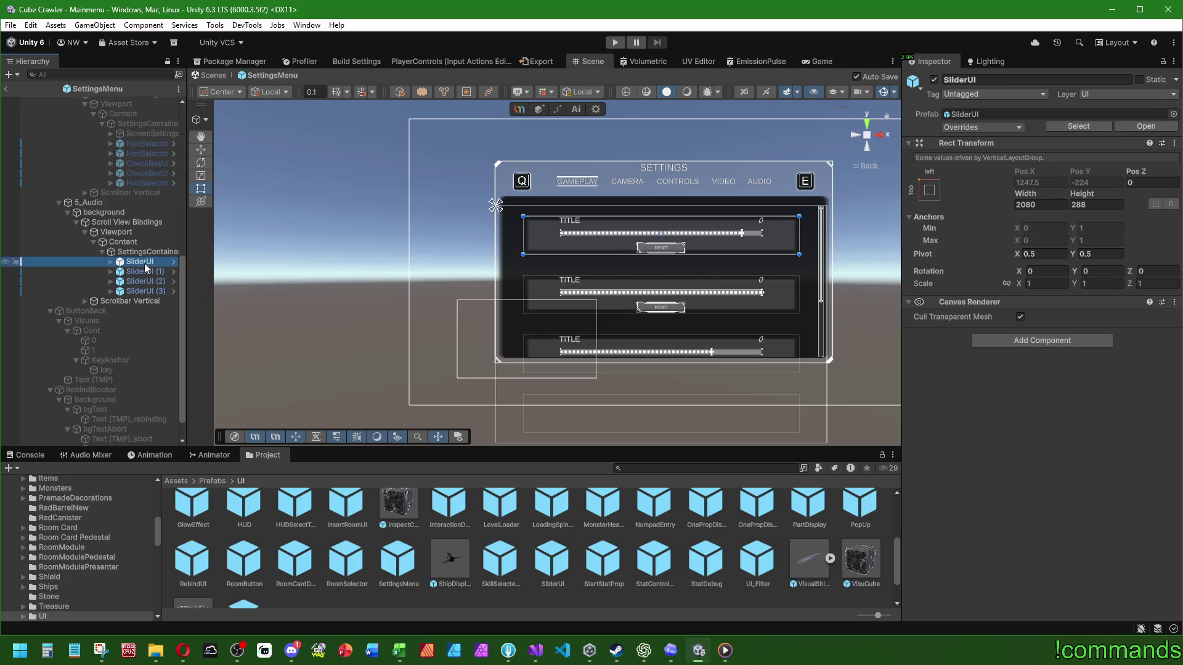
click(145, 252)
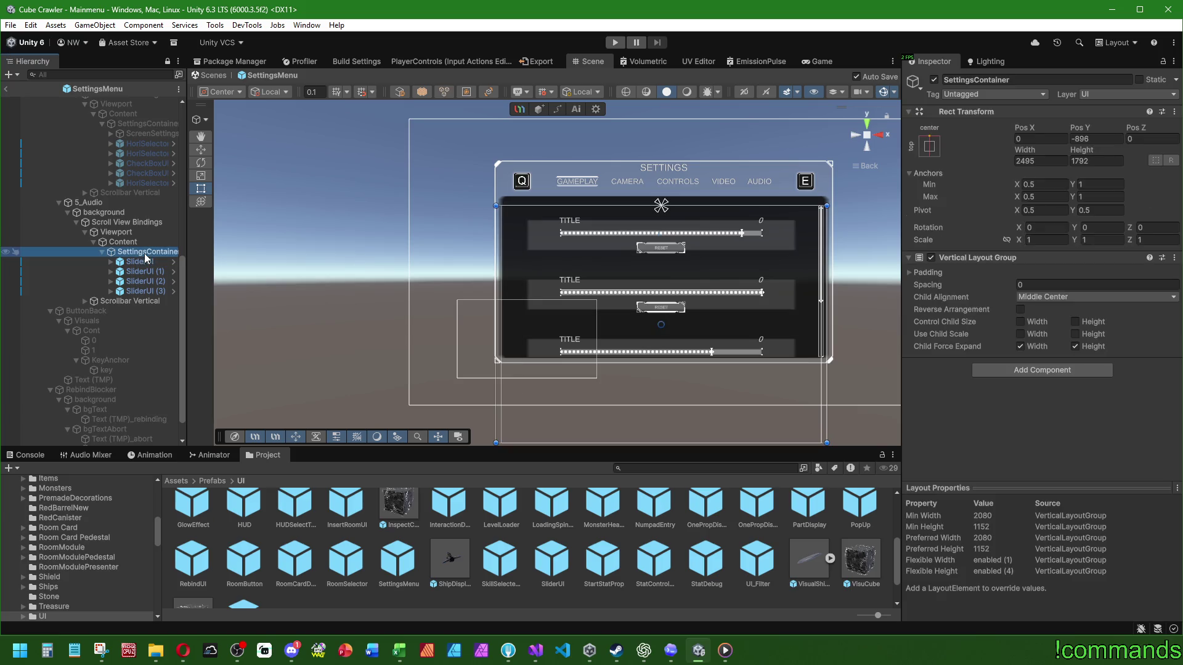
Toggle SettingsContainer's active state off and on, then deactivate the 5_Audio section
click(934, 80)
click(934, 80)
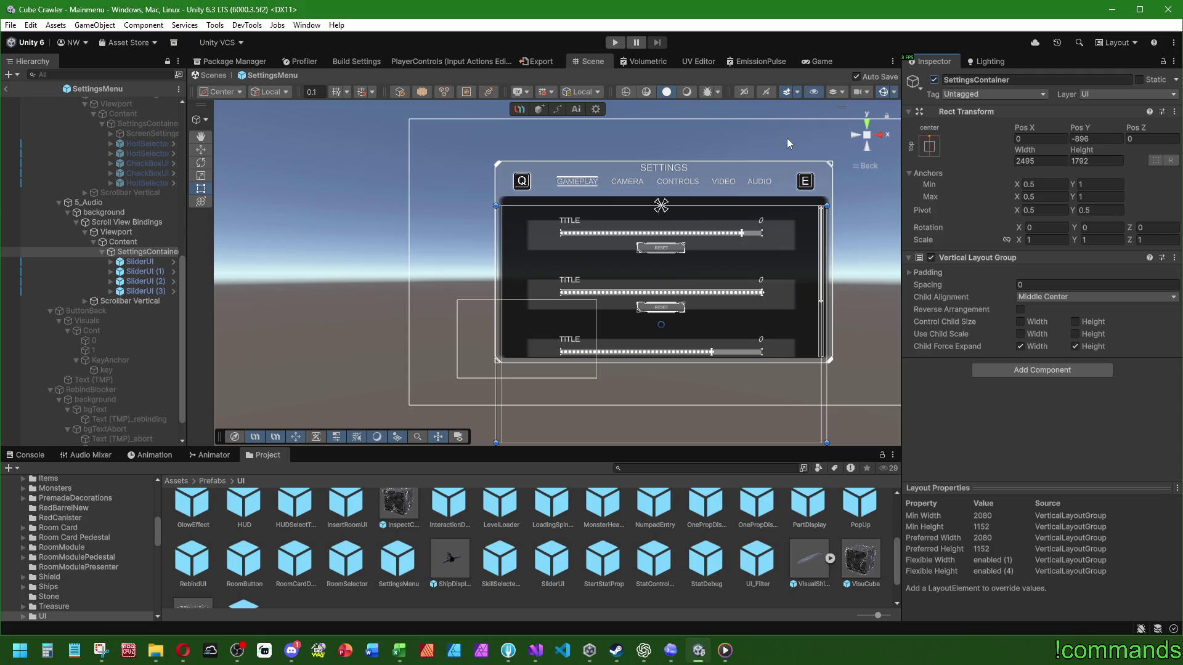
scroll(801, 223, up, 3)
scroll(515, 234, up, 3)
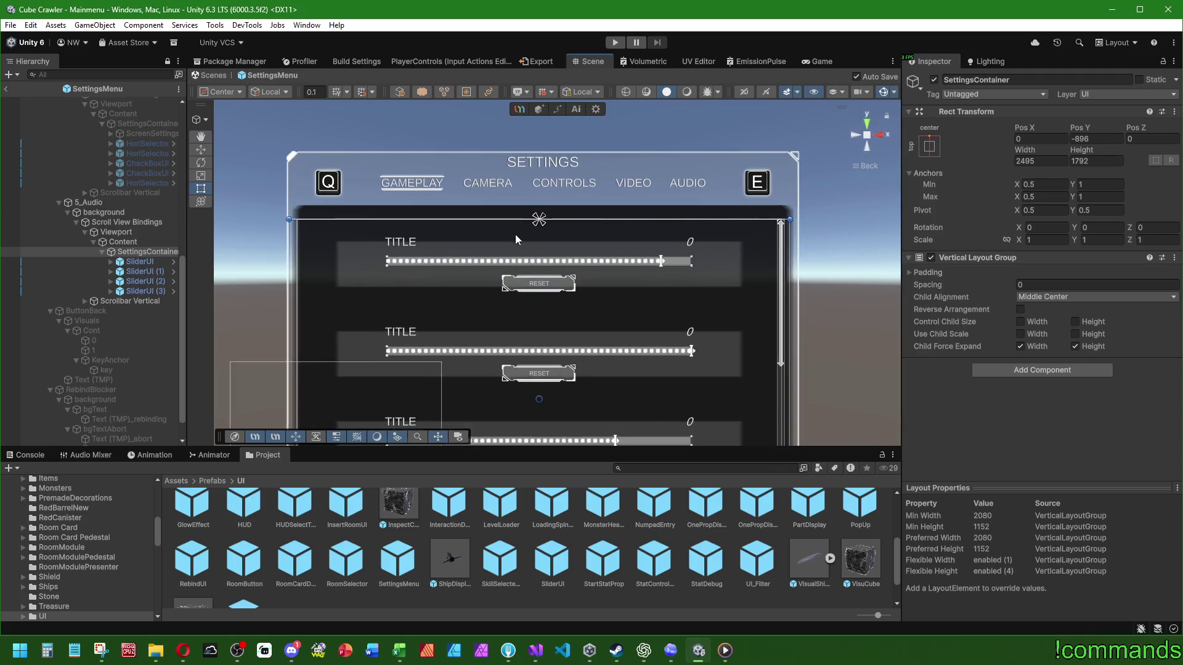
scroll(582, 204, down, 4)
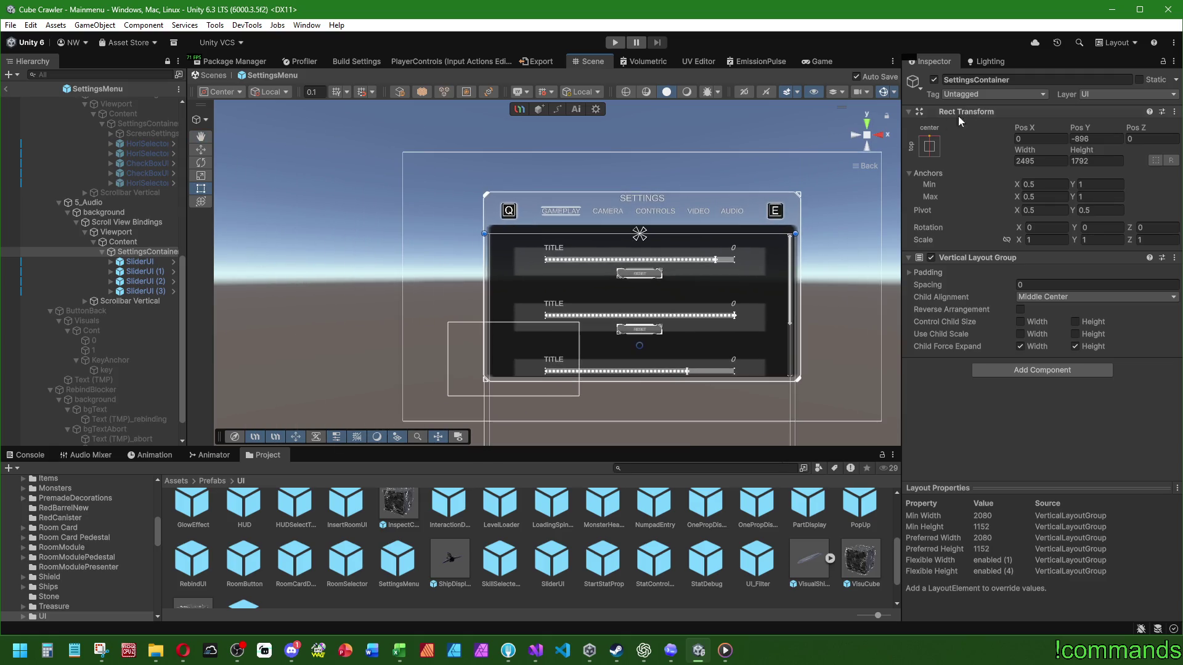
click(934, 81)
click(934, 81)
click(113, 202)
key(alt+shift+a)
Make the 1_Gameplay section active in SettingsMenu and return to the Mainmenu scene
scroll(92, 203, up, 10)
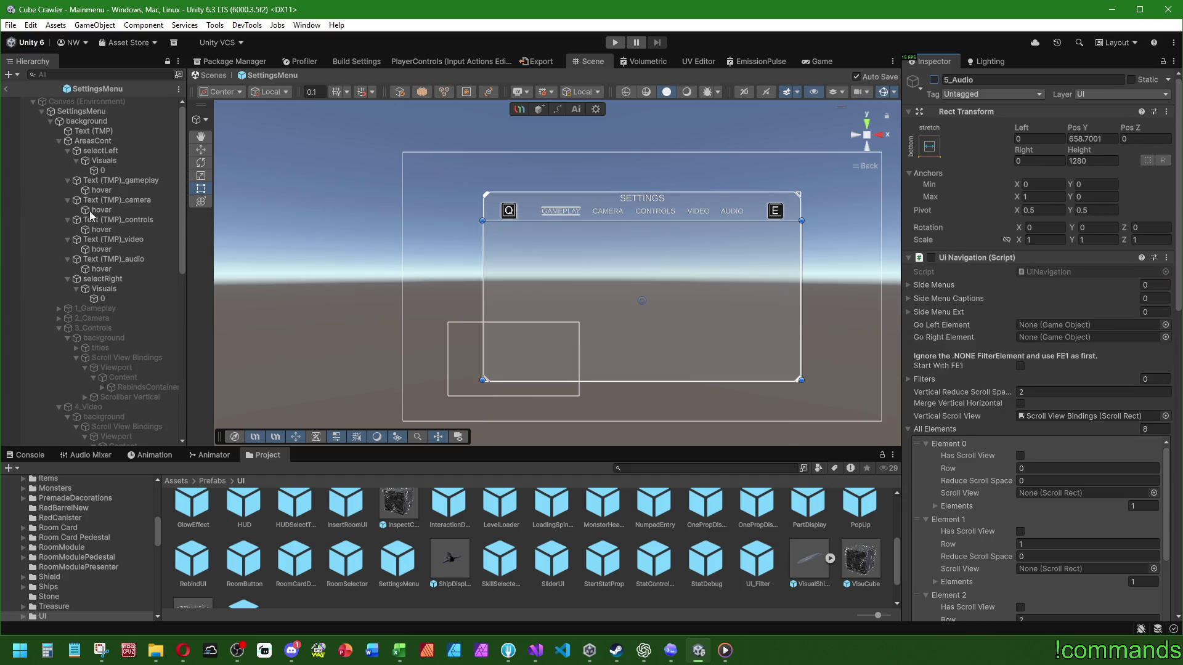
click(101, 308)
click(934, 79)
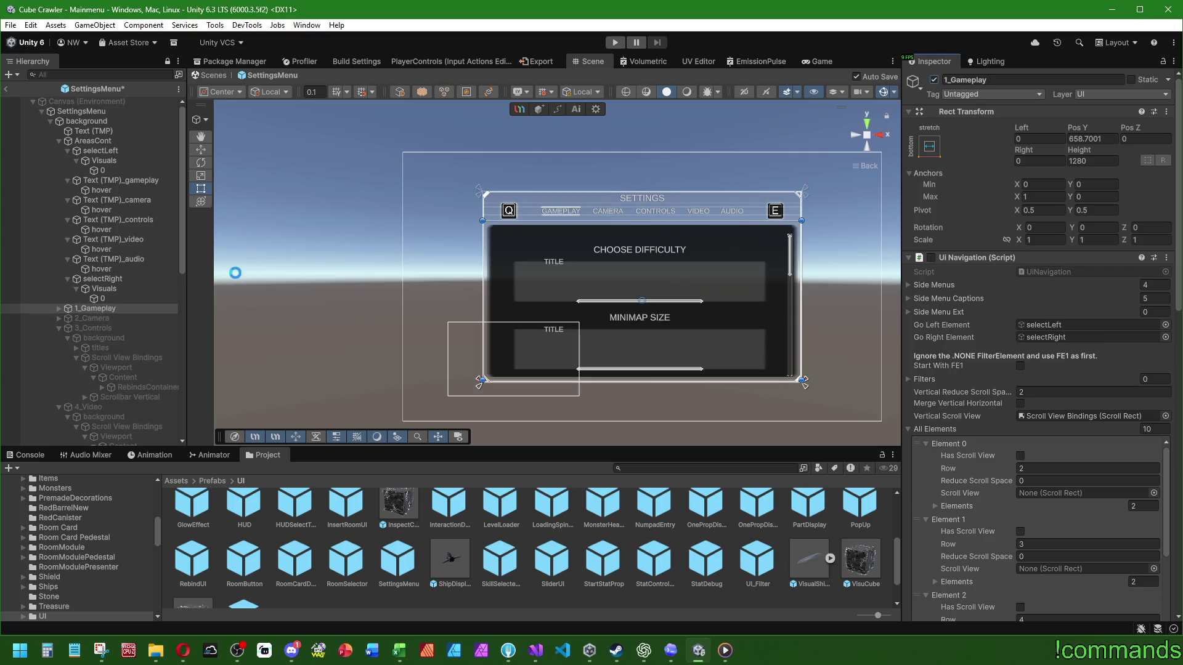
click(7, 90)
Save the project with File > Save Project
click(10, 25)
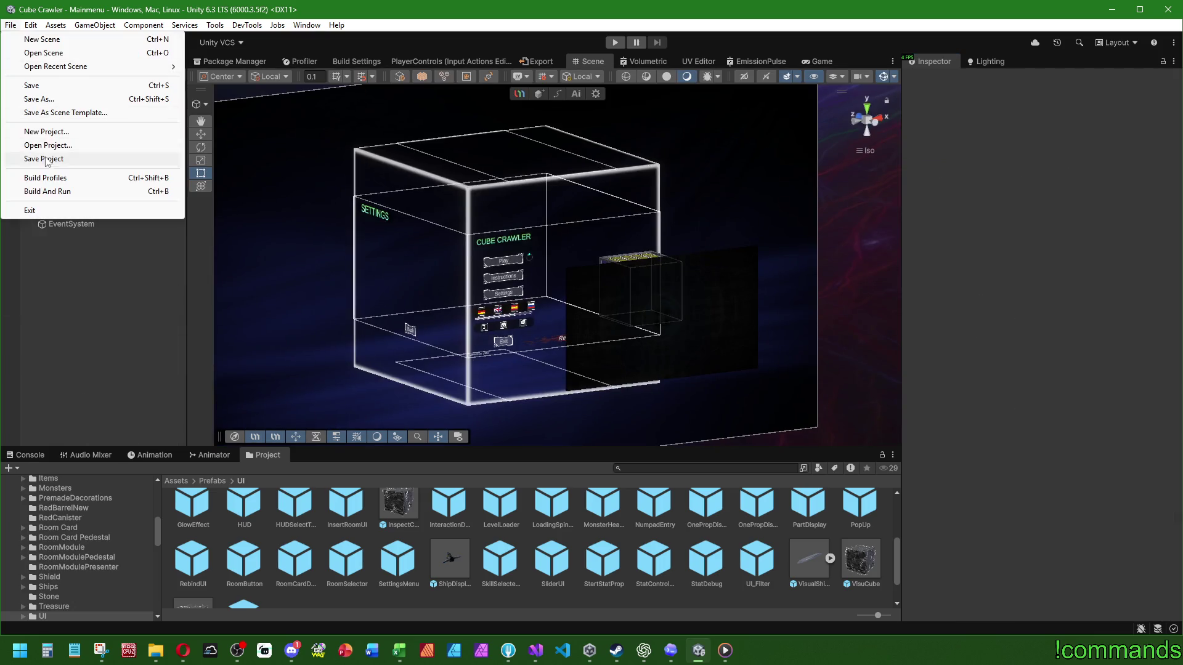
click(10, 26)
click(10, 25)
key(Escape)
scroll(253, 525, up, 5)
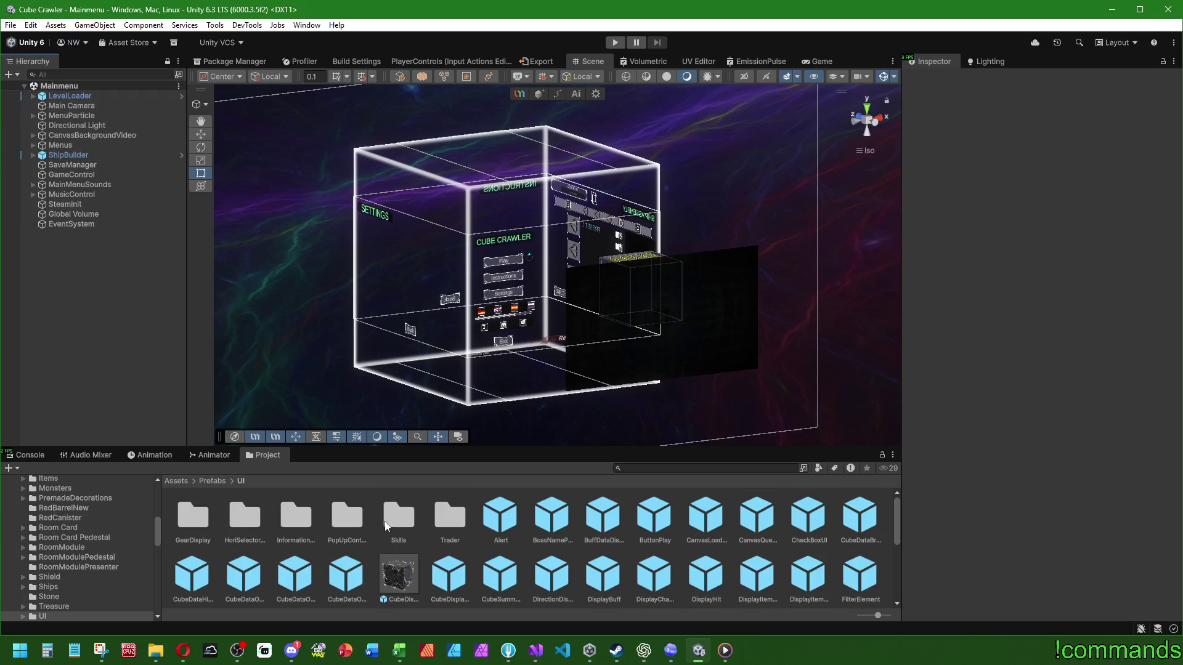
scroll(637, 562, down, 4)
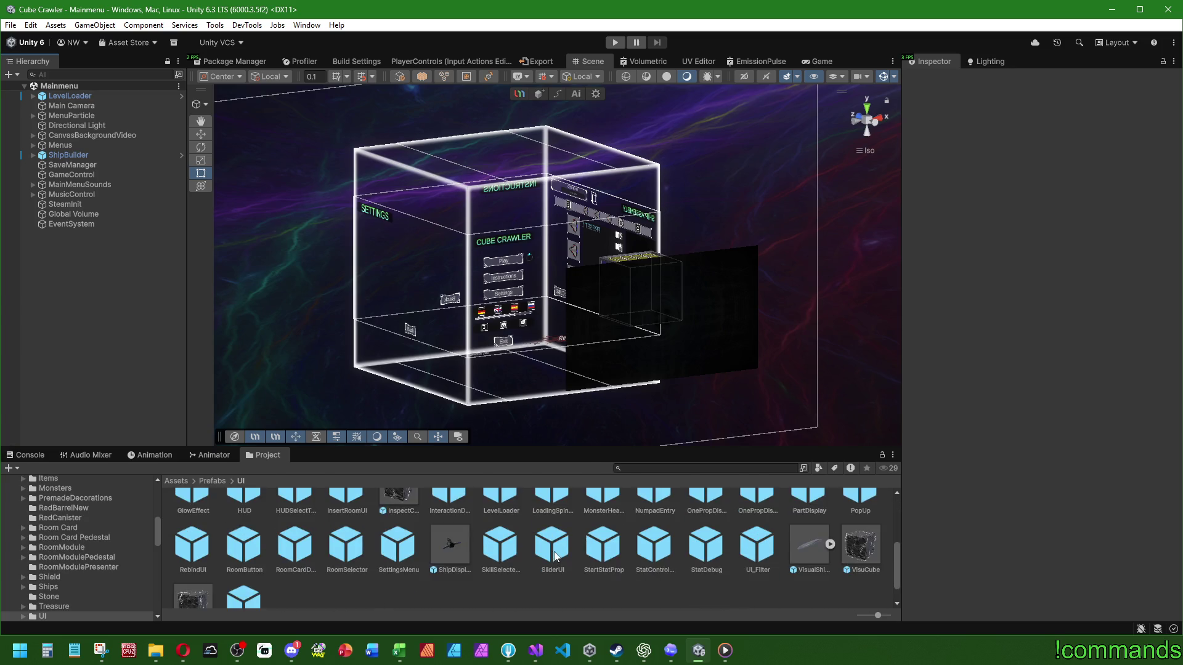
click(725, 651)
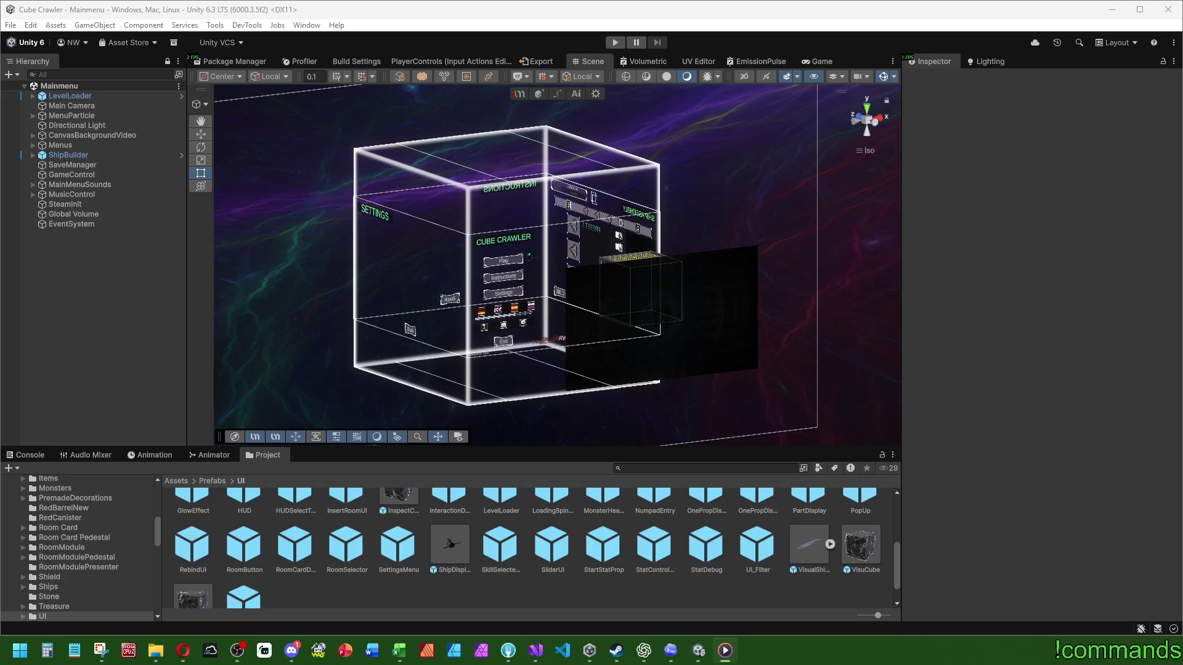
key(alt+Tab)
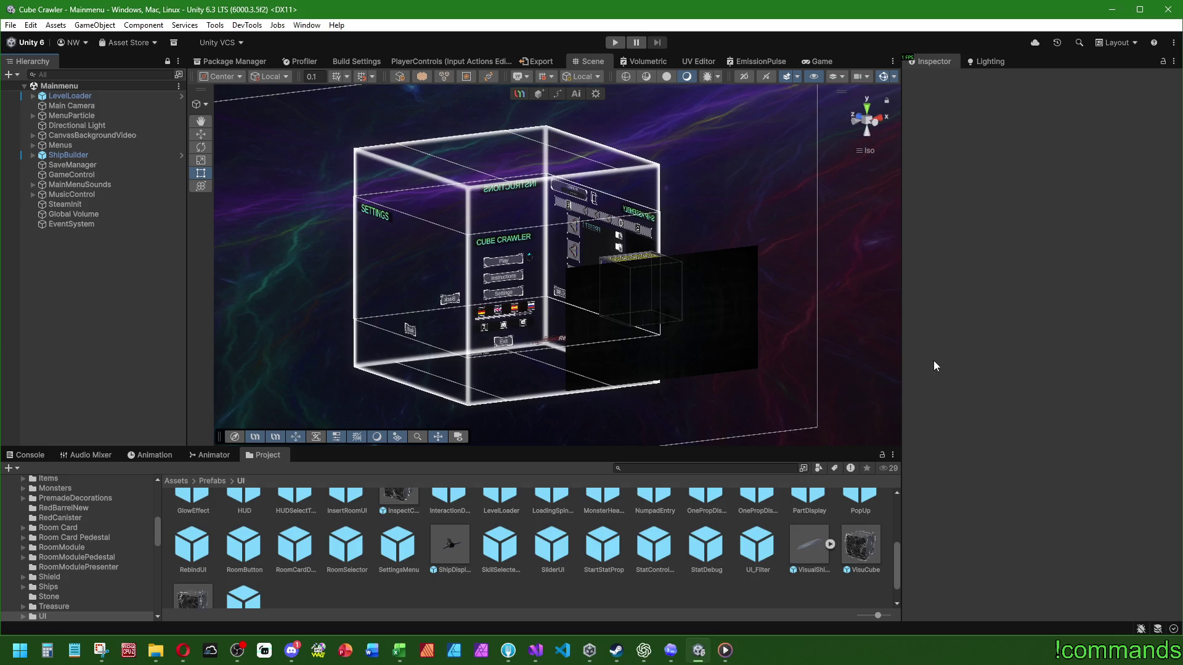
Open the SliderUI prefab and select its Slider object in the hierarchy
double_click(562, 550)
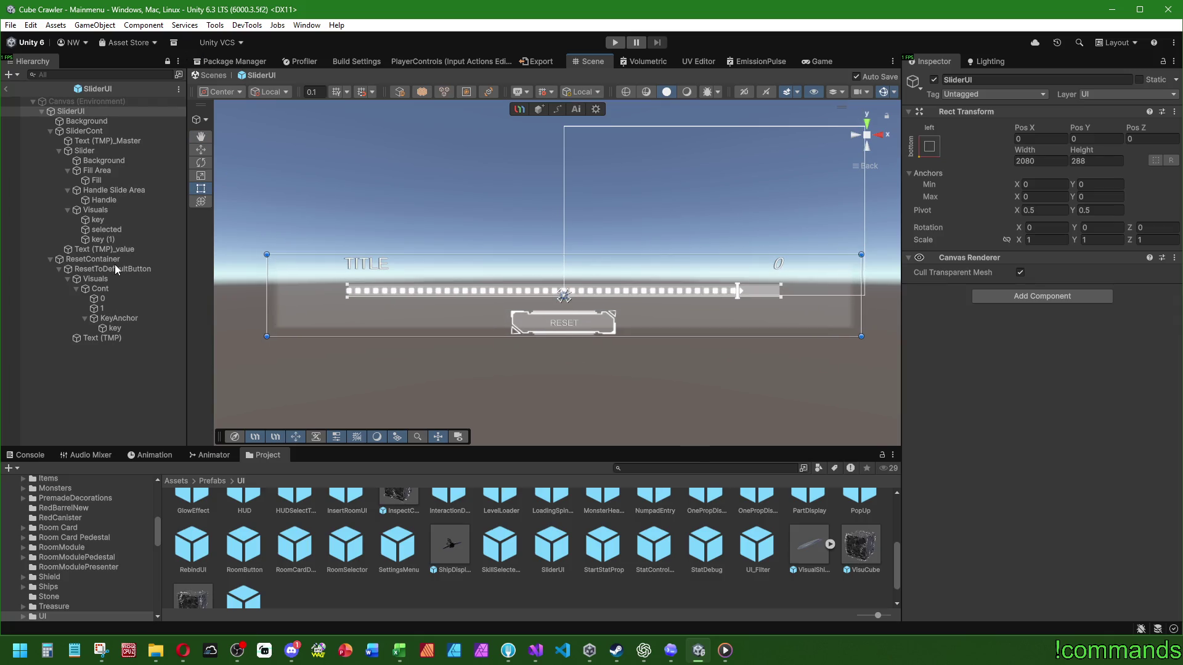
click(96, 211)
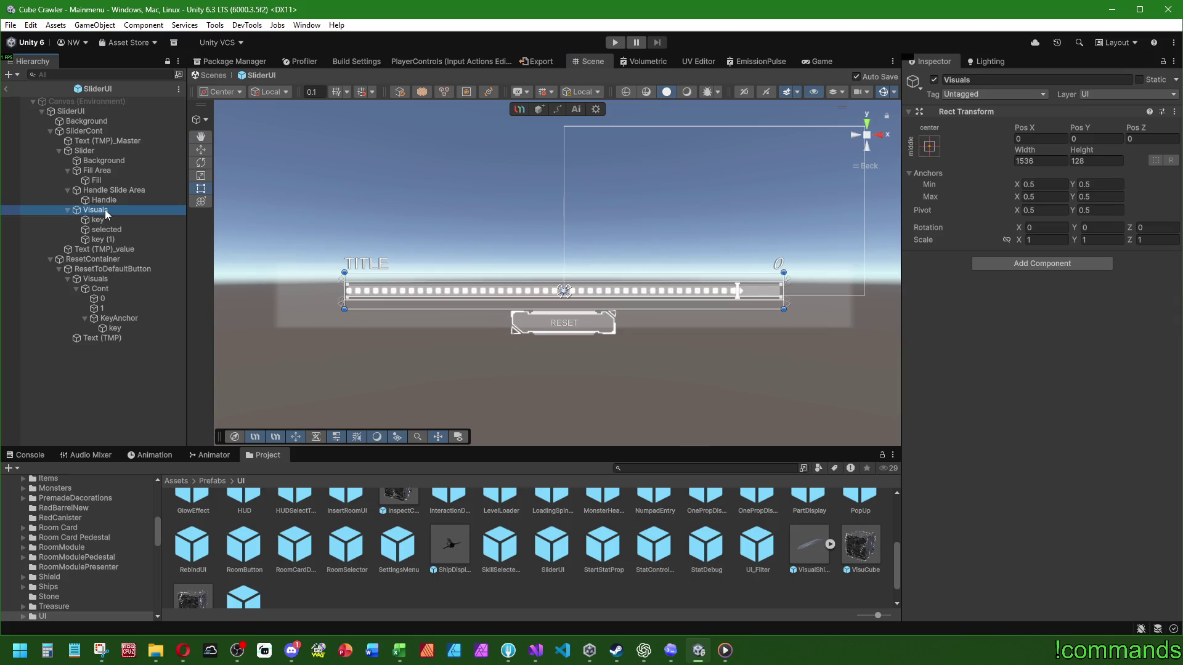
click(95, 112)
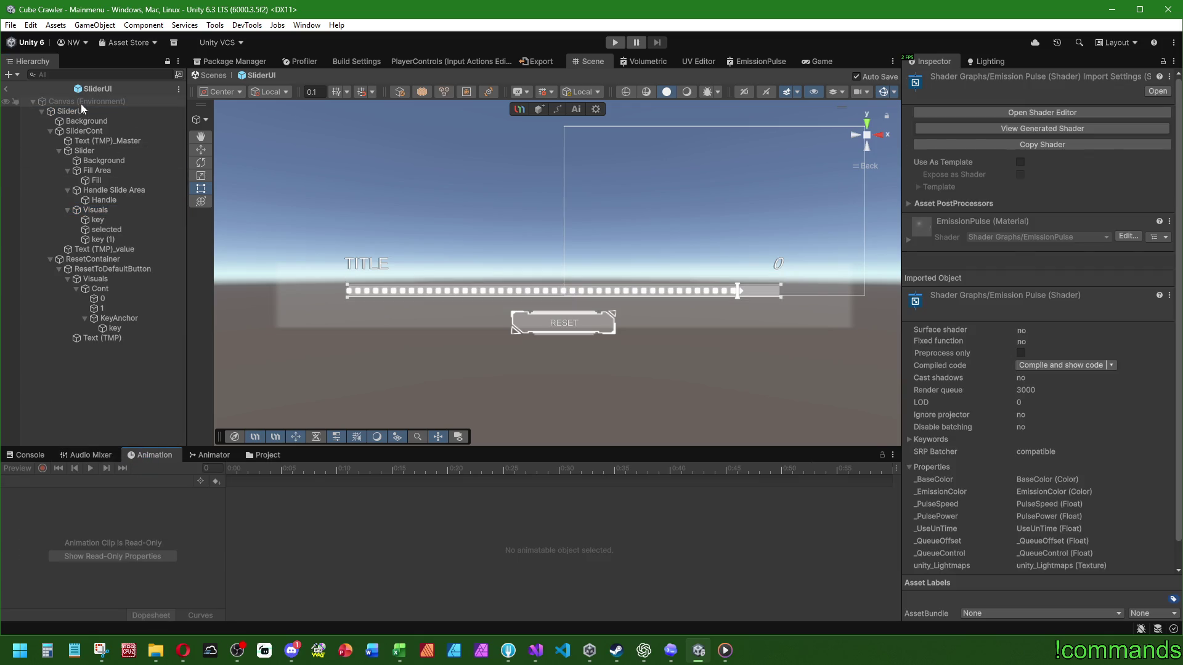
click(82, 111)
click(87, 122)
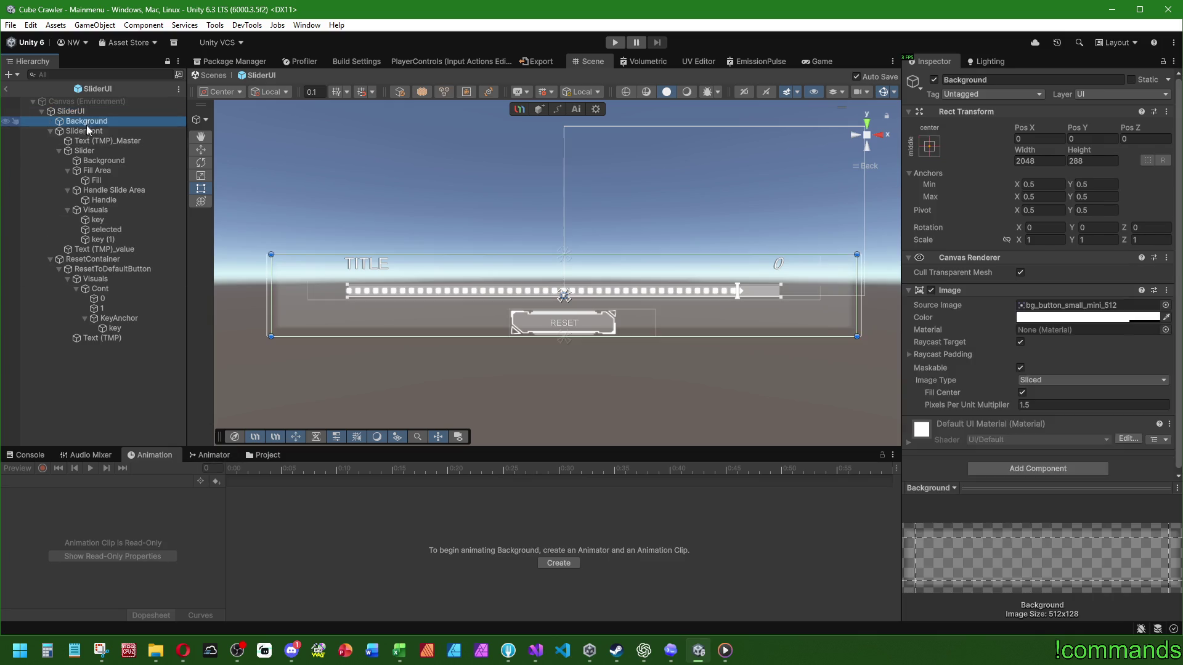
click(87, 131)
click(91, 140)
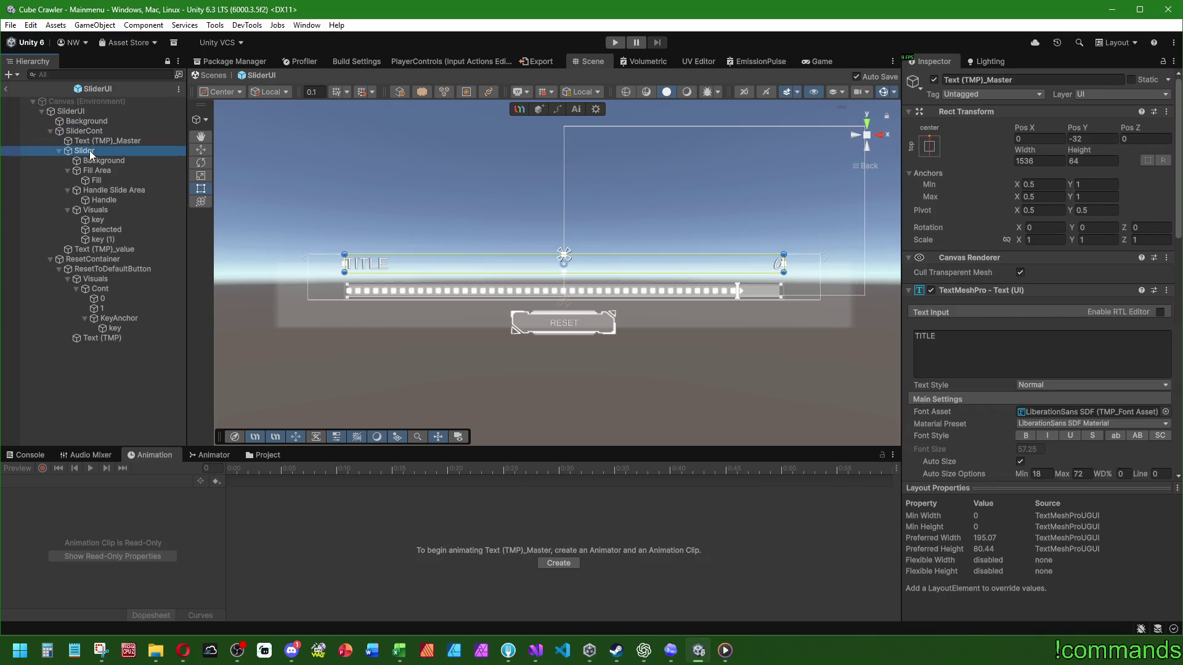
click(90, 150)
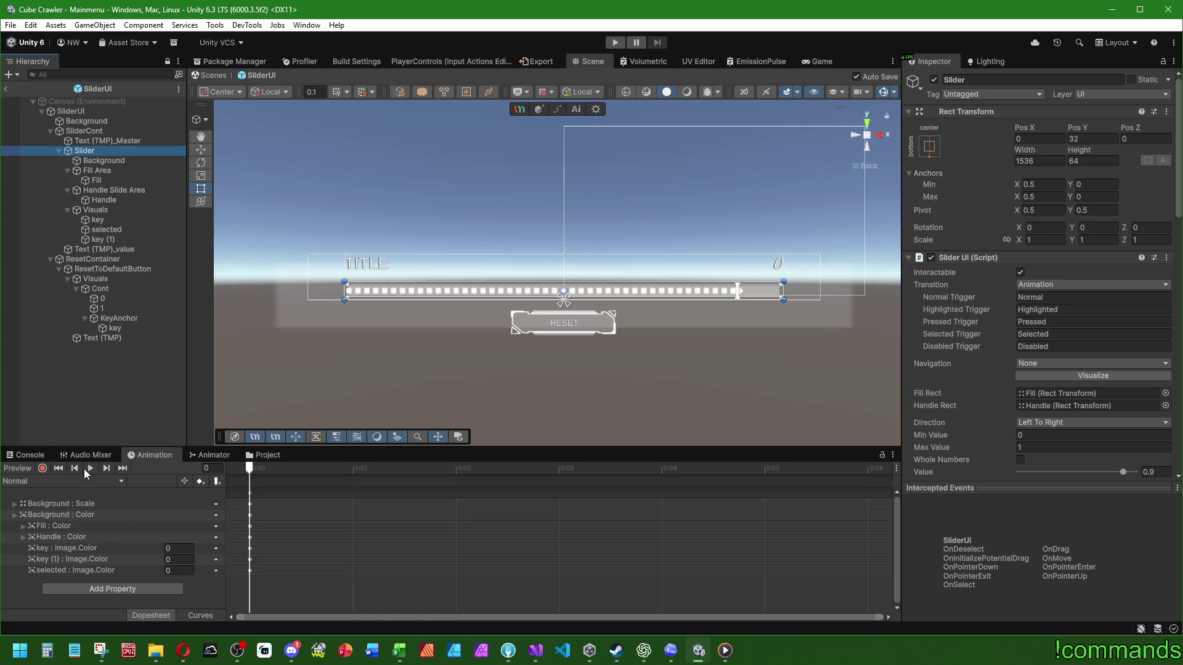
Preview the Slider's Highlighted and then Selected animation clips
click(69, 482)
click(71, 508)
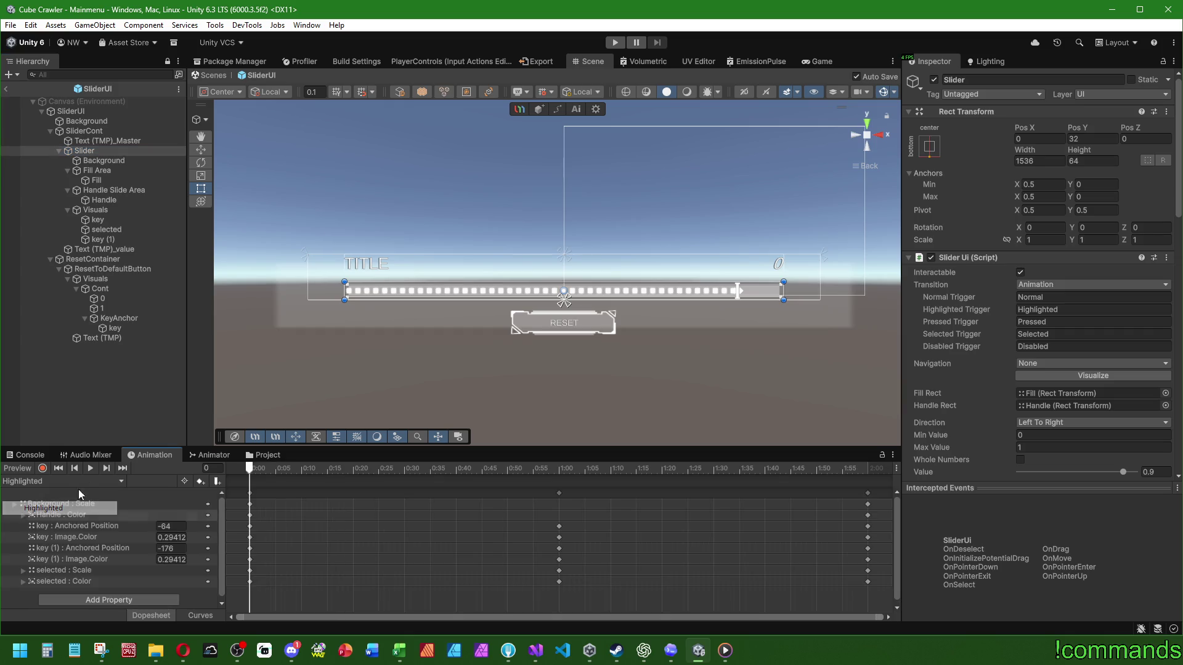
click(90, 468)
click(82, 484)
click(48, 543)
click(88, 467)
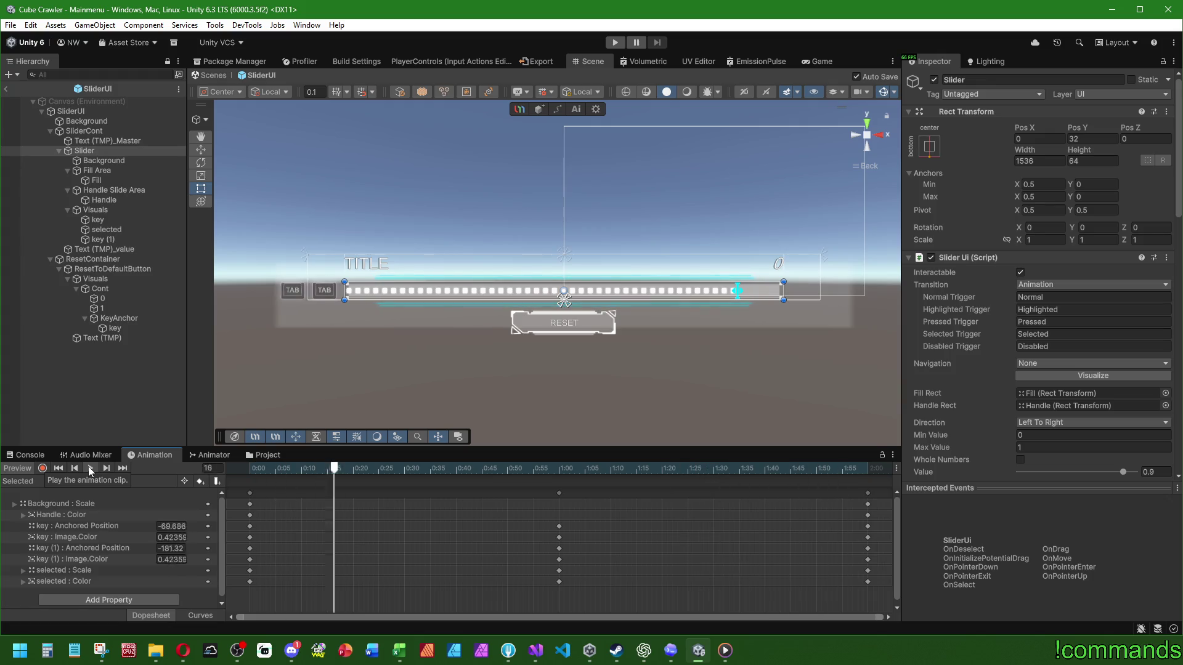
Stop the animation preview and duplicate key (1) into a new key (2)
click(20, 472)
click(20, 469)
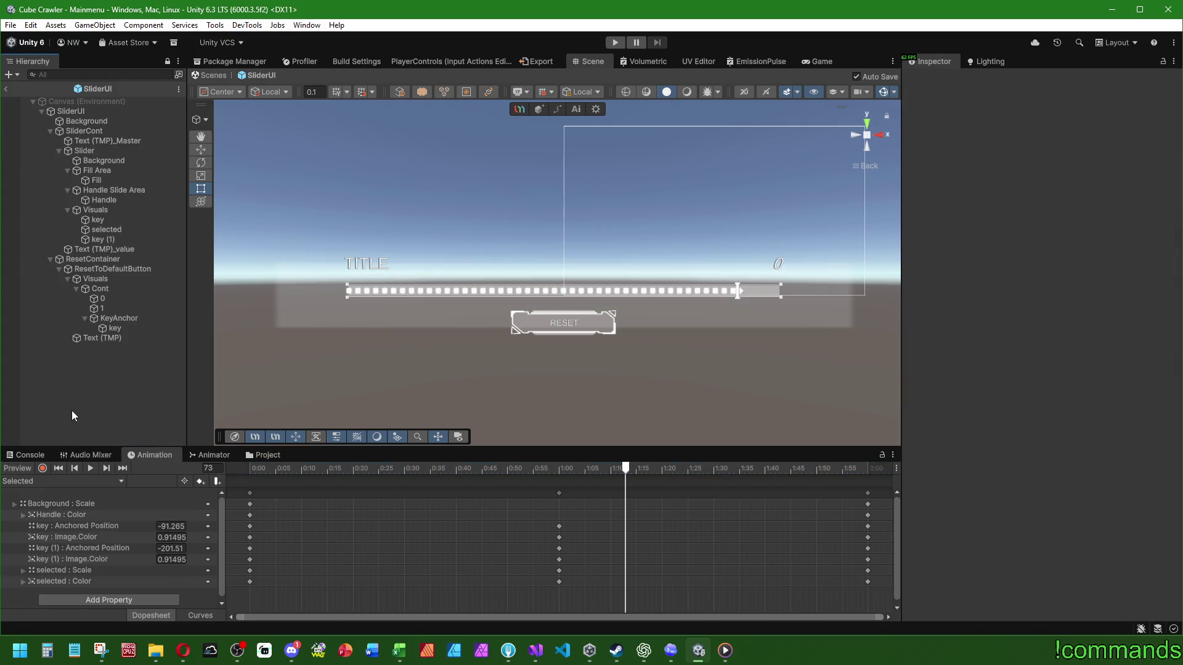
click(97, 220)
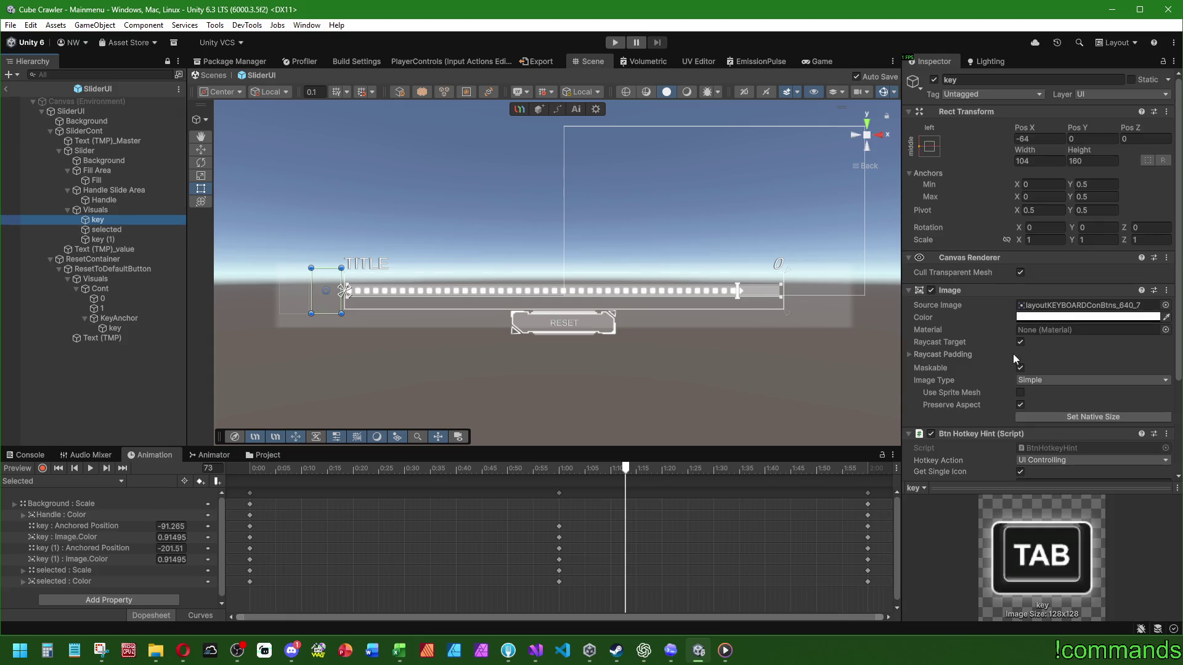
scroll(986, 281, down, 5)
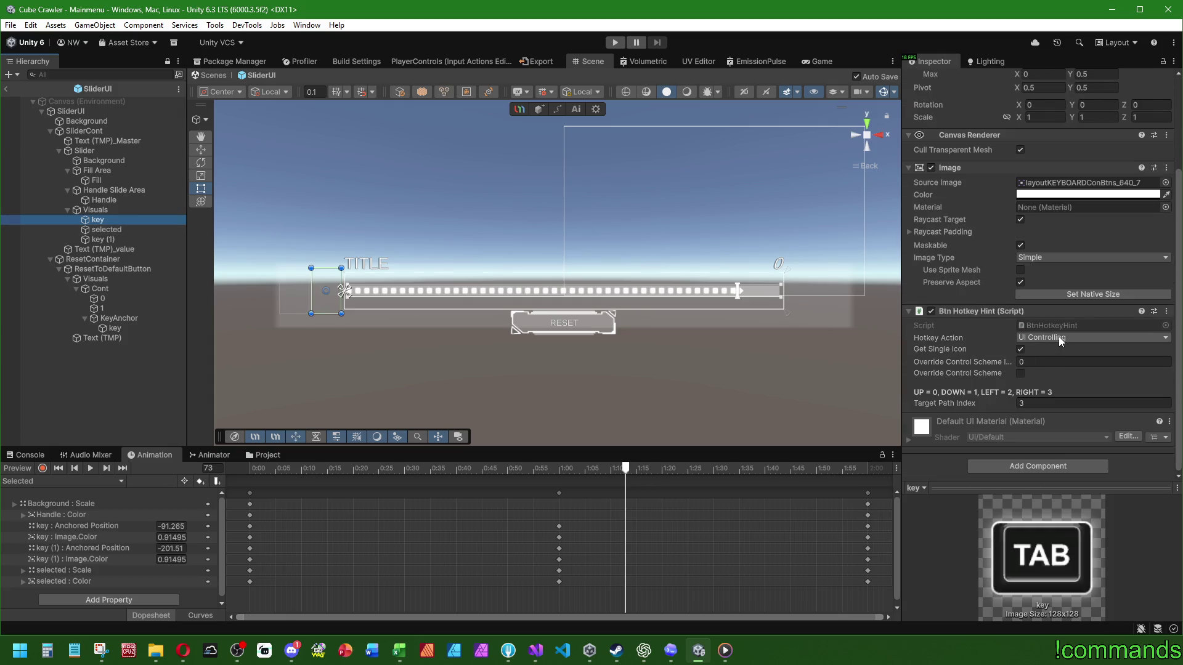
key(Down)
key(Down)
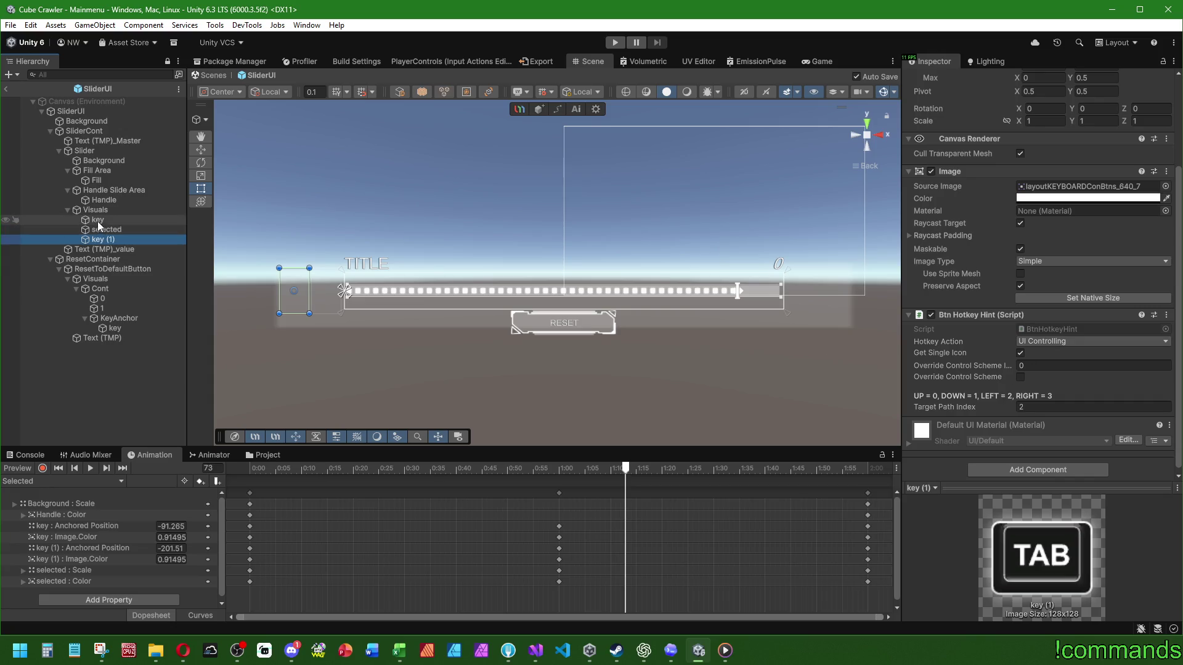
click(117, 230)
click(115, 240)
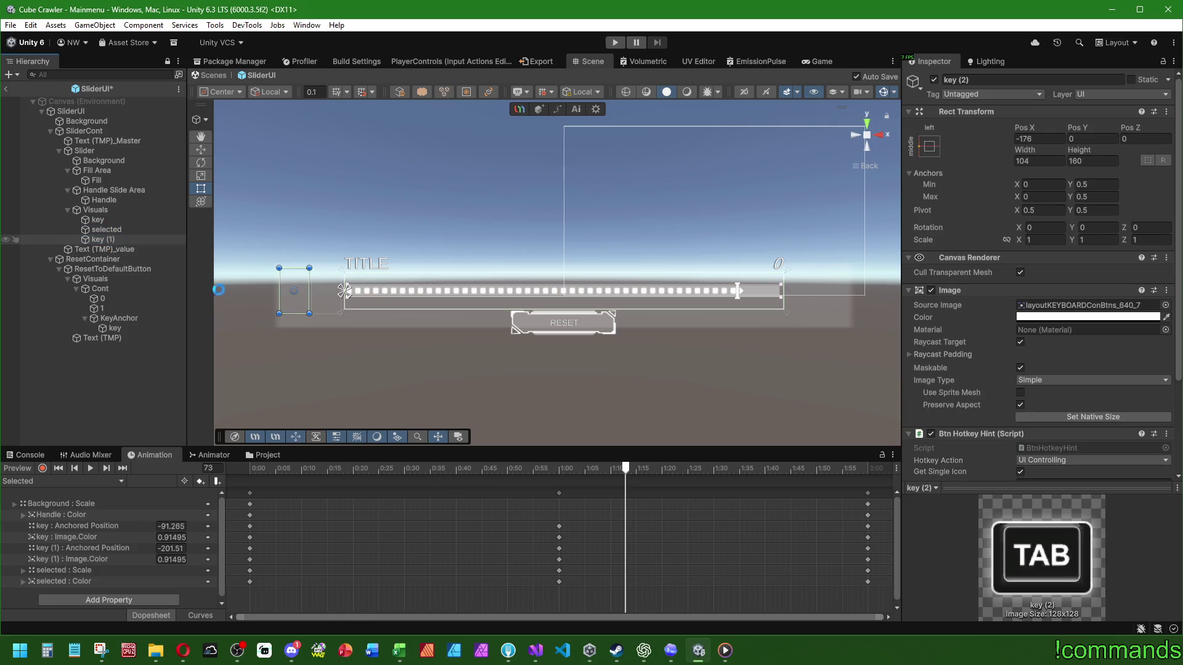
key(ctrl+d)
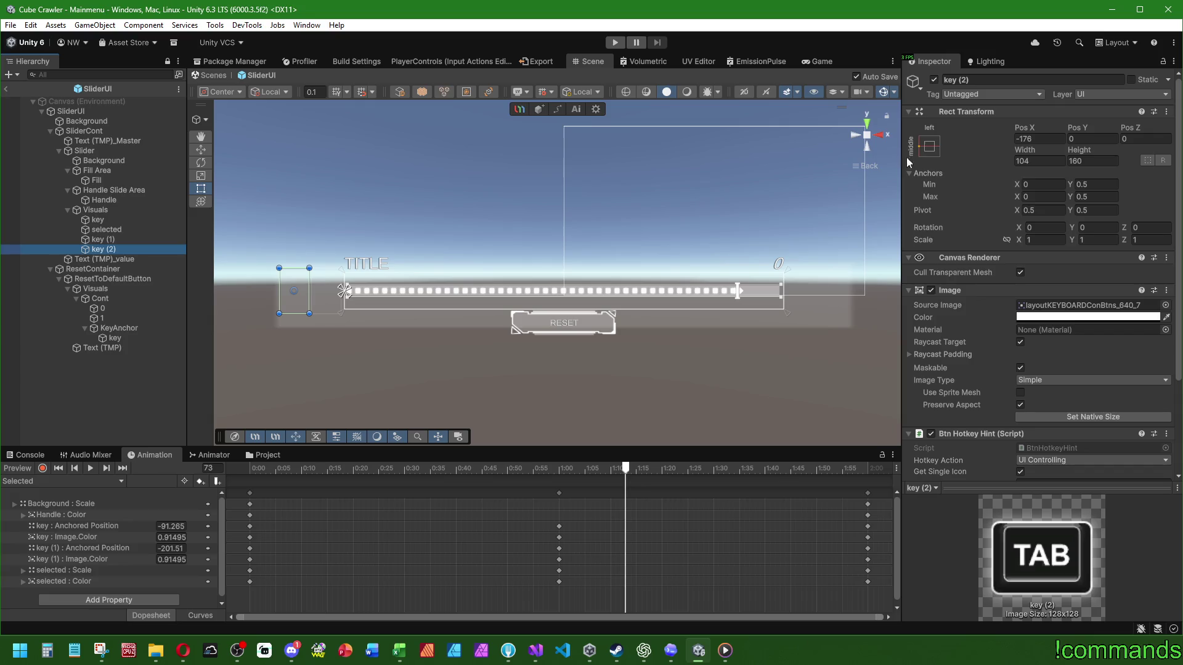
Anchor key (2) middle-right and set its Pos X to 80 (128-48)
click(930, 146)
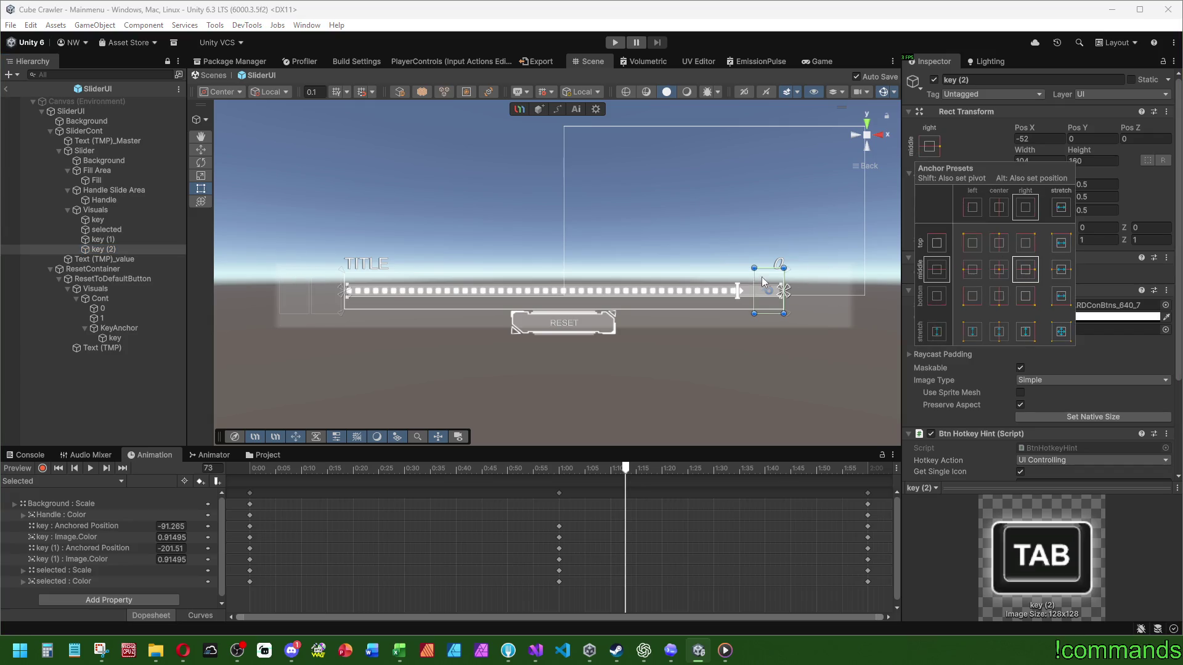
alt+click(1026, 272)
click(1038, 139)
text(52)
key(Return)
text(128)
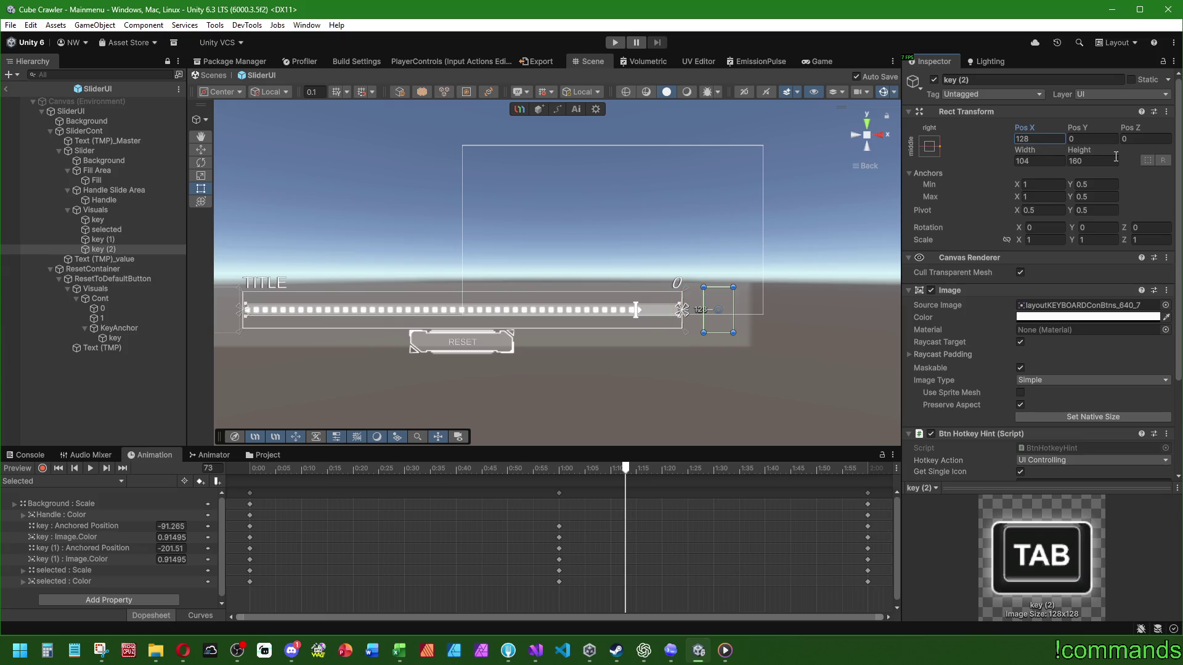
text(-32)
key(BackSpace)
key(BackSpace)
text(48)
key(Return)
Show the Hotkey Action choices for key (2)
scroll(824, 412, up, 2)
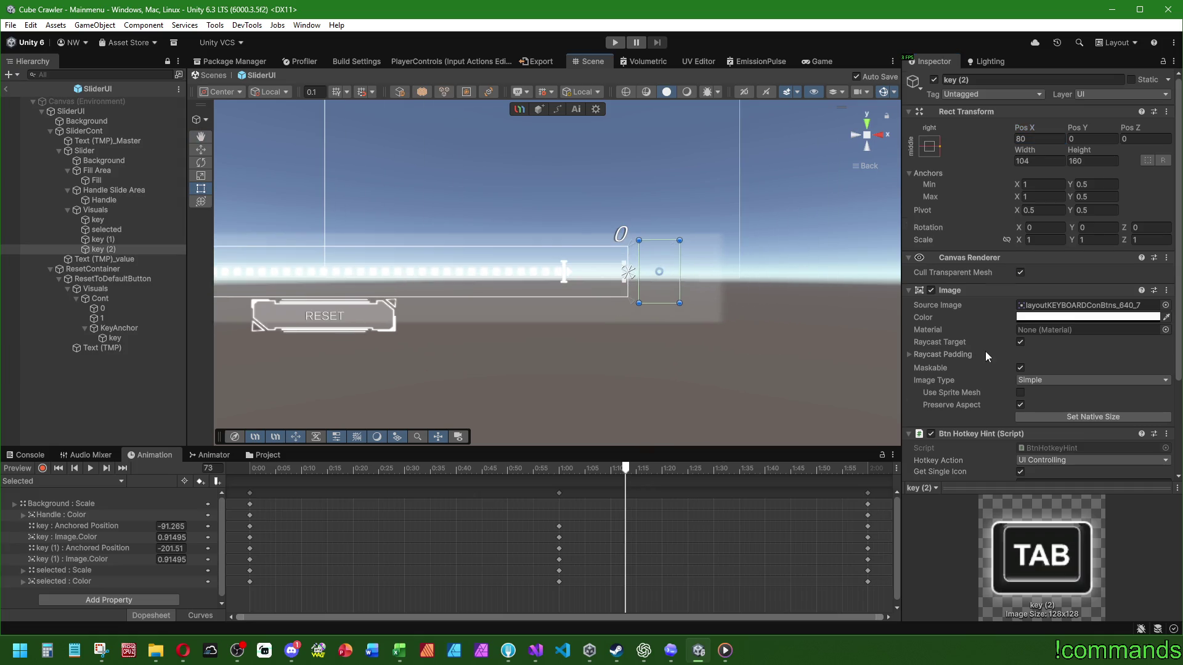
scroll(998, 350, down, 5)
click(1041, 339)
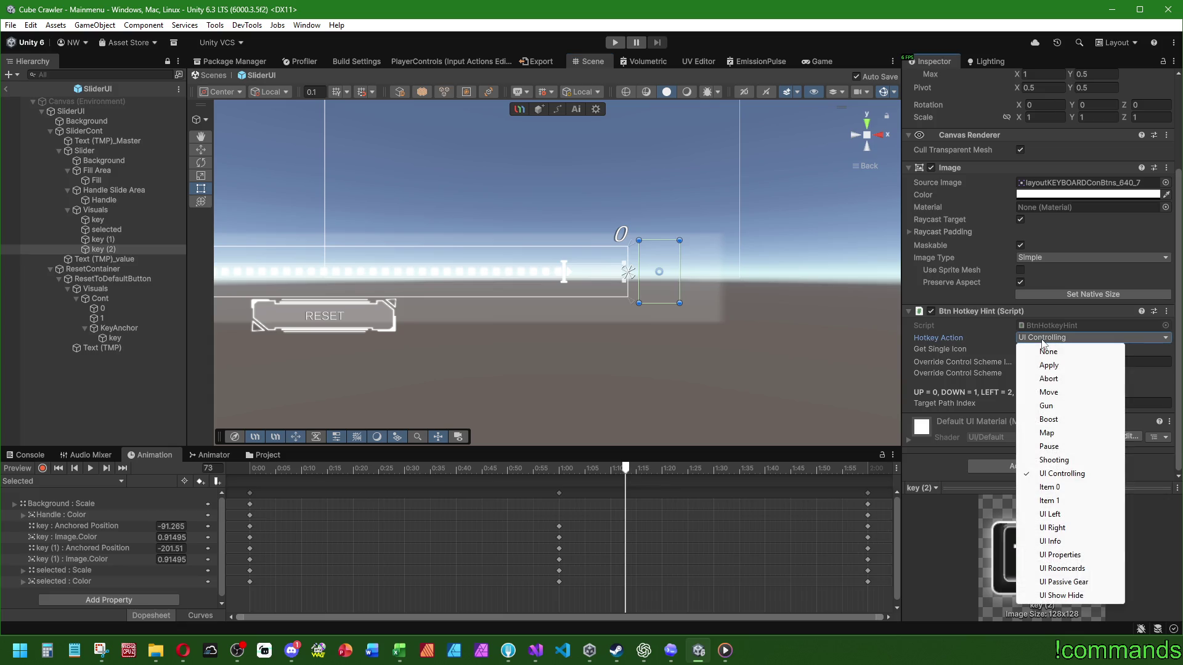
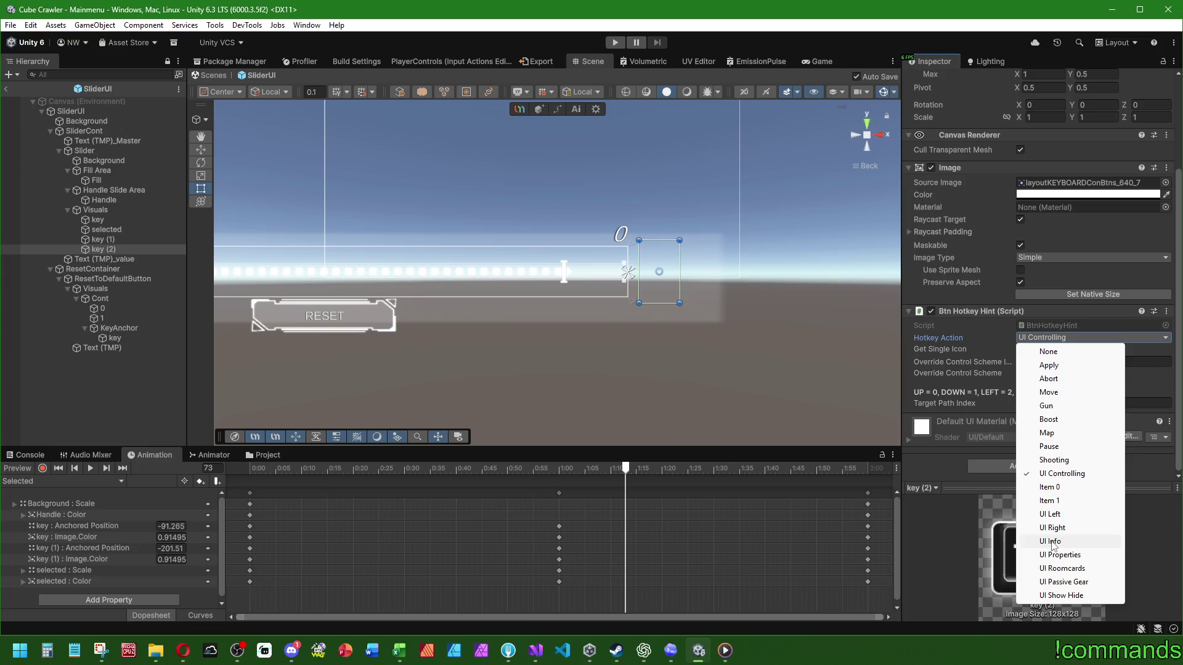
Set key (2)'s Hotkey Action to UI Info and confirm UIInfo is bound to Tab
click(1054, 542)
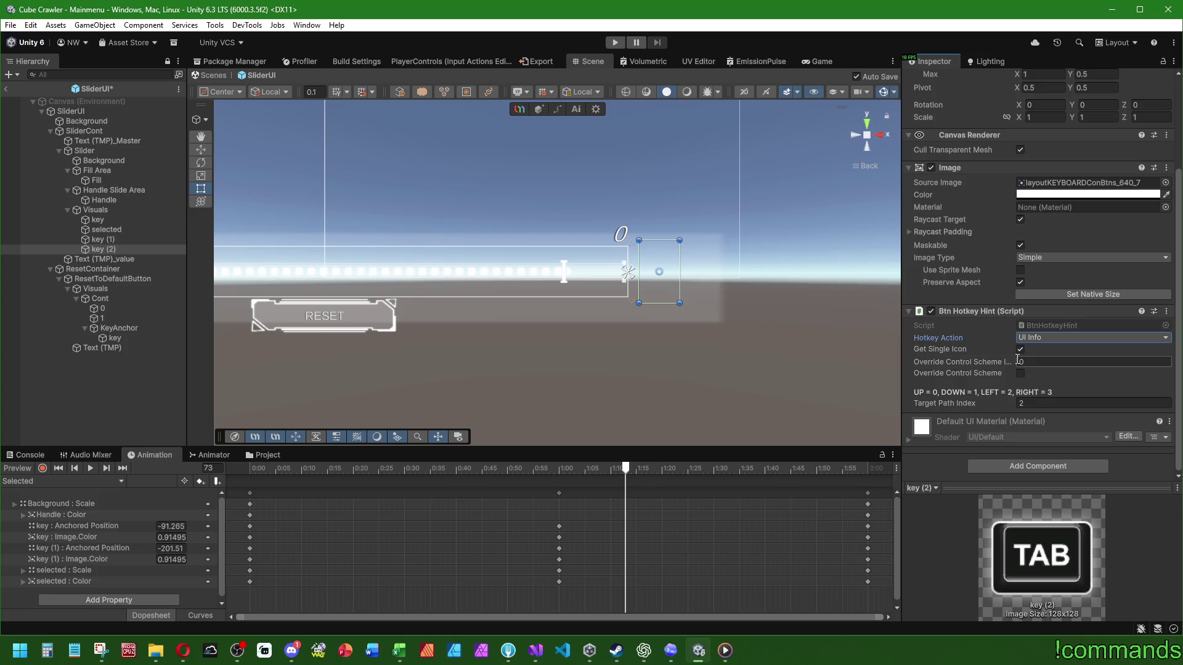
click(450, 64)
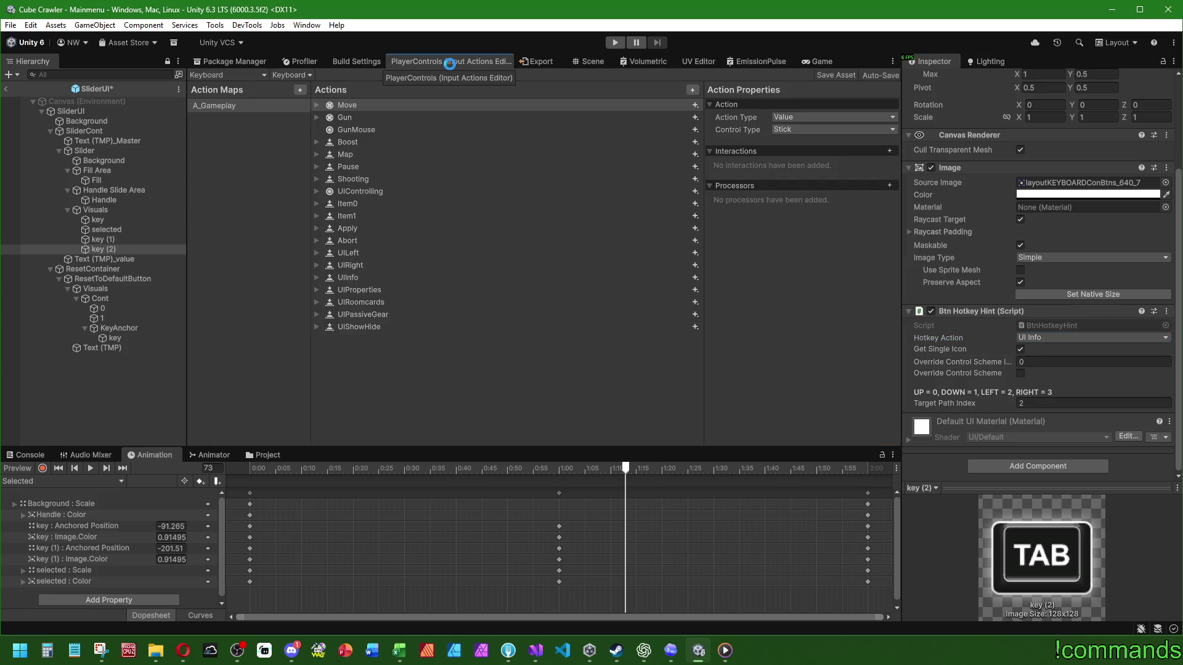
click(317, 278)
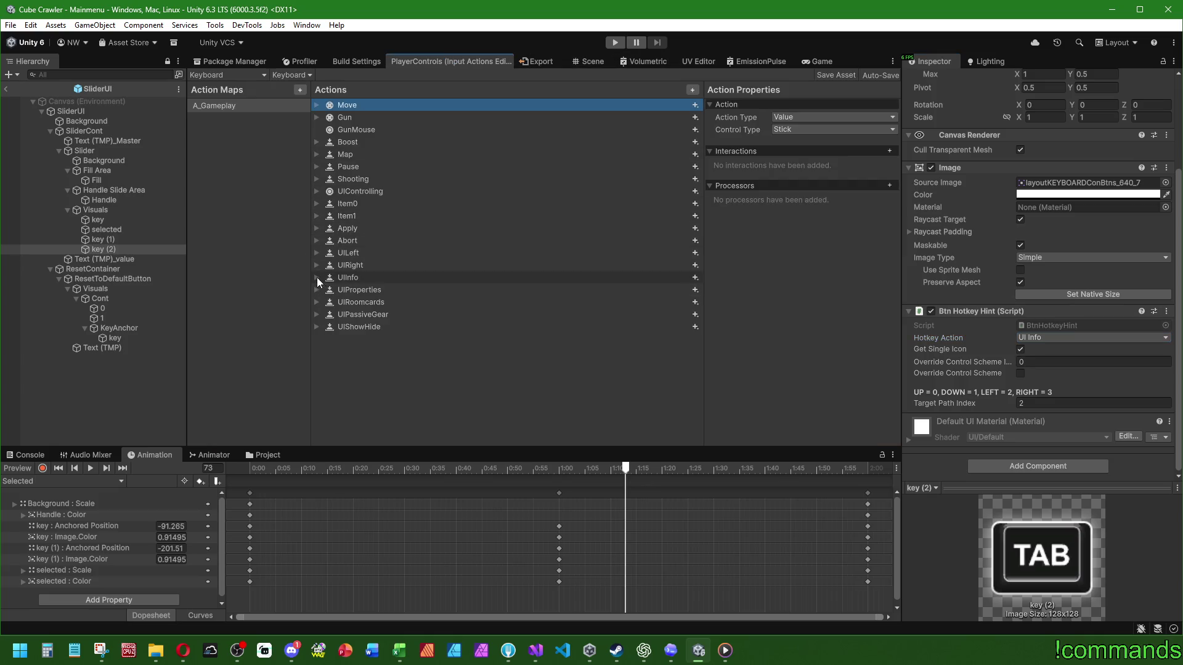
click(408, 289)
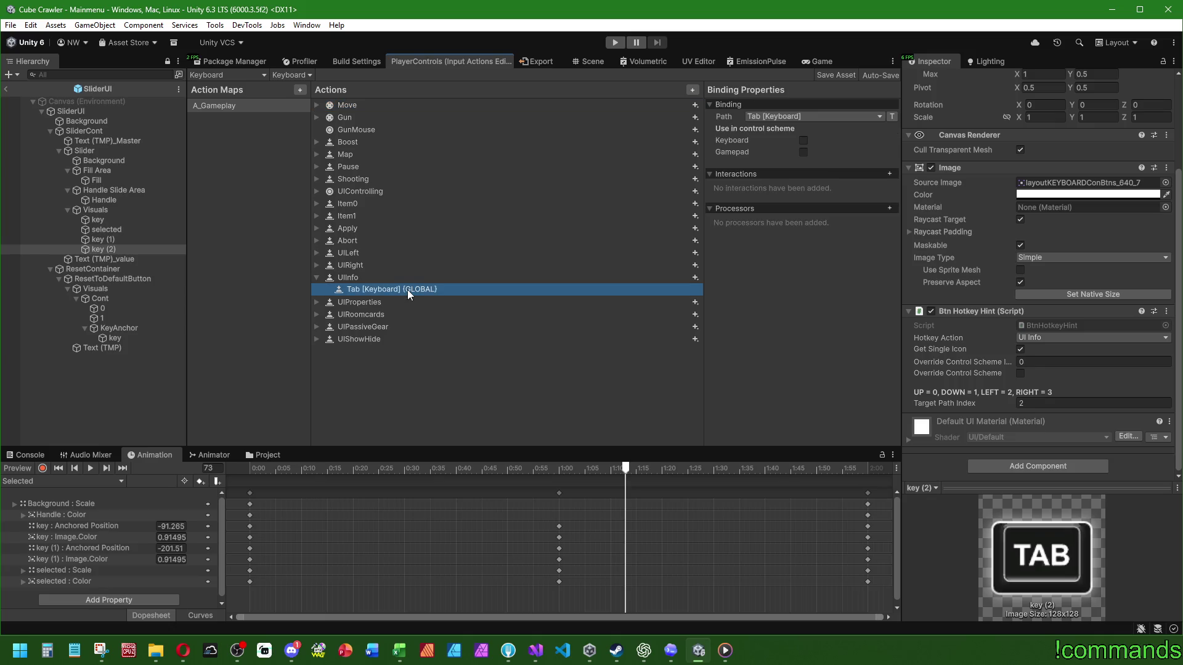
Review the A_Gameplay bindings for UIRight, UILeft, Map and Gun, then return to Scene
click(235, 104)
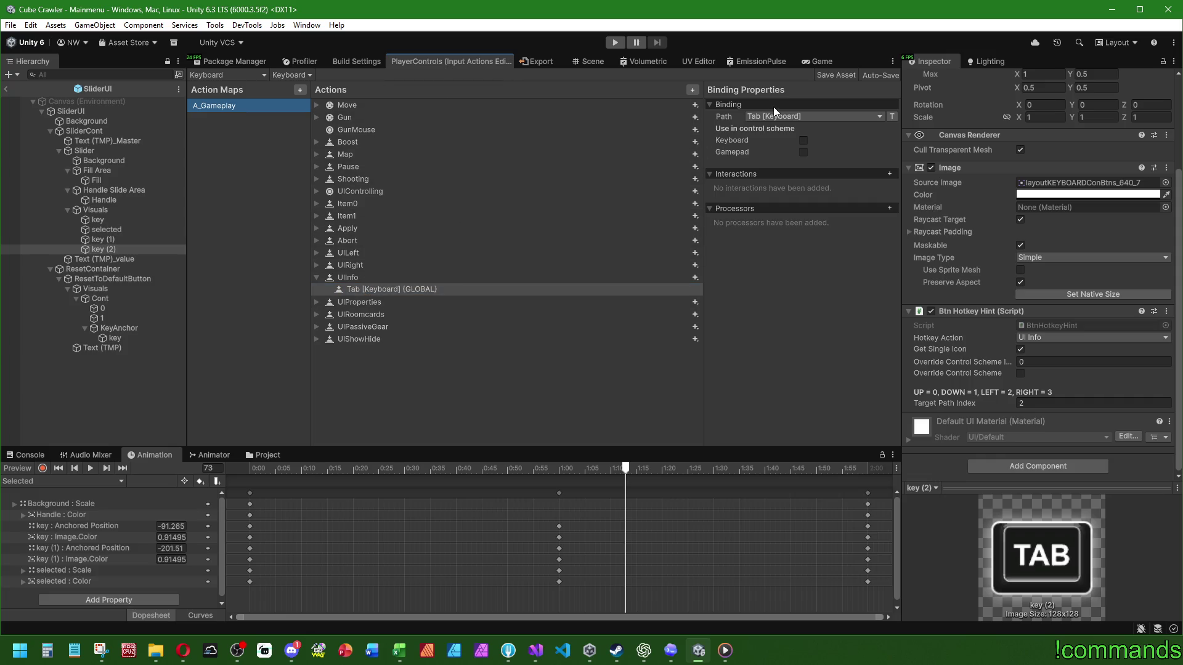
click(316, 264)
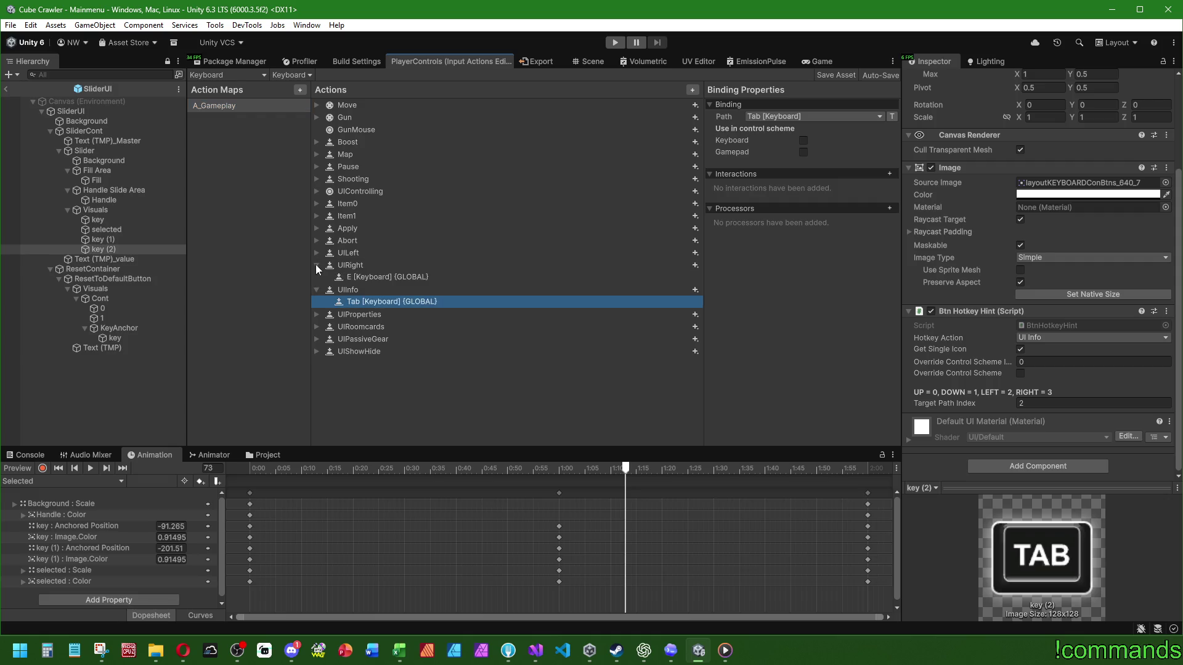
click(317, 252)
click(317, 253)
click(252, 109)
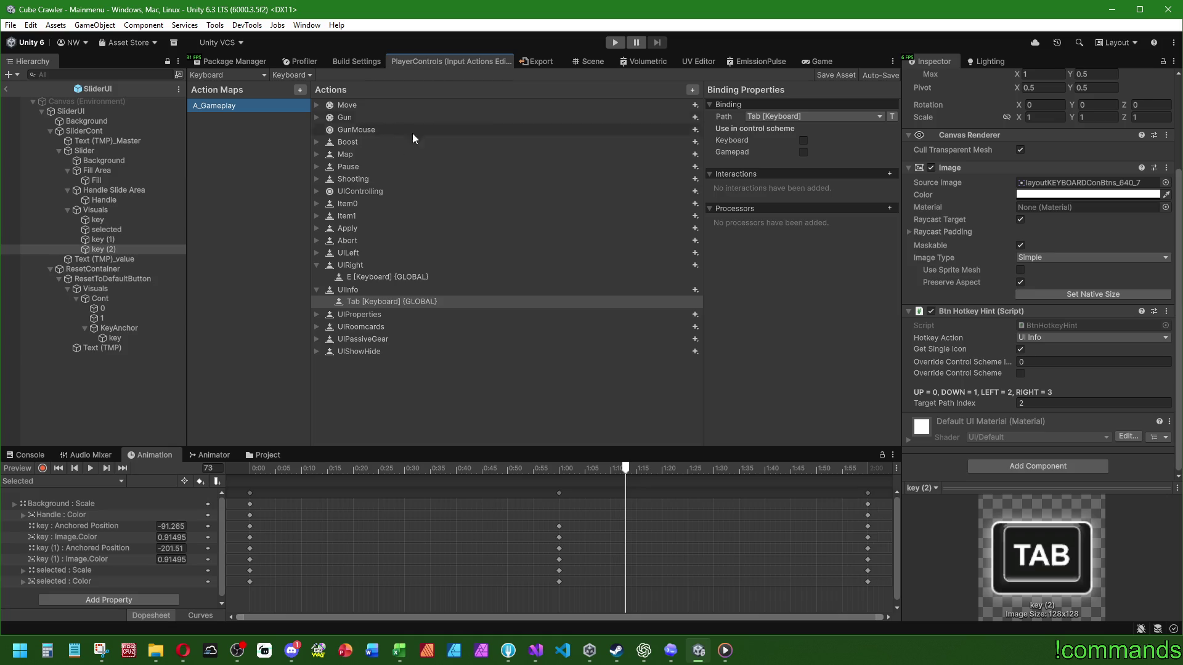
click(318, 154)
click(316, 154)
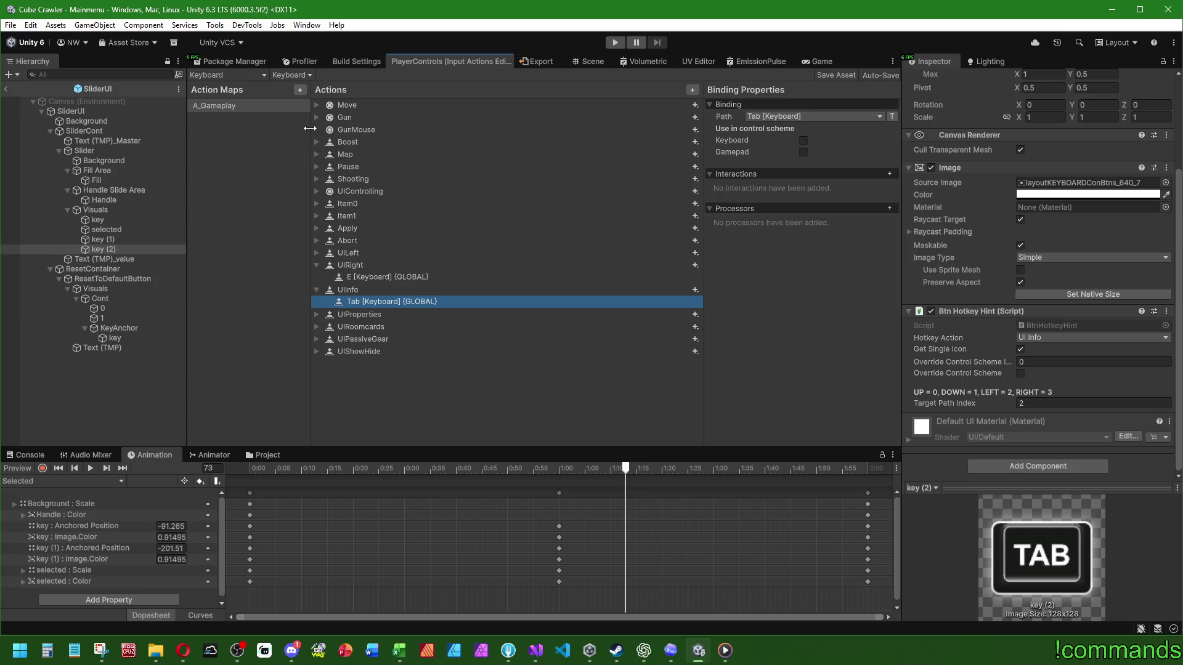
click(316, 119)
click(316, 118)
click(317, 265)
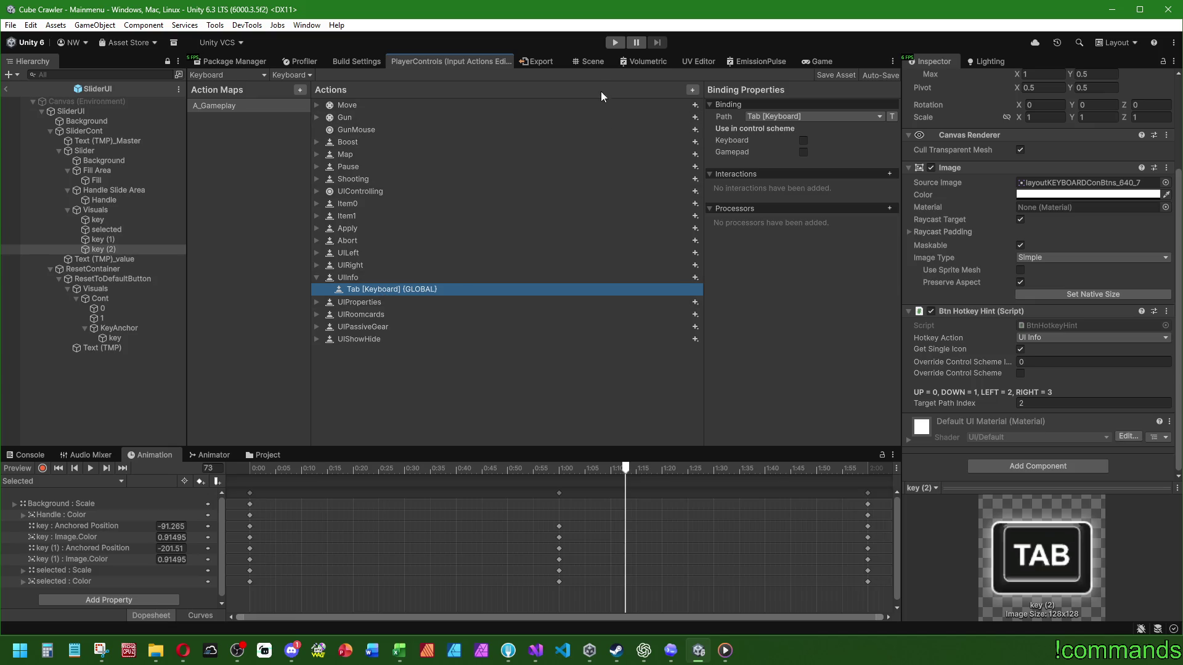
click(583, 62)
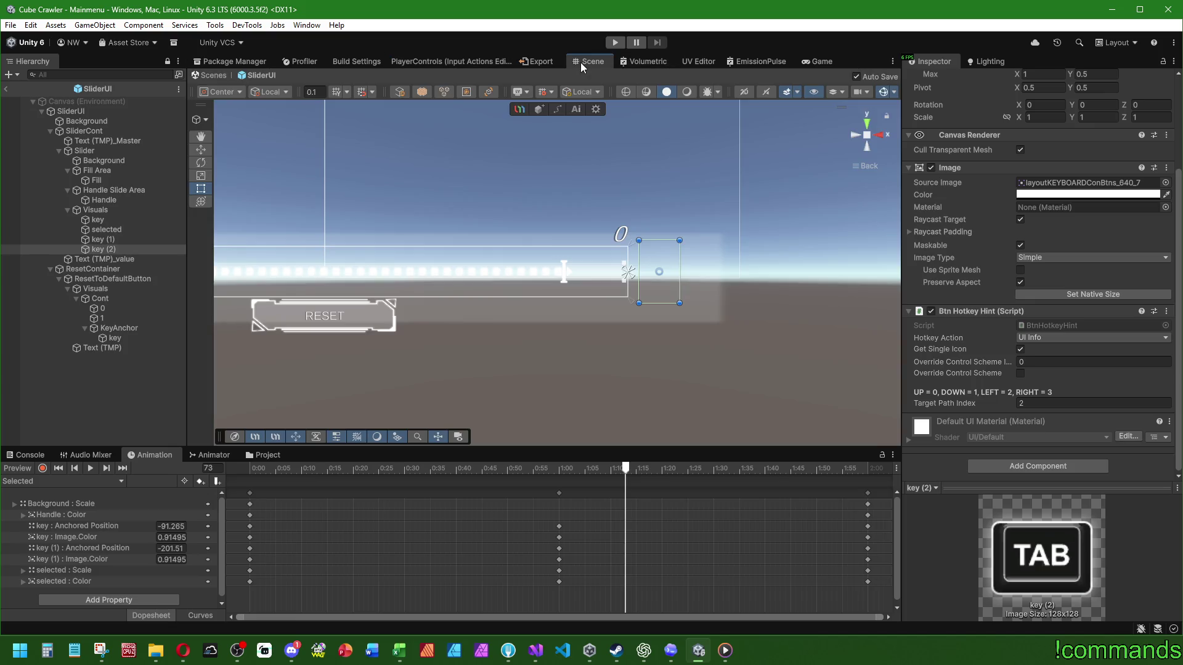
Check the UIProperties binding in the PlayerControls Input Actions editor
click(1035, 341)
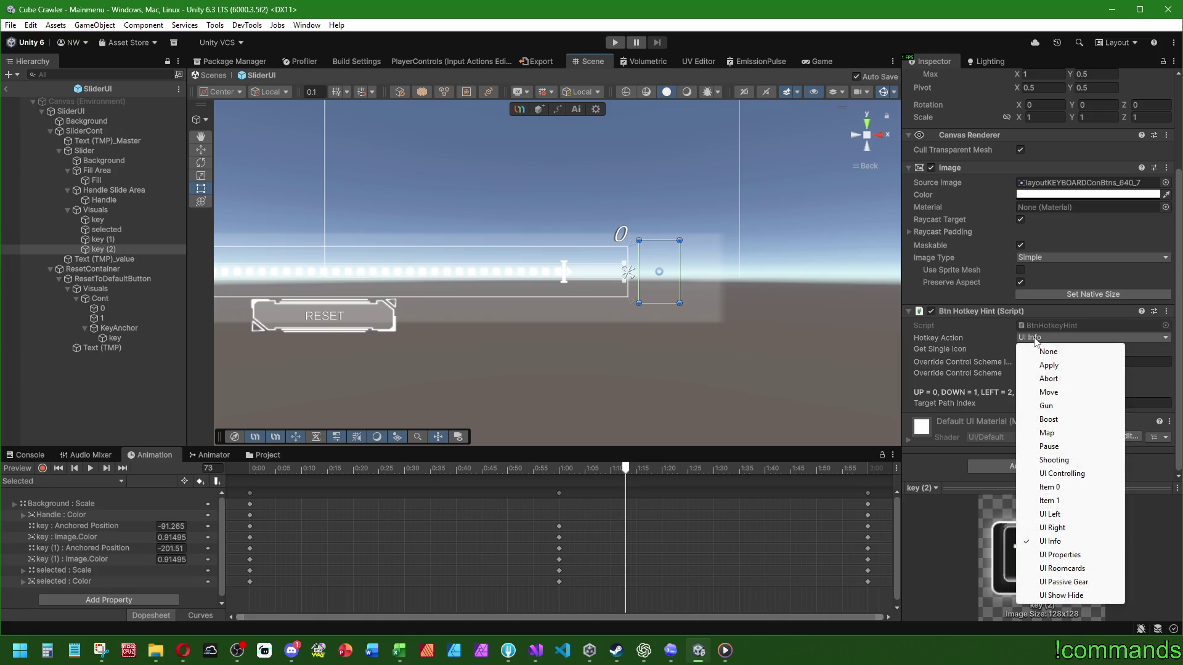
click(590, 64)
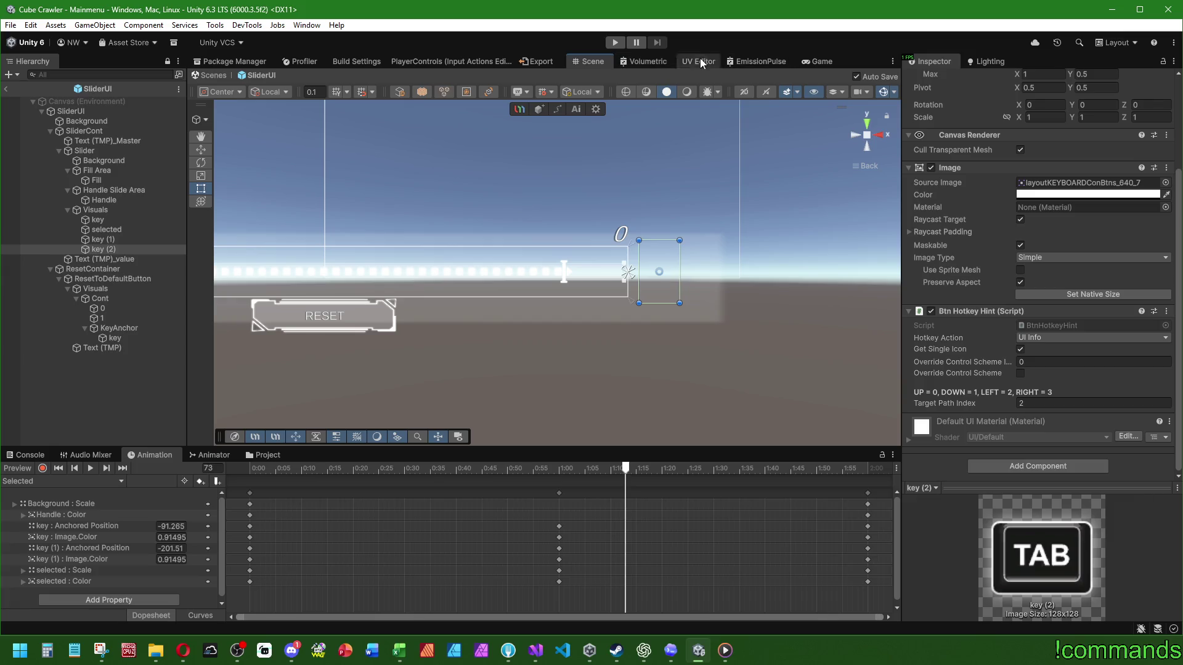
click(418, 61)
click(345, 289)
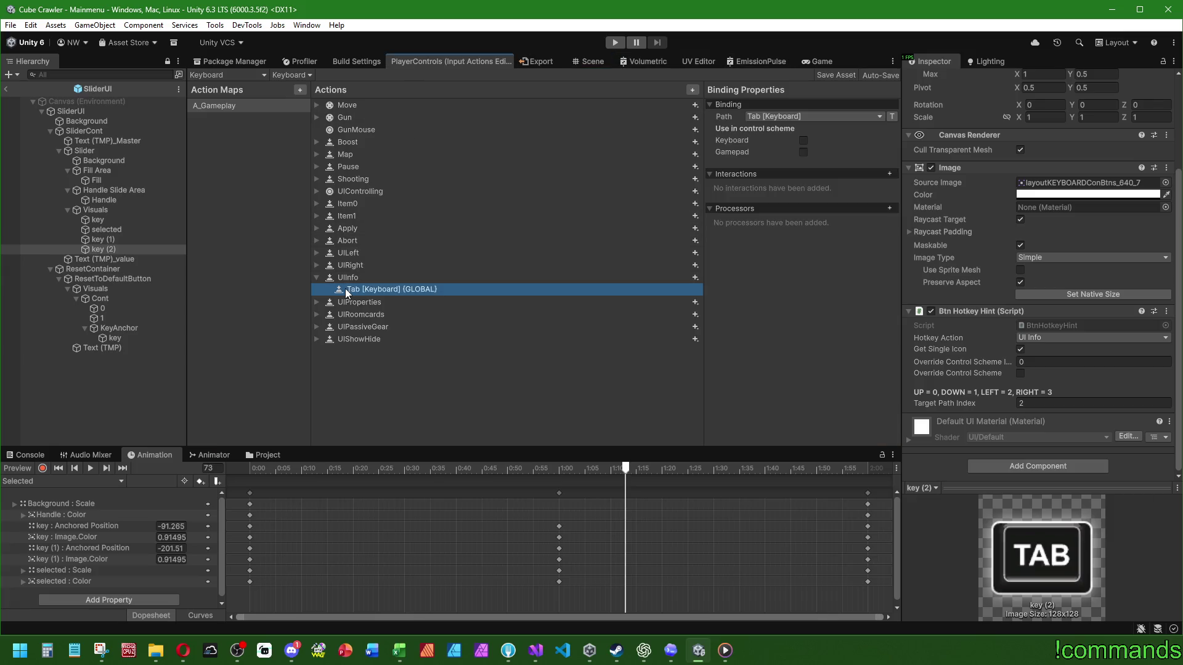
click(316, 302)
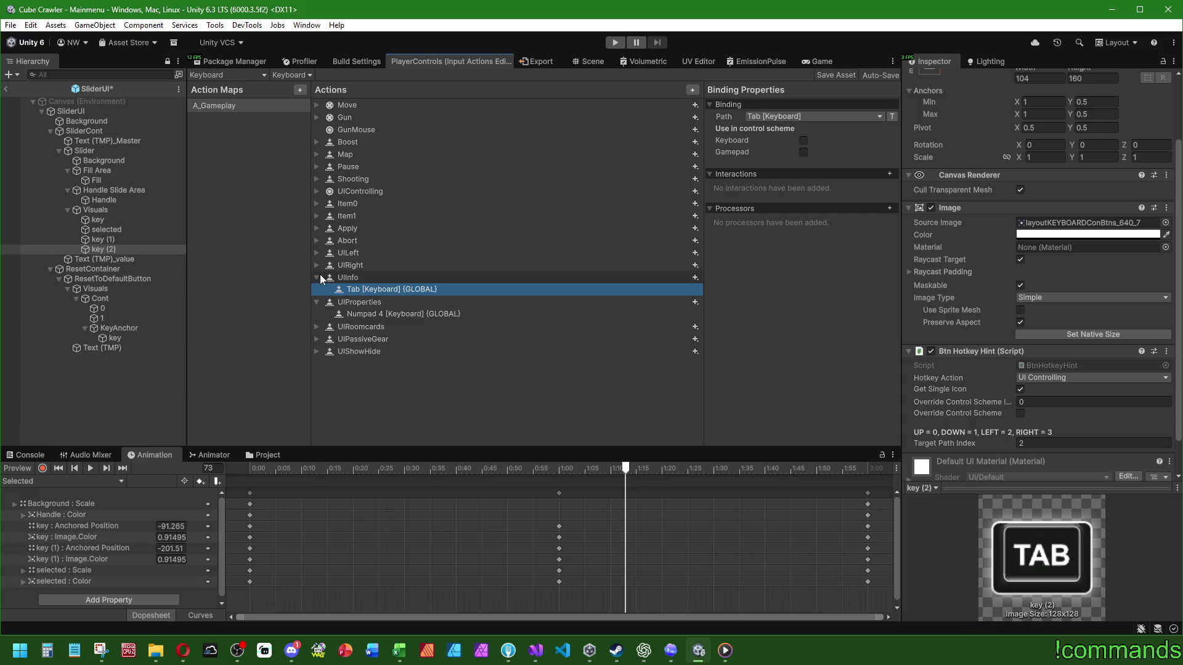
click(589, 63)
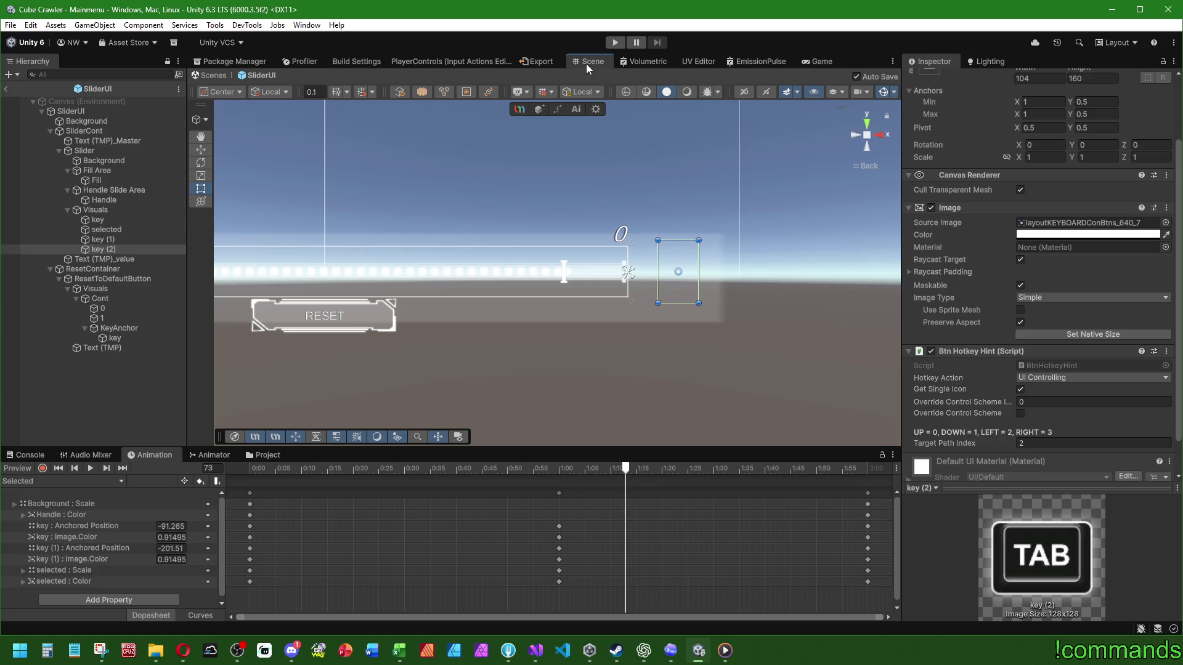
Set Hotkey Action to UI Info and review the UIRoomcards, UIPassiveGear and UIShowHide bindings
click(1035, 379)
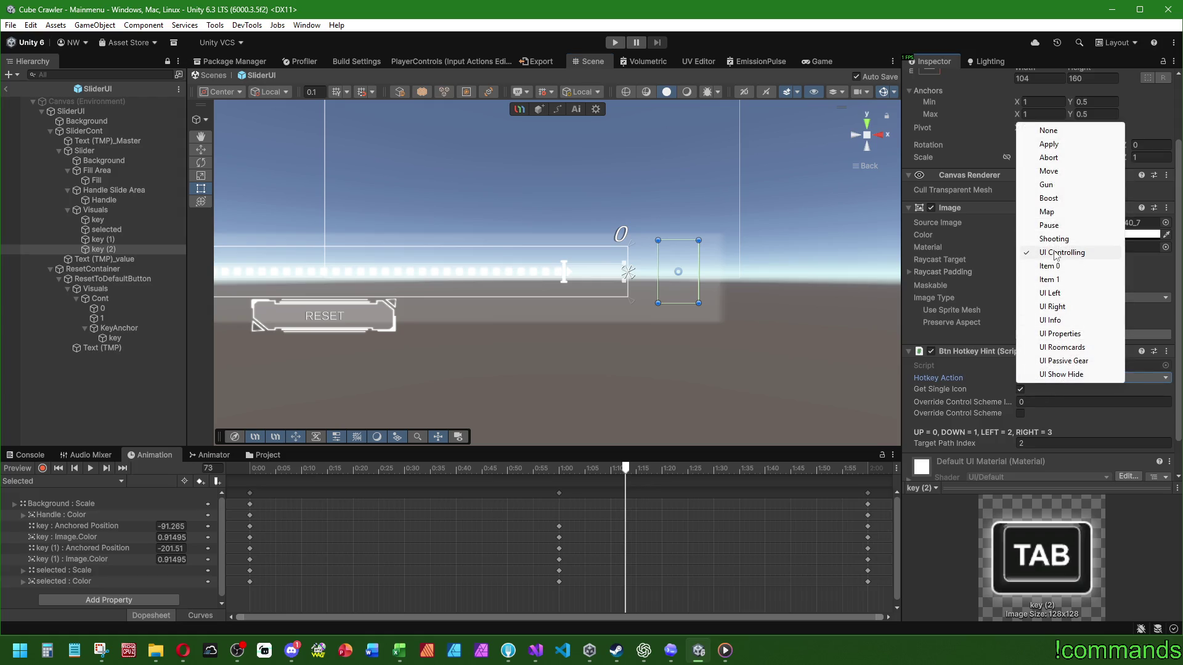
click(1055, 320)
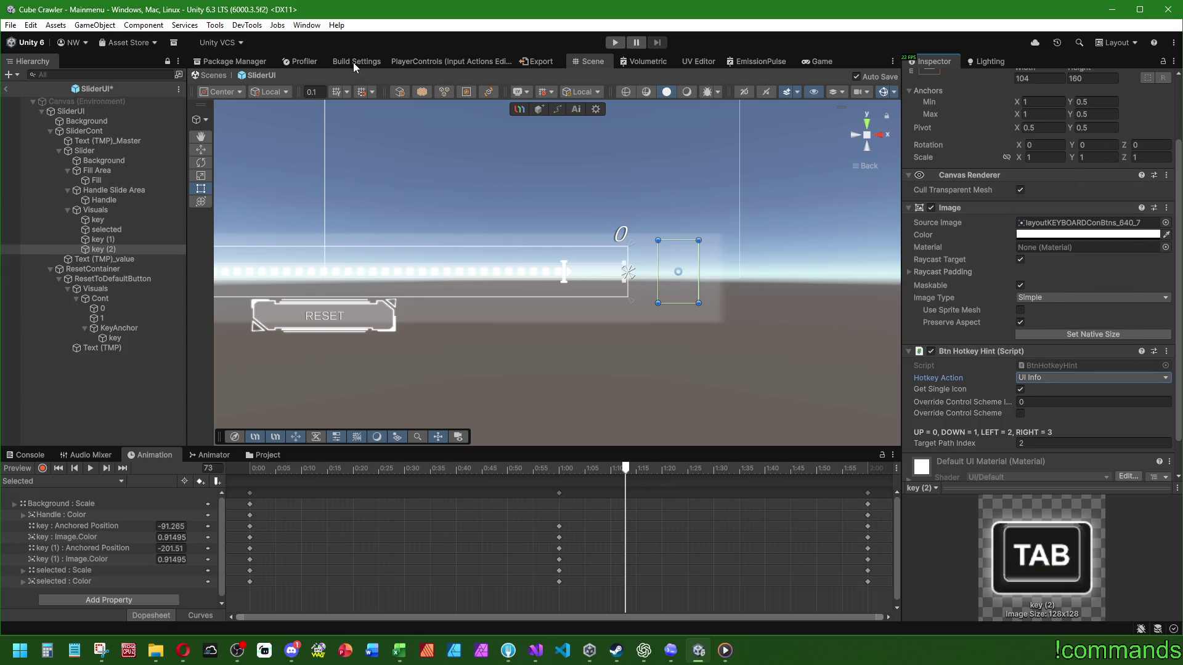
click(425, 62)
click(316, 326)
click(317, 352)
click(318, 376)
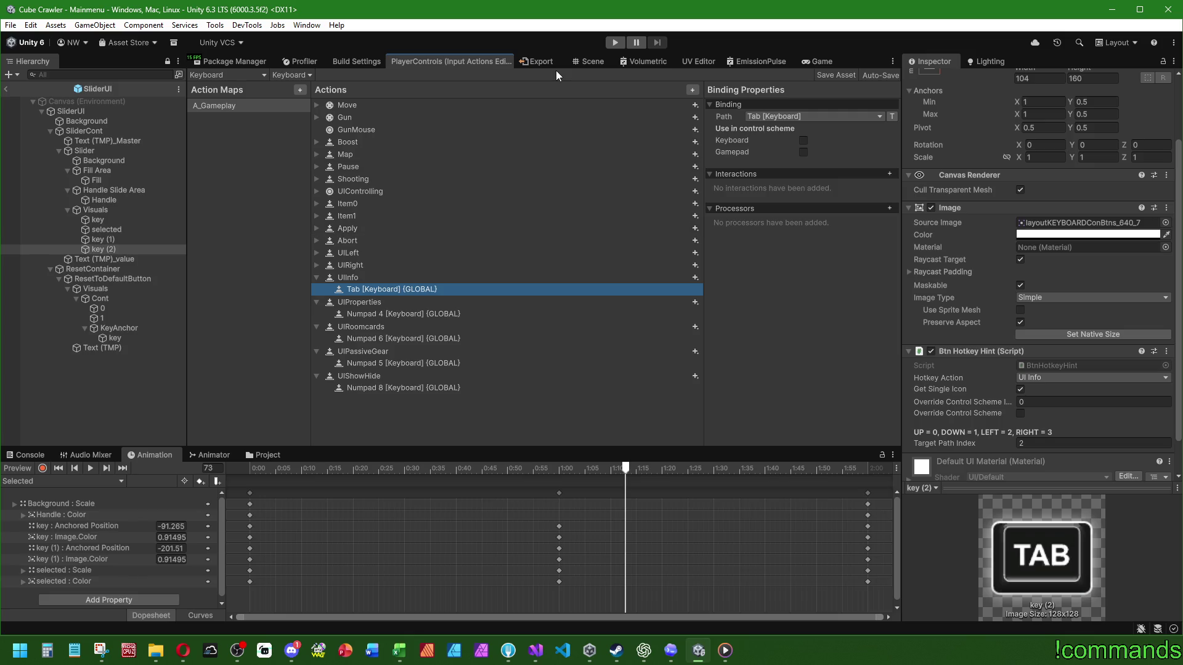
Back in the Scene view, change key (2)'s Hotkey Action to Apply
click(590, 61)
click(1090, 377)
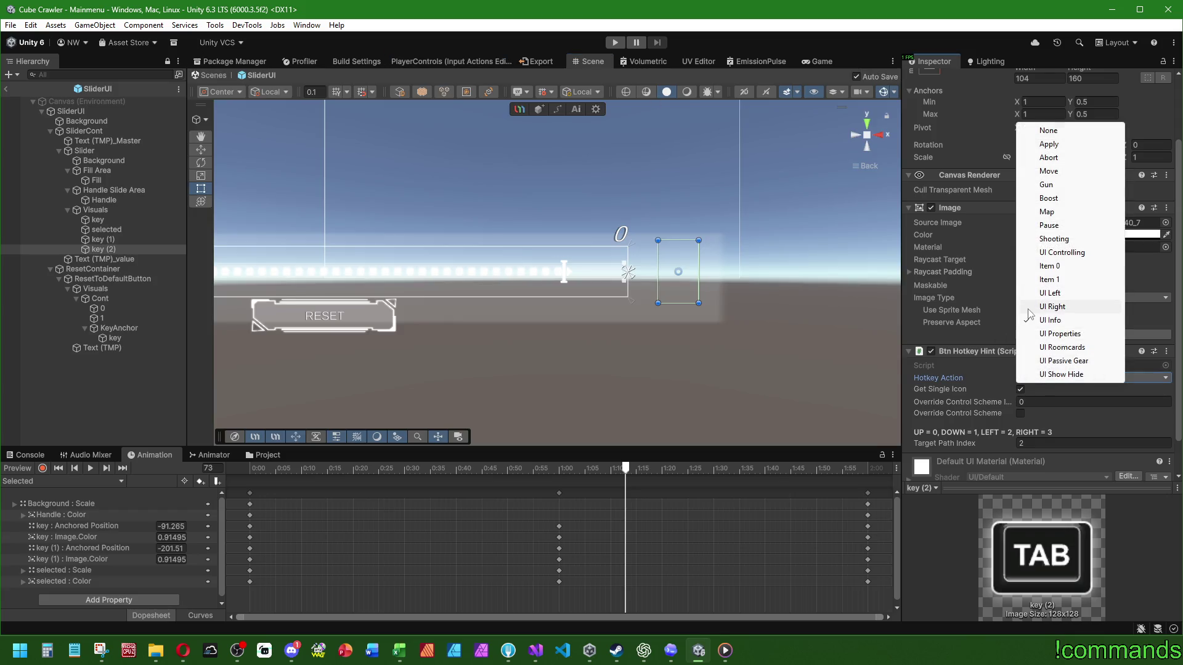
click(1049, 144)
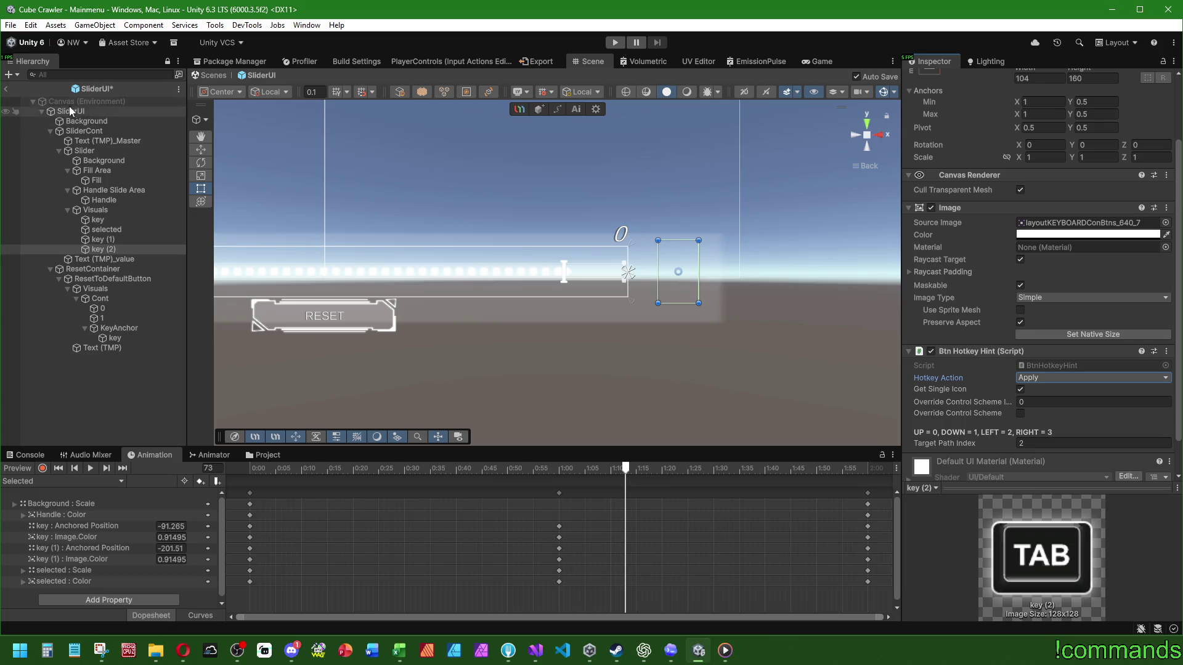
Inspect the SliderUI root and Slider objects and check the Console
click(95, 111)
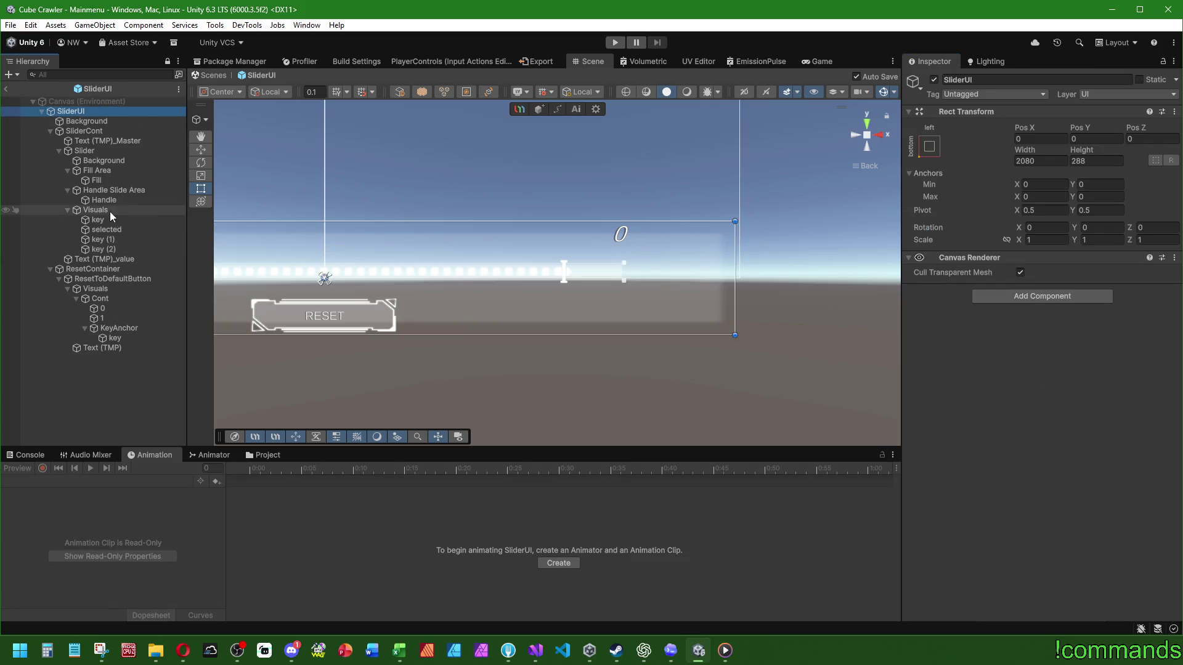
click(85, 151)
scroll(959, 333, down, 5)
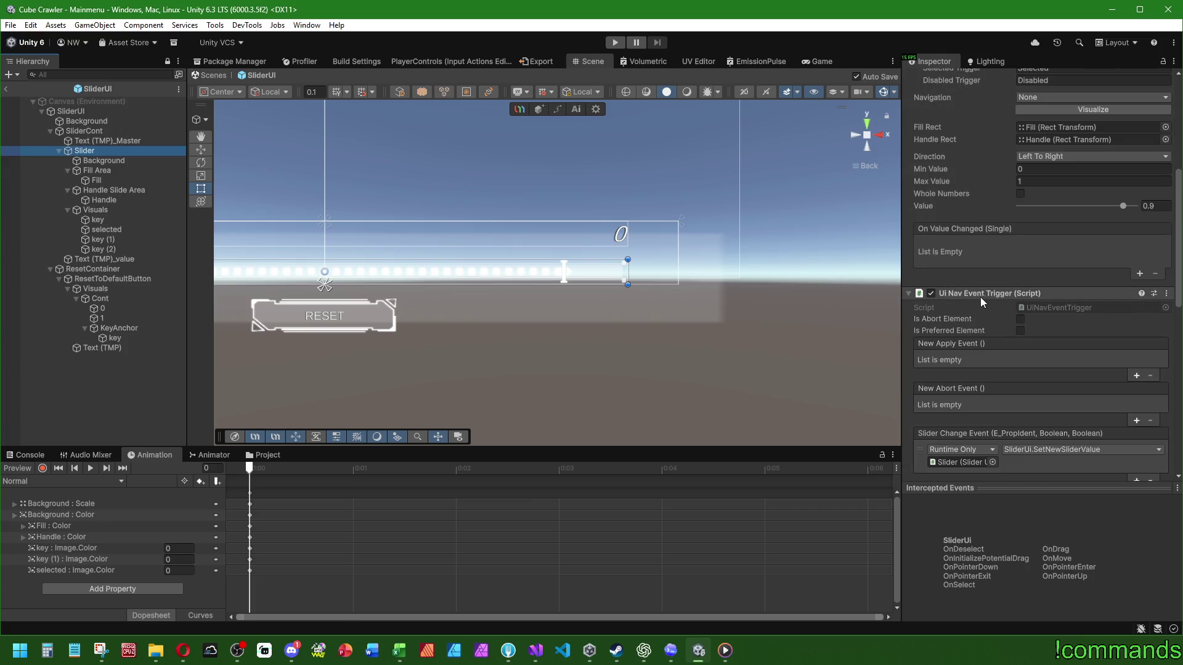
scroll(985, 295, down, 4)
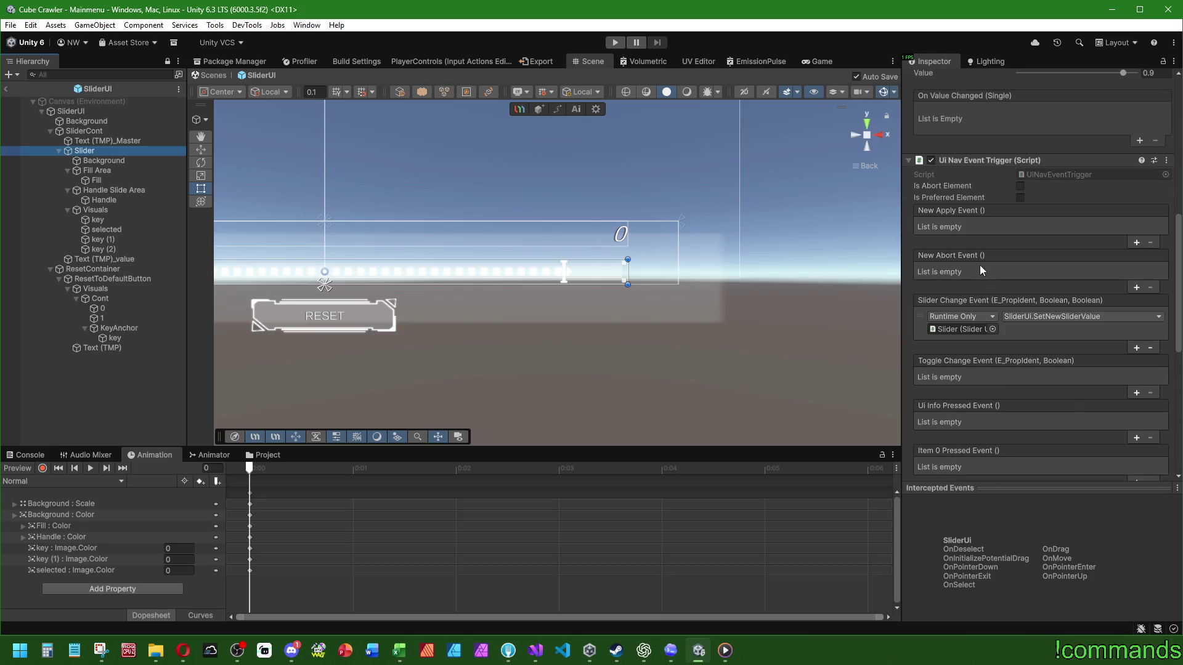
click(21, 456)
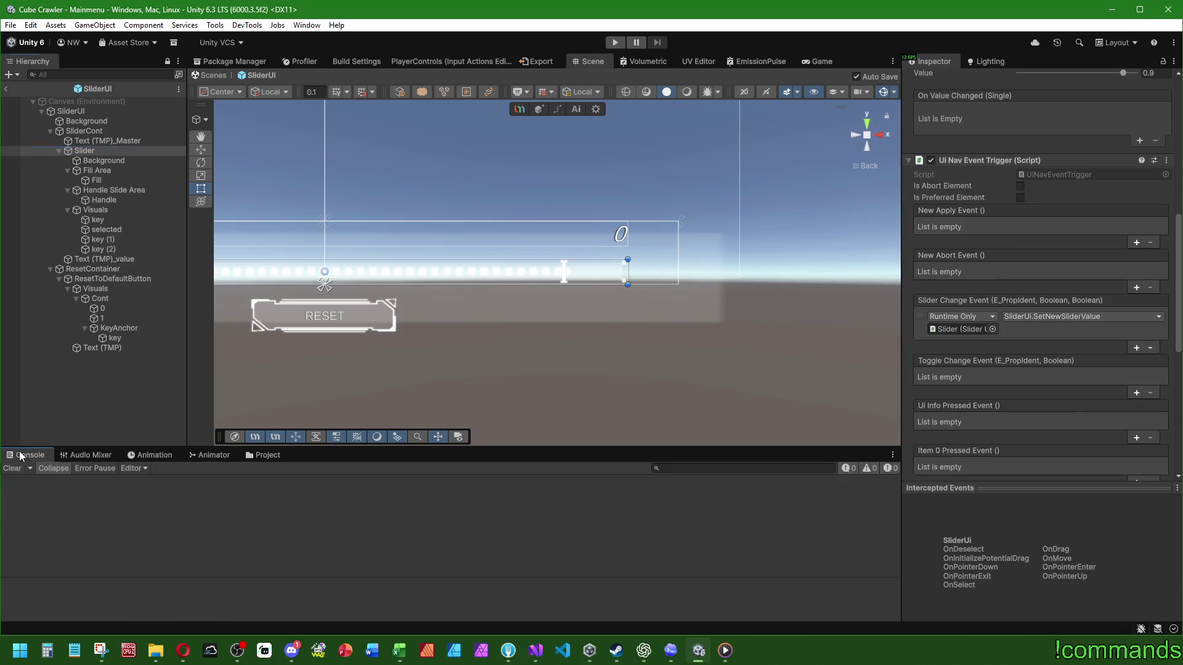
Exit prefab mode to the Mainmenu scene and save the project and scene
click(6, 88)
click(10, 25)
click(37, 156)
click(11, 25)
click(37, 88)
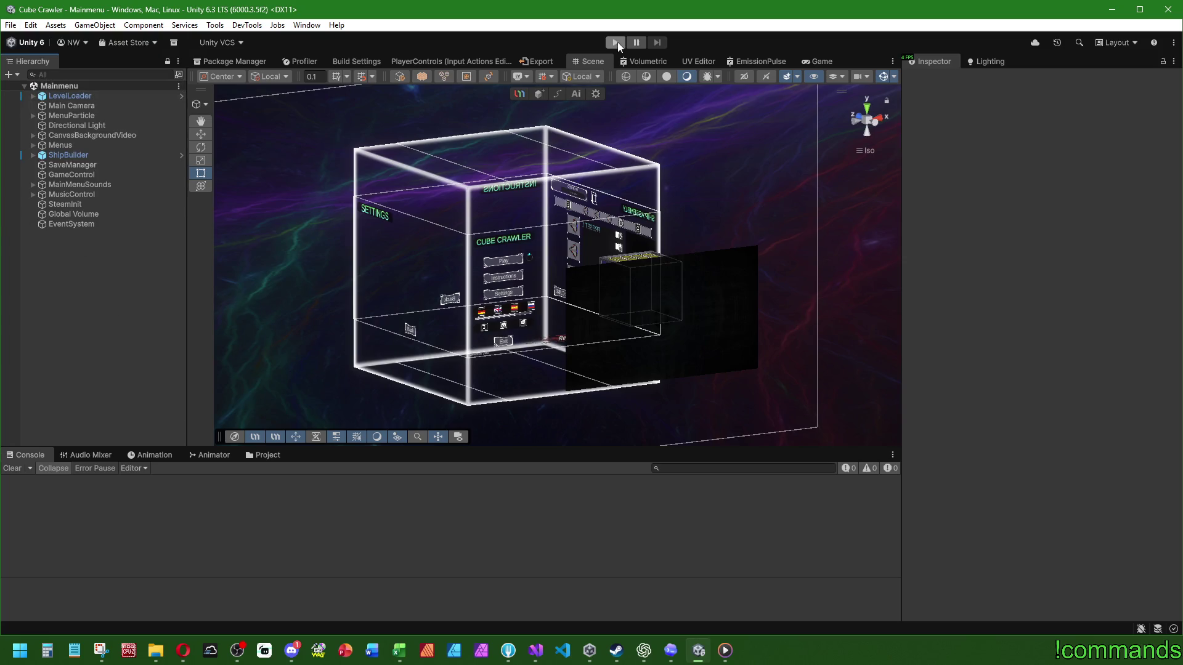
Reopen the SliderUI prefab and preview the Slider's Selected clip at frame 22
click(263, 456)
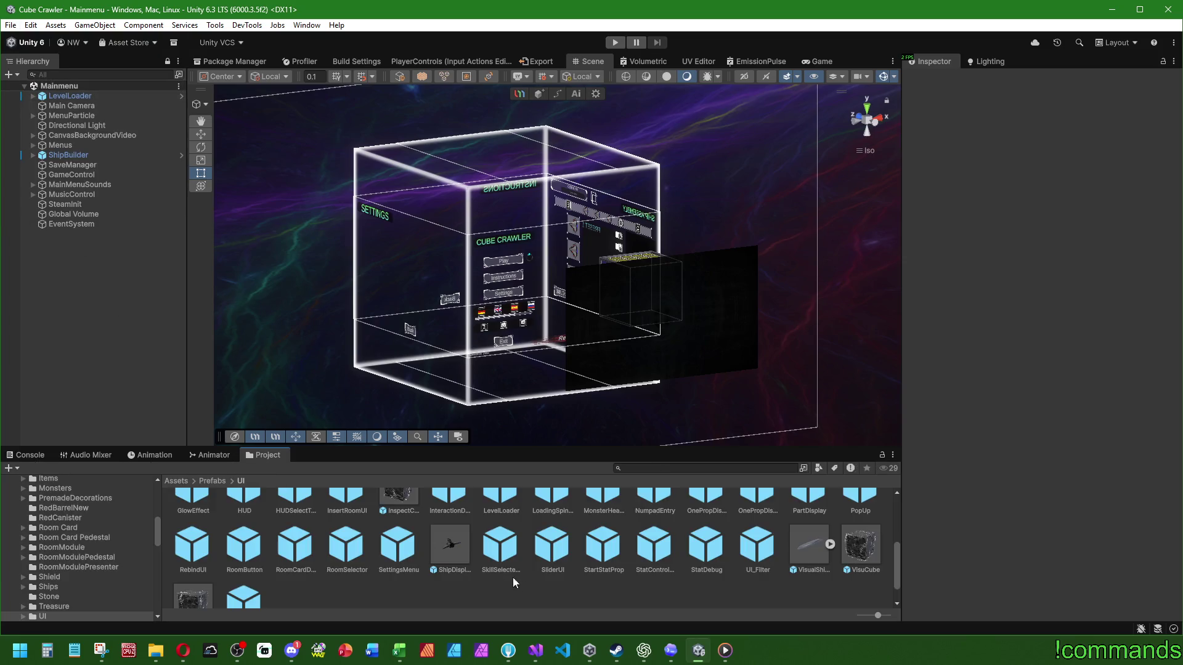
double_click(550, 549)
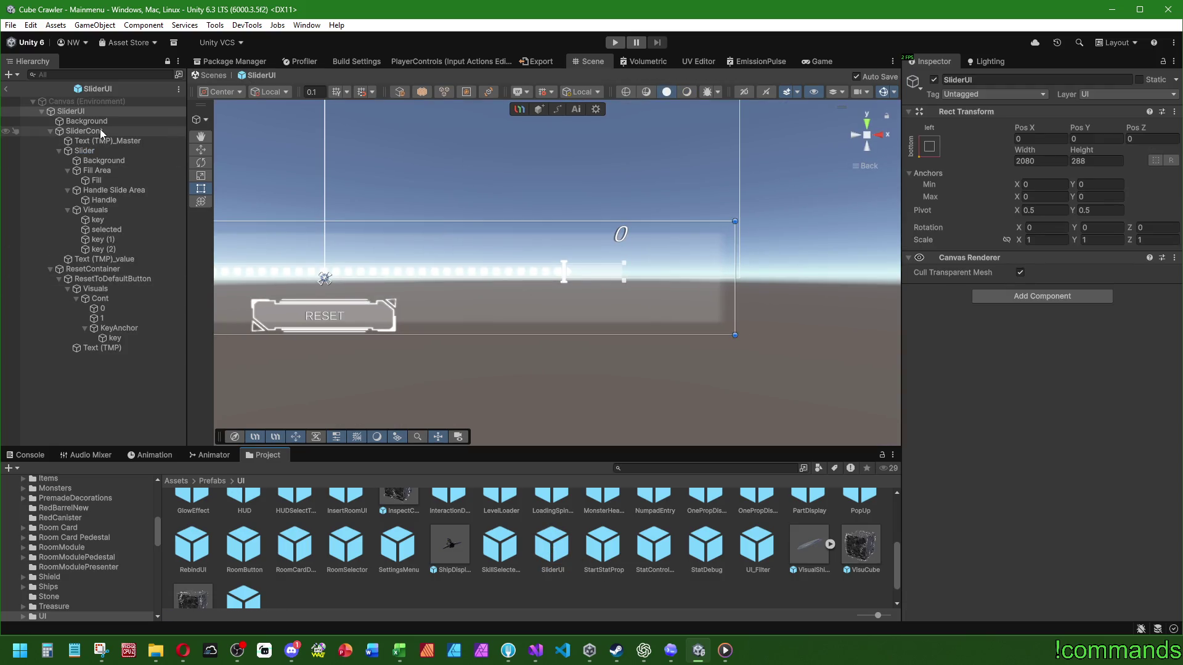
click(84, 151)
click(127, 456)
click(62, 482)
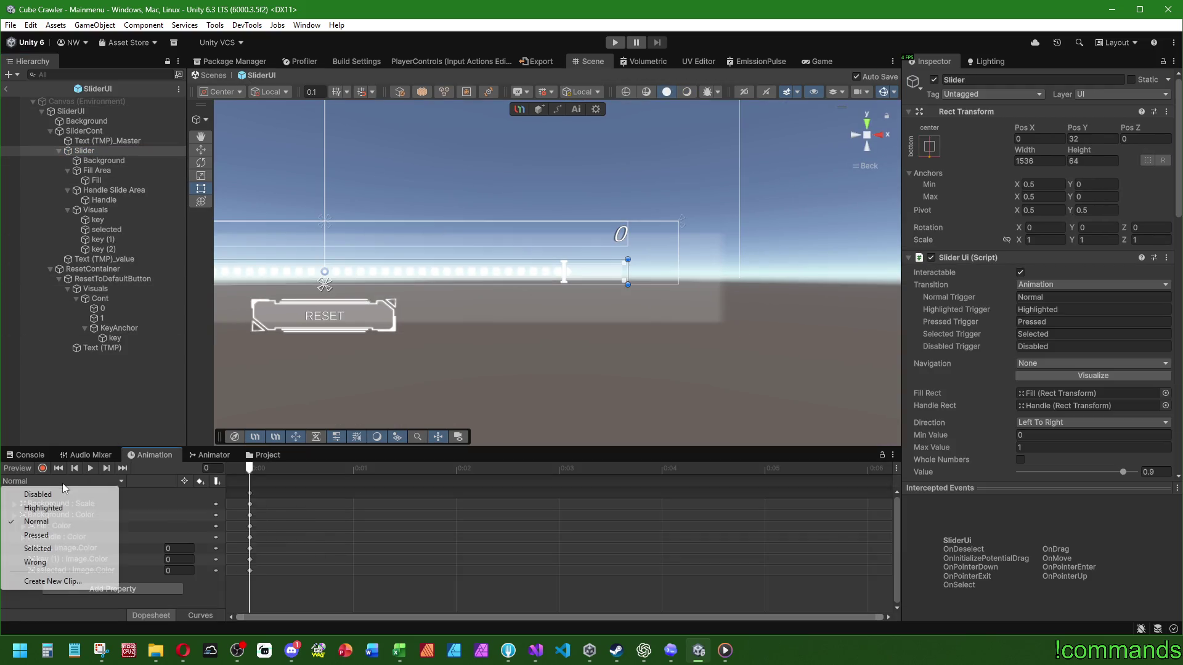
click(38, 549)
mouse_move(250, 471)
mouse_down()
mouse_move(362, 469)
mouse_move(250, 470)
mouse_up()
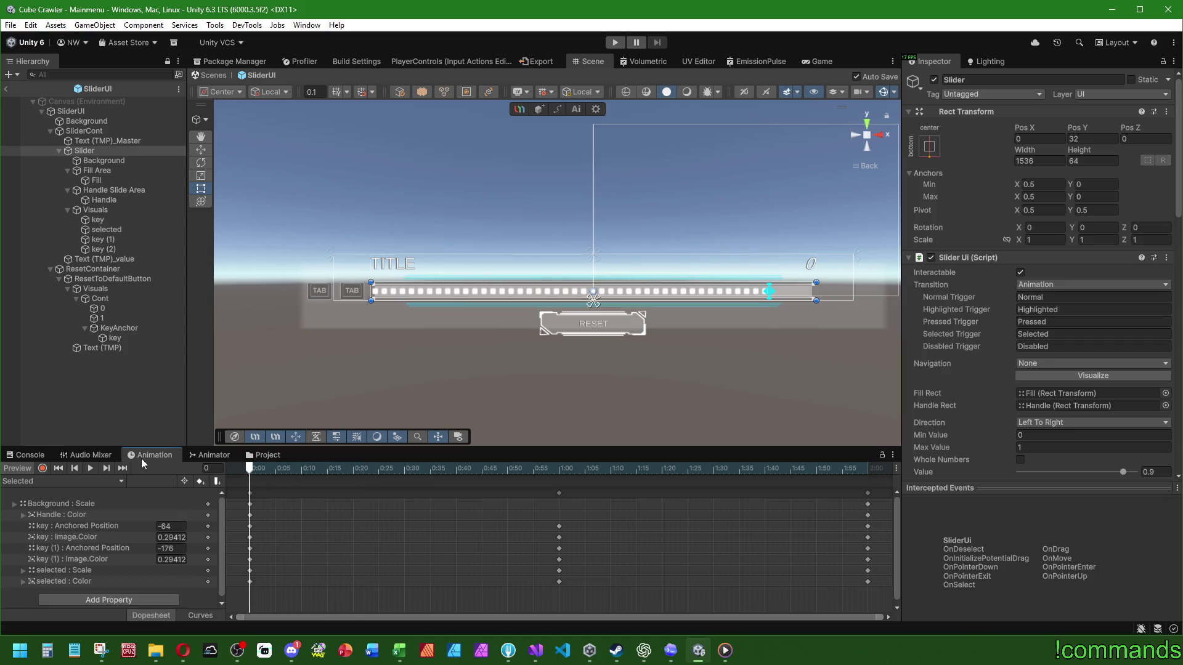
Turn on record mode and inspect the key hint's image colour
click(43, 468)
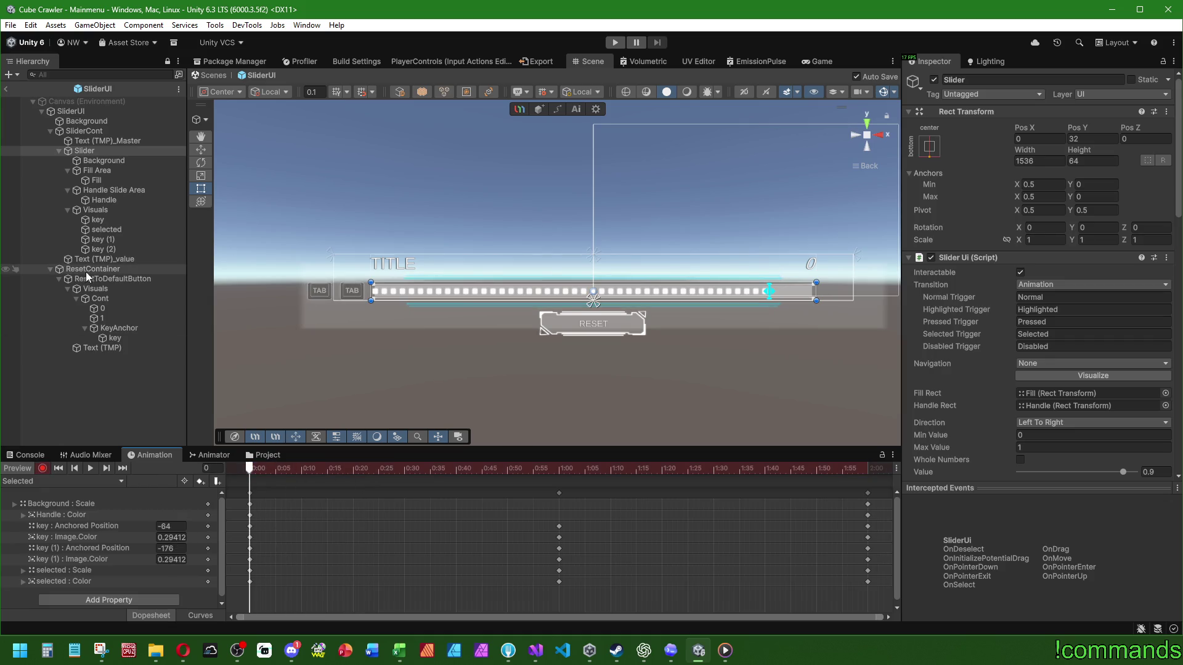
click(98, 220)
click(1043, 319)
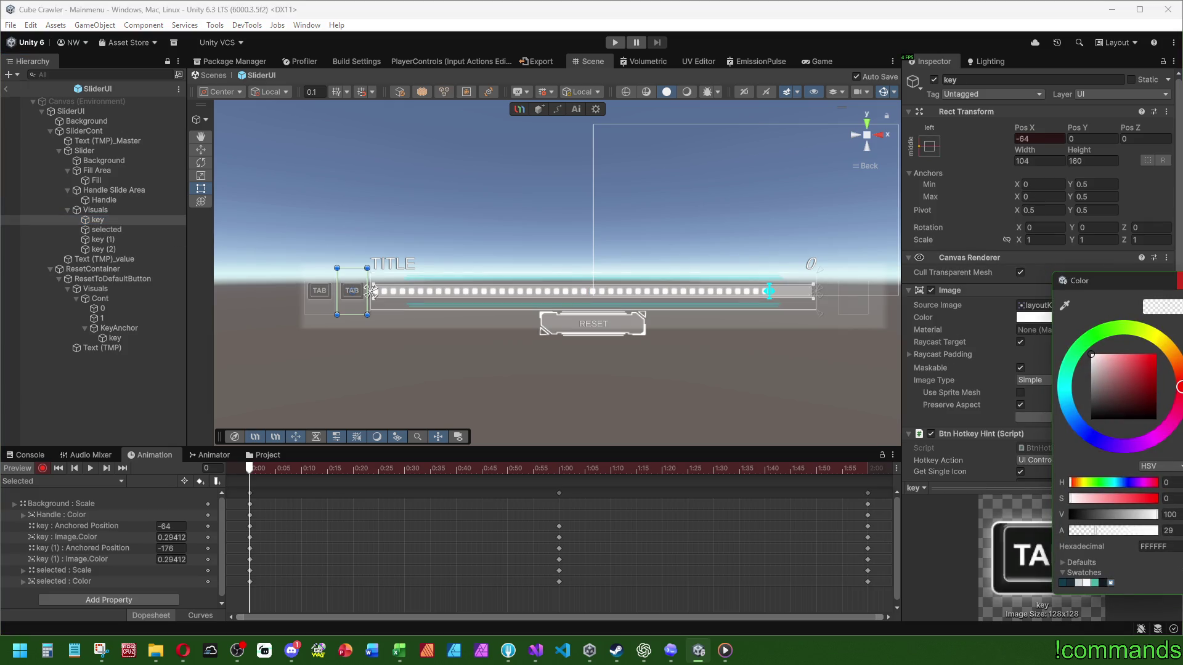
key(Escape)
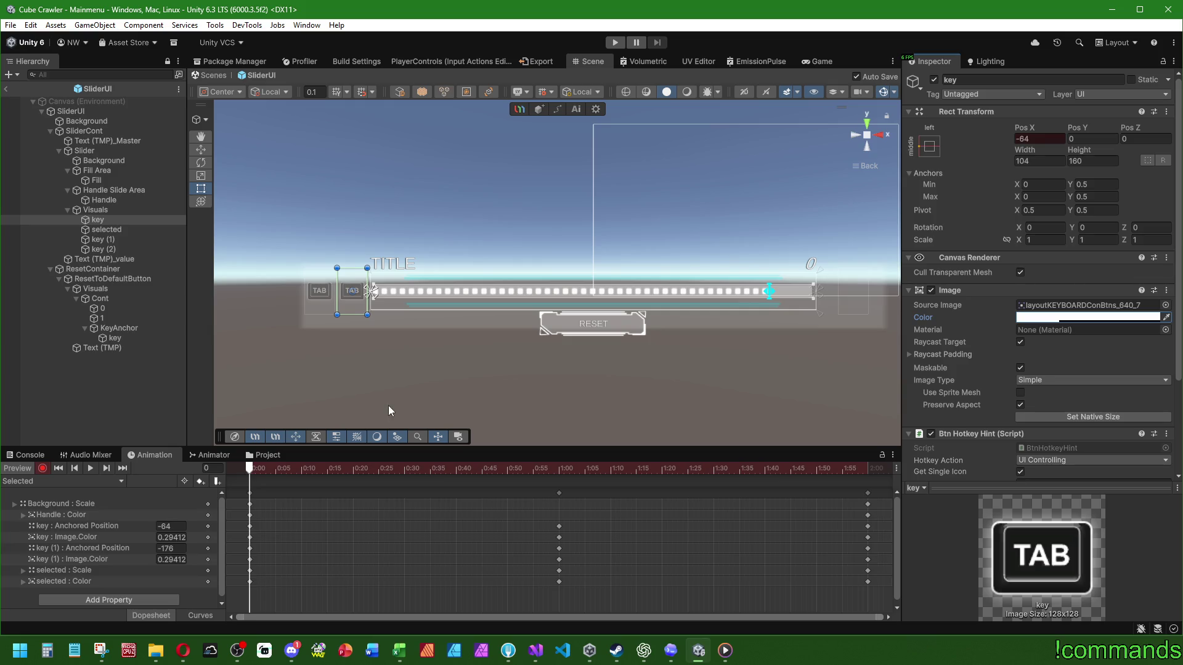
At the clip start, key key (2) at Pos X 128 with image alpha 29
click(102, 249)
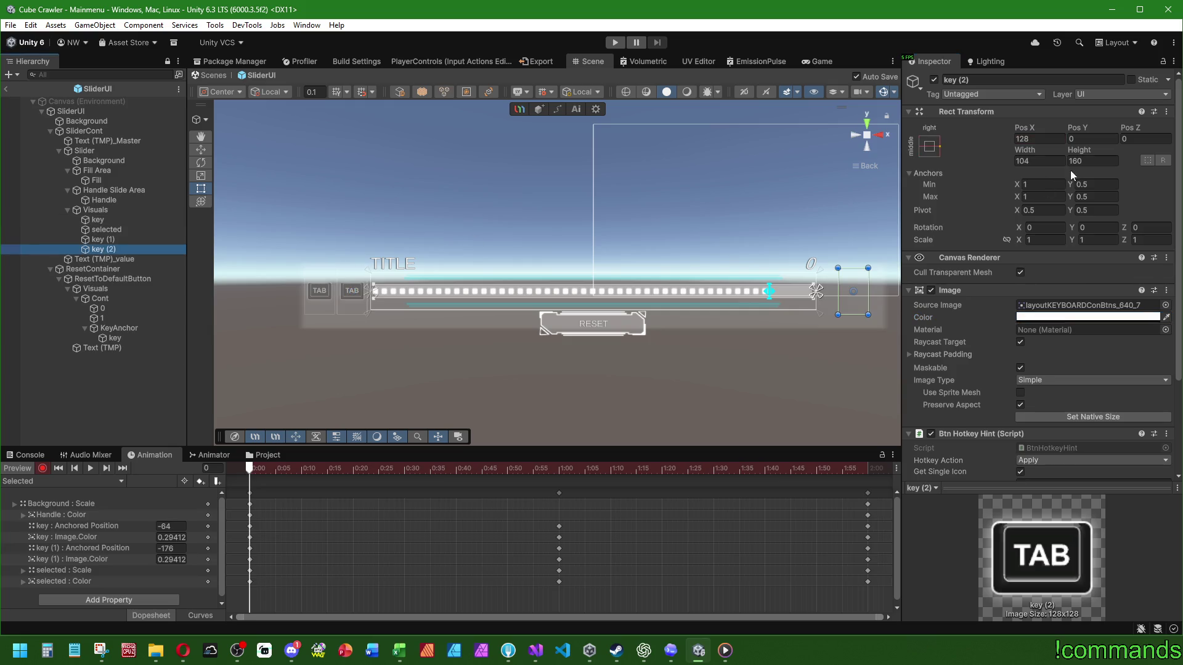
double_click(1039, 138)
text(28)
key(Return)
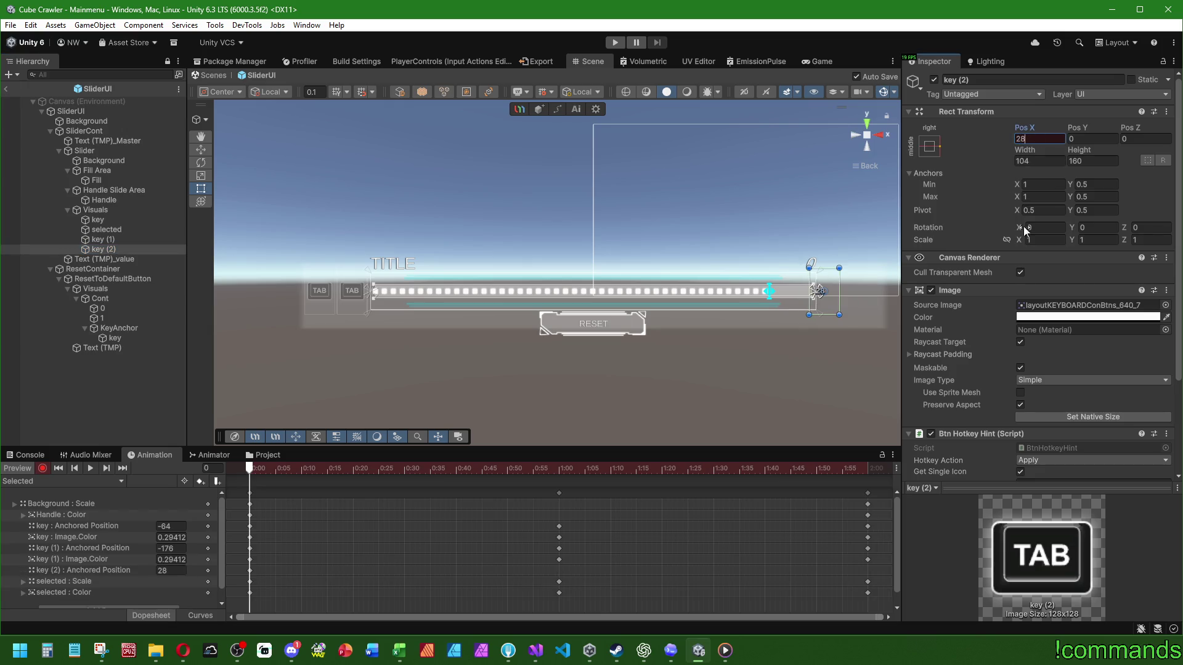
key(ctrl+z)
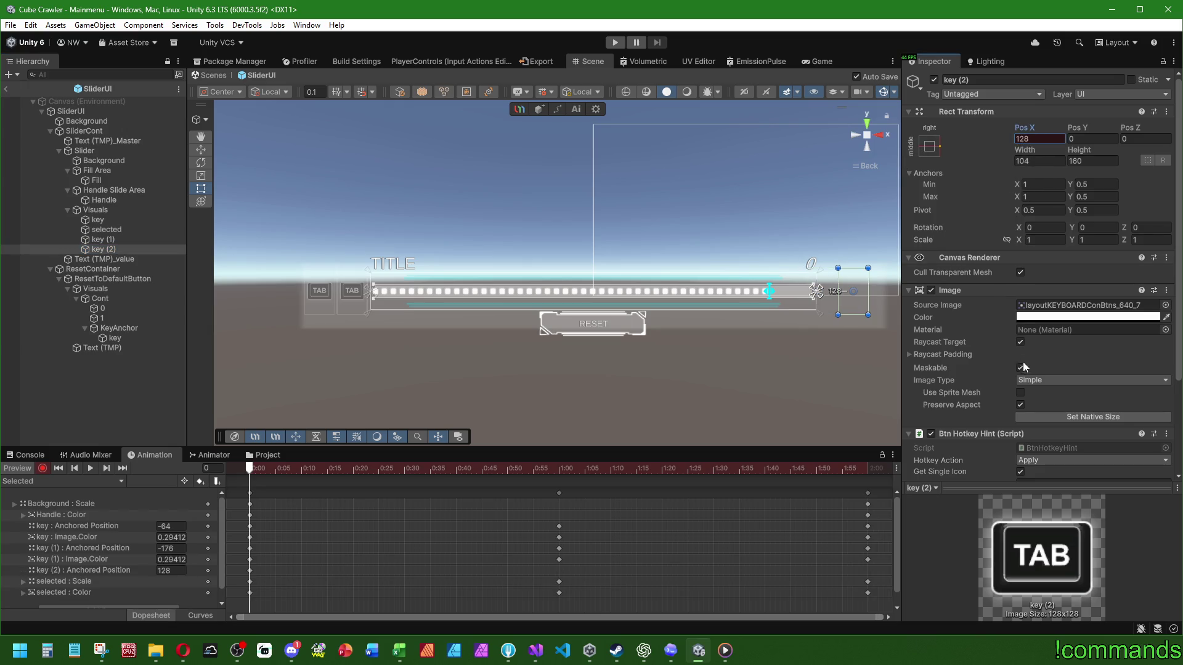
click(1087, 317)
double_click(1161, 554)
text(29)
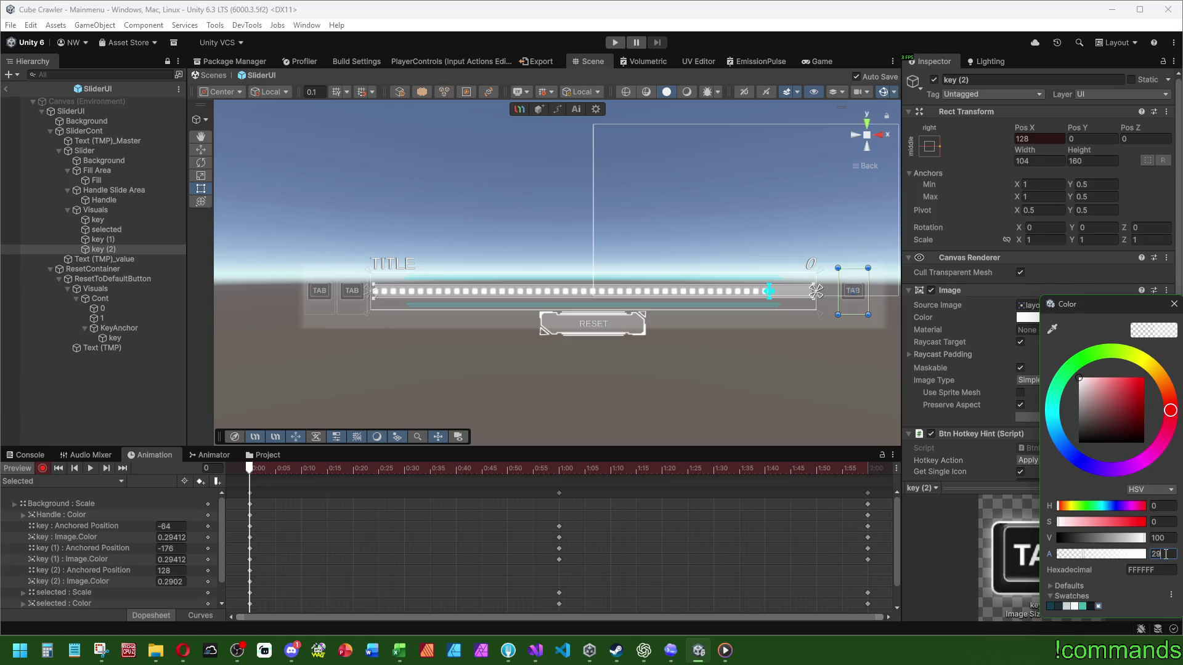
At 1:00, key key (2) at full alpha 100 and Pos X 136
drag(251, 470, 558, 474)
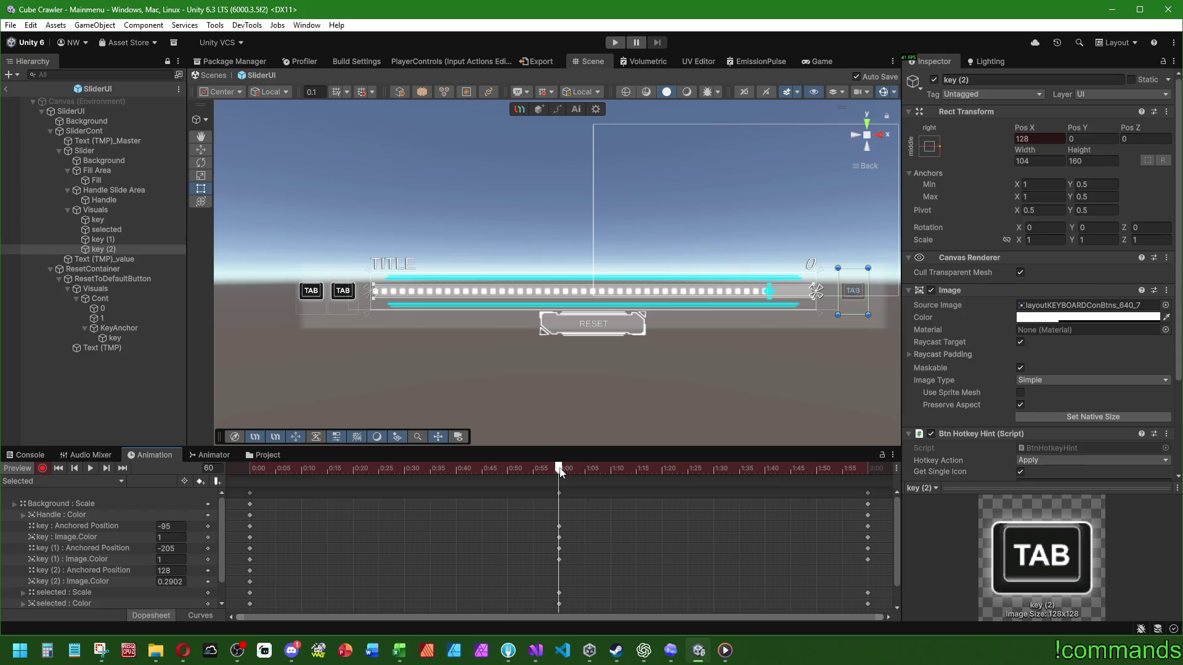
click(1053, 317)
drag(1108, 559, 1166, 562)
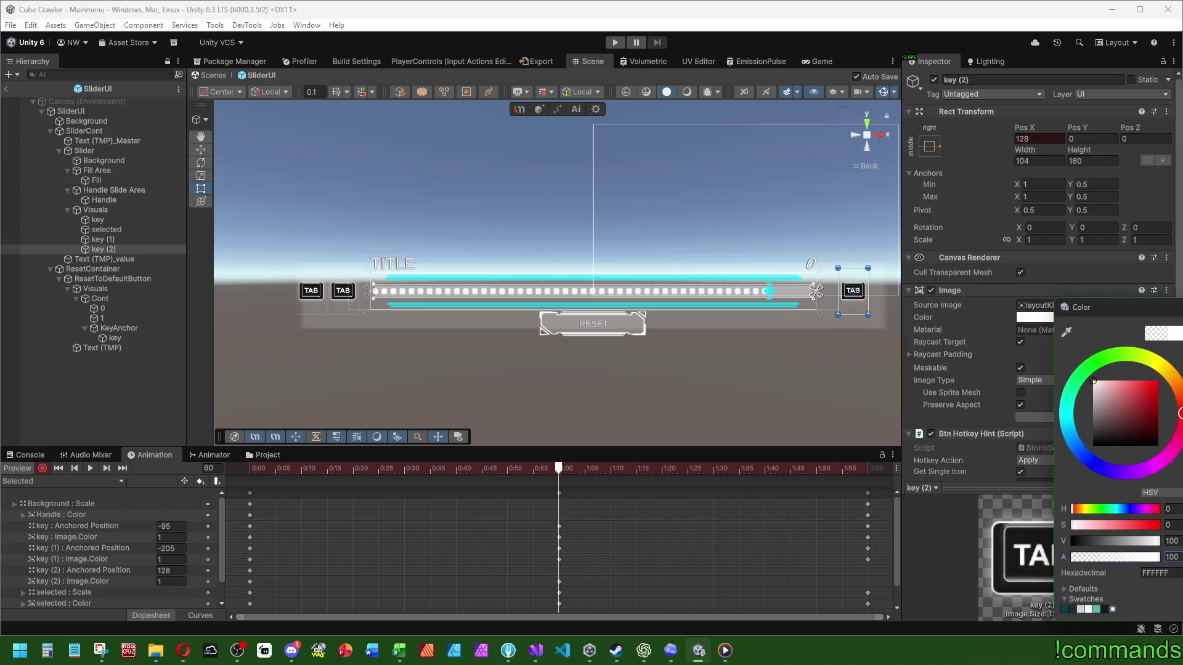
click(1023, 138)
key(End)
text(+8)
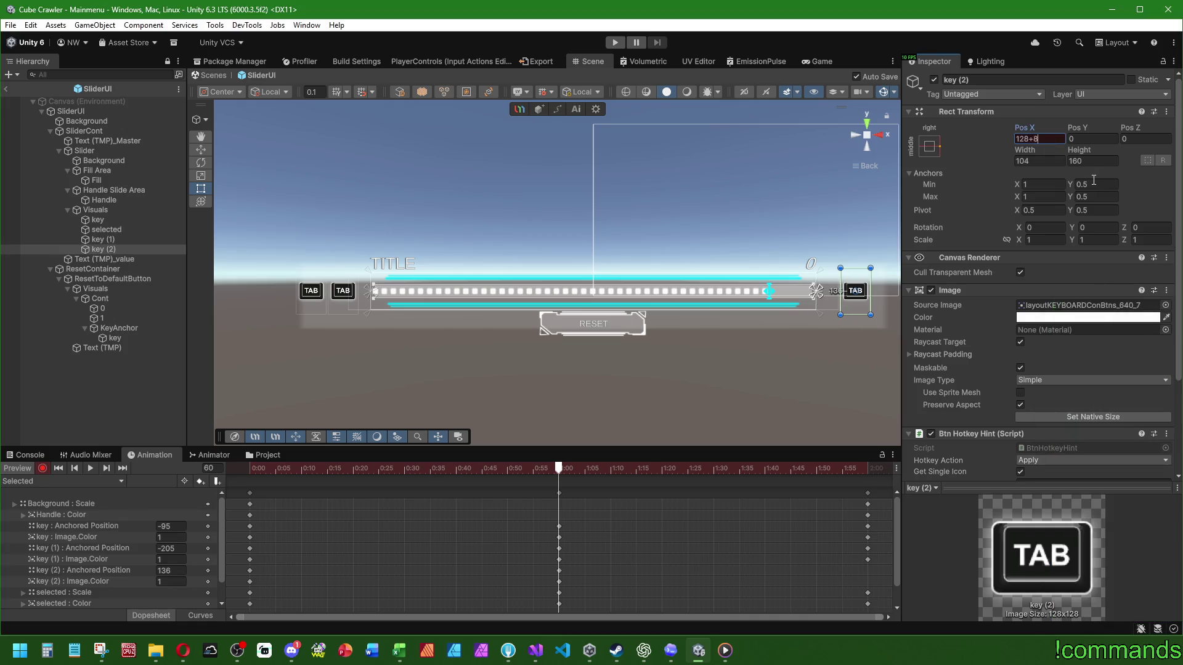
key(Return)
At the clip end, return key (2) to Pos X 128 and alpha 29
drag(559, 473, 867, 472)
click(1047, 141)
text(-8)
click(1088, 317)
double_click(1176, 559)
text(29)
click(513, 441)
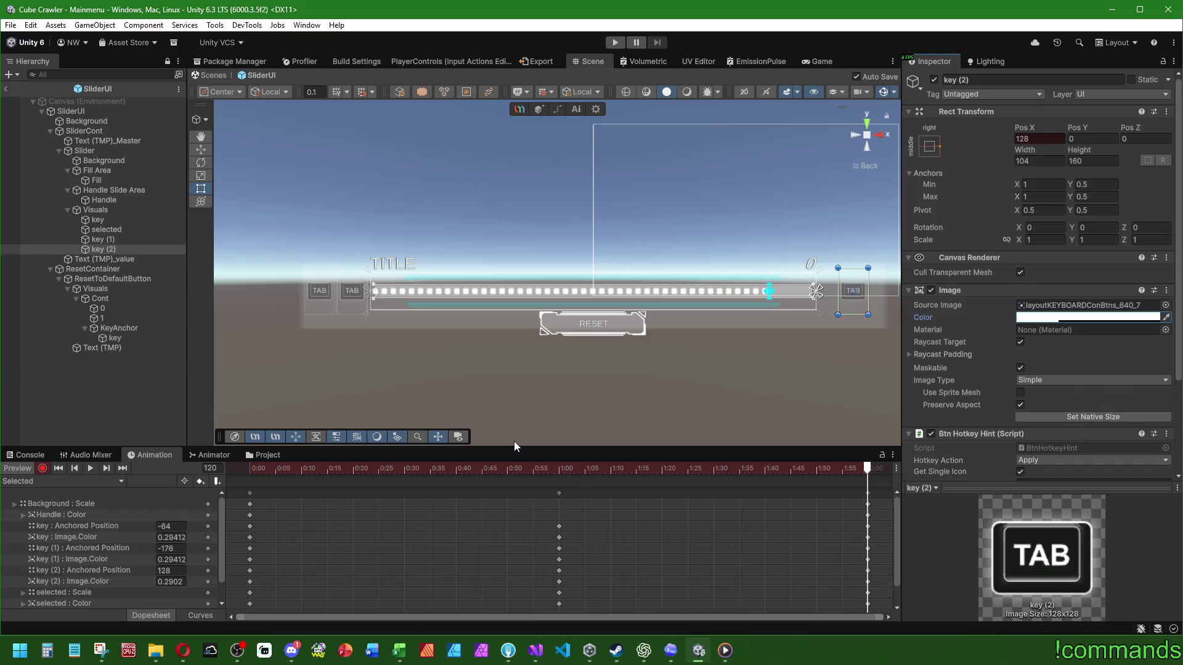
Play and stop the Selected clip preview, then enlarge the Animation panel
click(94, 470)
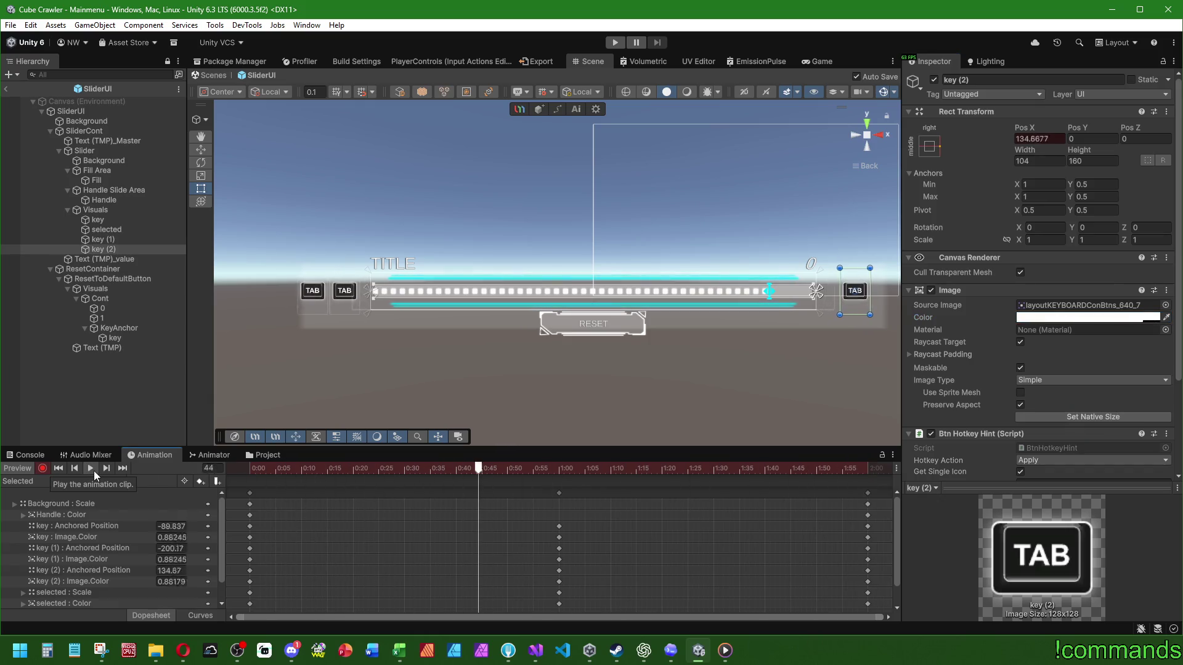
click(94, 470)
click(28, 481)
click(412, 453)
drag(478, 450, 478, 395)
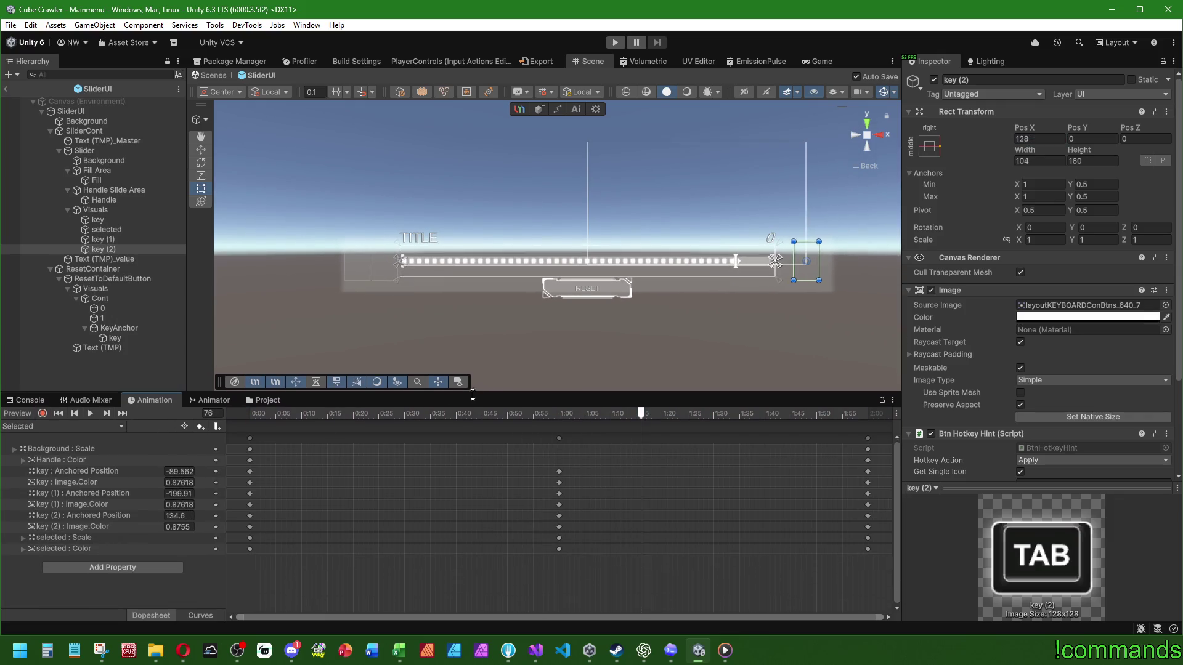
Scrub through the Highlighted clip, then return to the Selected clip
click(57, 427)
click(47, 455)
mouse_move(254, 414)
mouse_down()
mouse_move(730, 435)
mouse_move(211, 437)
mouse_up()
click(42, 414)
click(33, 427)
click(35, 495)
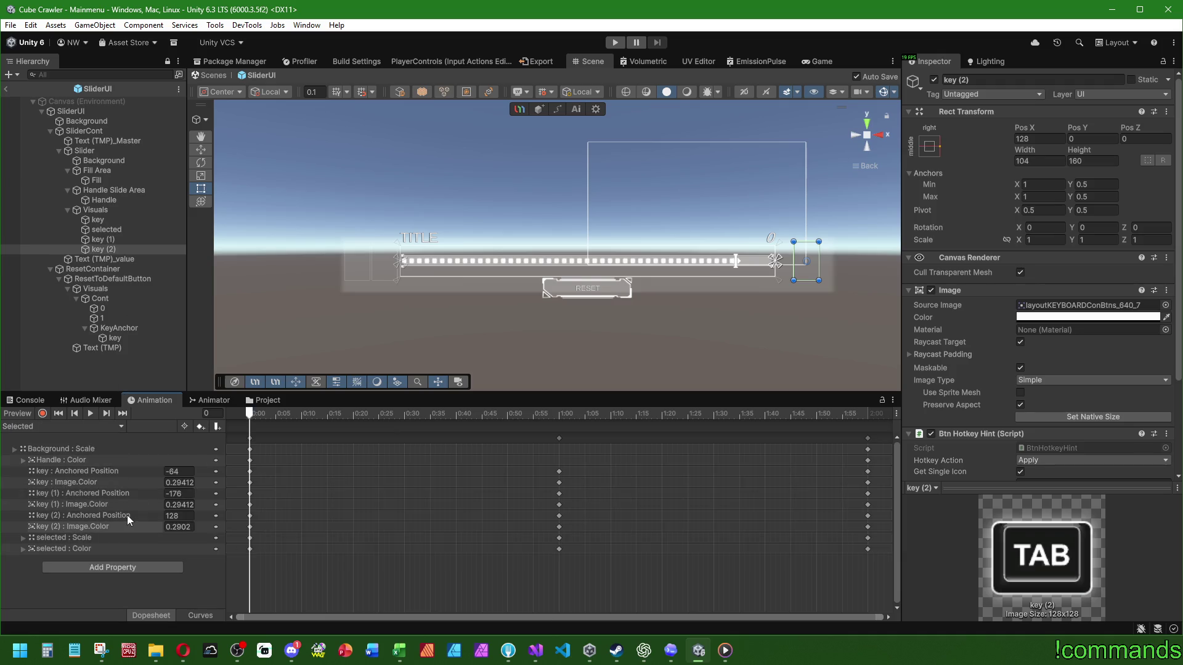
Box-select key (2)'s keyframes and switch to the Highlighted clip
drag(246, 517, 882, 529)
click(40, 425)
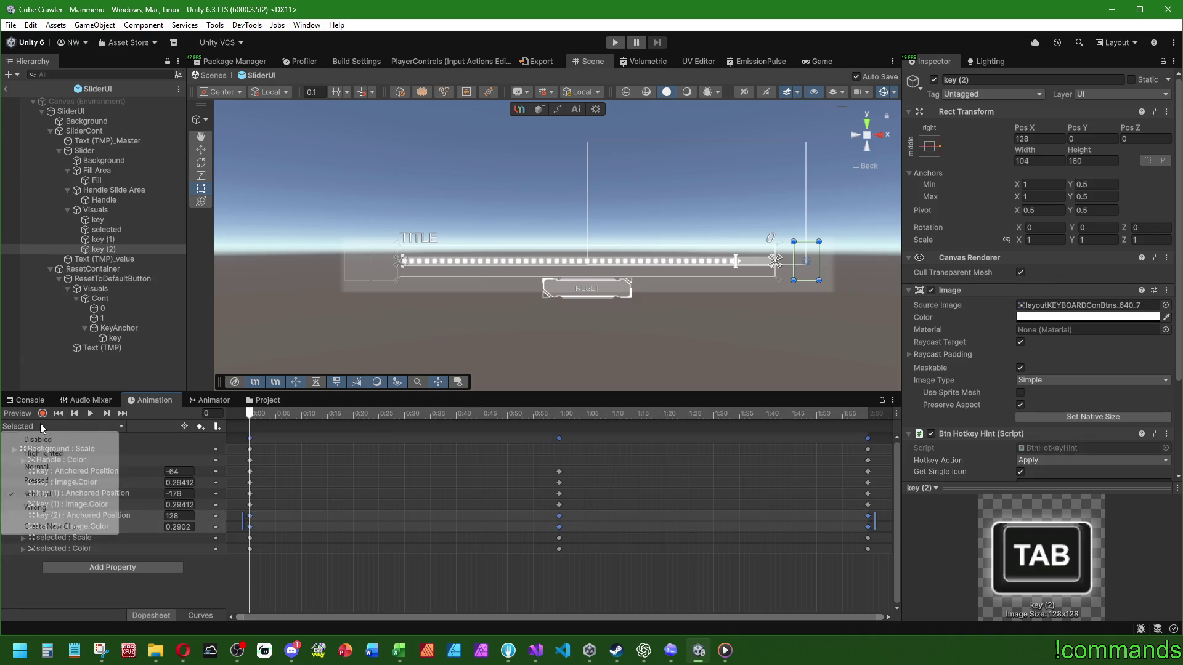
click(37, 450)
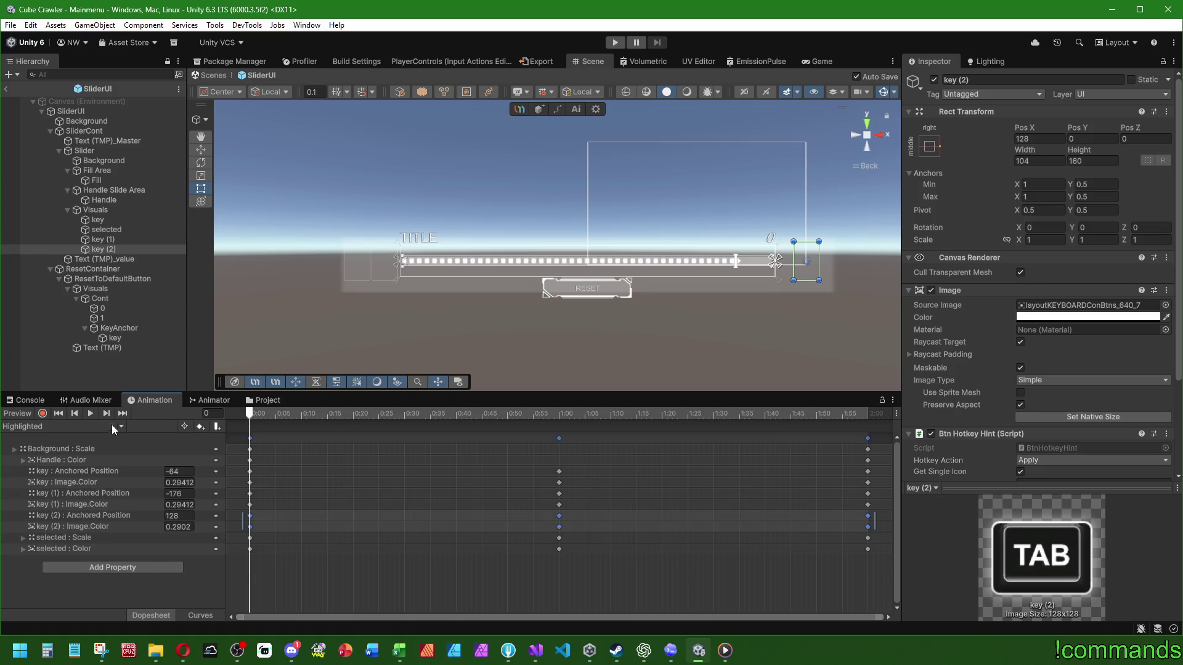
Preview the Highlighted clip, then switch to the Normal clip
click(90, 414)
click(90, 413)
click(28, 413)
click(31, 427)
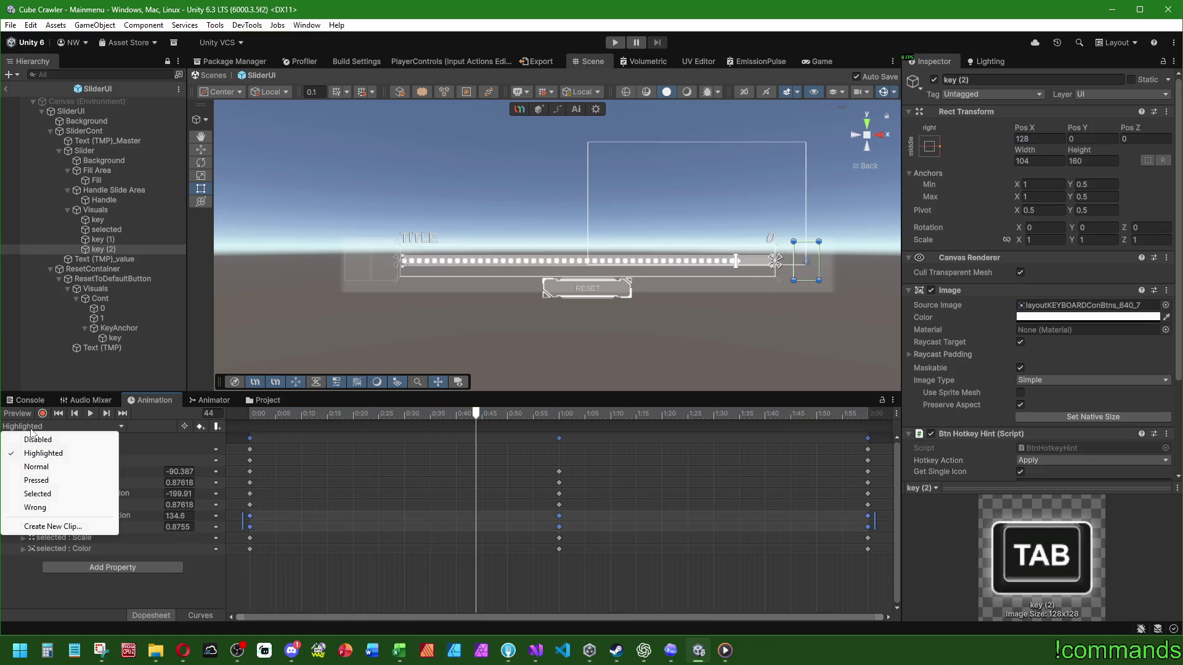
click(36, 466)
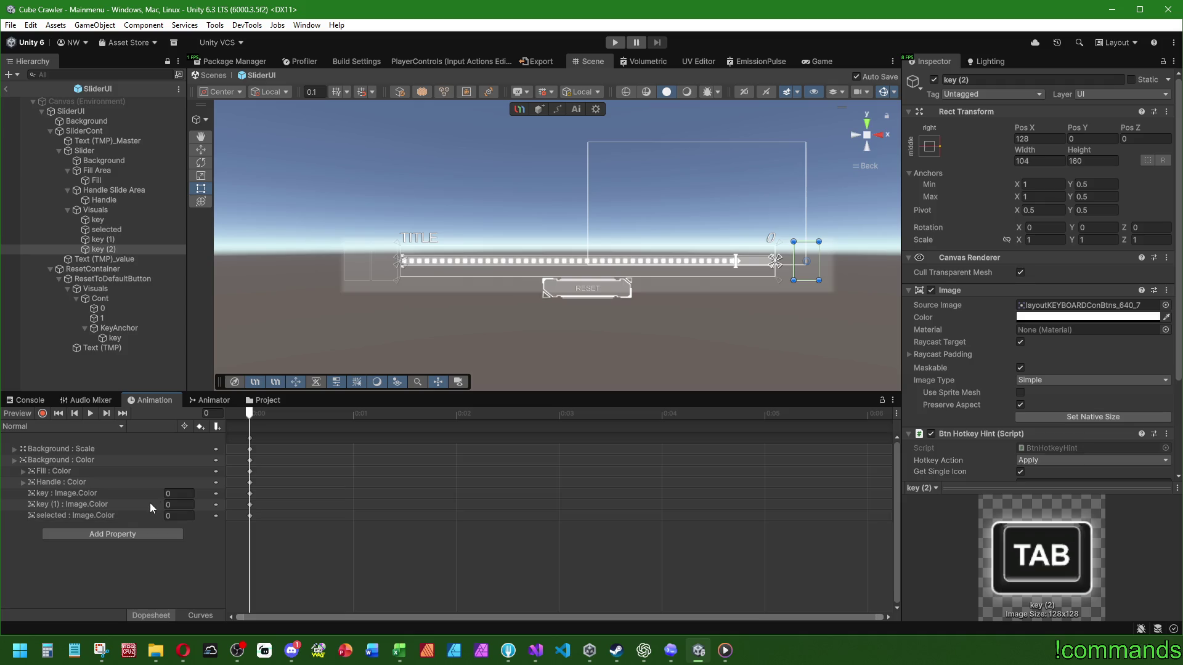
In record mode, key key (2) with image alpha 0 and Pos X 128
click(17, 414)
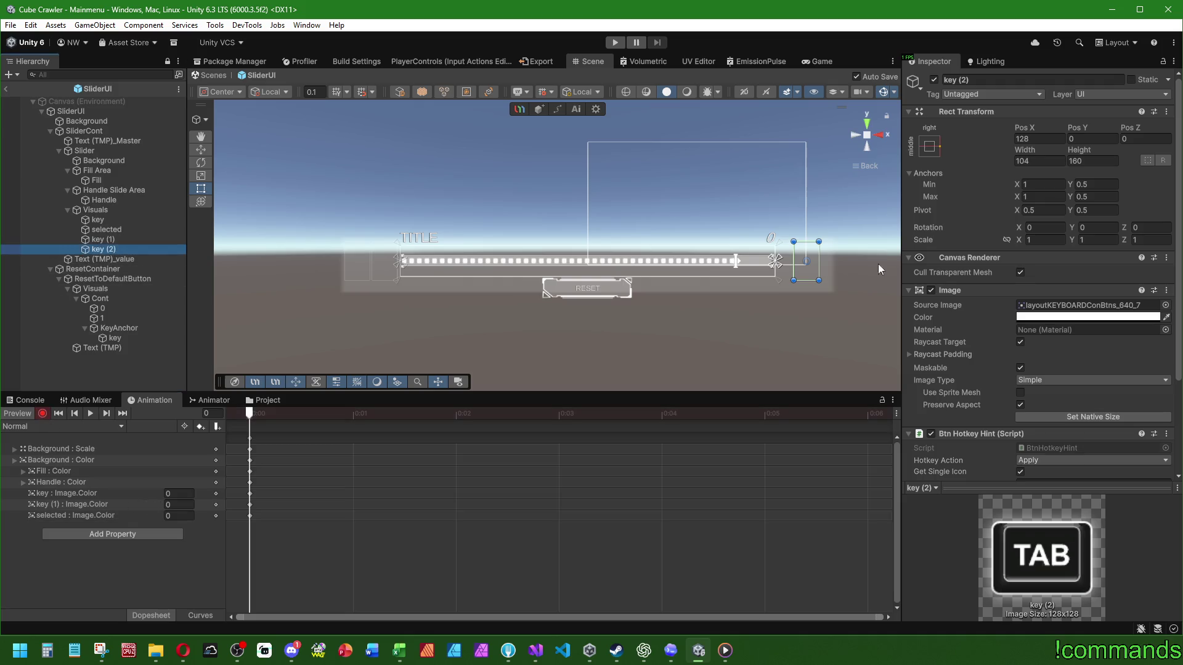
click(1087, 316)
click(1165, 555)
text(0)
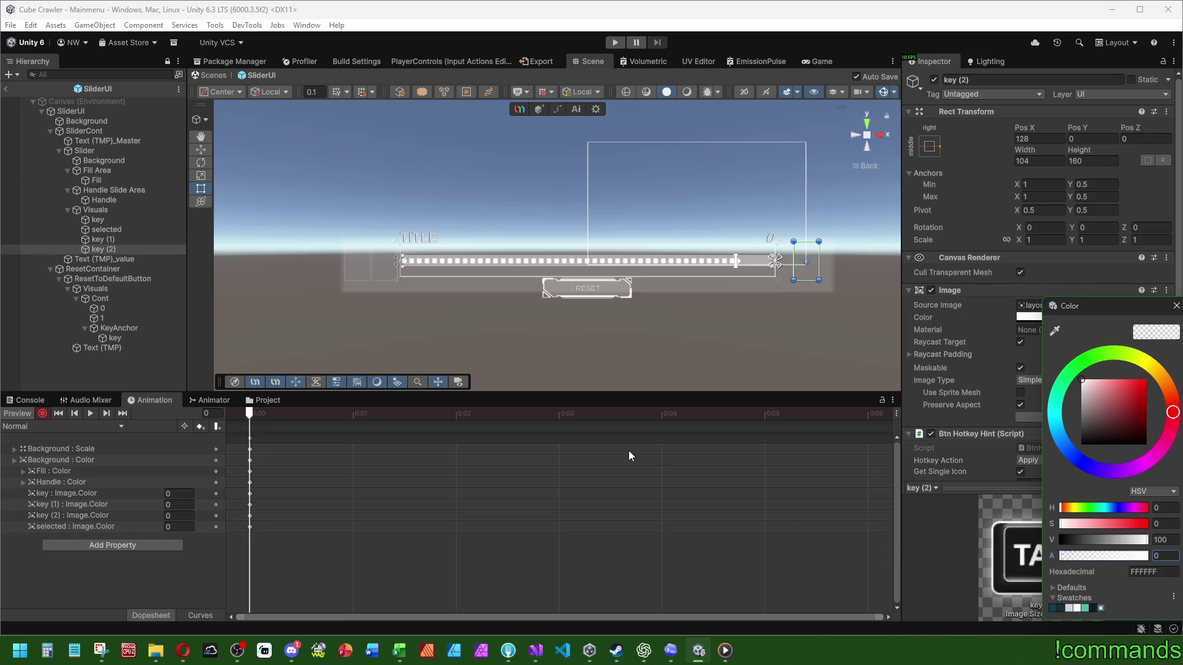
click(1039, 139)
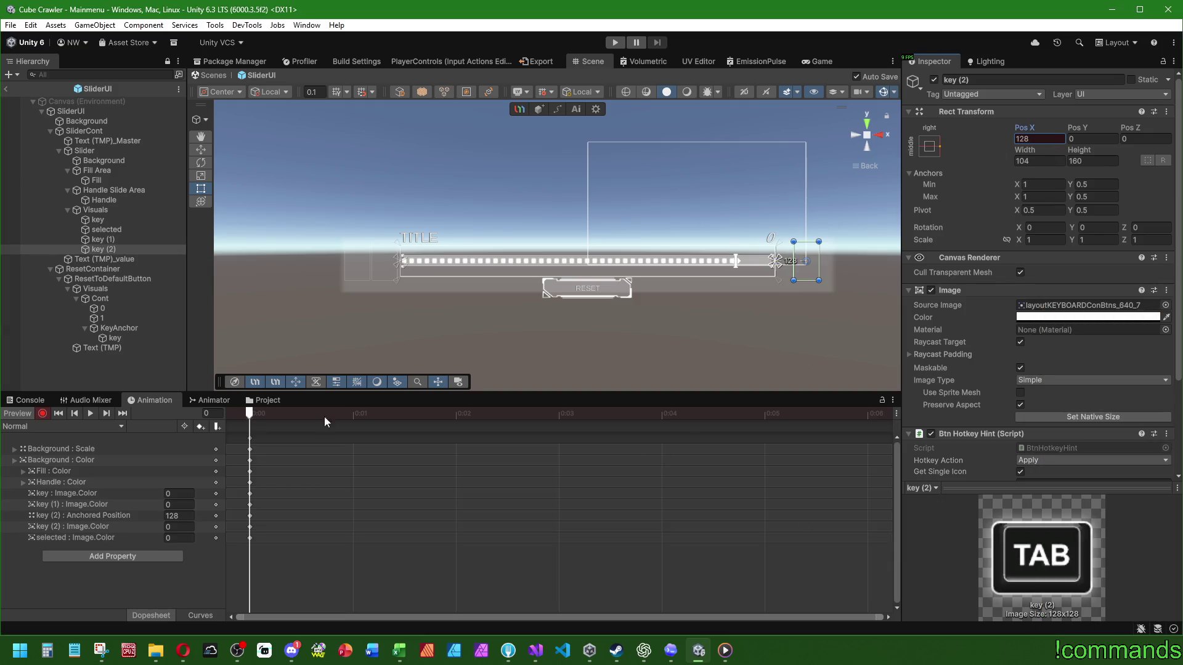
click(27, 427)
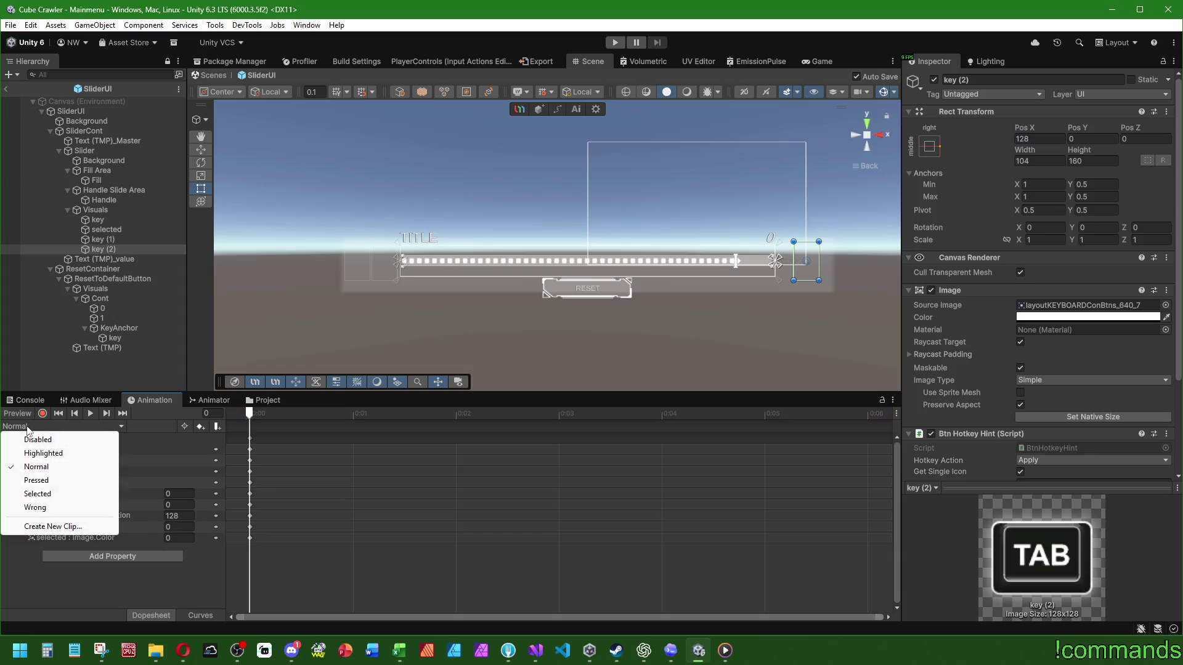
click(36, 480)
Preview the Pressed clip and enable keyframe recording
click(91, 413)
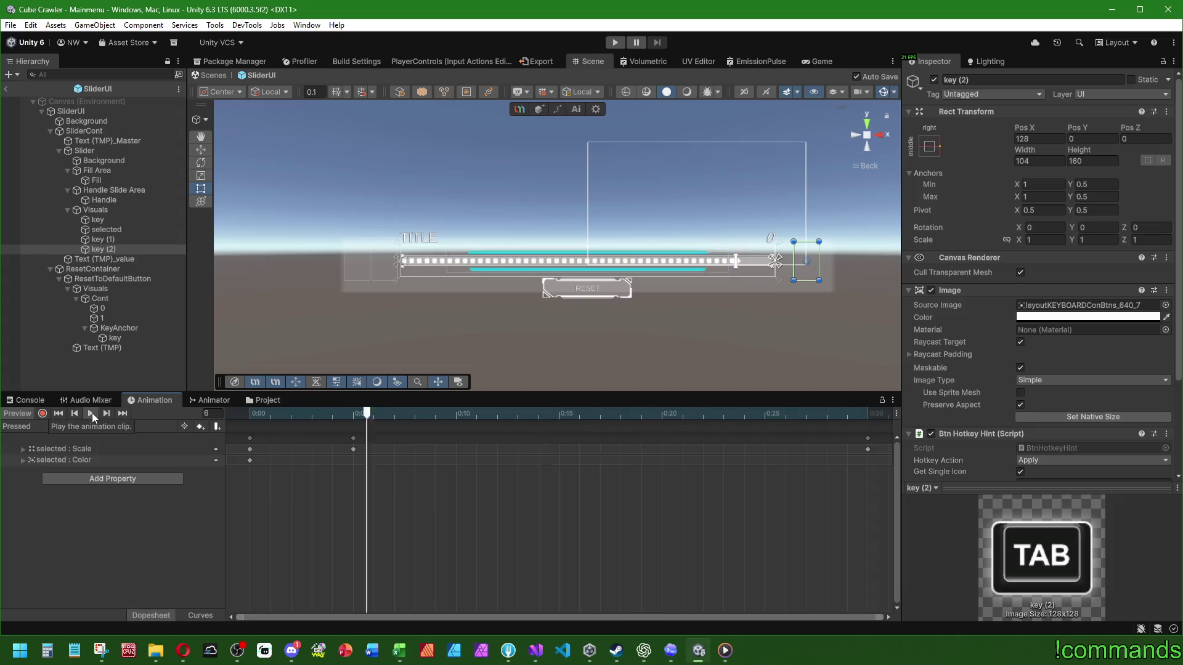
click(15, 426)
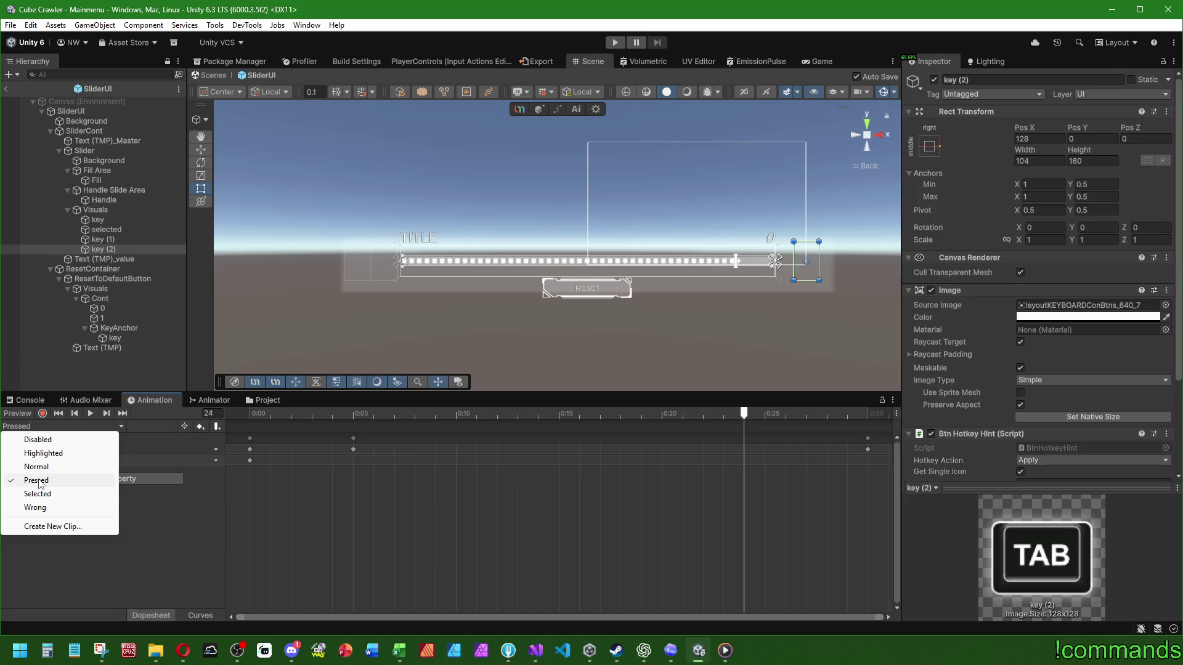
click(39, 482)
click(256, 416)
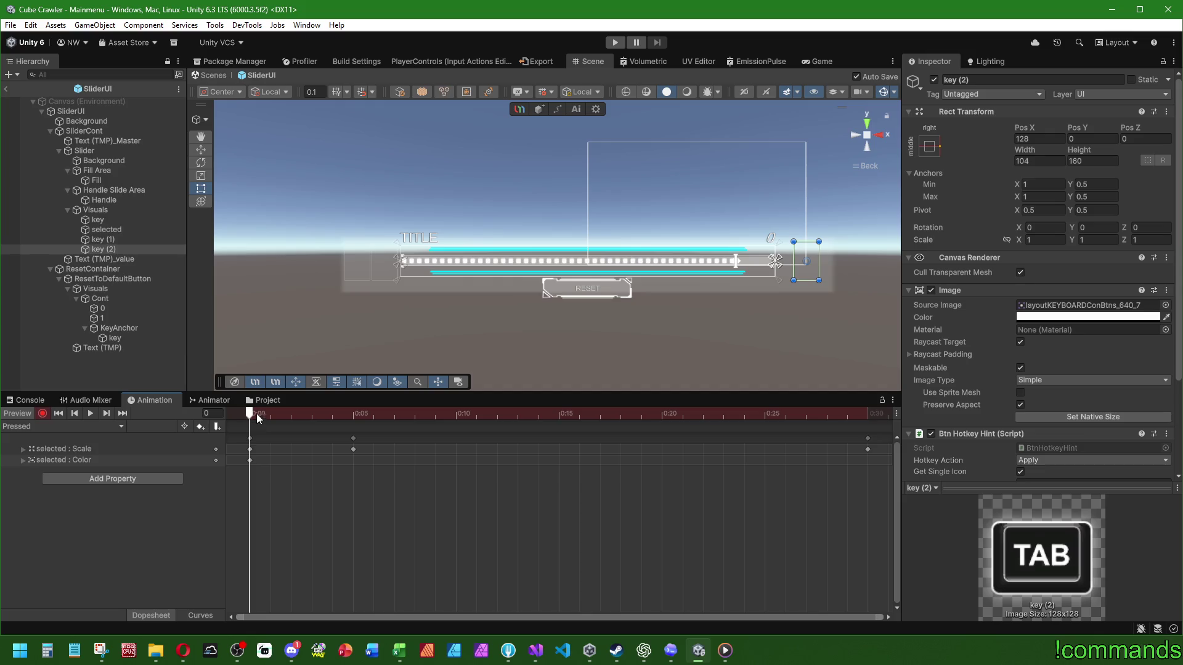
mouse_move(249, 412)
mouse_down()
mouse_move(393, 413)
mouse_move(218, 417)
mouse_up()
On the selected : Scale track at 0:05, set Scale Y 1 and Scale X 0.9
click(63, 450)
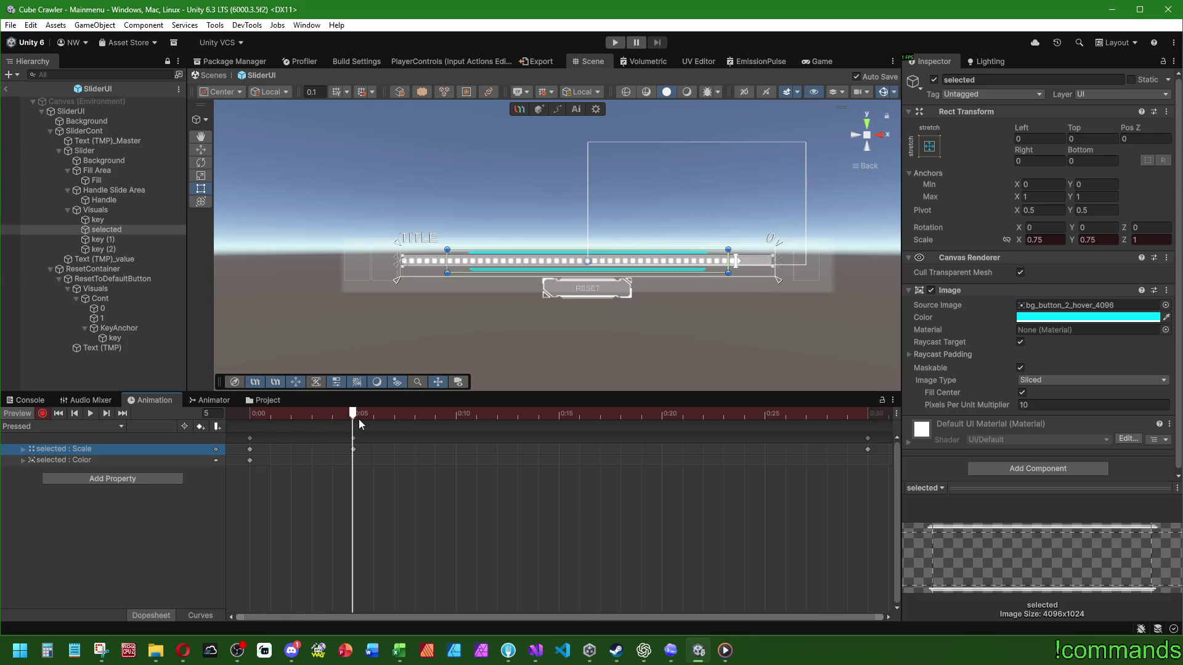
click(1107, 239)
text(1)
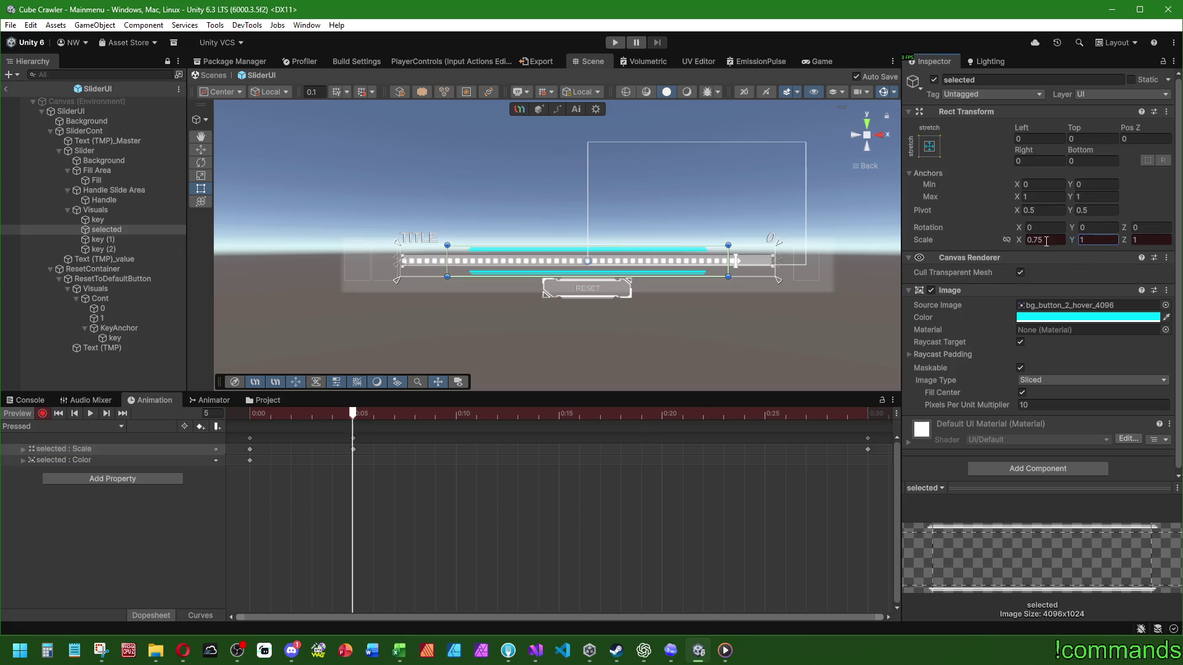
text(1)
key(Return)
click(1049, 240)
text(0,8)
key(Return)
mouse_move(365, 414)
mouse_down()
mouse_move(868, 413)
mouse_move(187, 394)
mouse_move(358, 408)
mouse_move(319, 415)
mouse_move(597, 420)
mouse_move(3, 415)
mouse_up()
click(1049, 240)
text(0,9)
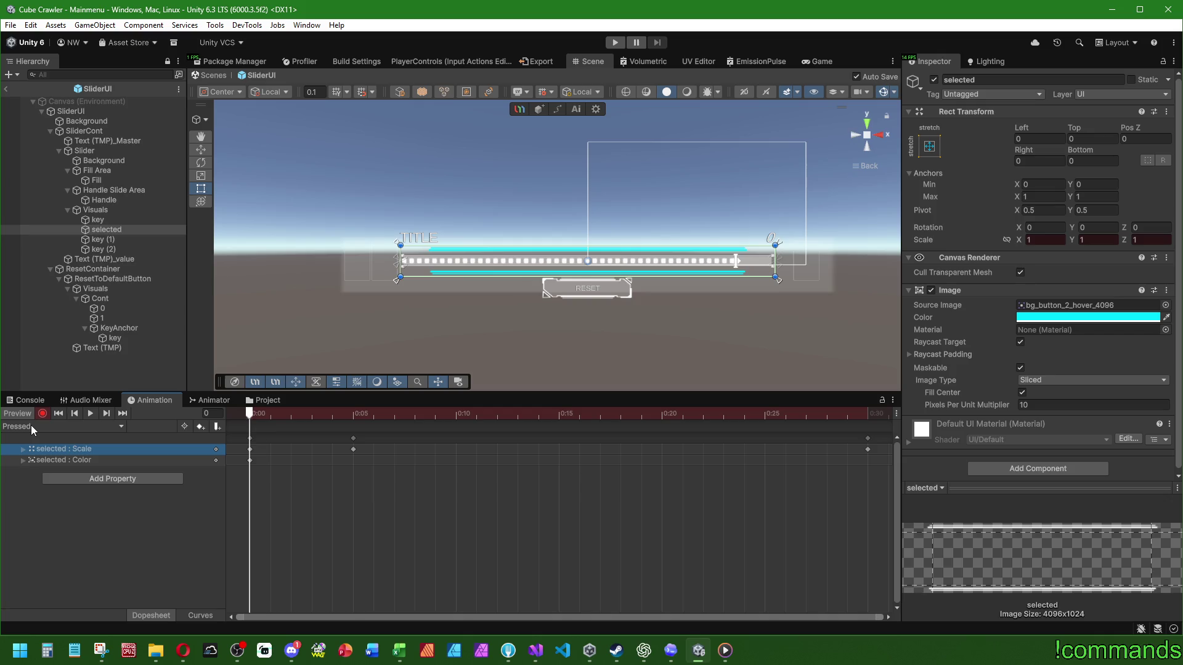
click(111, 250)
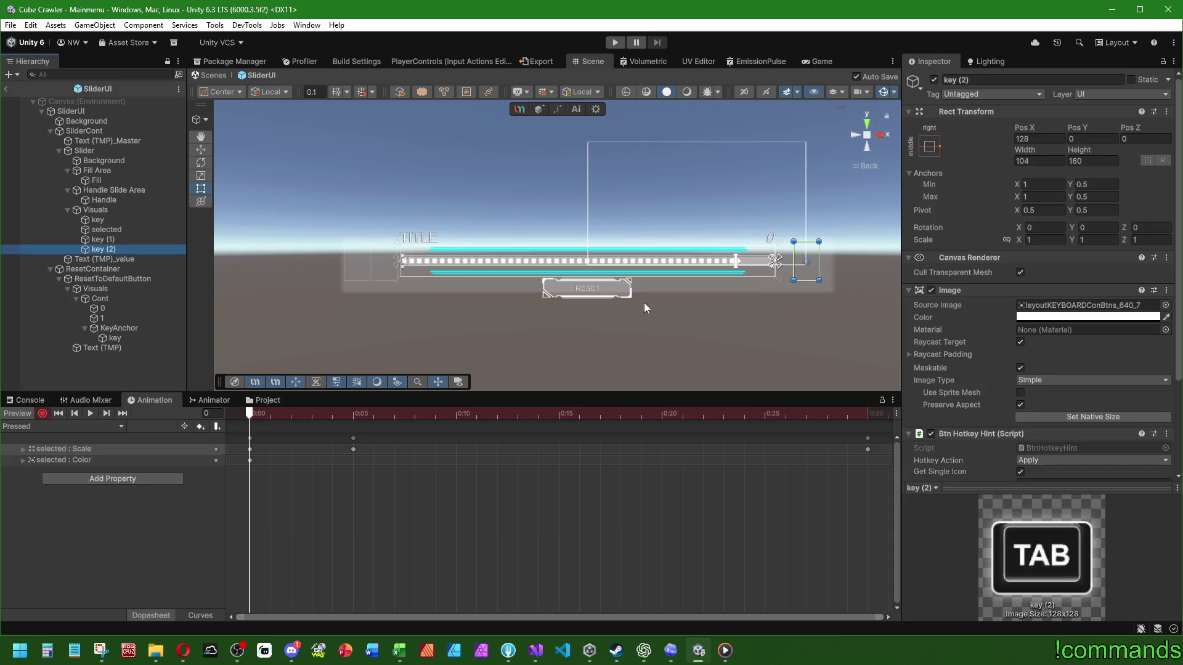
At frame 5, set key (2)'s Pos X to 96 and scale to 0.8
click(360, 419)
click(1053, 241)
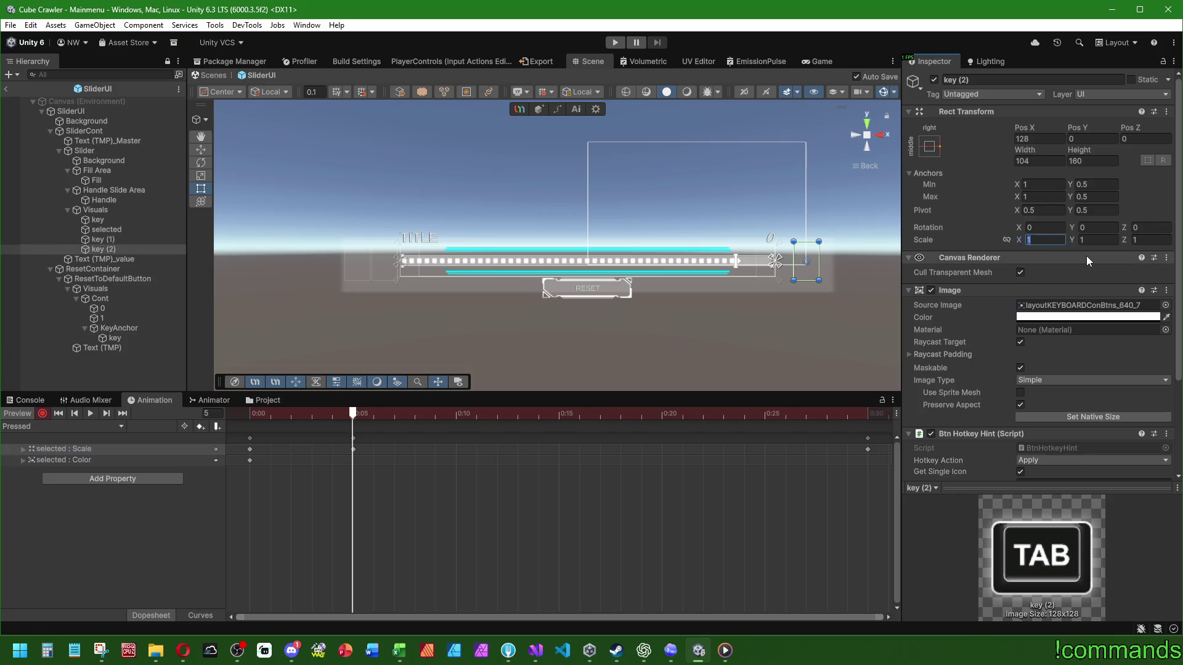
click(1042, 138)
text(-)
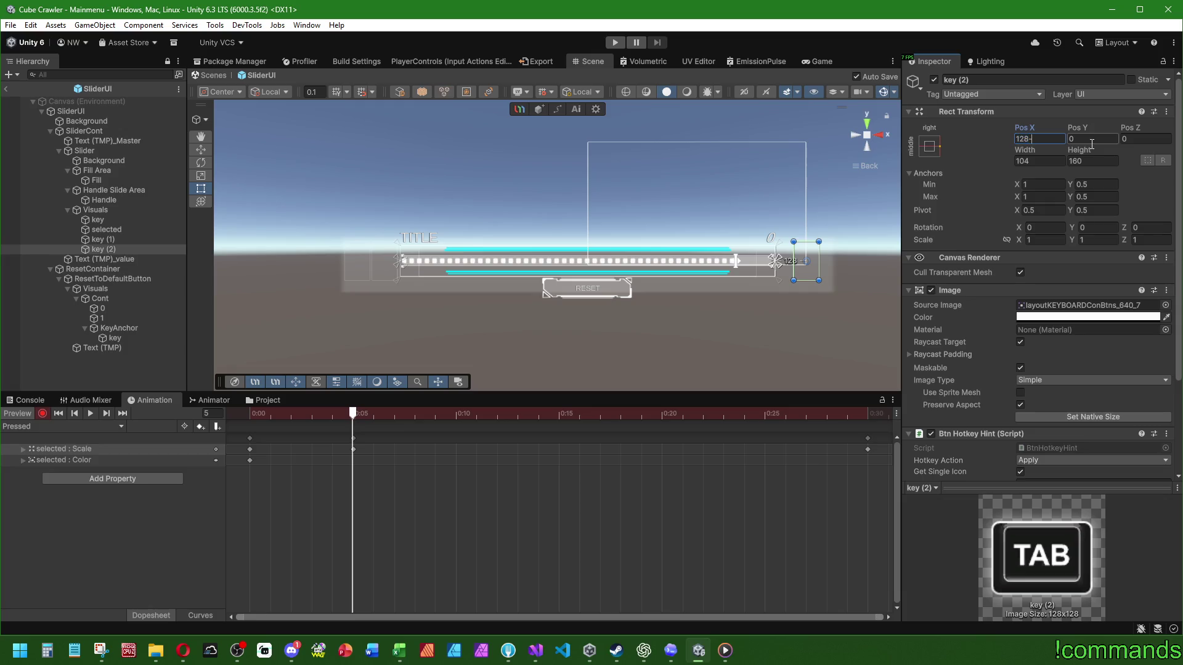
text(32)
click(1045, 239)
text(0)
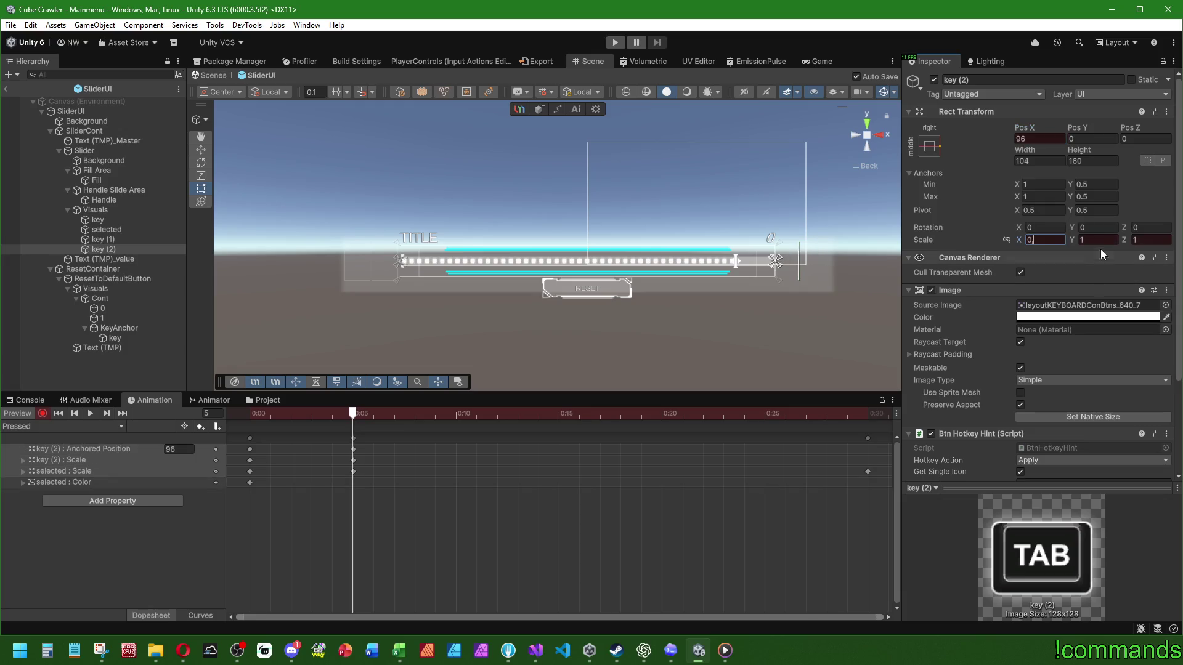
text(.8)
key(Tab)
text(0,8)
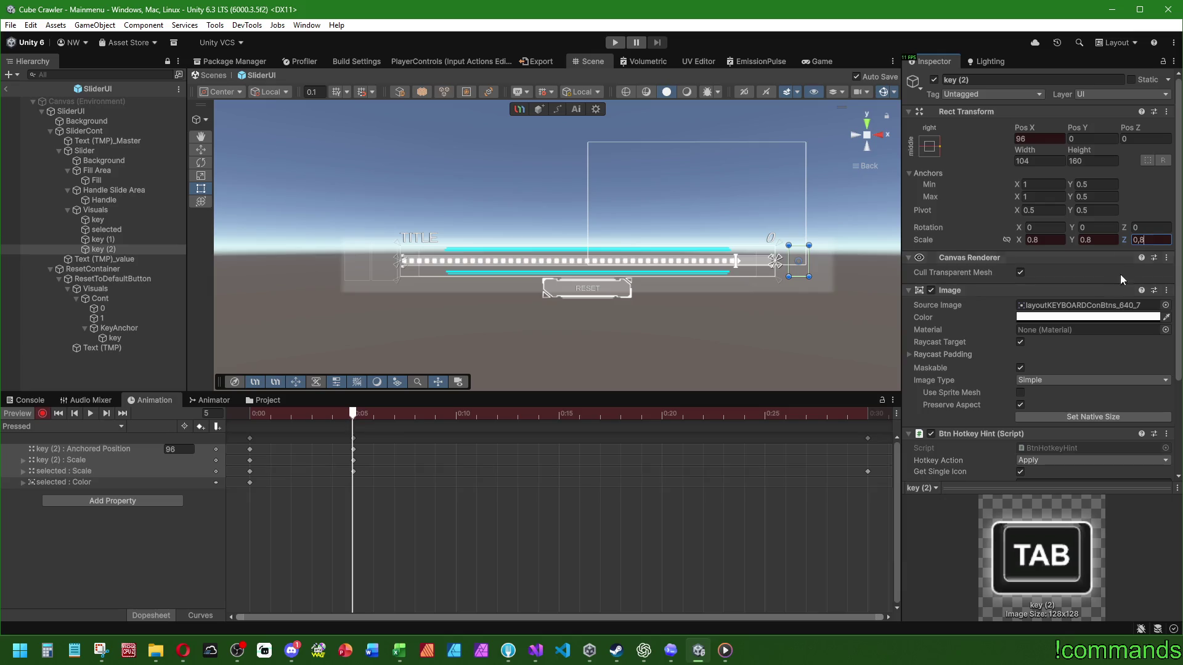
At the last frame, restore key (2)'s scale to 1 and play the preview
drag(355, 417, 868, 422)
click(1050, 240)
key(Tab)
text(1)
key(Tab)
click(1042, 142)
click(90, 416)
Recheck key (2)'s position and image colour, then replay the Pressed preview
click(247, 406)
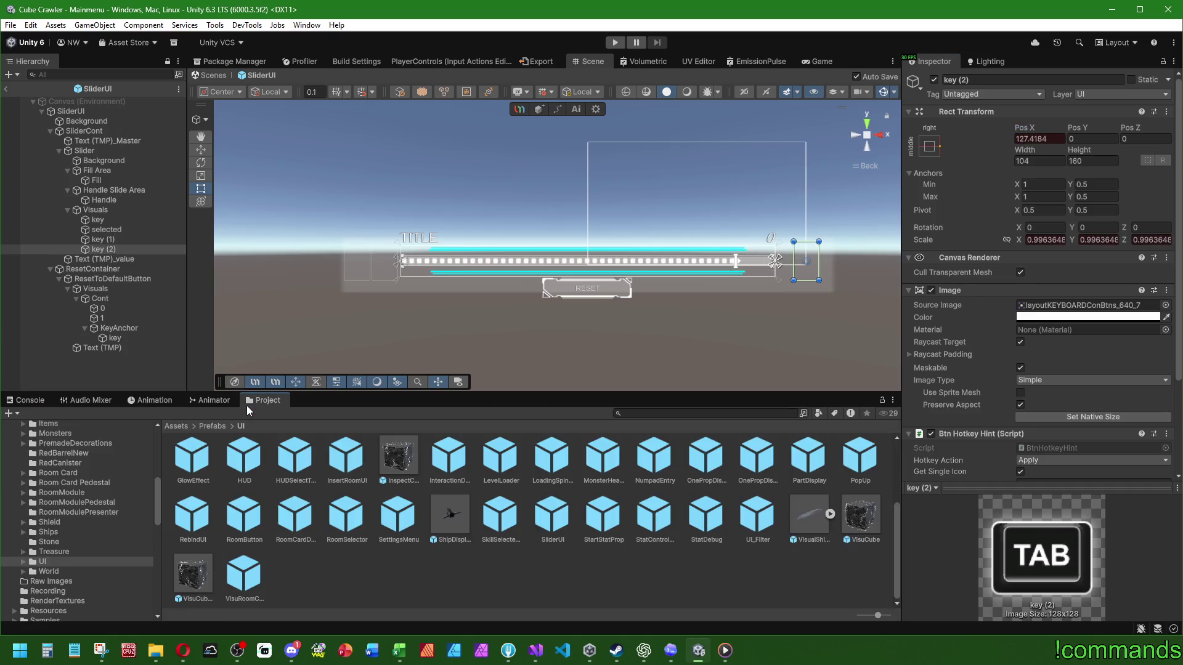
click(146, 403)
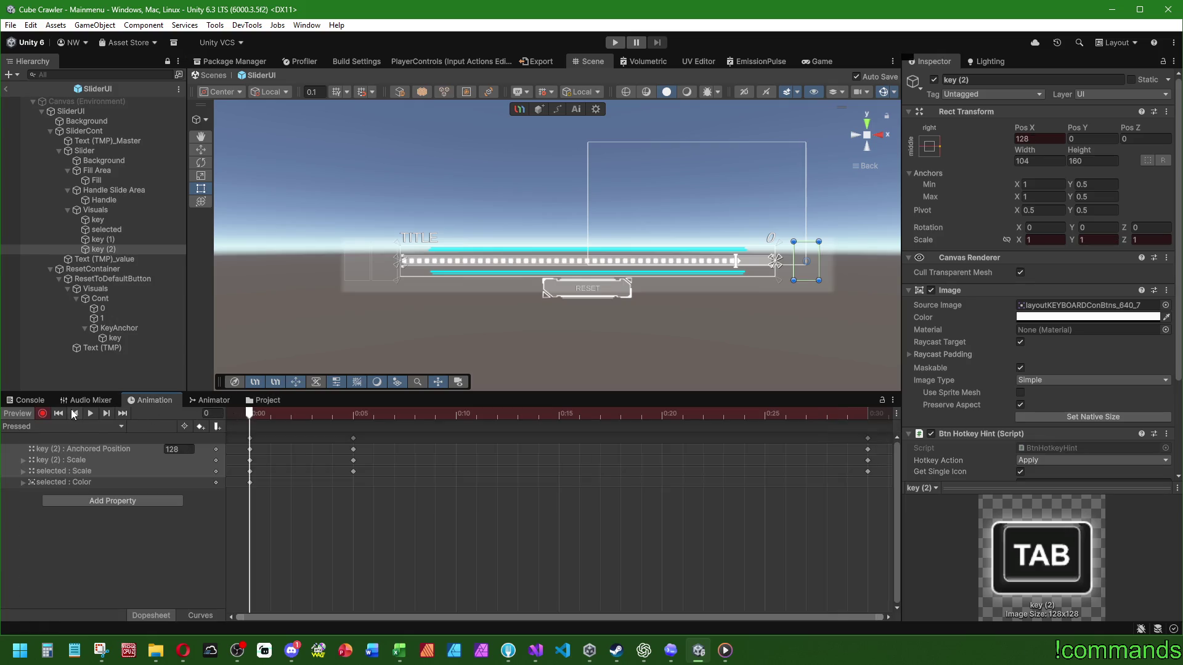
click(114, 249)
click(1055, 138)
key(Tab)
key(Tab)
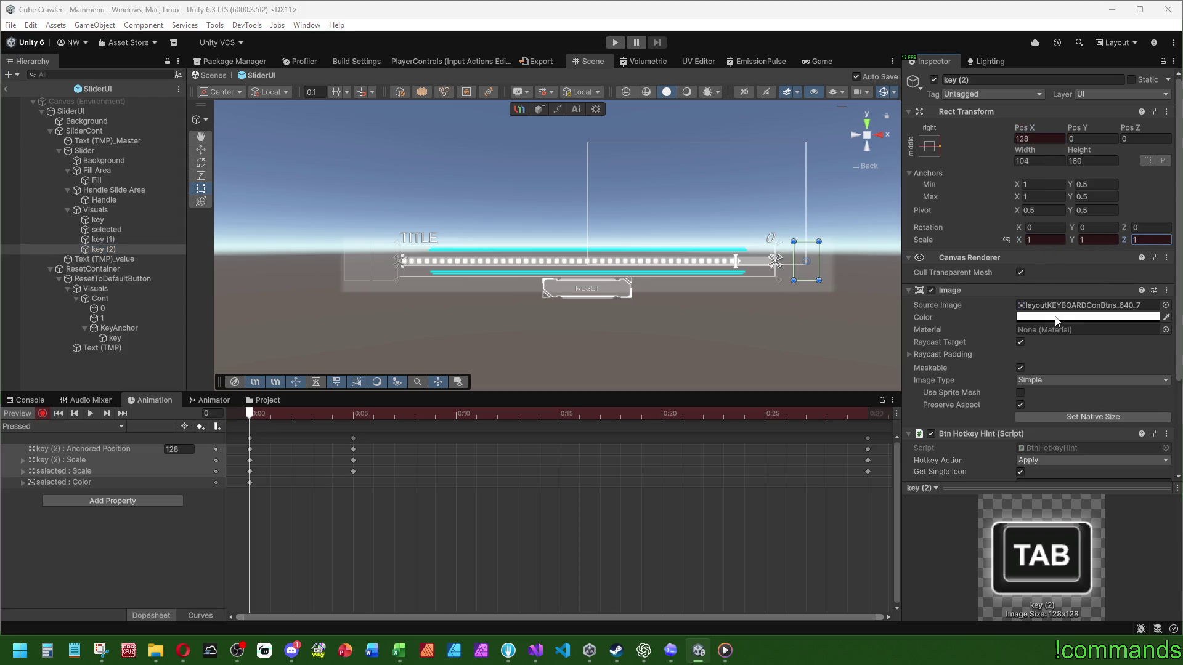
click(1056, 317)
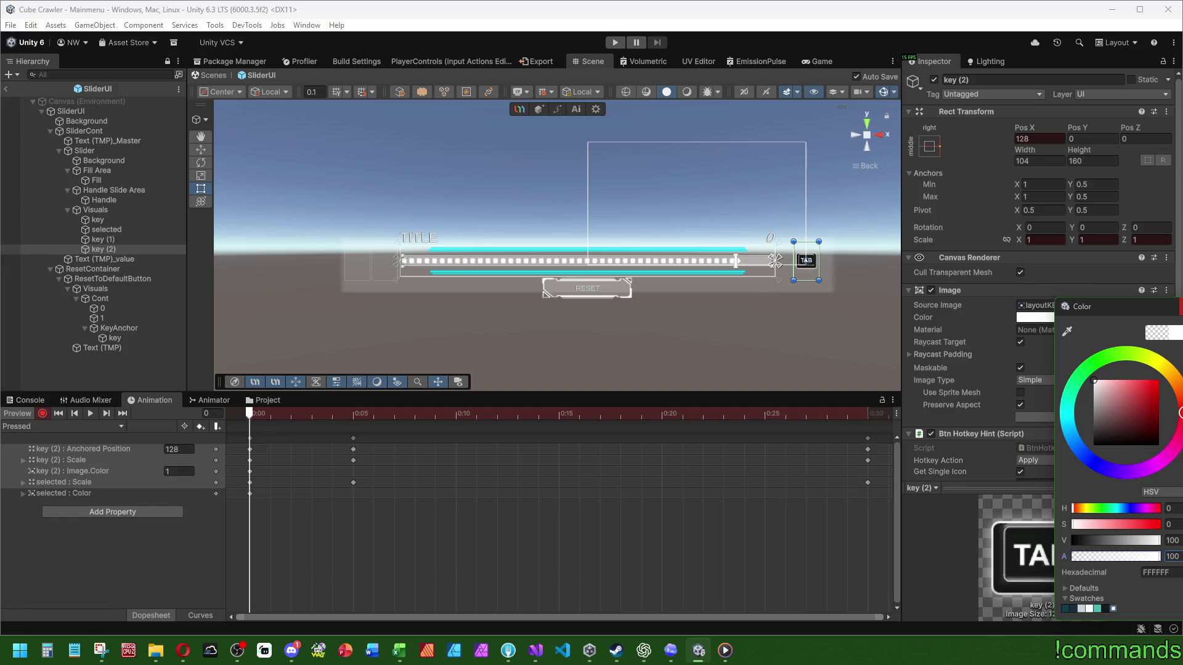
key(Escape)
click(90, 414)
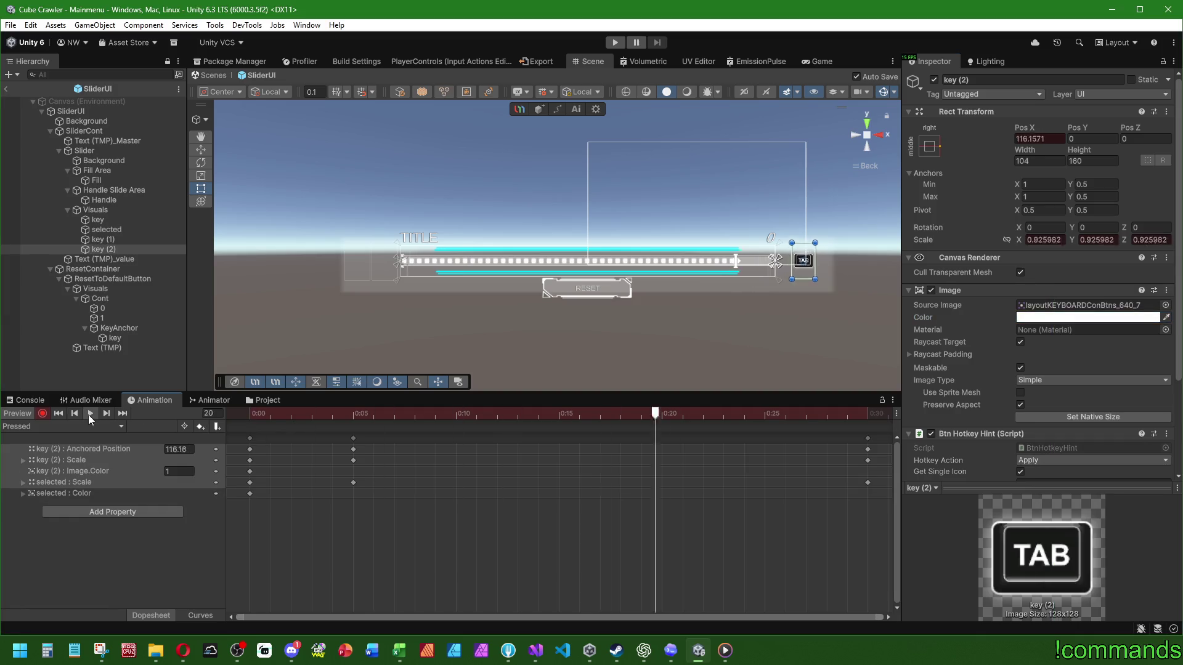
click(45, 424)
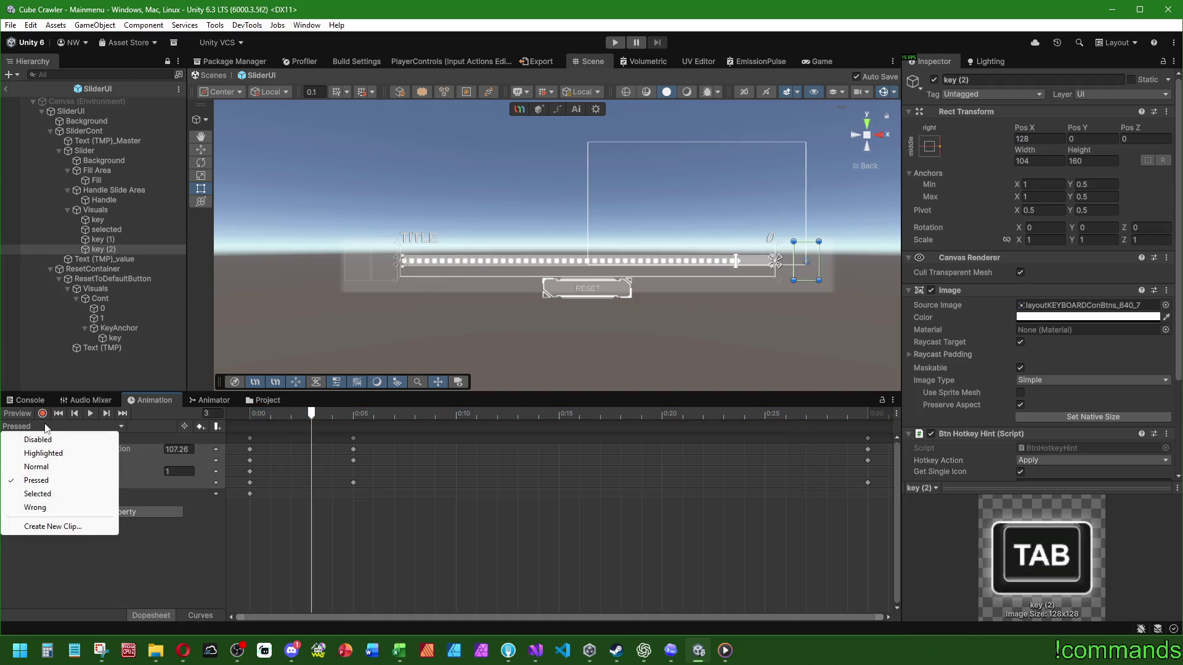
In the Selected clip, record key (2)'s Scale as 1 at the first frame
click(37, 494)
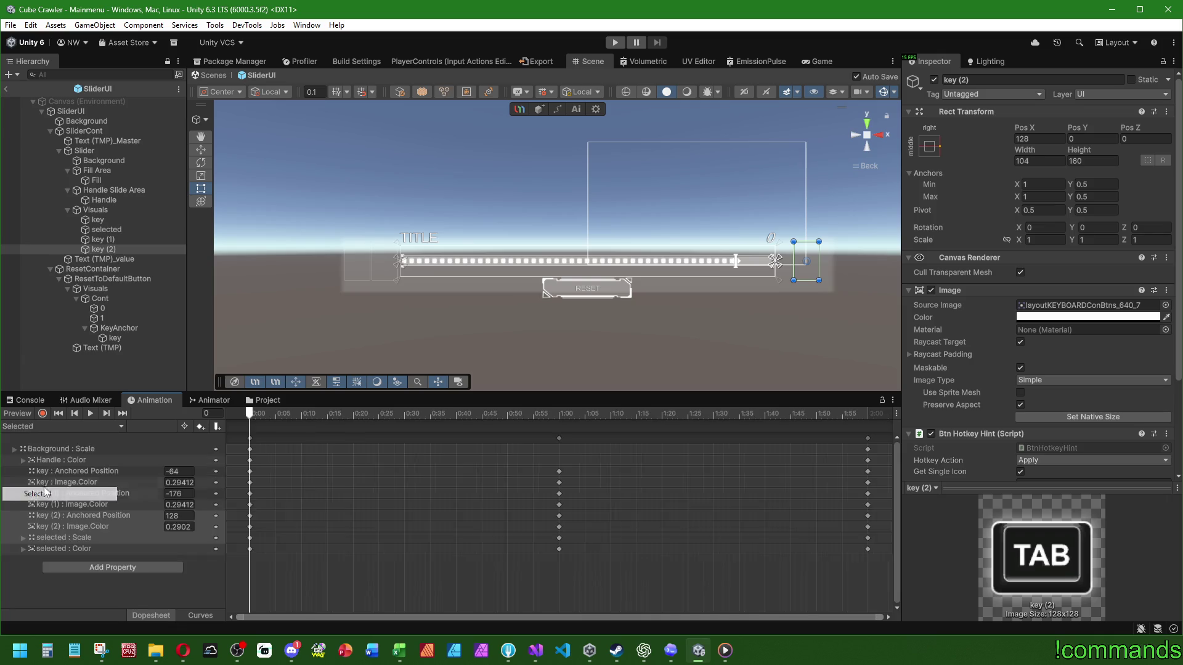
click(90, 414)
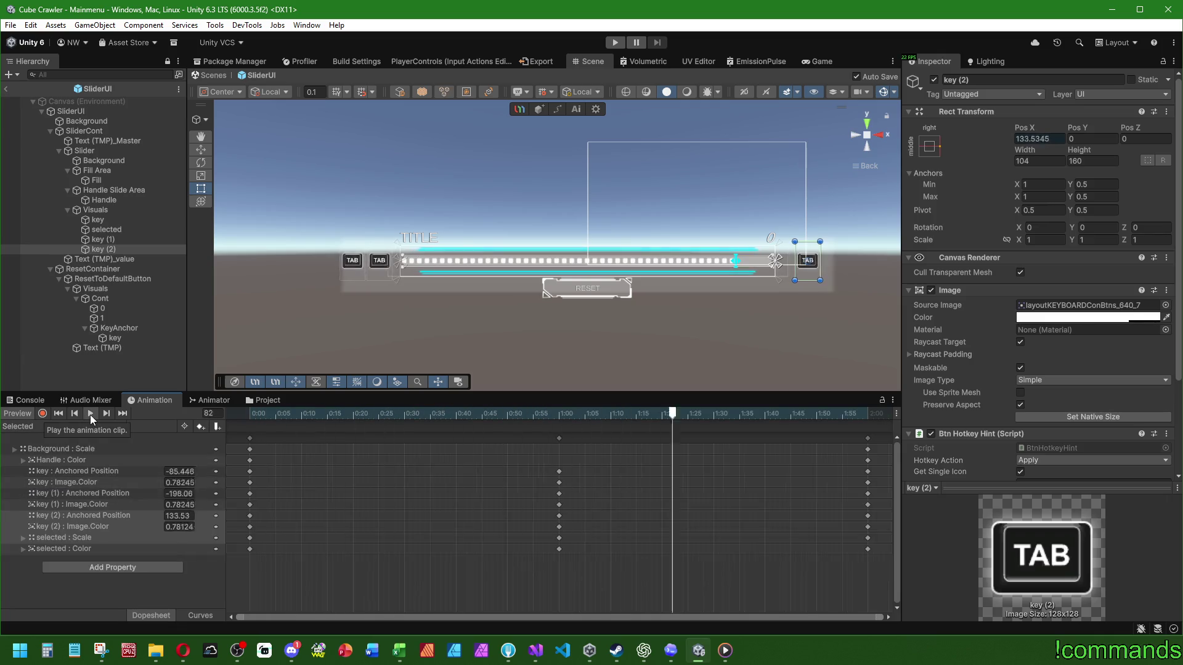
click(41, 414)
click(231, 413)
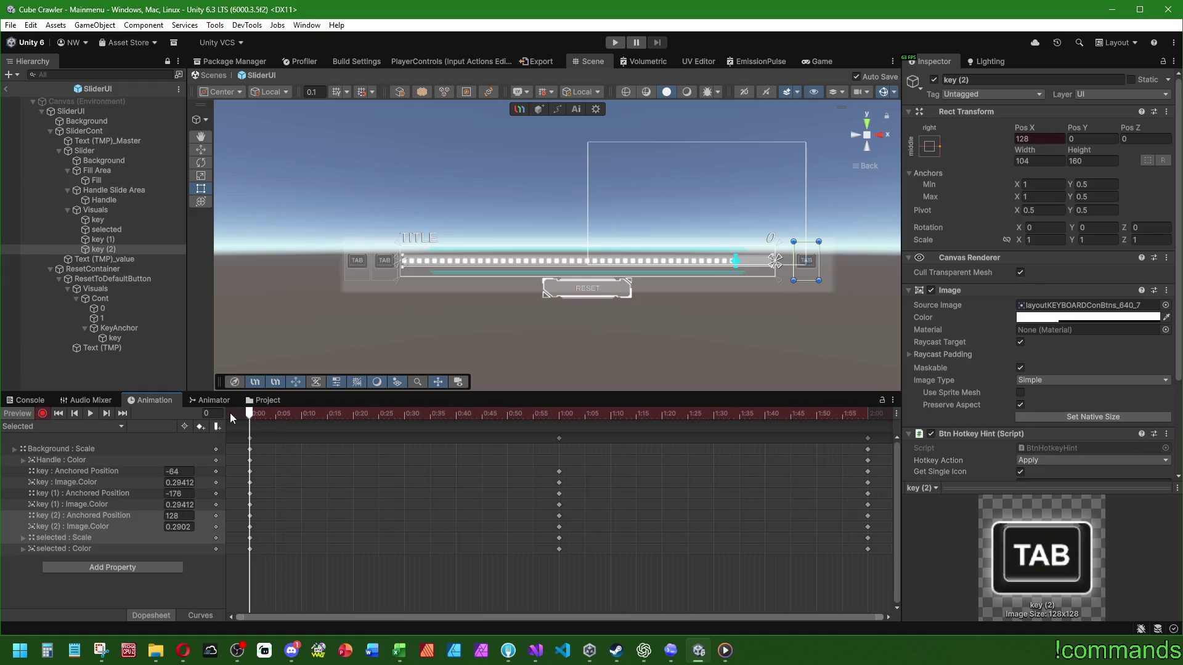
text(2)
key(Return)
text(1)
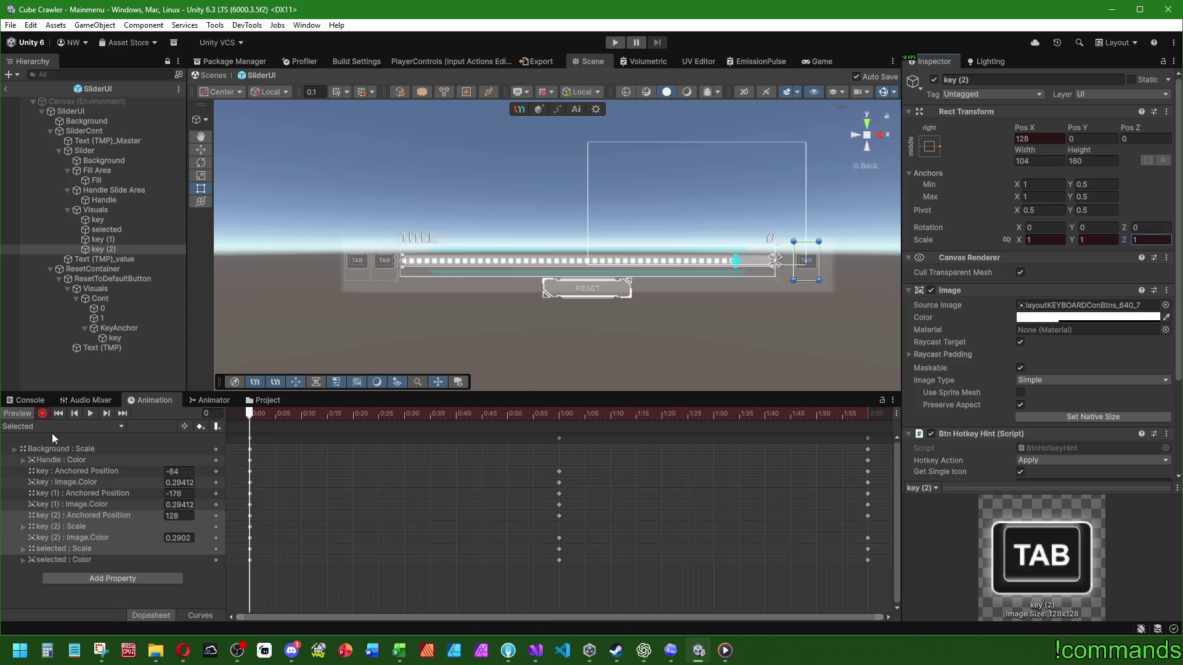
Key key (2)'s Scale to 1 in the Normal clip, then stop recording
click(61, 426)
click(25, 471)
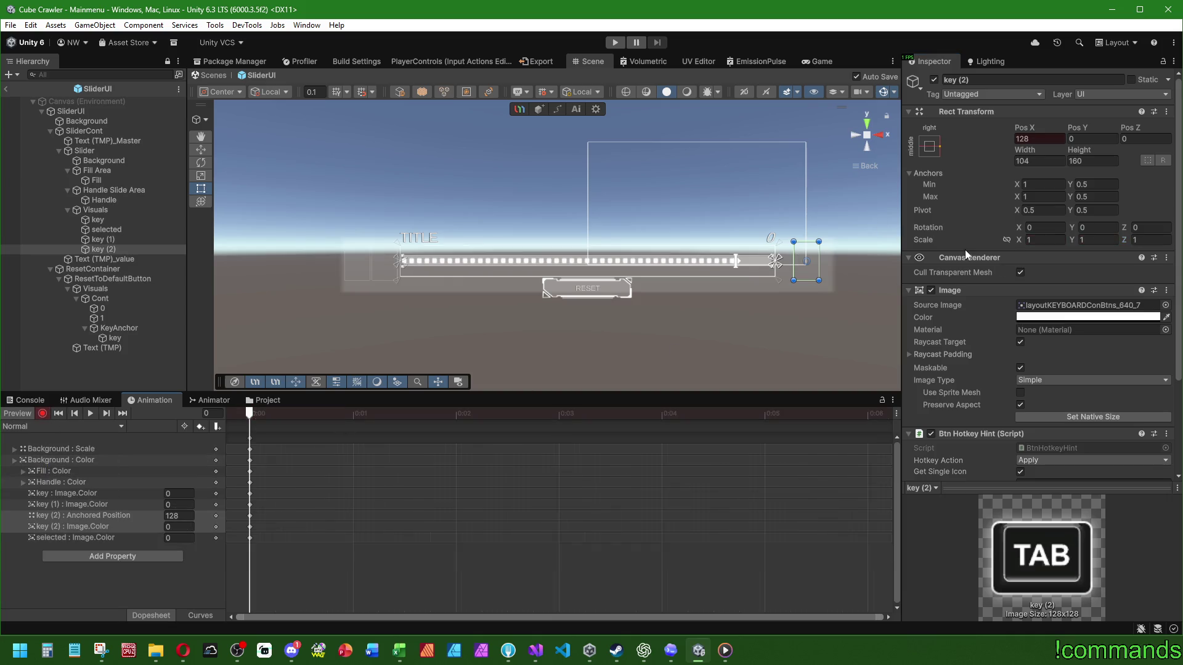
click(1151, 240)
text(1)
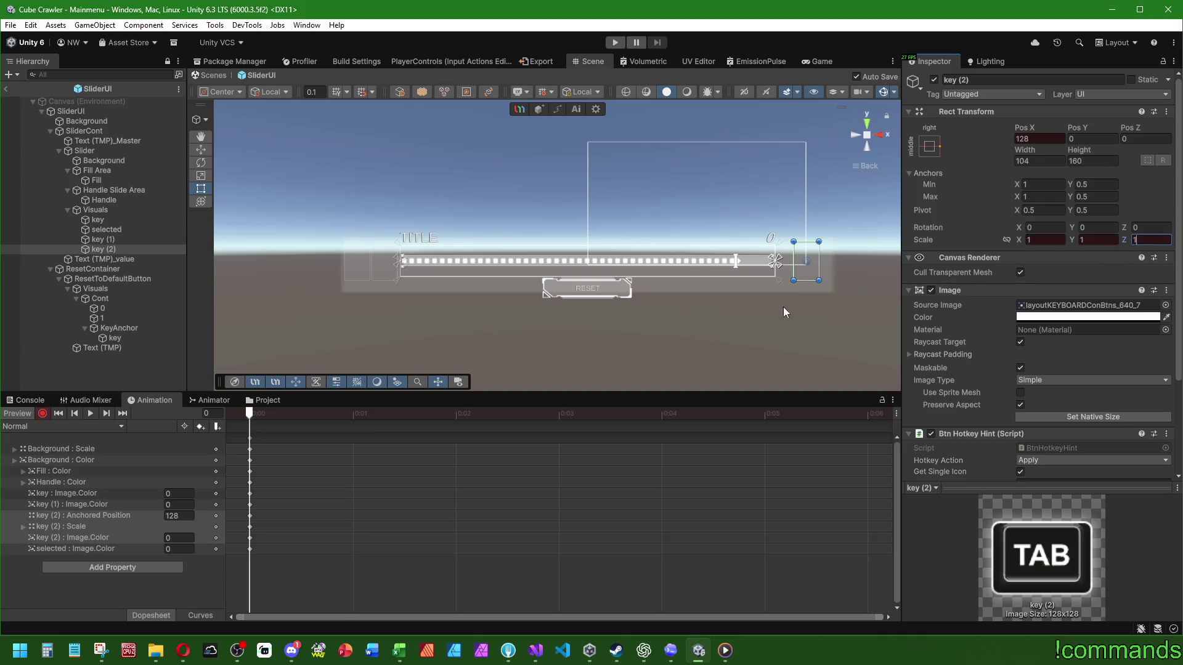
click(42, 414)
Preview the Wrong animation clip, then leave animation preview mode
click(61, 427)
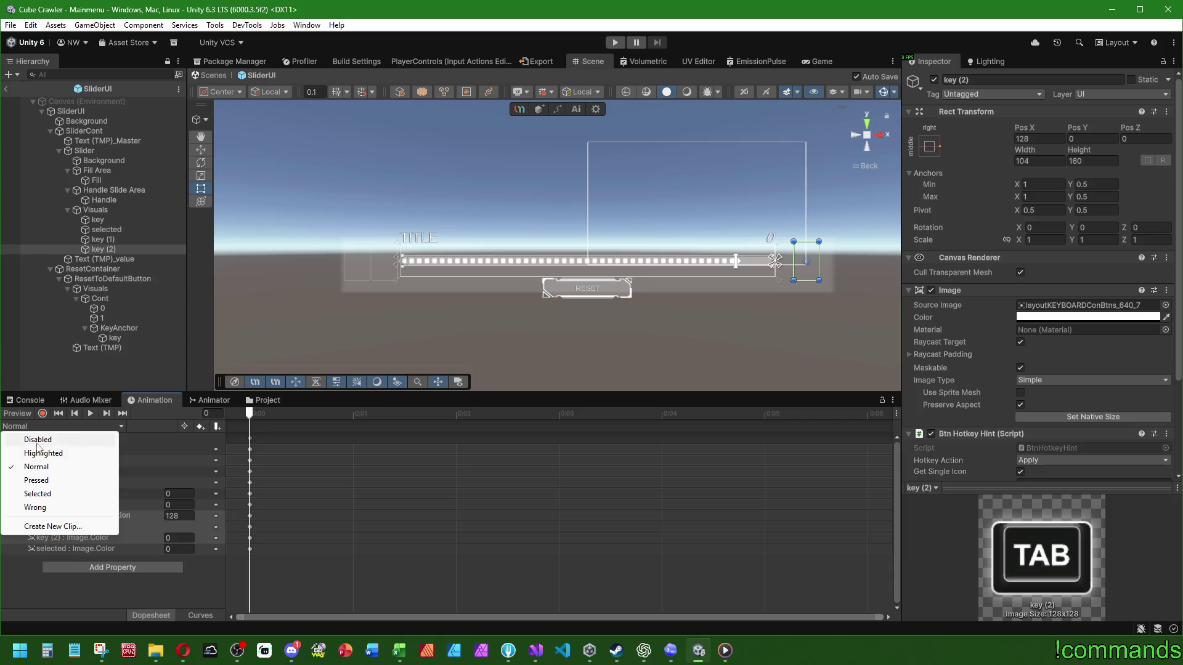
click(35, 507)
click(91, 417)
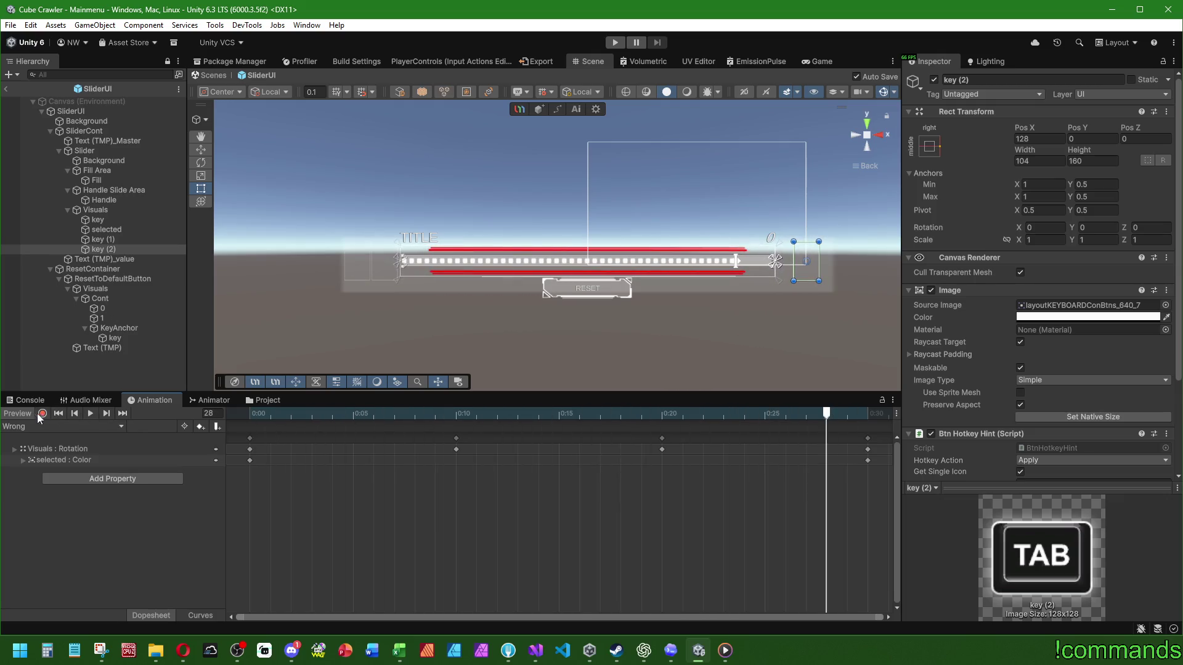
click(23, 413)
click(84, 388)
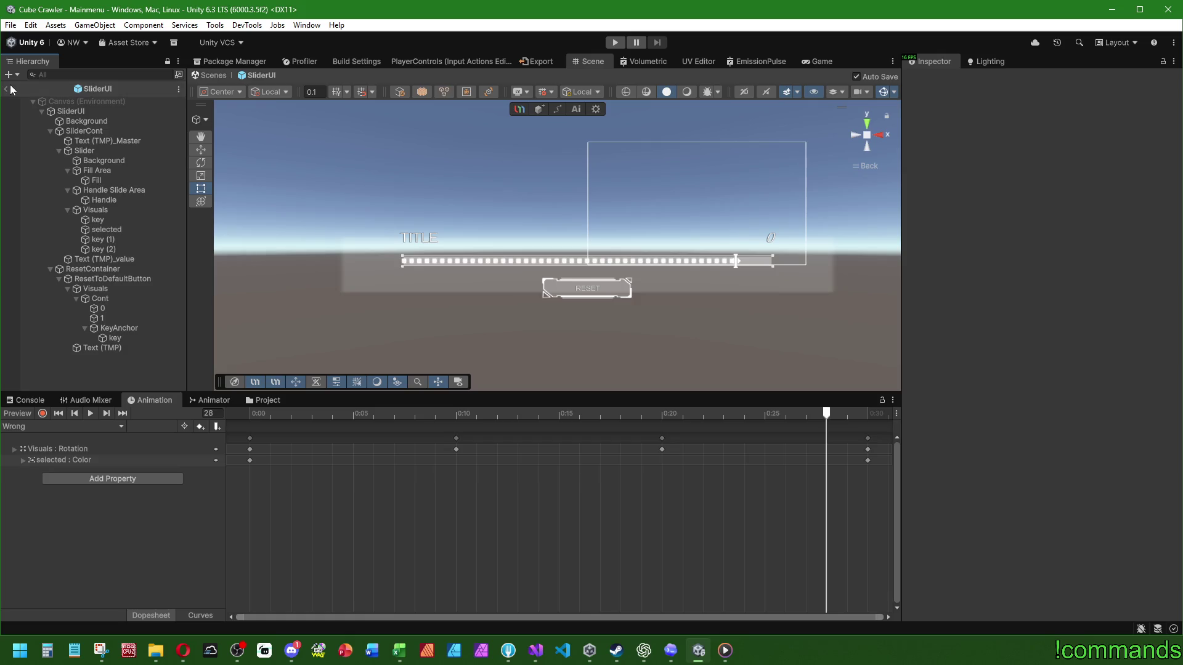
Return to the Mainmenu scene, save the project and scene, show the Console, and enter Play mode
click(5, 89)
click(11, 28)
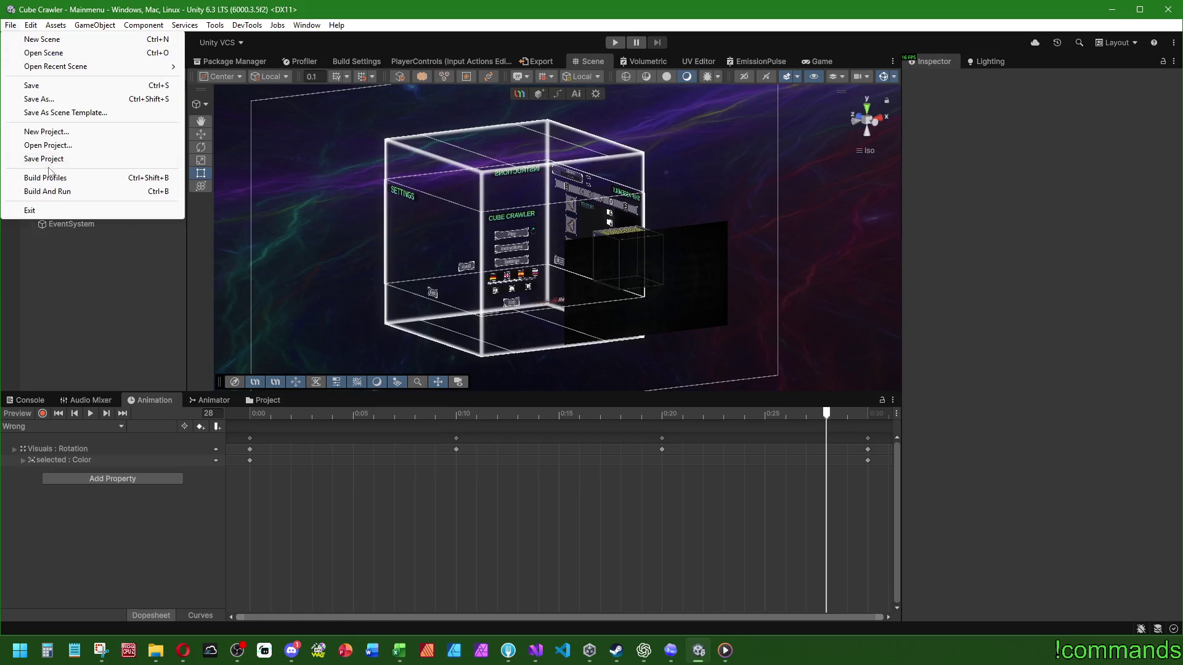
click(37, 157)
click(11, 25)
click(30, 85)
click(27, 400)
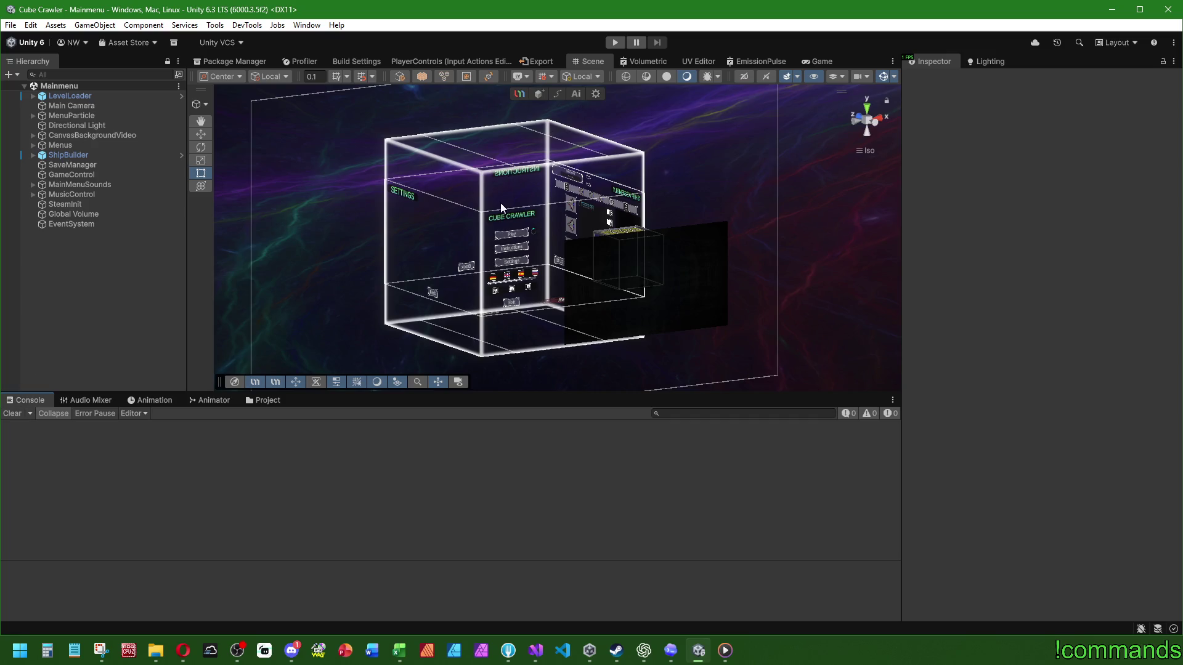
click(616, 42)
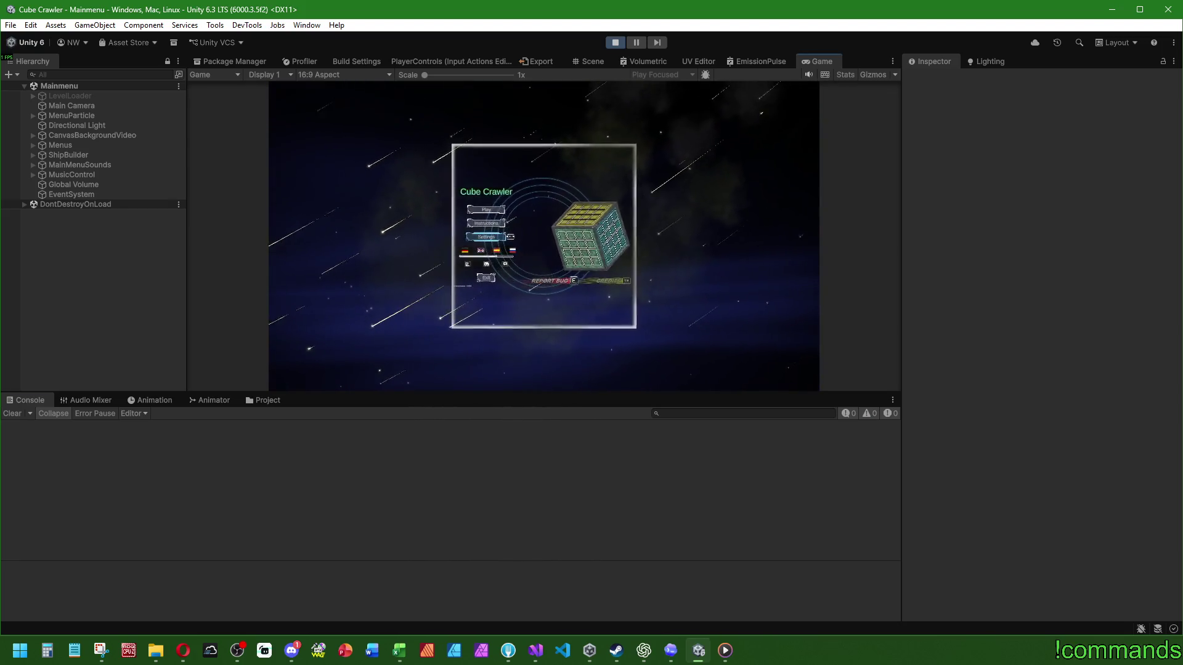
Page the in-game settings to the AUDIO tab, then restore the editor layout and clear the console
key(e)
key(e)
key(e)
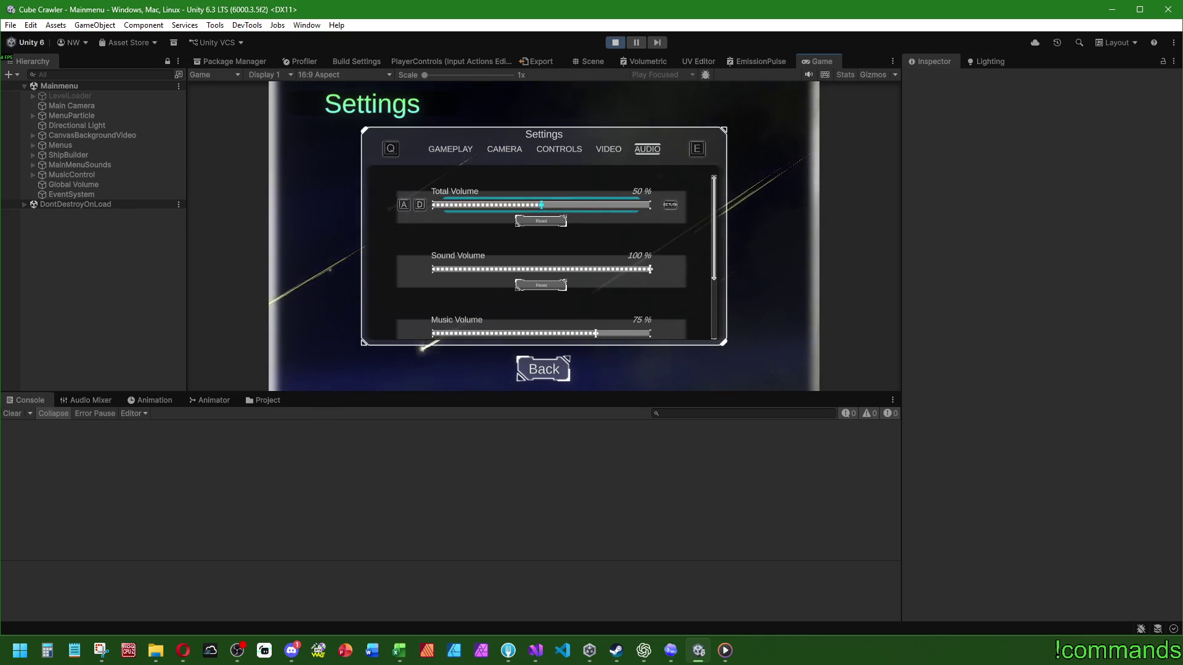
key(super)
double_click(826, 67)
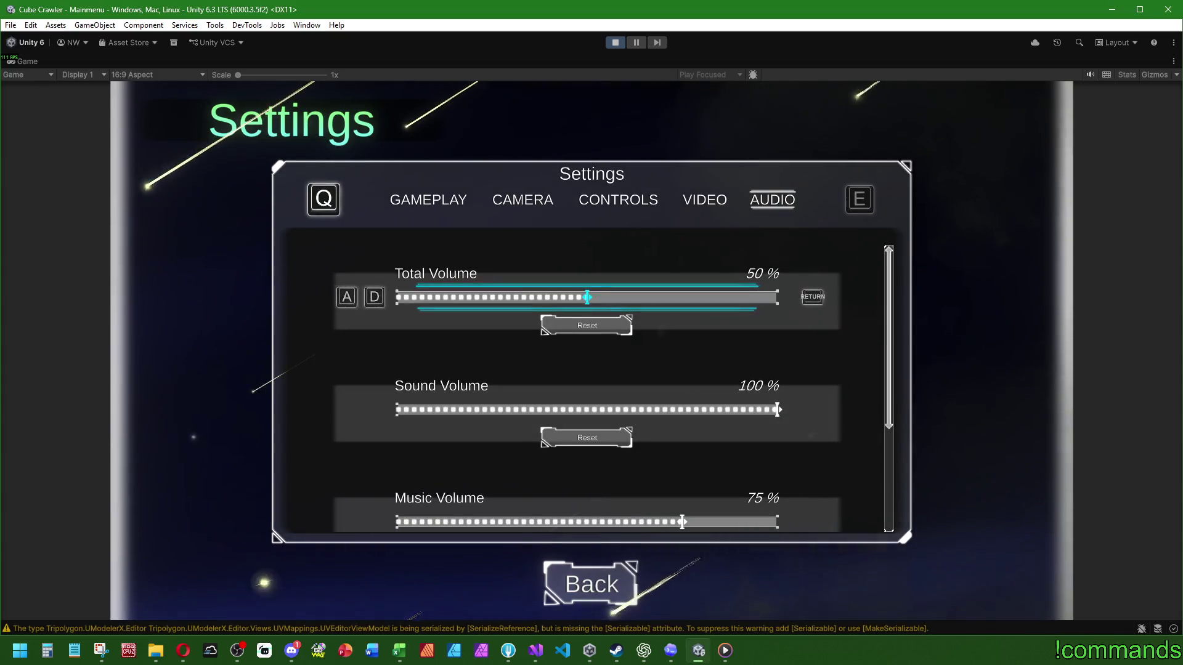
key(super)
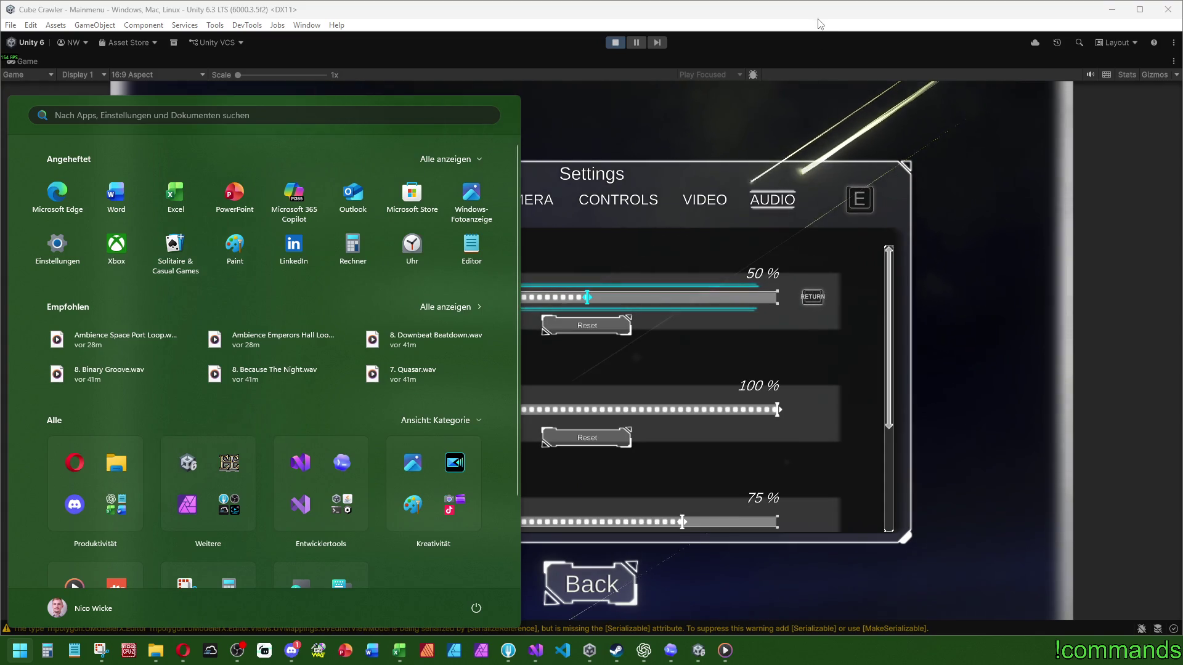
key(super)
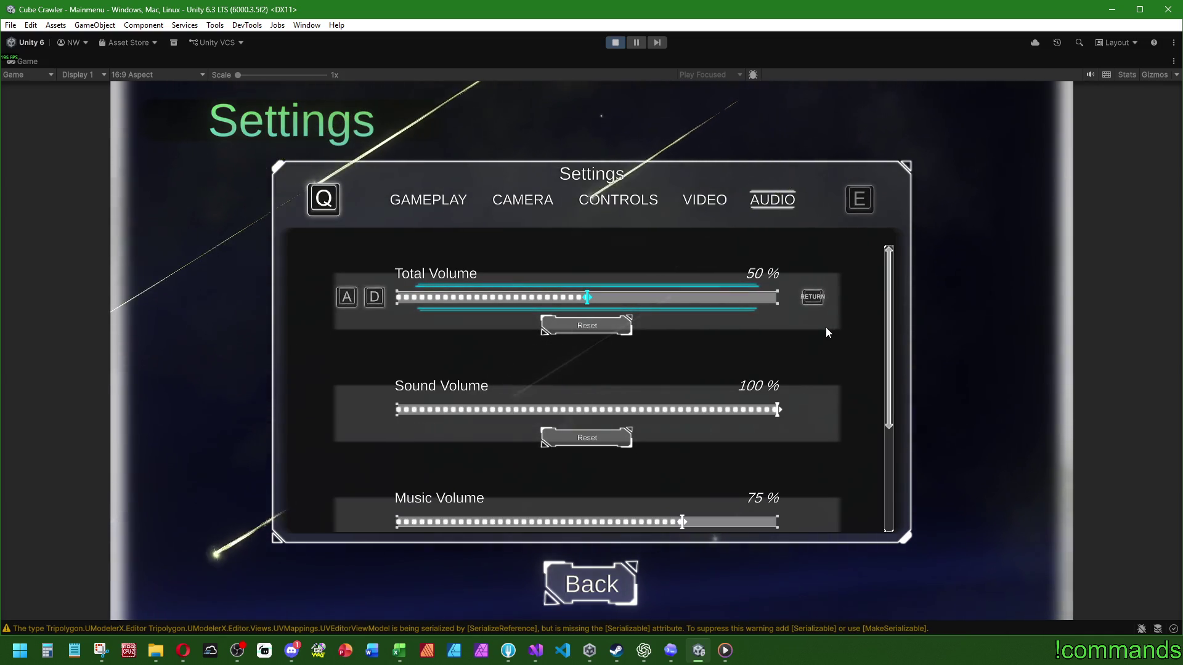
key(super)
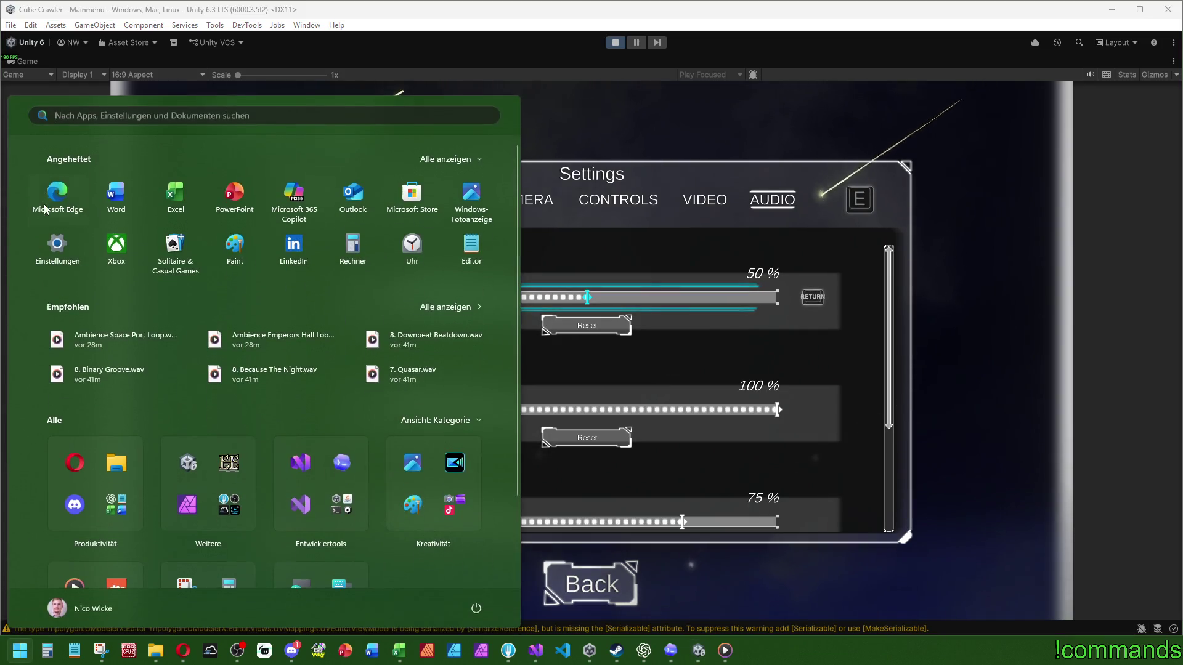
click(46, 72)
click(12, 414)
scroll(543, 259, down, 1)
scroll(542, 259, up, 1)
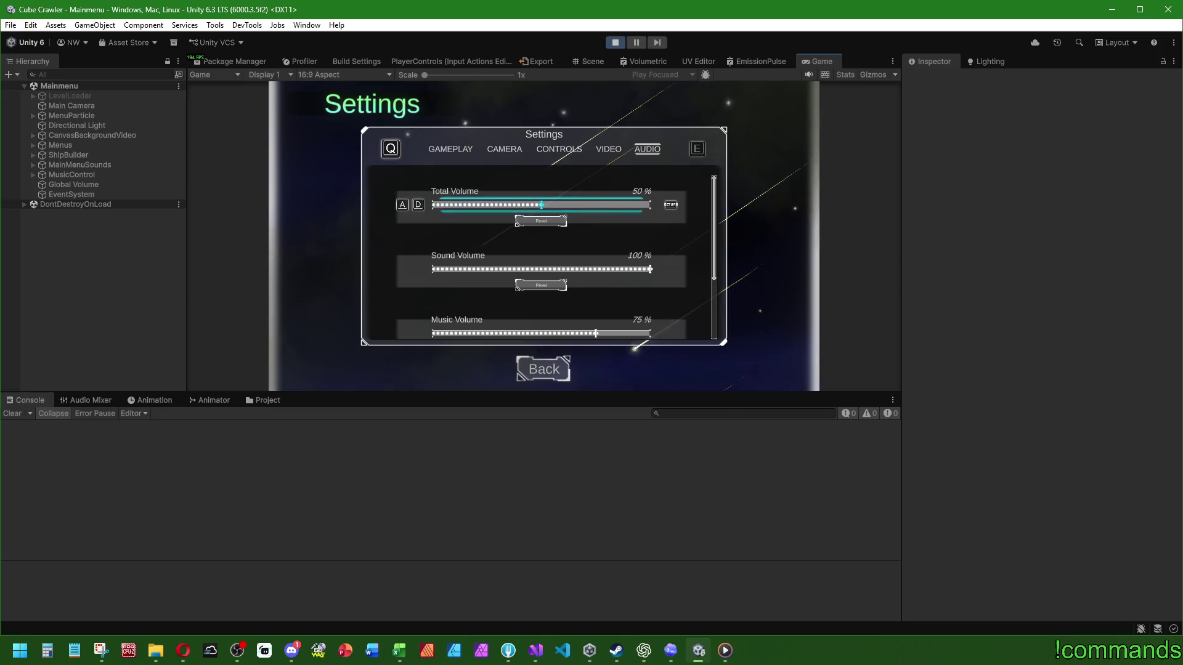
Move focus to Total Volume's reset and back, raise it to 85%, then lower it to 50%
key(Down)
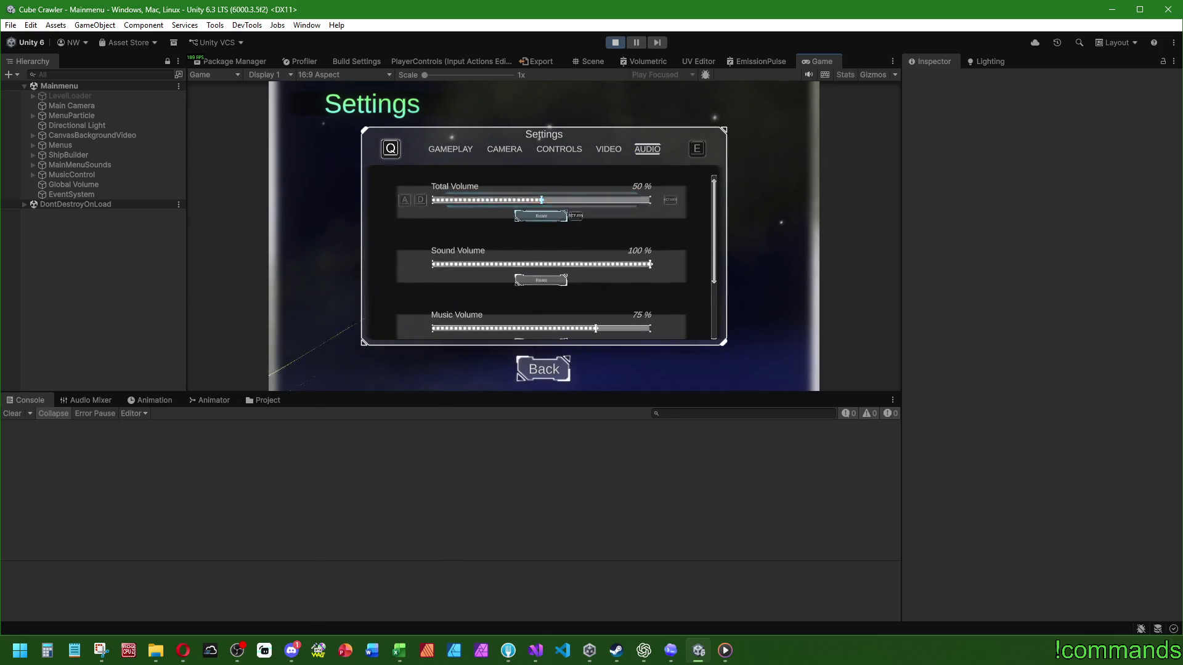
key(Up)
key(d)
key(d)
key(d)
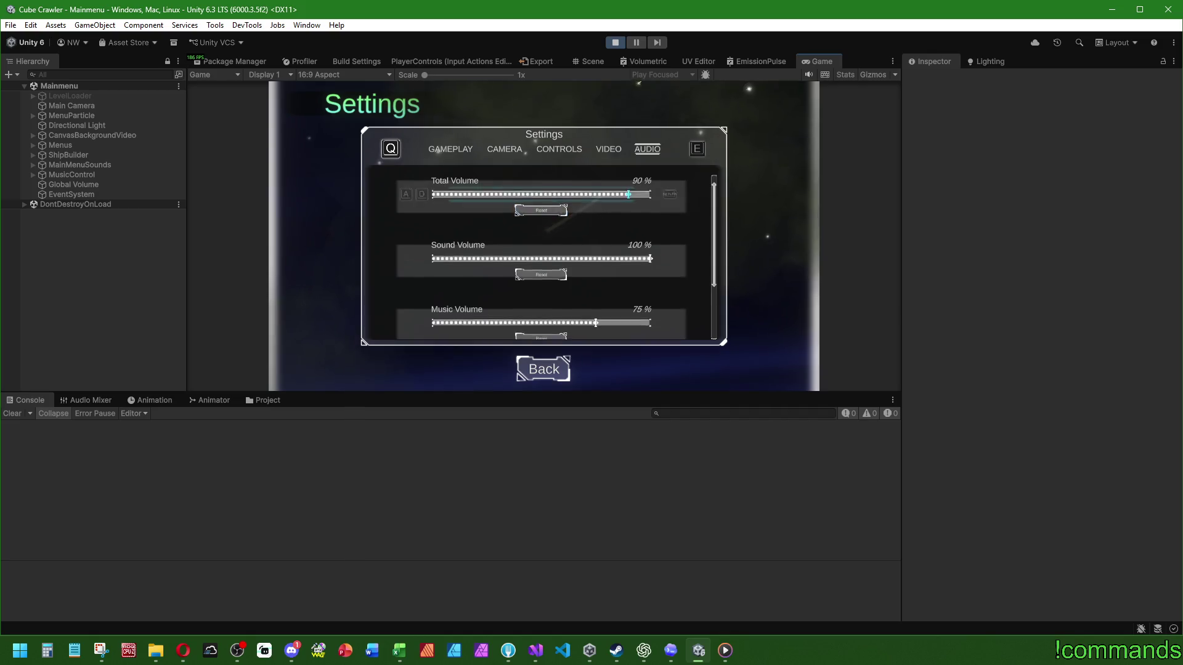
key(a)
key(a)
key(a)
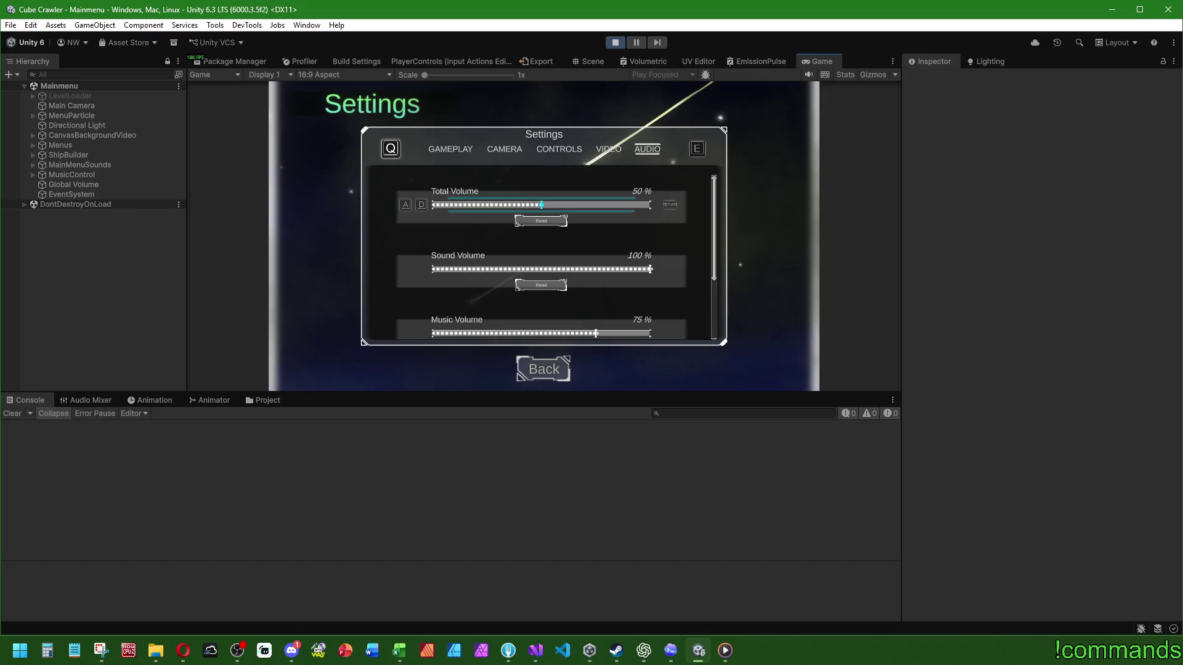
Stop play mode and switch over to Visual Studio
key(super)
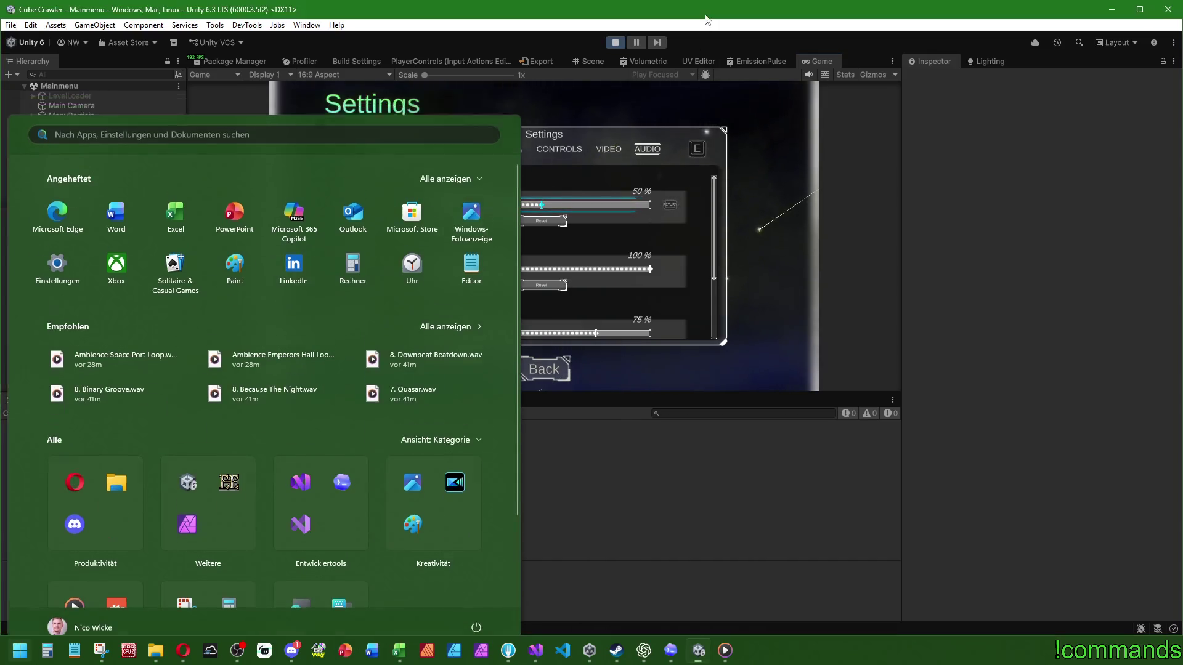
click(640, 192)
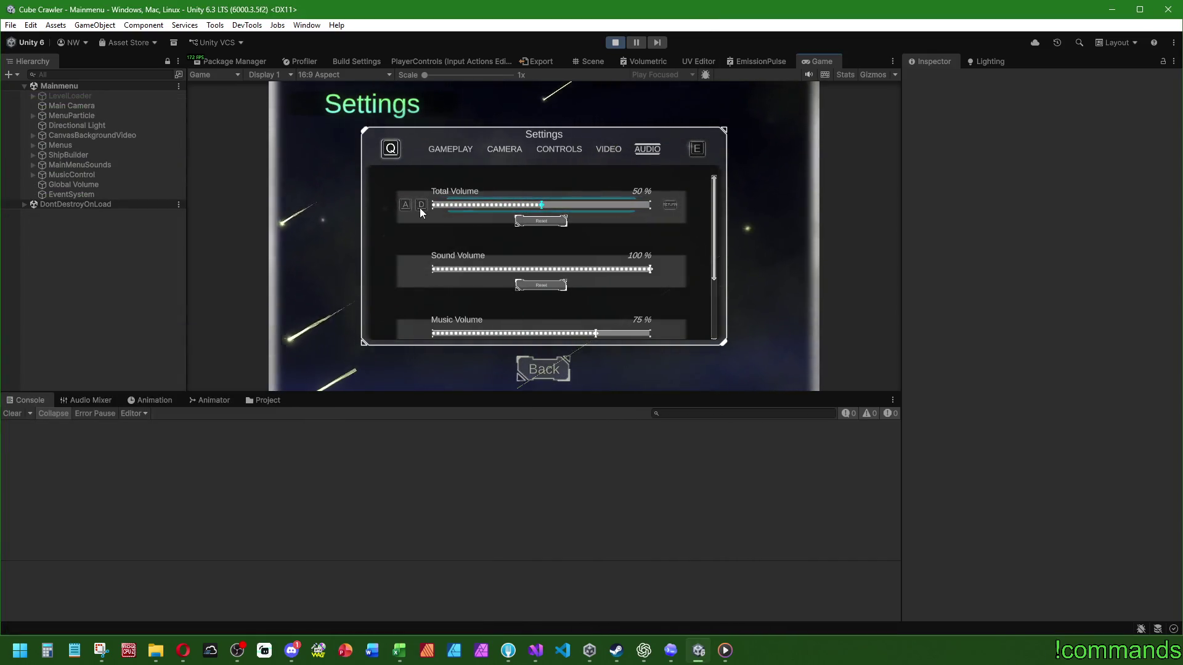
click(617, 42)
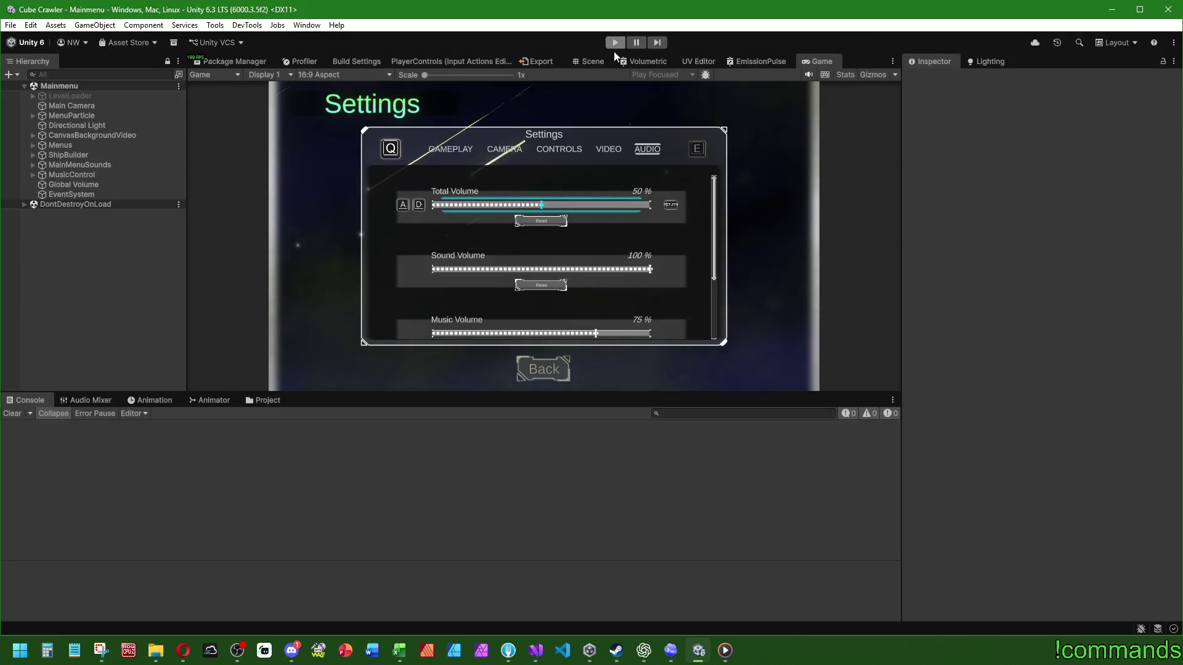
key(alt+Tab)
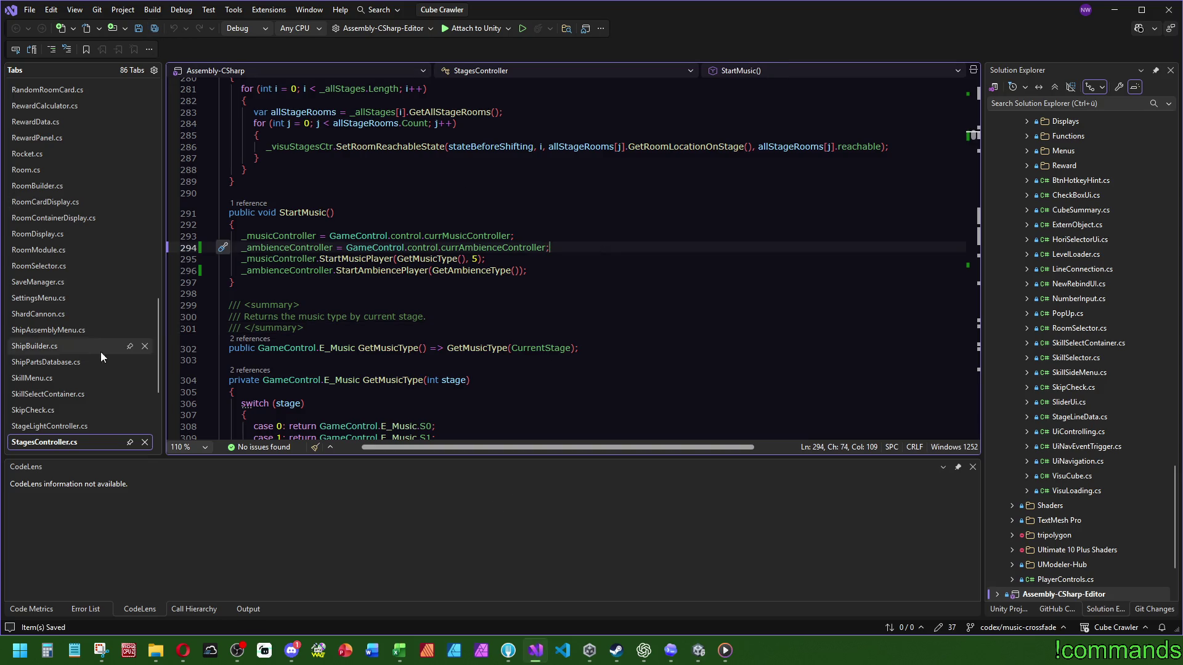
From StartMusic on line 291 of StagesController.cs, run a code search for 'uinavig'
scroll(101, 353, down, 4)
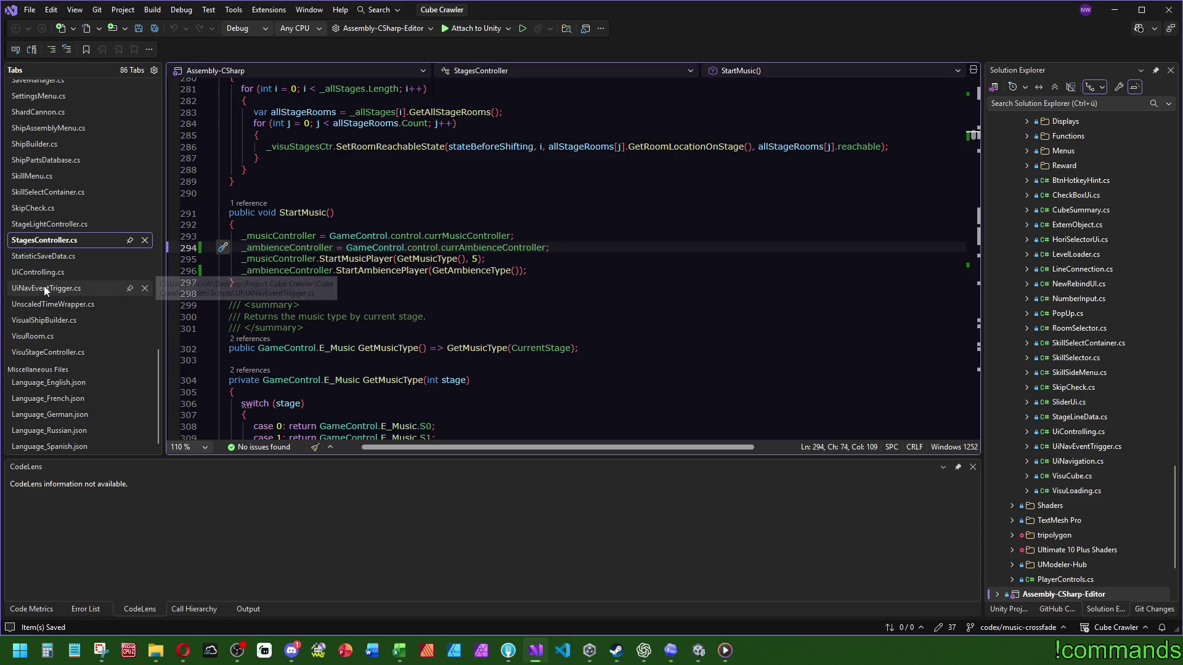
click(529, 212)
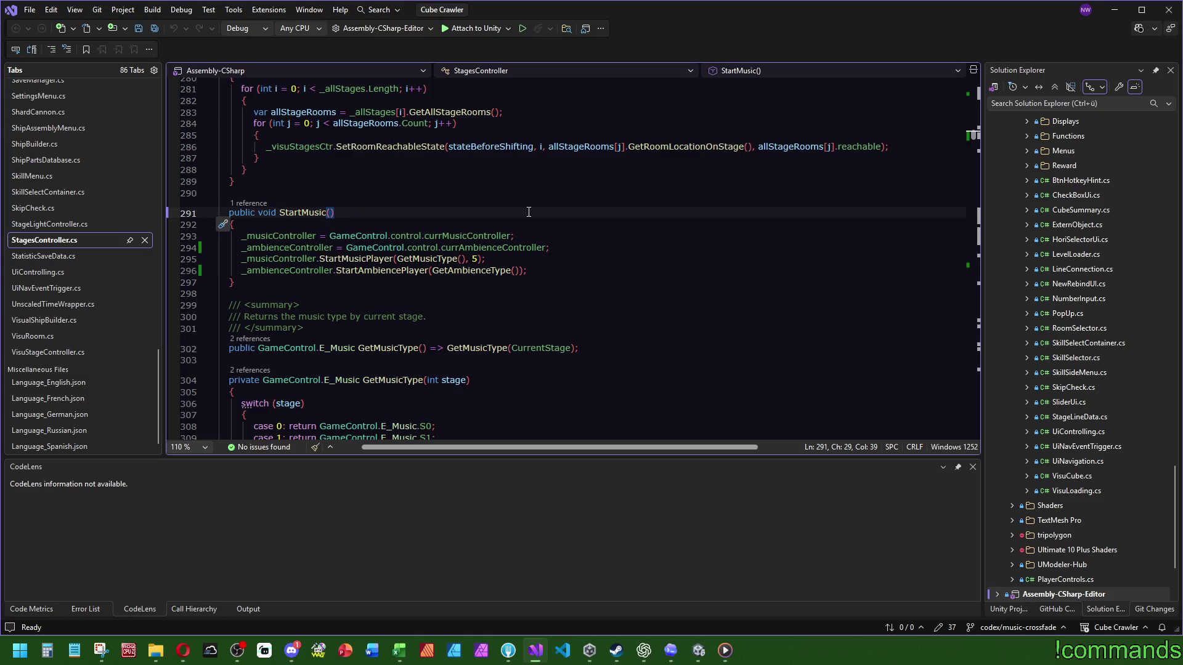
key(ctrl+t)
text(uinavig)
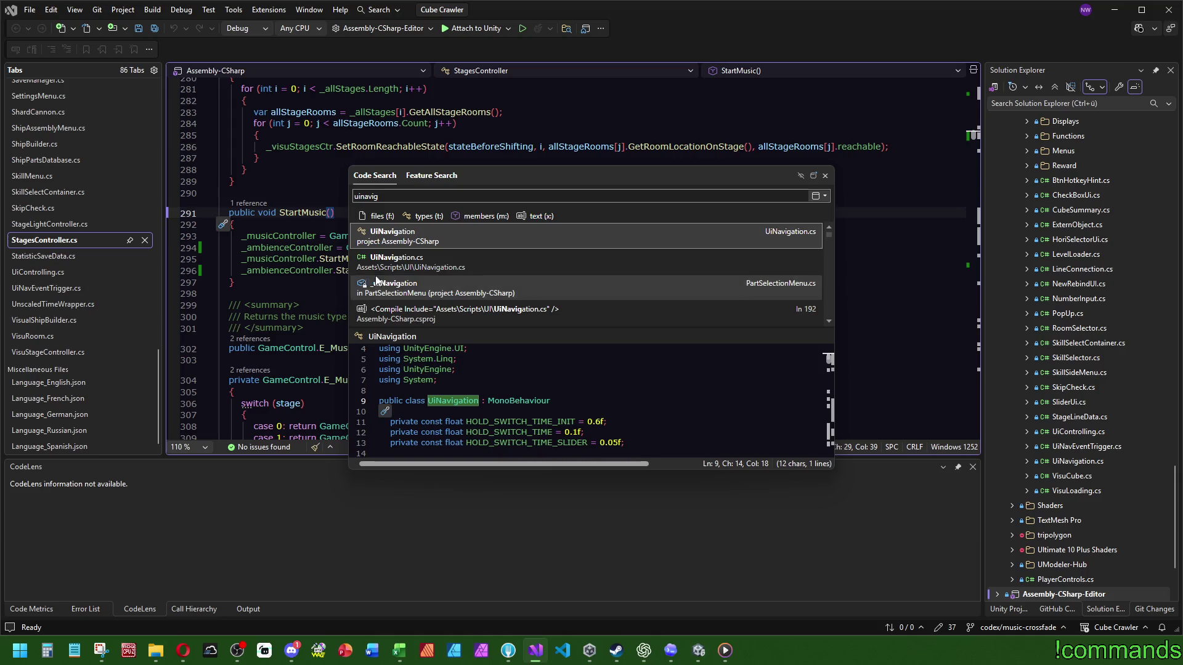
Open UiNavigation.cs from the search results and browse its field declarations
double_click(612, 268)
click(612, 268)
click(745, 206)
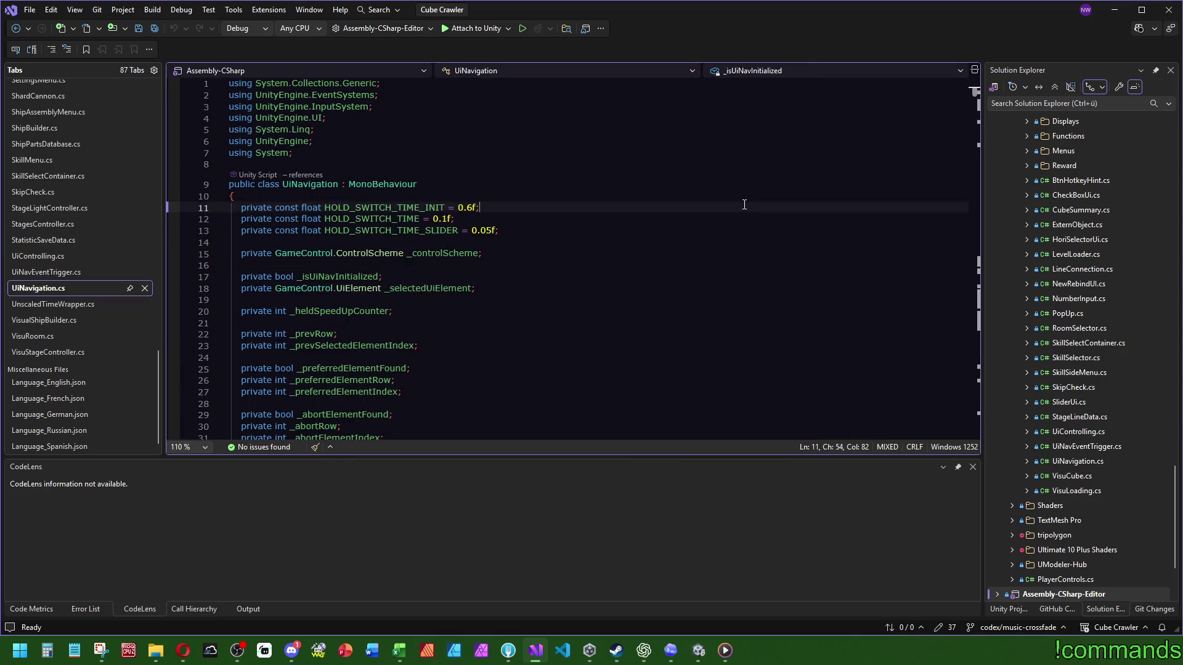
scroll(678, 213, down, 15)
click(676, 206)
Find 'apply' in UseApplyOnSelectedElement, highlight the targetBtn references, and save all files
key(ctrl+f)
text(apply)
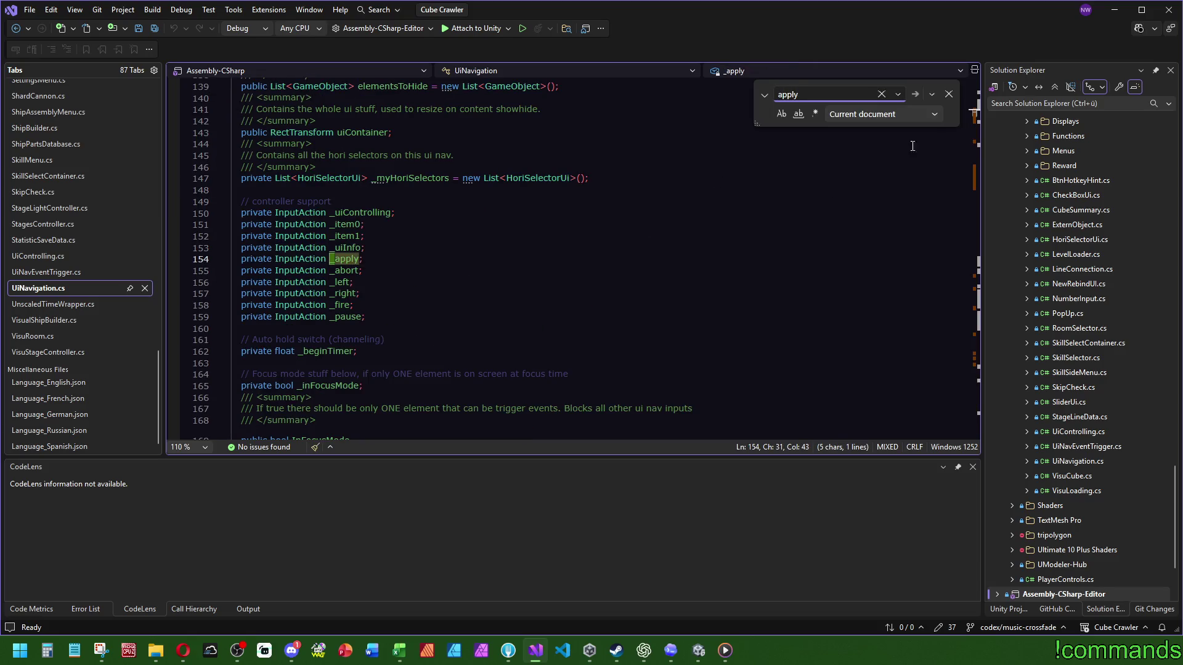
scroll(760, 222, down, 12)
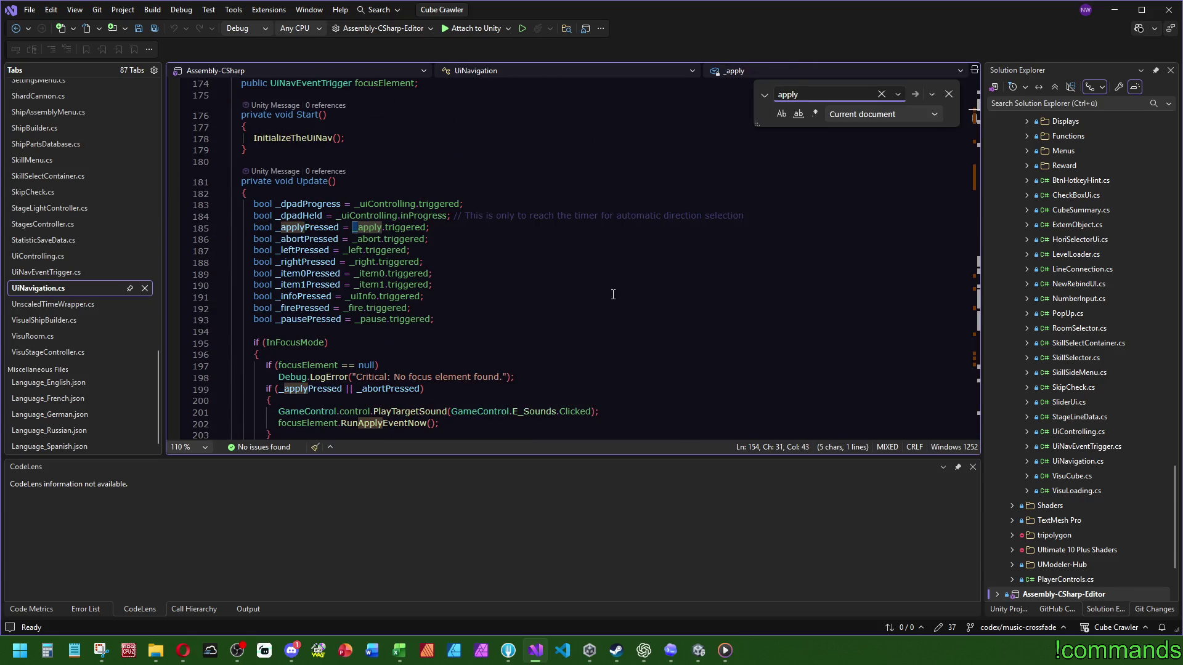
scroll(613, 295, down, 2)
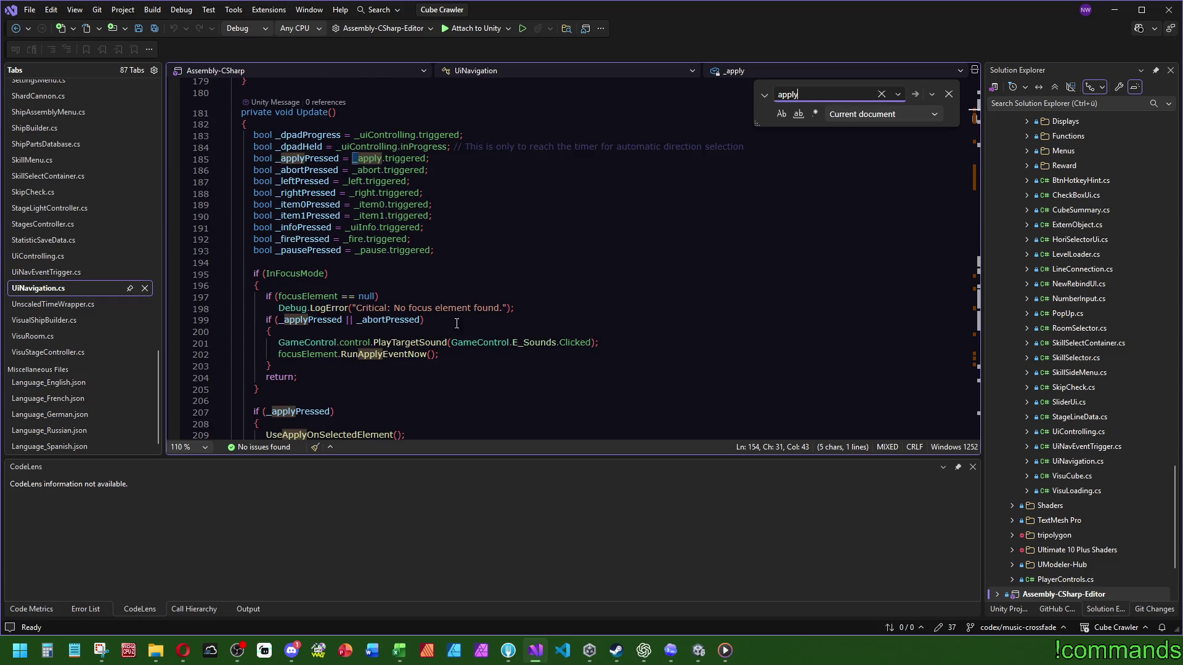
ctrl+click(333, 435)
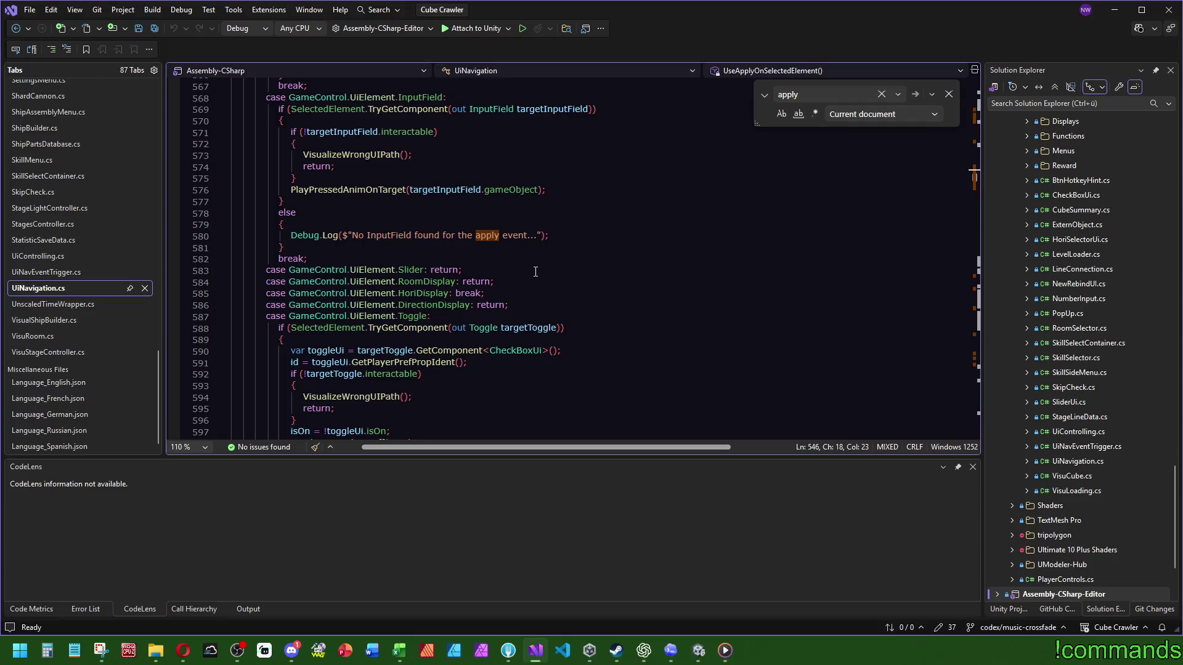
scroll(529, 275, down, 9)
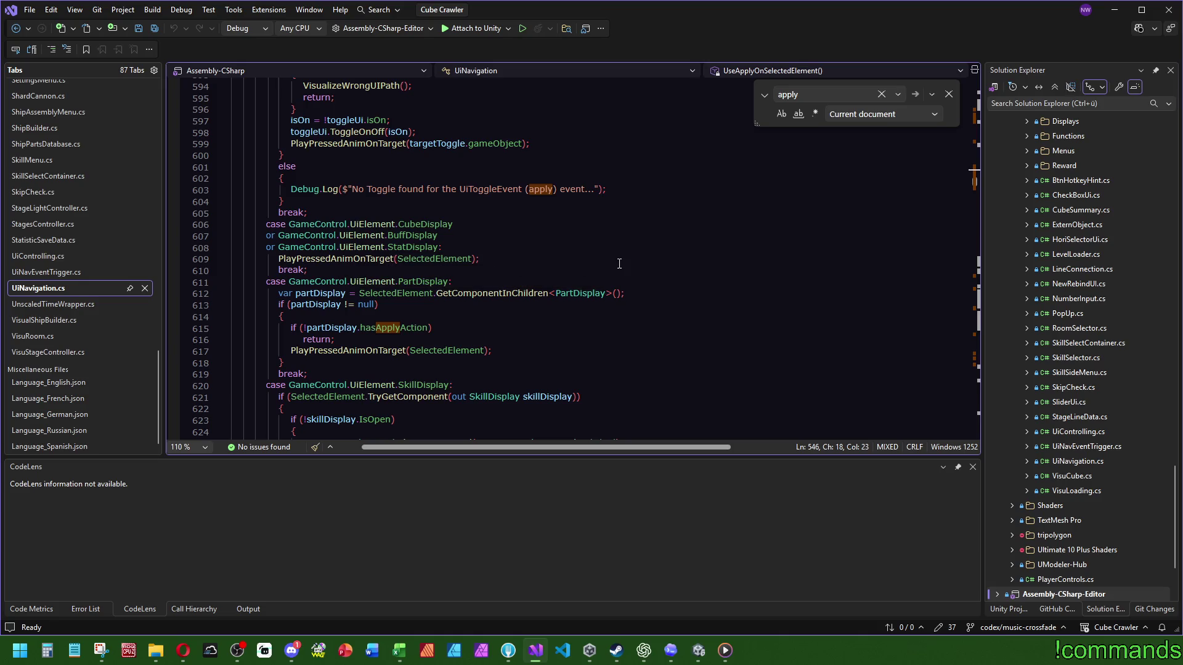
scroll(605, 252, up, 15)
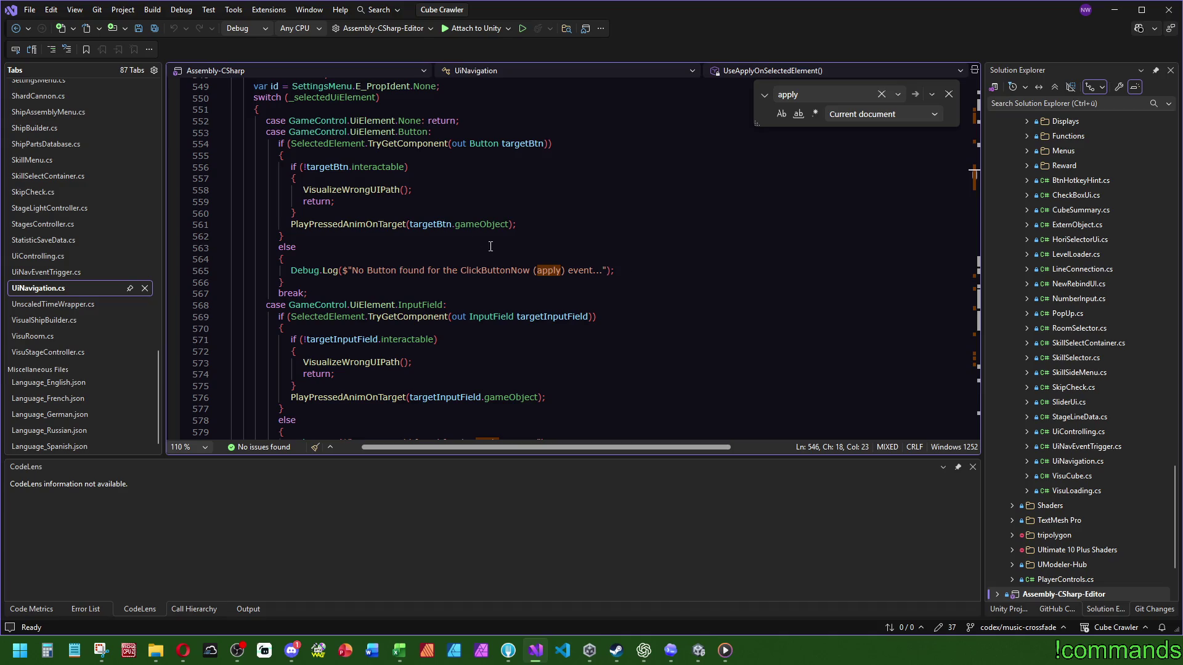
click(527, 144)
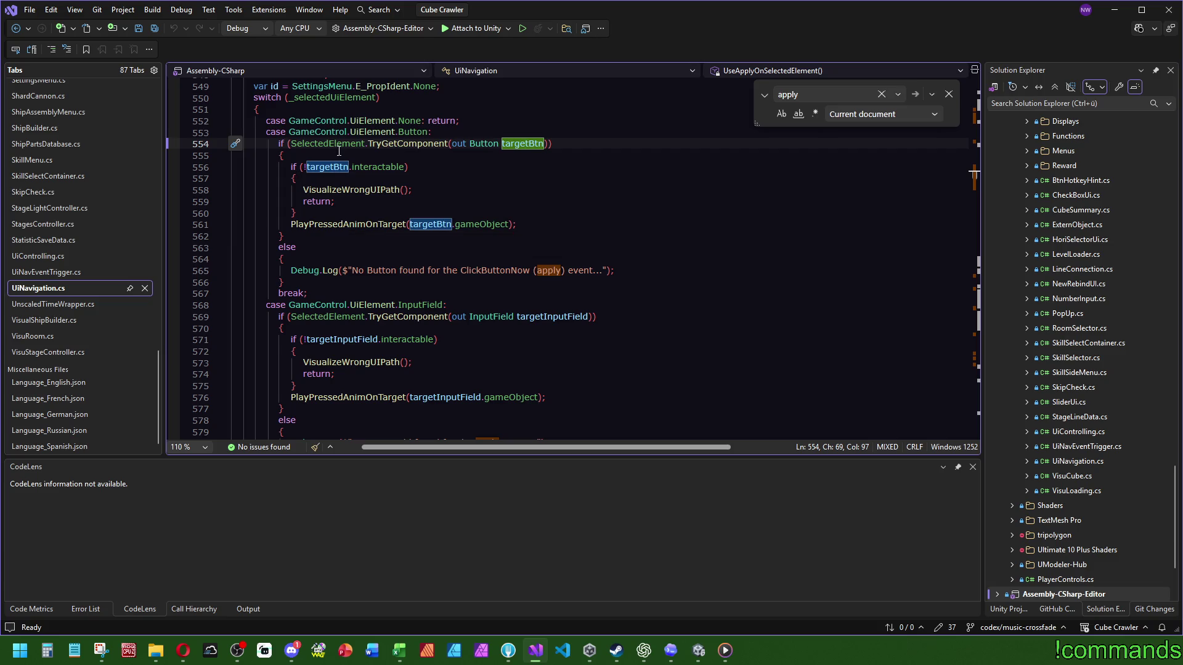
click(151, 28)
key(alt+Tab)
Open the SliderUI prefab from Prefabs/UI and check the Slider's Ui Nav Event Trigger events
click(254, 399)
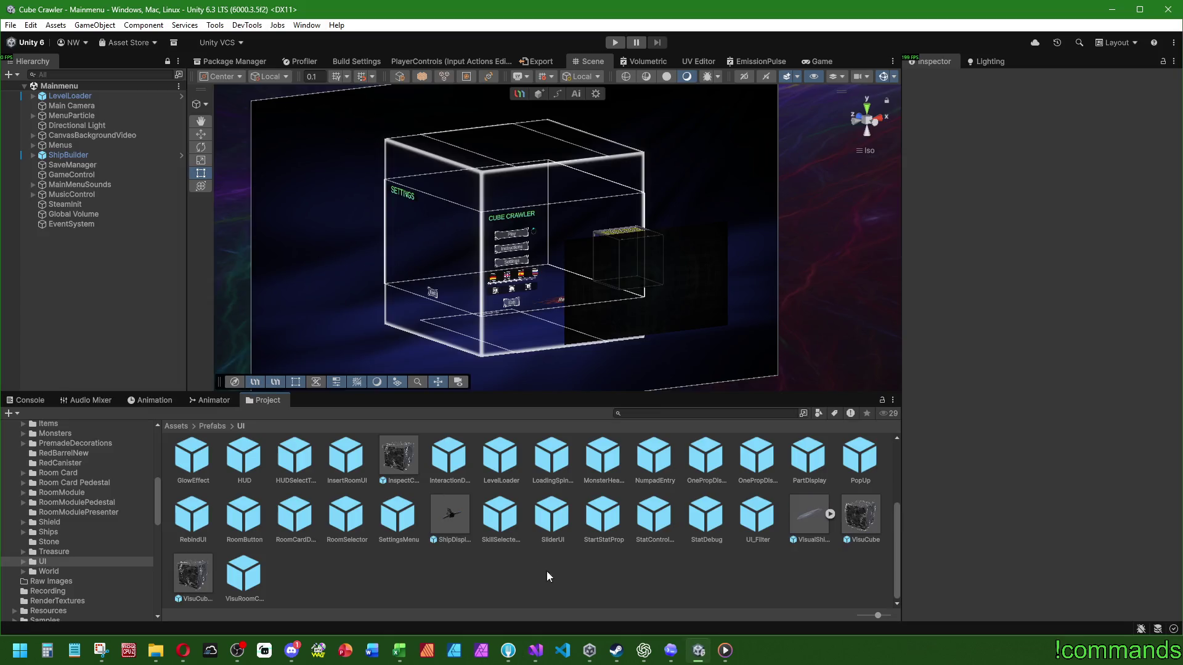
double_click(562, 519)
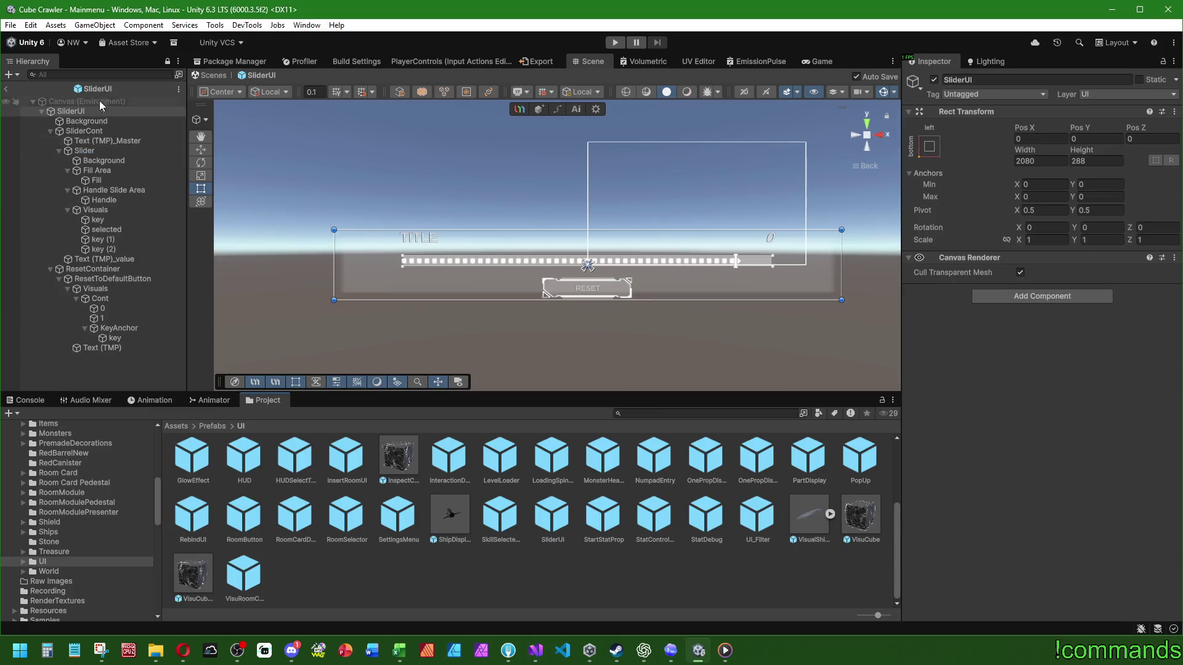
click(114, 150)
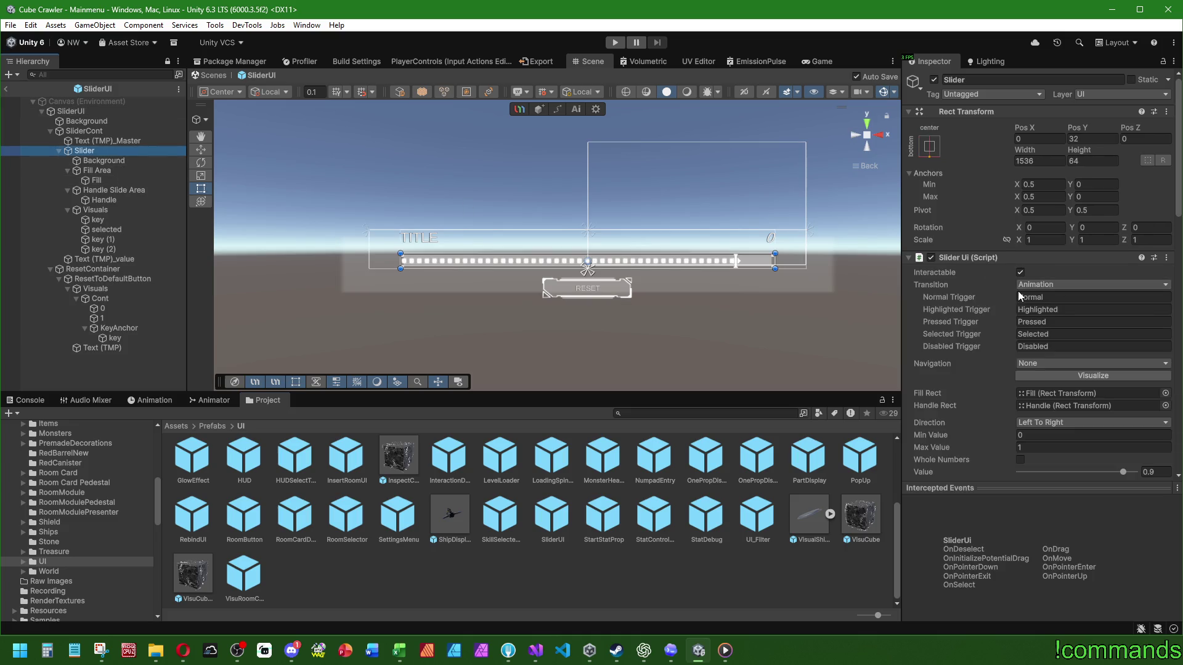
scroll(976, 283, down, 6)
scroll(956, 256, up, 4)
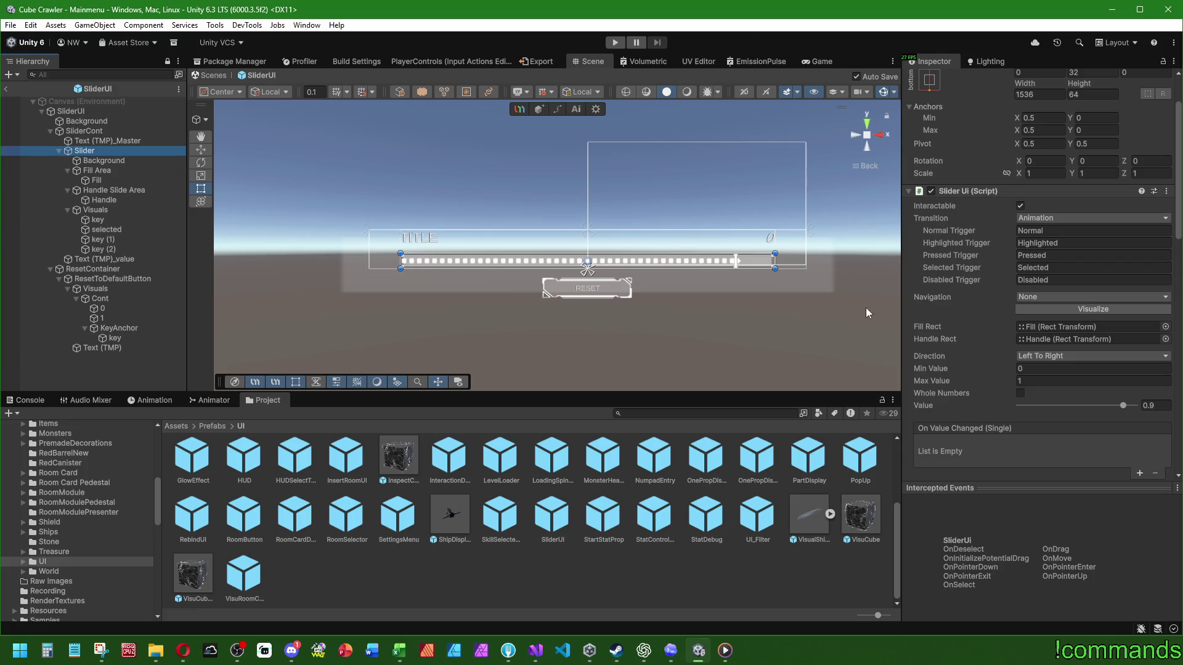
scroll(978, 297, down, 10)
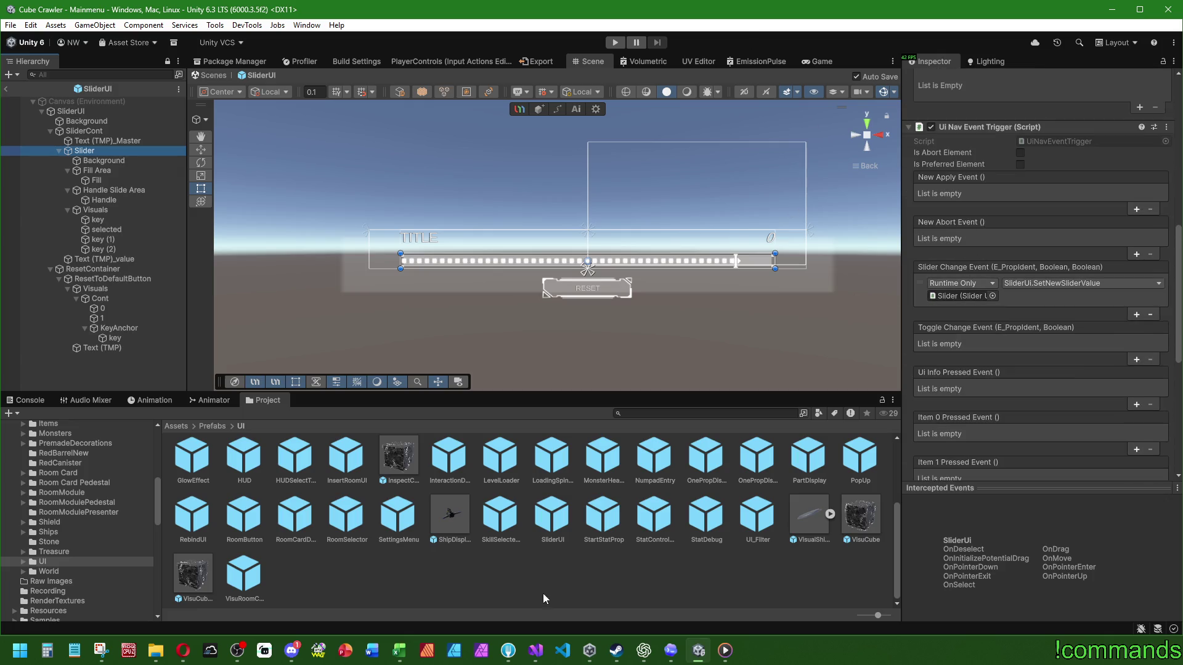
key(alt+Tab)
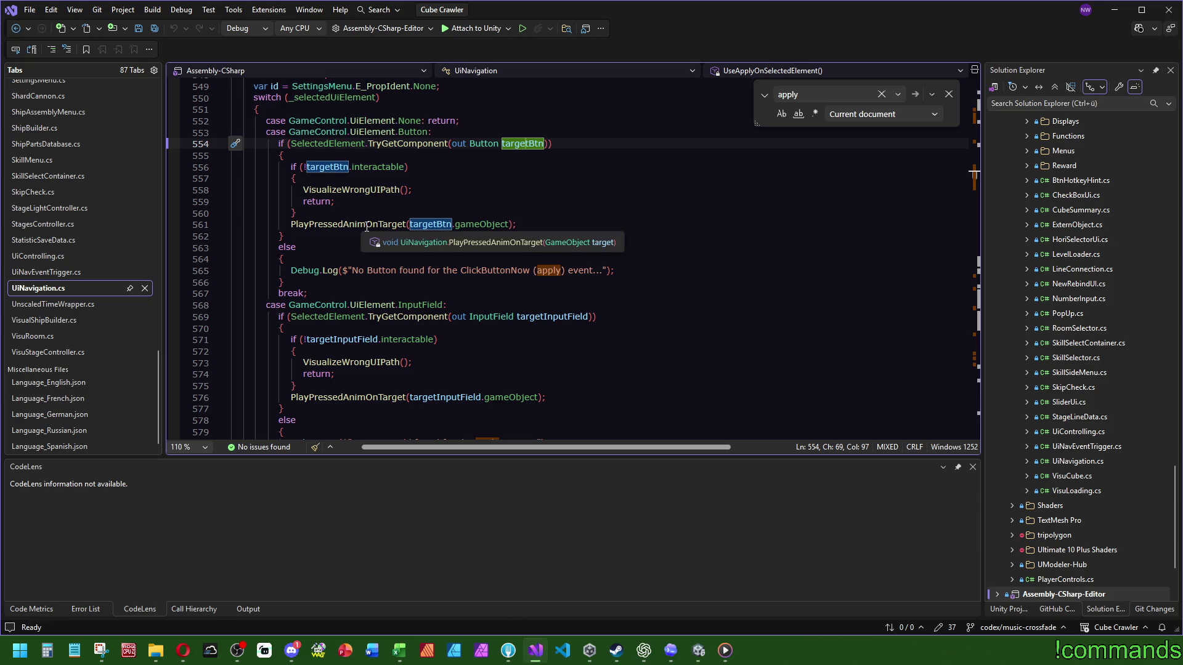
Look up the PlayPressedAnimOnTarget definition, then return to its call at line 561
click(370, 213)
key(F12)
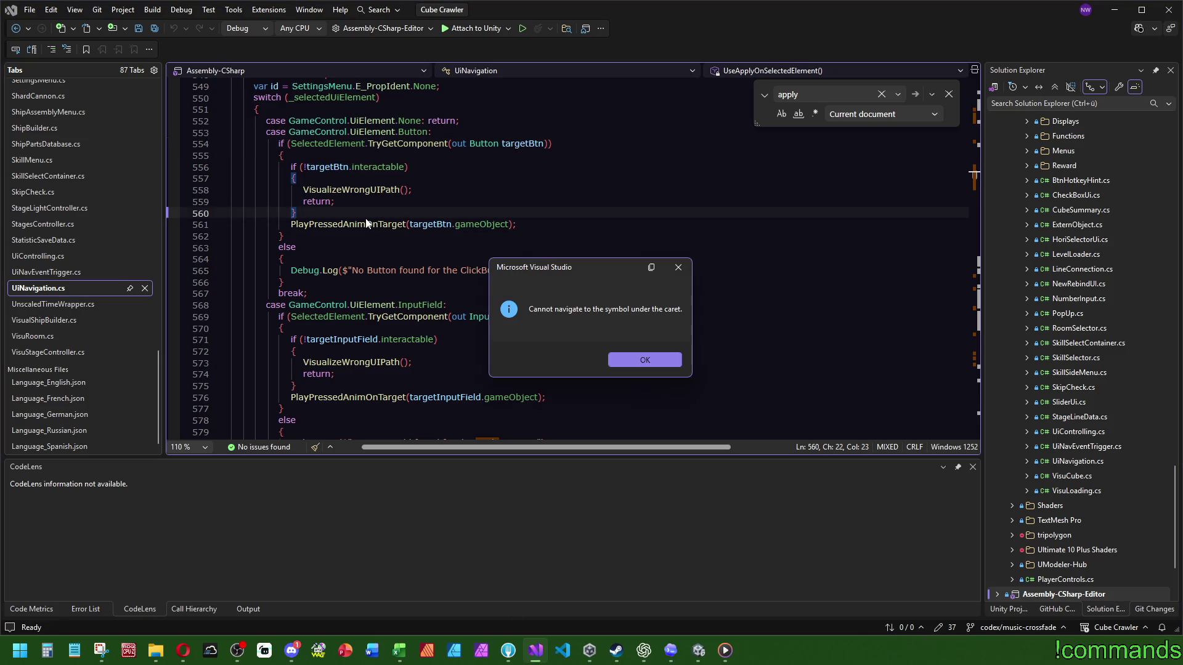
key(Return)
ctrl+click(333, 225)
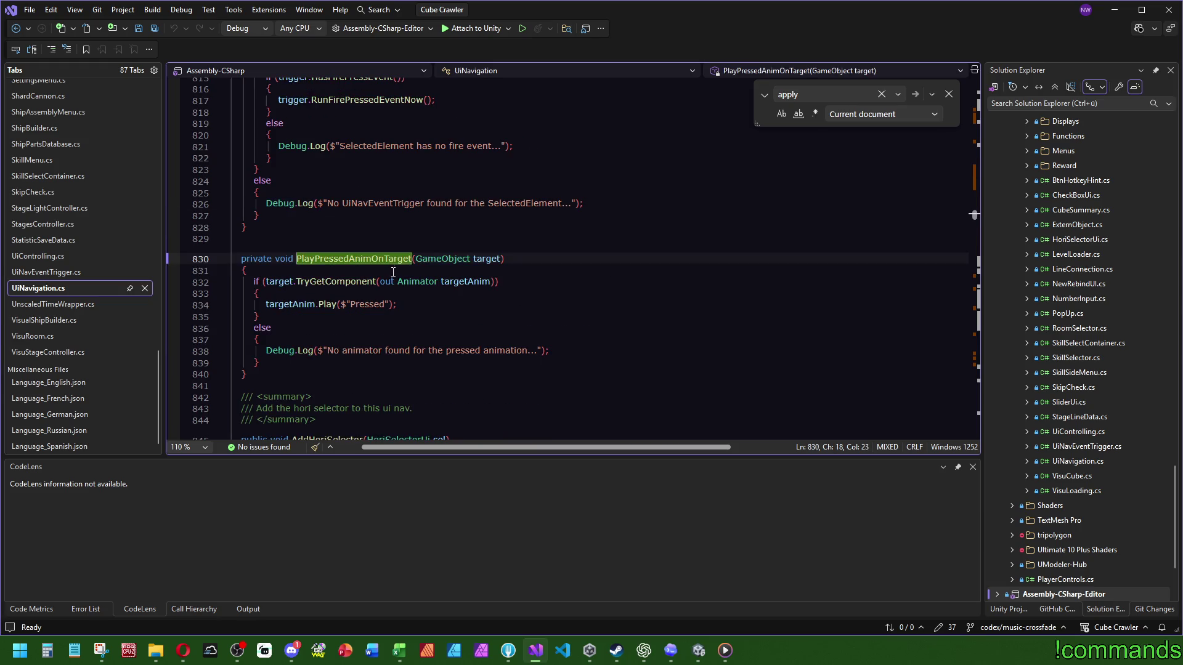
key(ctrl+minus)
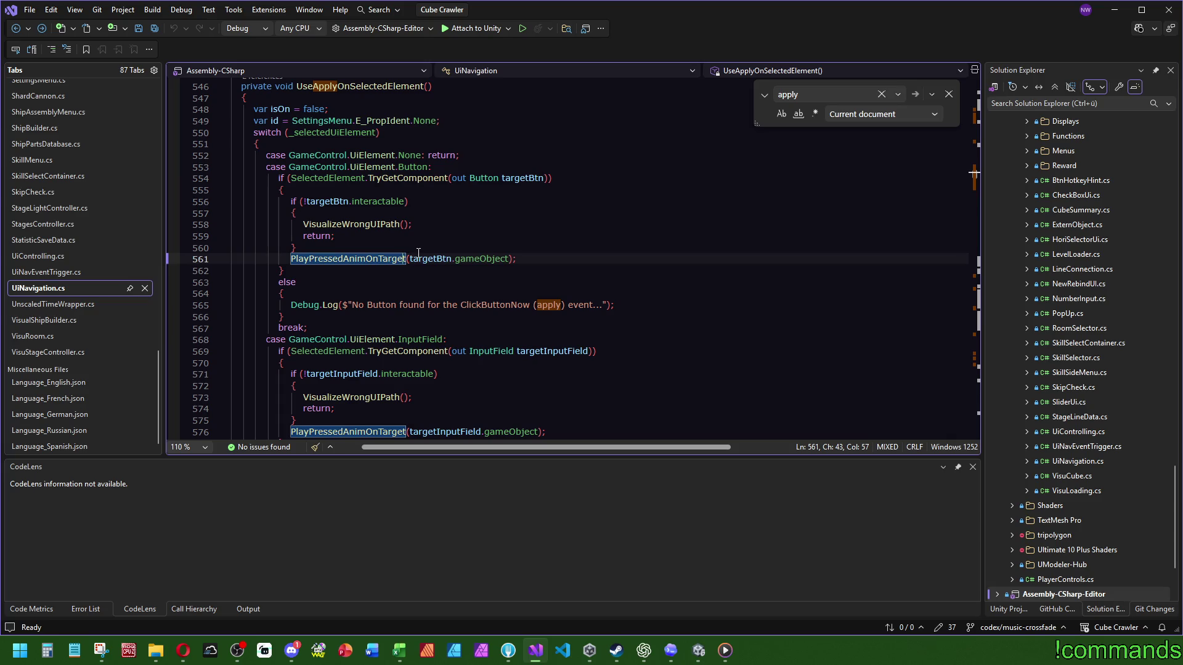
Select the InputField case block (lines 568–581), then the Slider case's return statement
scroll(453, 269, down, 3)
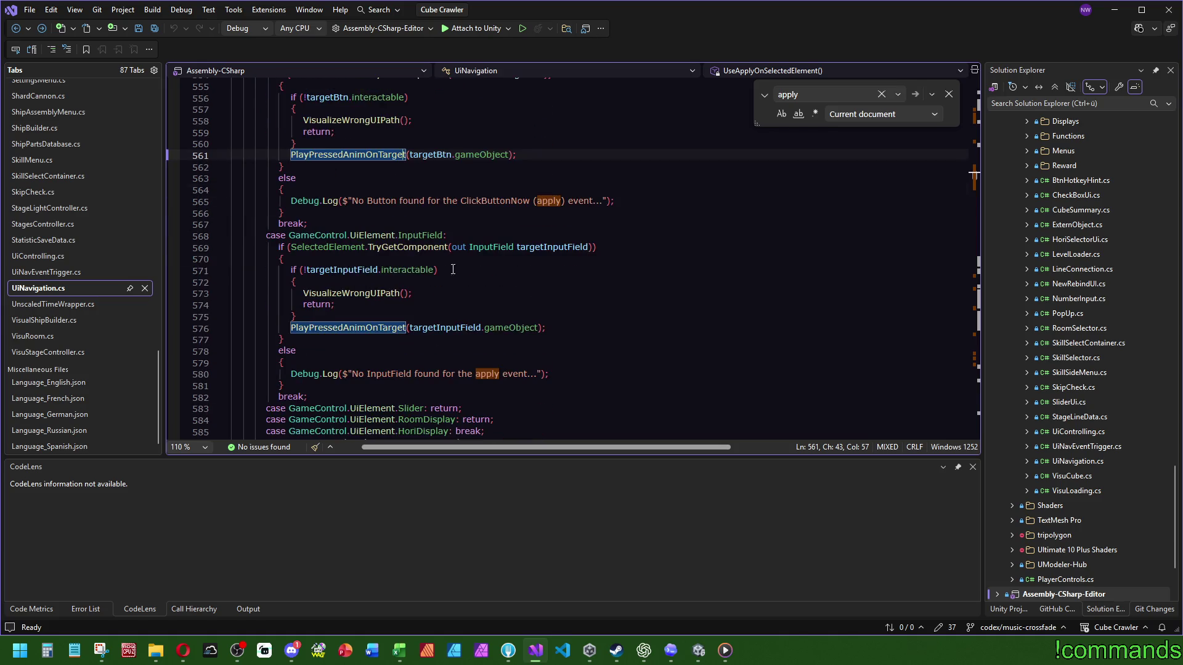
drag(286, 386, 571, 239)
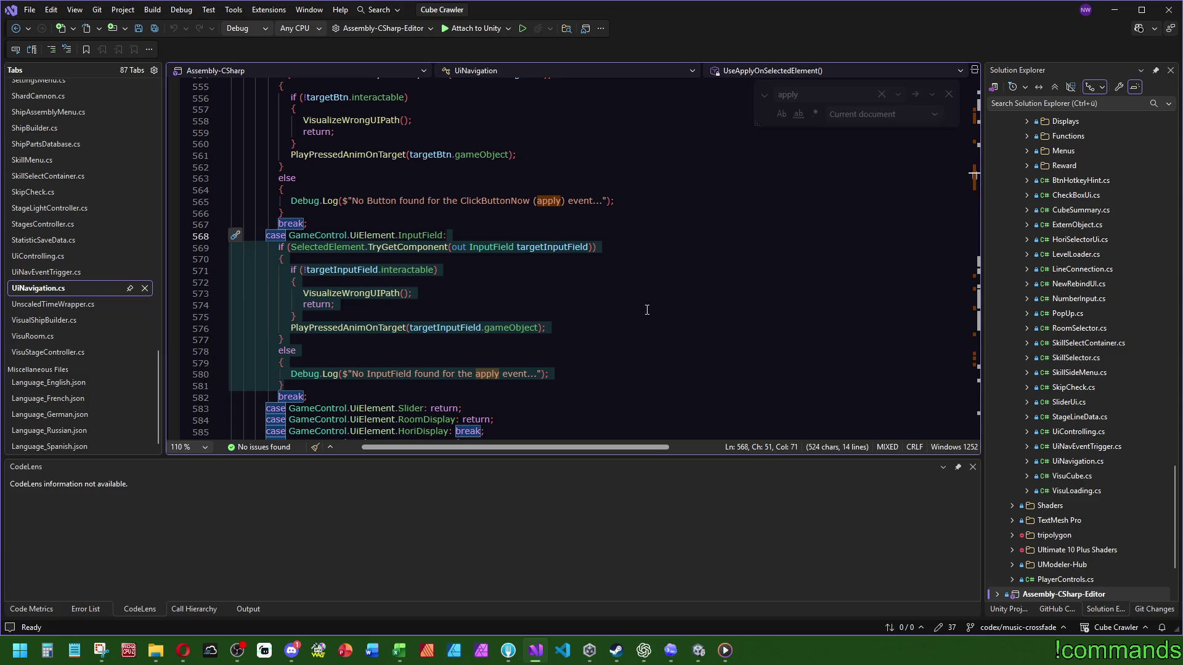
mouse_move(436, 396)
mouse_down()
mouse_move(468, 321)
mouse_move(555, 238)
mouse_up()
key(ctrl+c)
scroll(479, 269, down, 6)
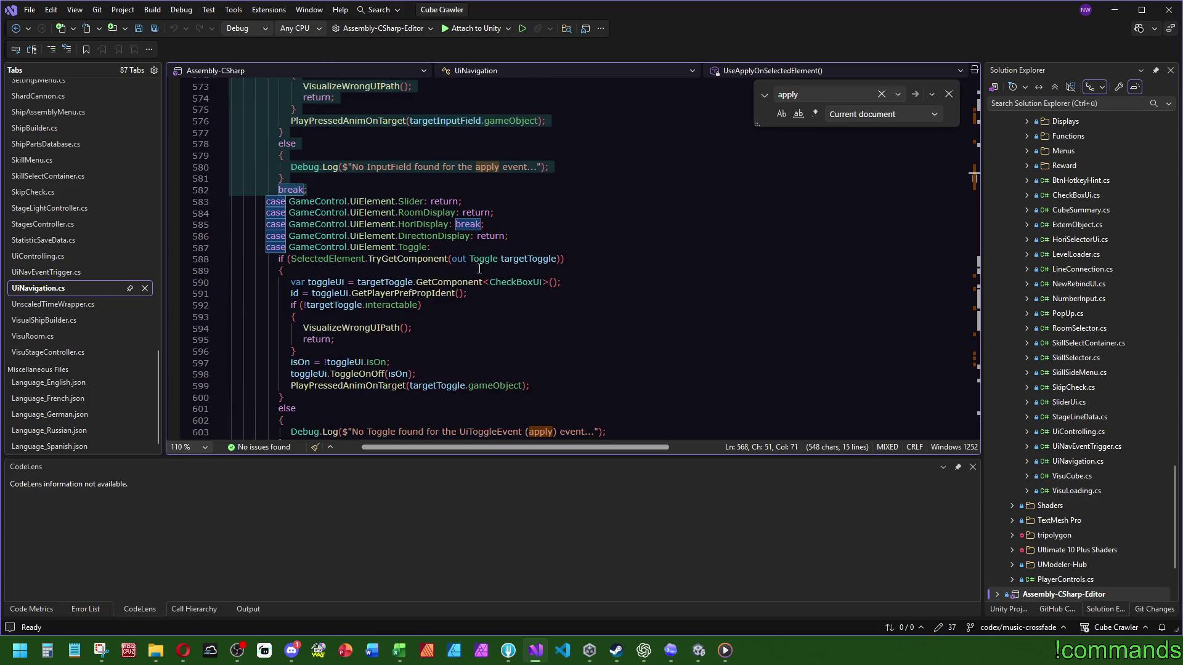
drag(461, 201, 428, 201)
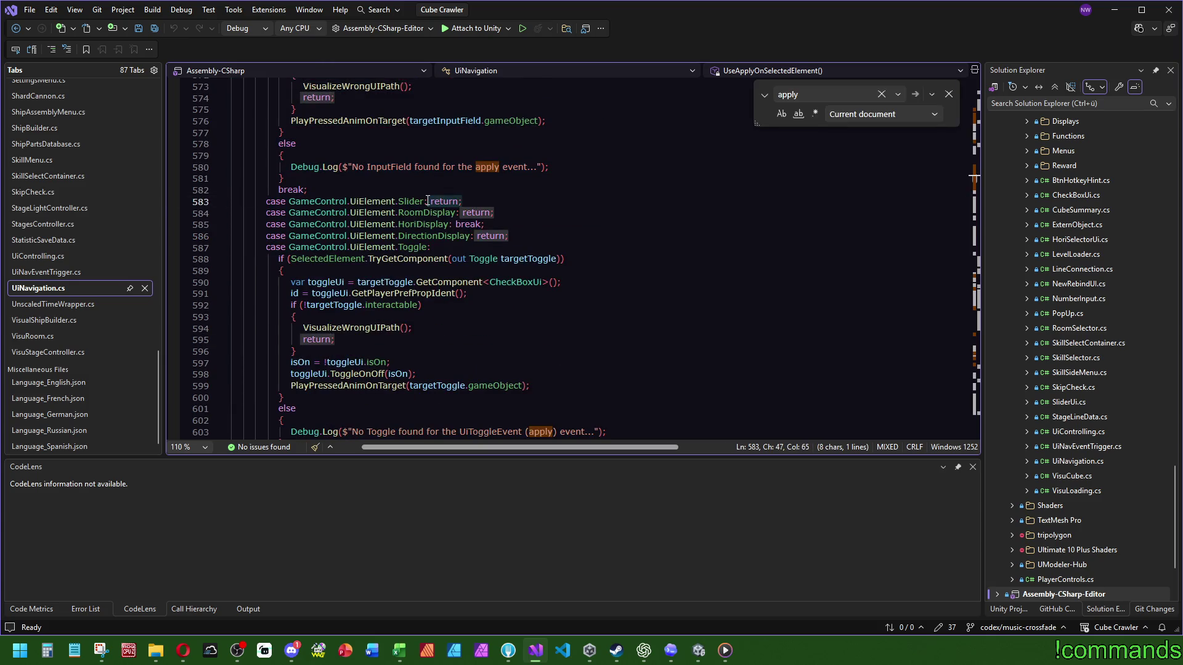
Paste the InputField handling over the Slider case's return and change its type to SliderUi
key(ctrl+v)
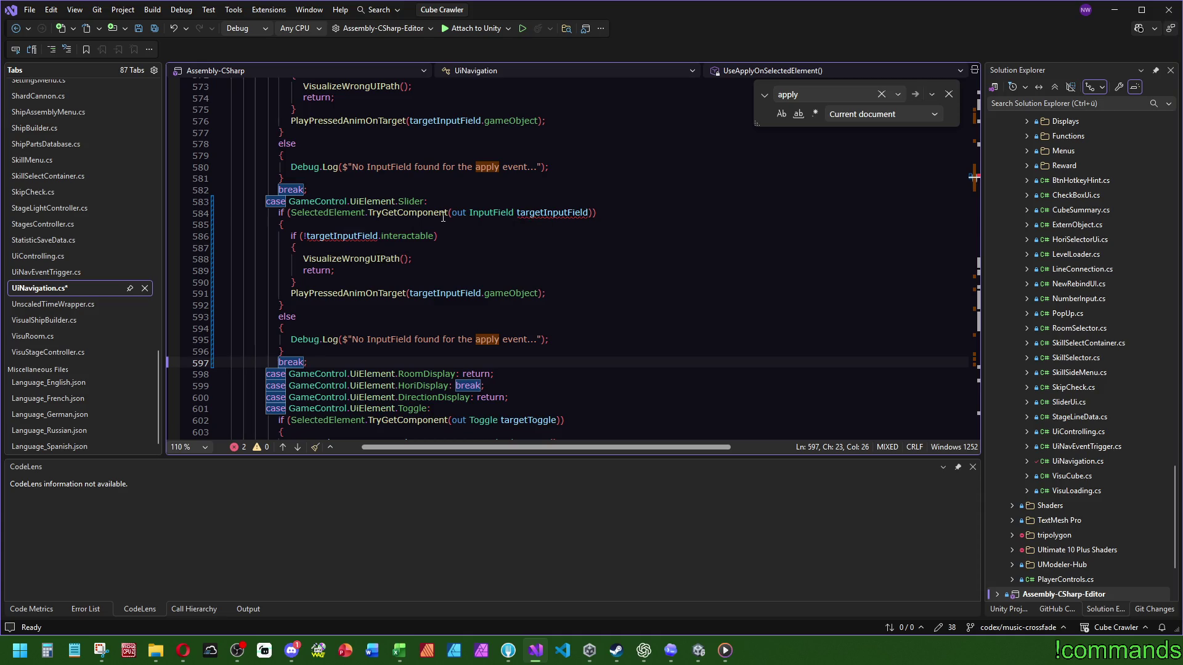
double_click(496, 213)
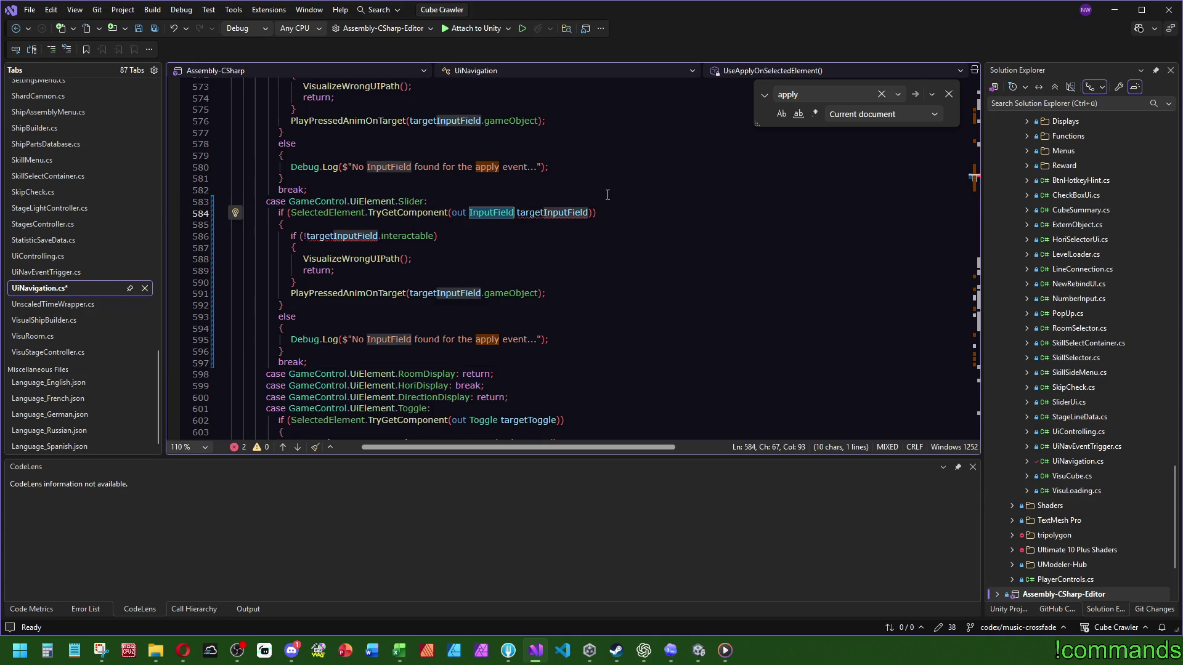
text(SliderUi)
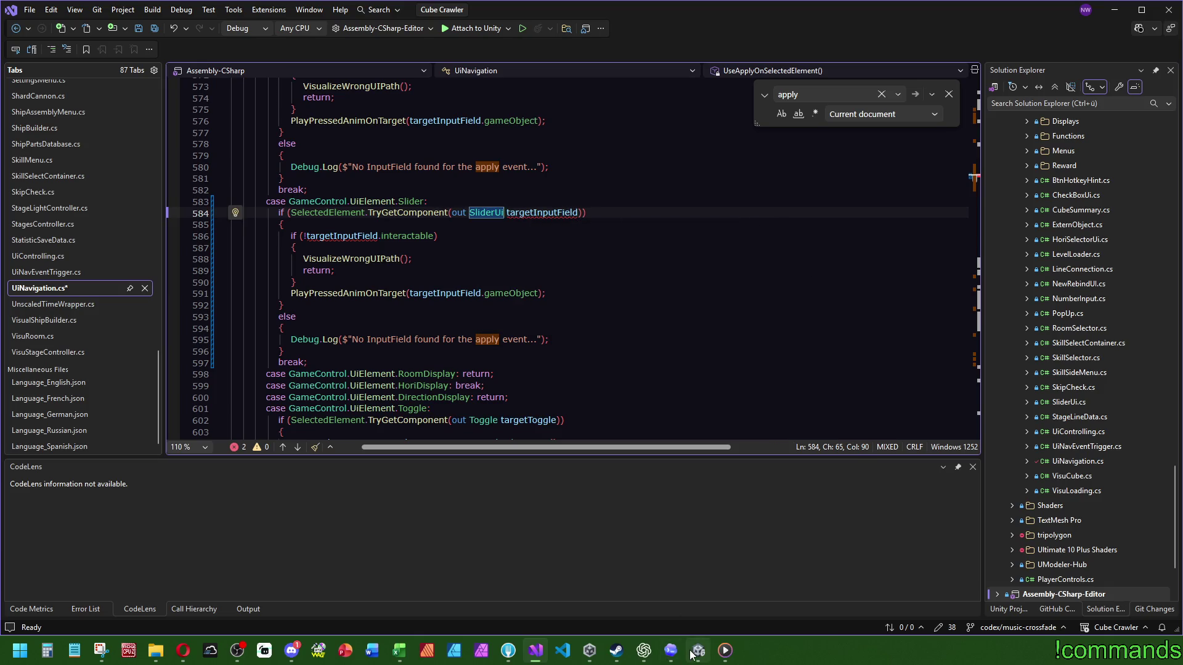
mouse_move(698, 651)
click(731, 610)
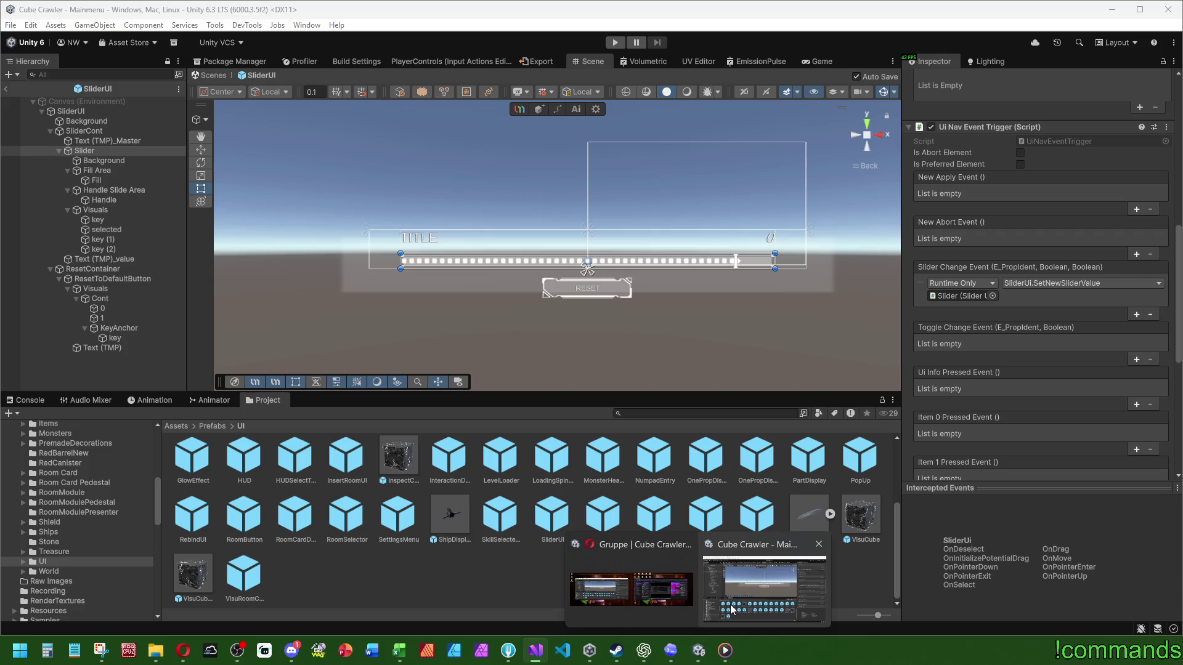
click(750, 573)
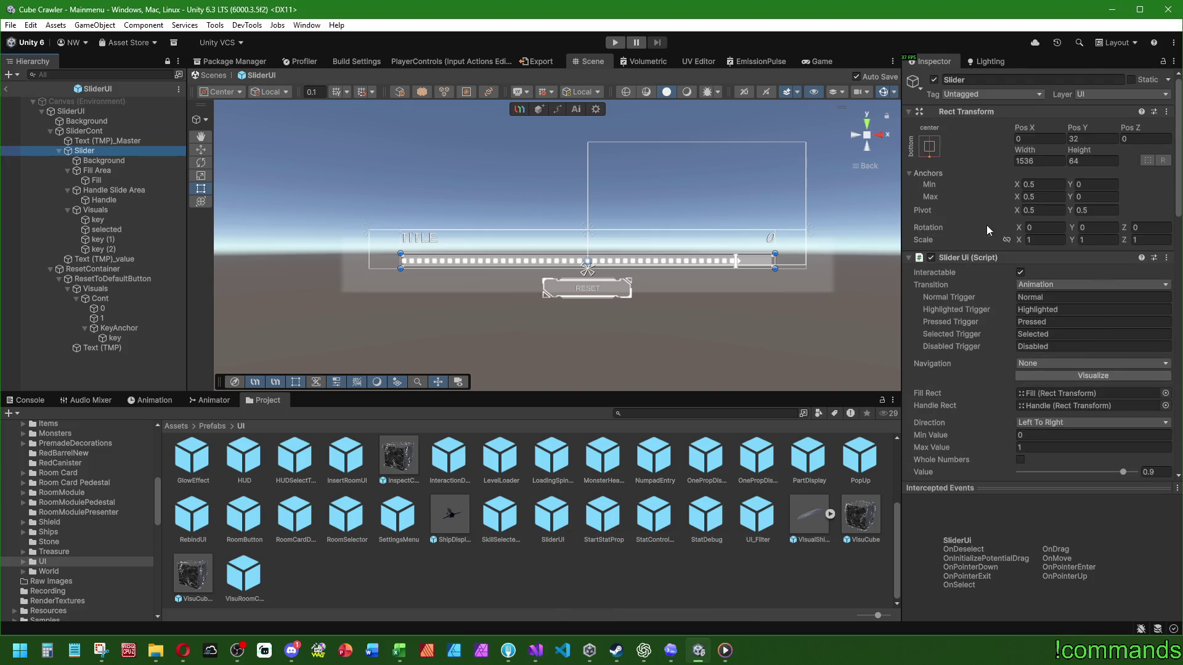
click(535, 650)
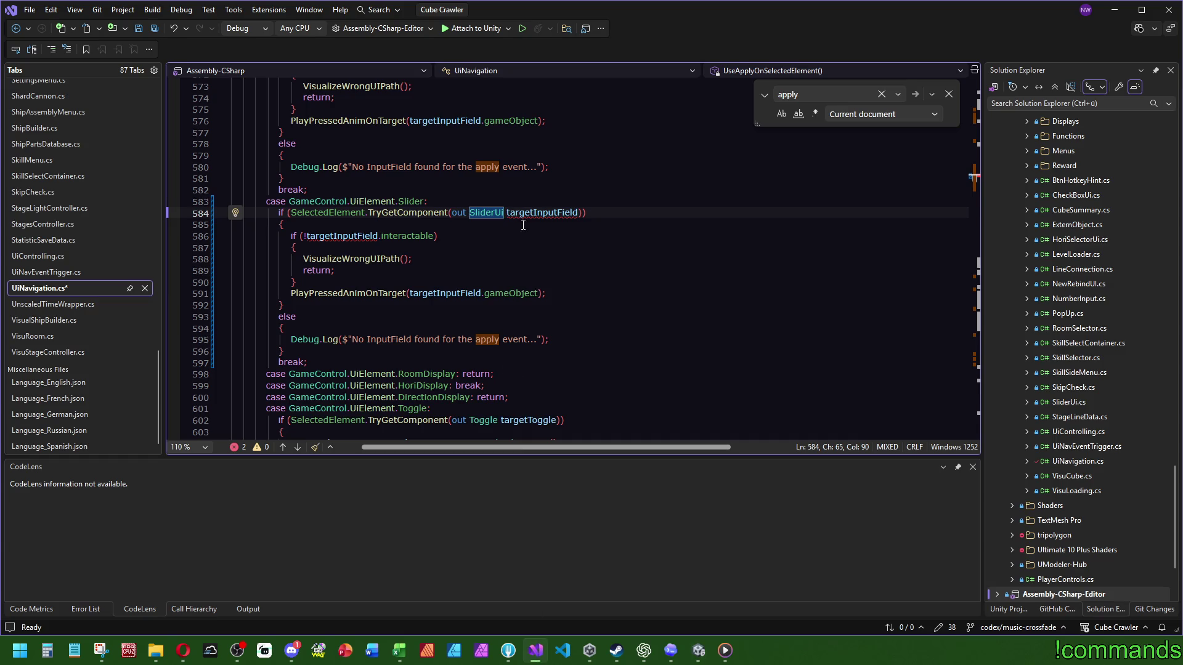
Rename targetInputField to targetSliderUi in the declaration, interactable check and pressed-animation call
double_click(546, 212)
text(targetSliderUi)
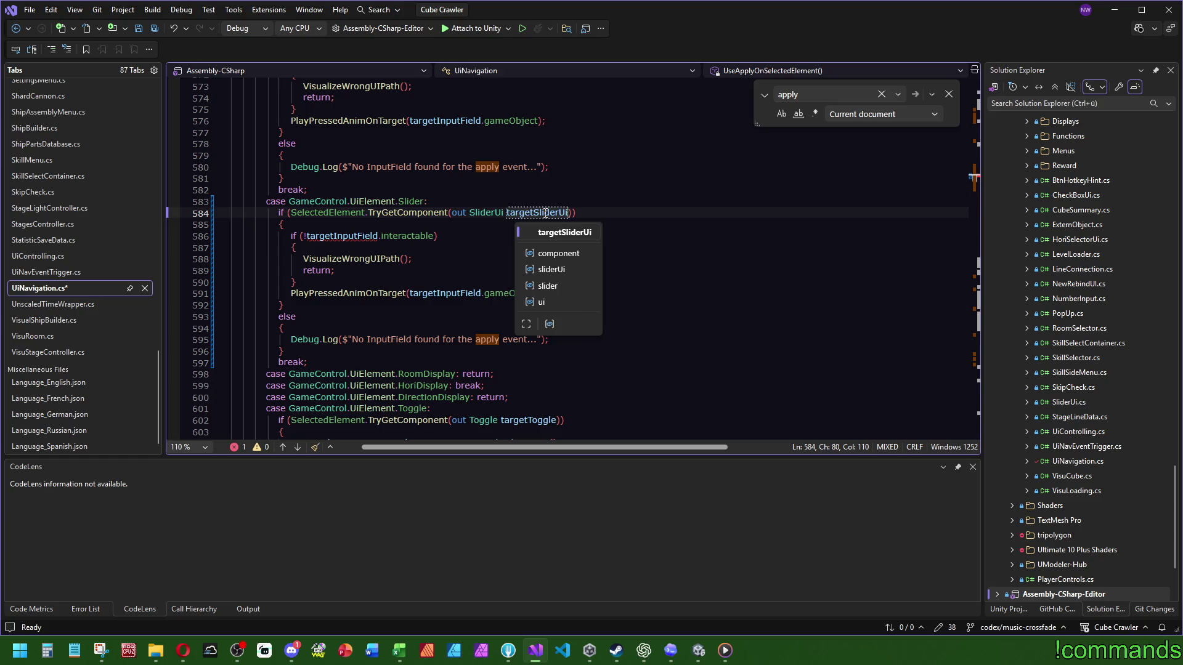
double_click(338, 236)
text(targetSliderUi)
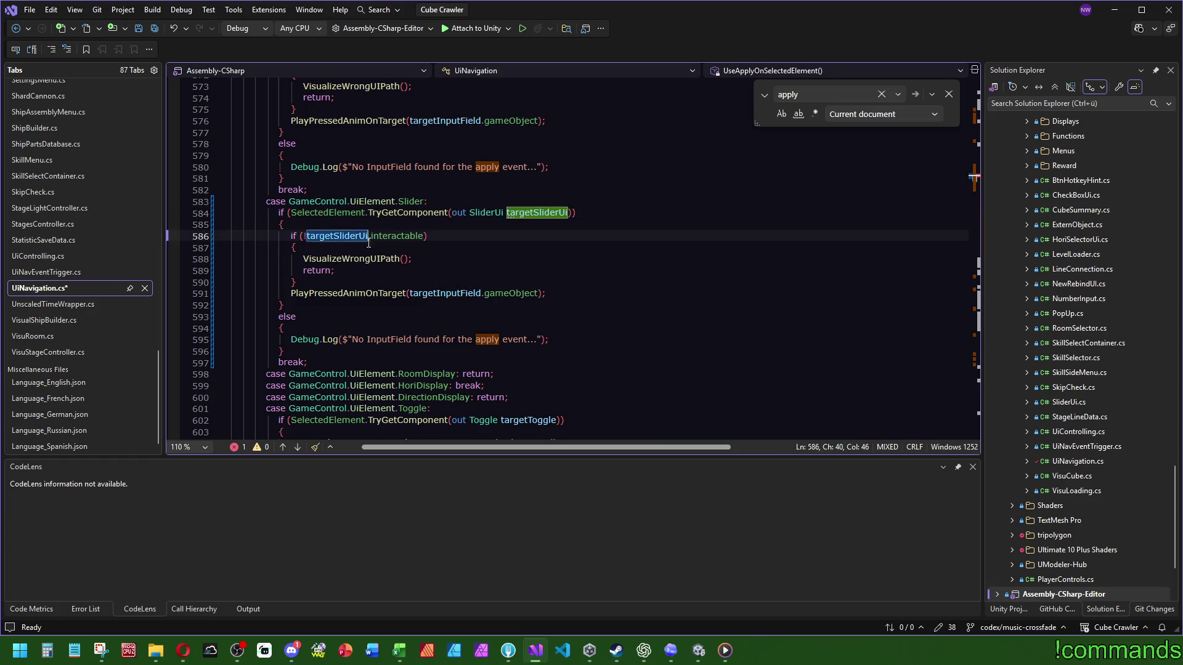
click(437, 258)
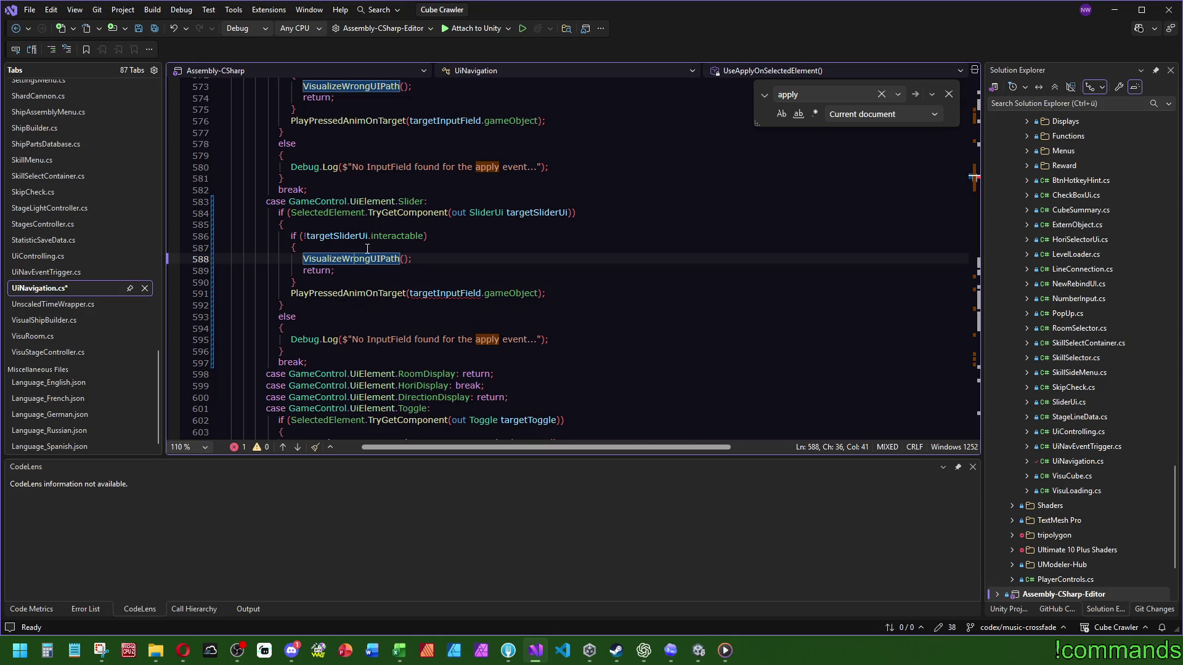
double_click(337, 236)
key(ctrl+c)
double_click(445, 293)
key(ctrl+v)
click(456, 258)
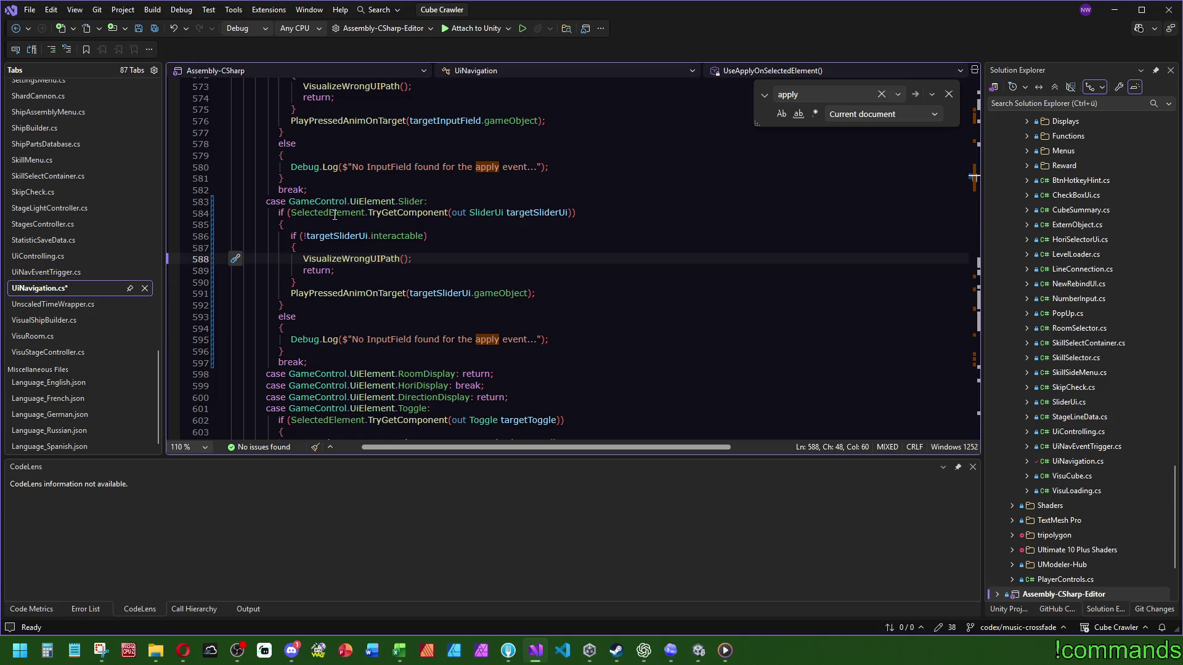
Change the not-found log message to say Slider instead of InputField
mouse_move(334, 215)
mouse_move(450, 298)
double_click(389, 340)
text(Slider)
click(487, 323)
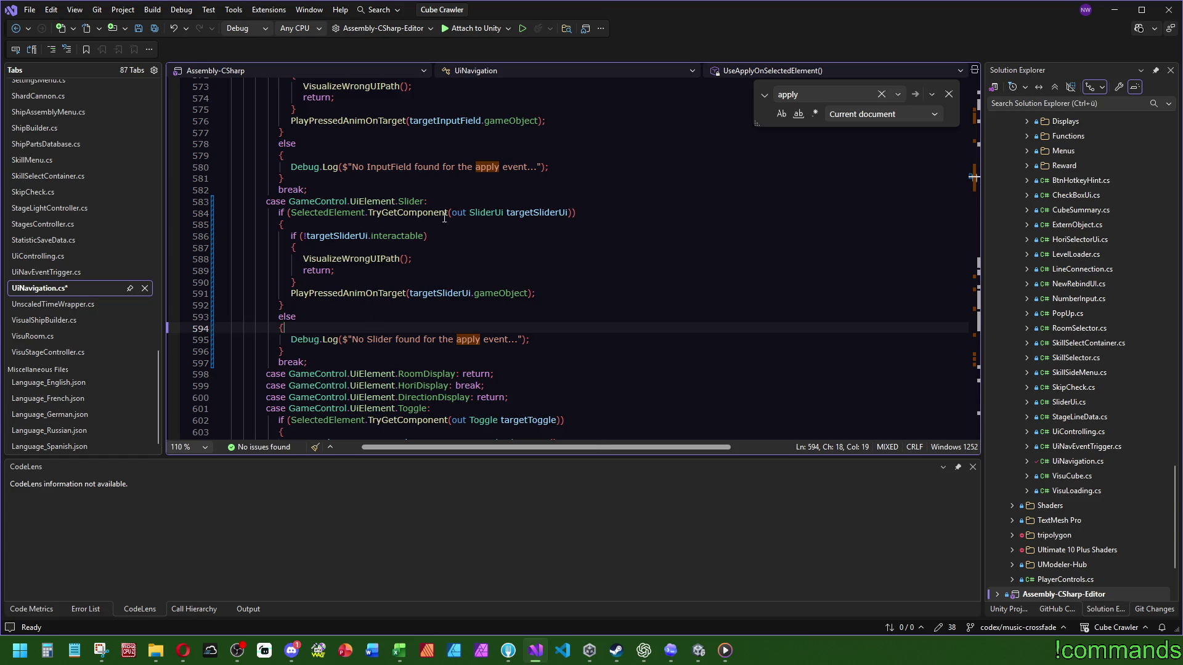
Add a Slider case in the UiNavEventTrigger switch by duplicating the InputField case
scroll(583, 253, down, 6)
scroll(561, 167, down, 17)
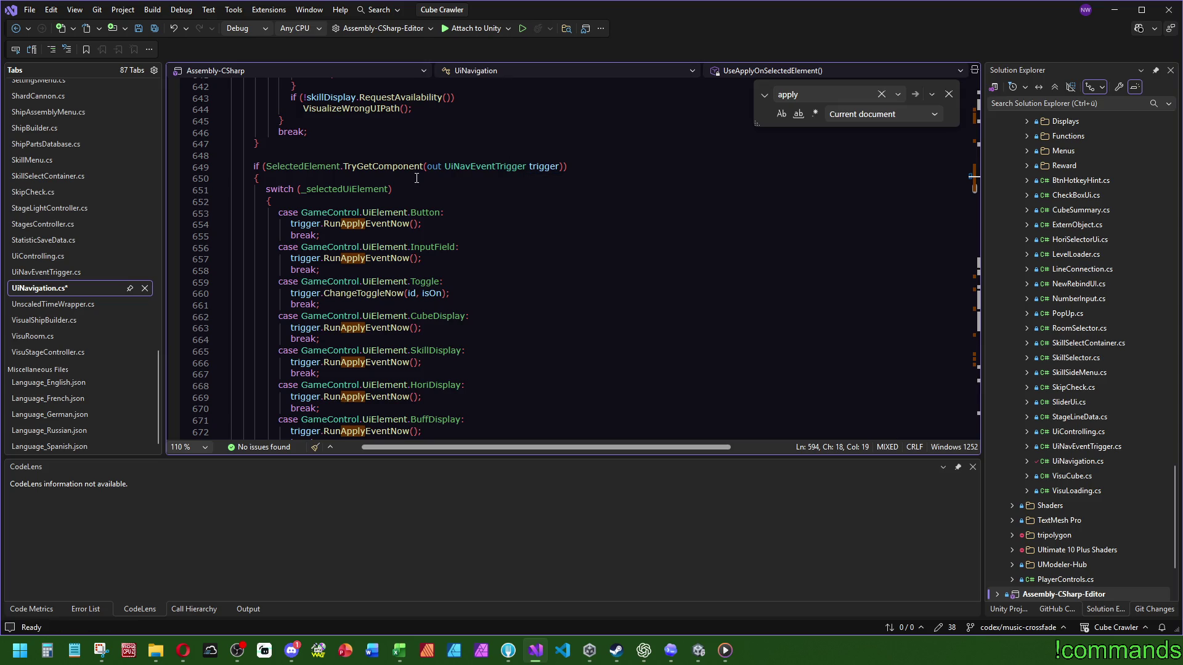
scroll(474, 209, down, 3)
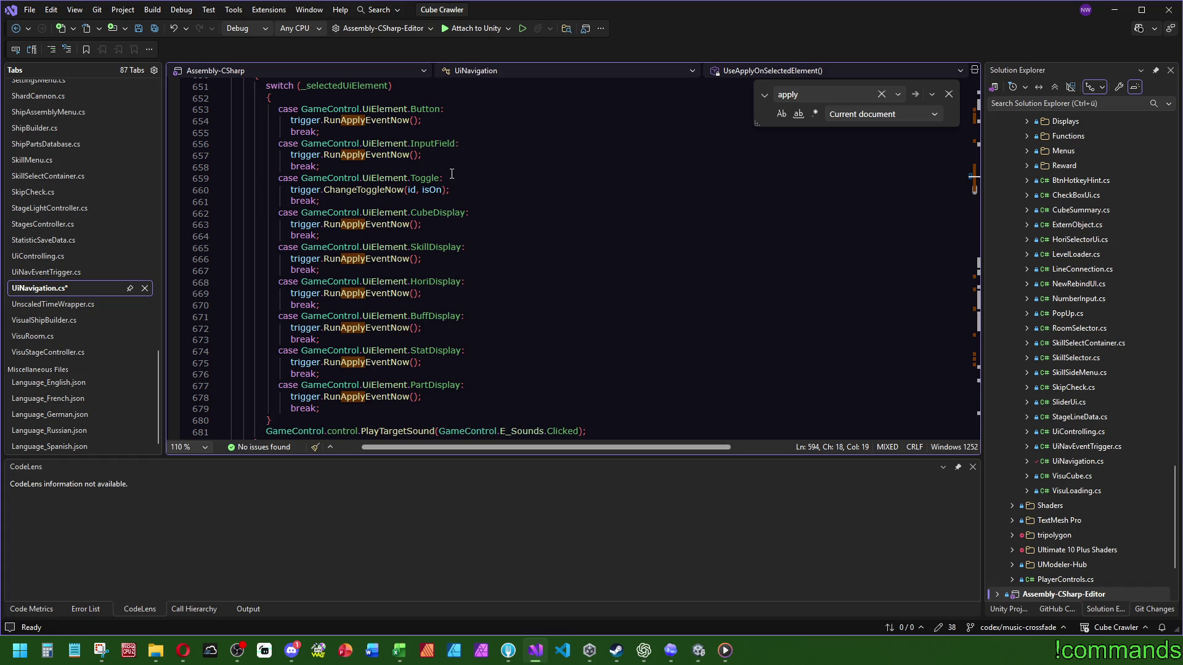
scroll(501, 148, down, 2)
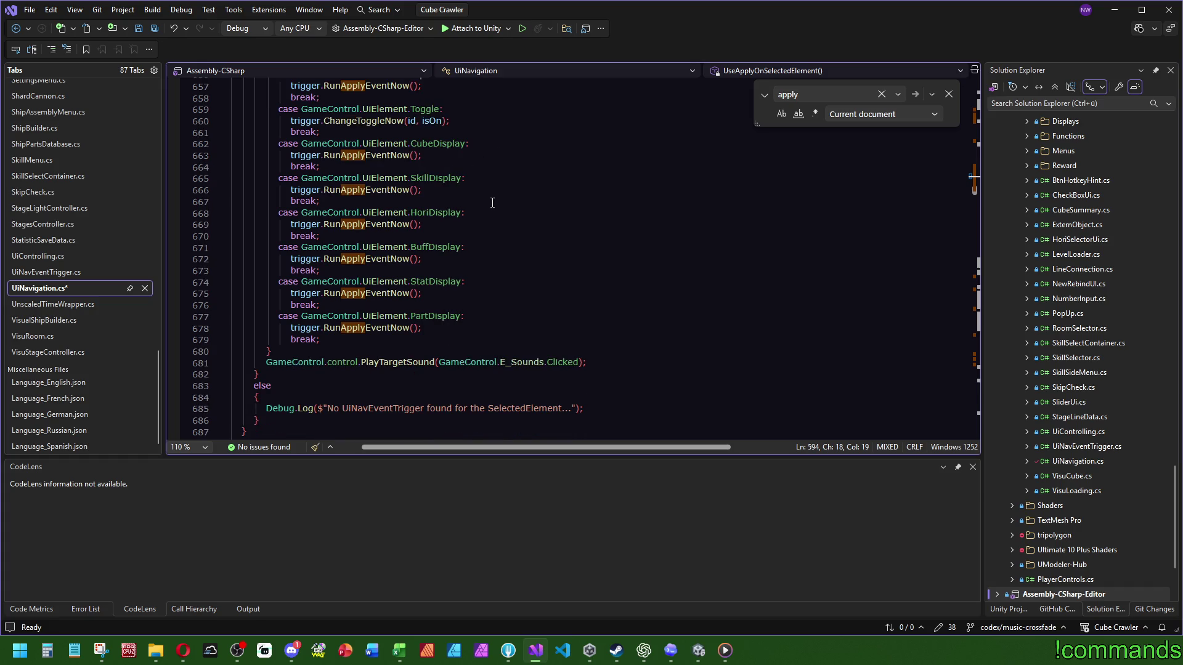
scroll(484, 214, up, 5)
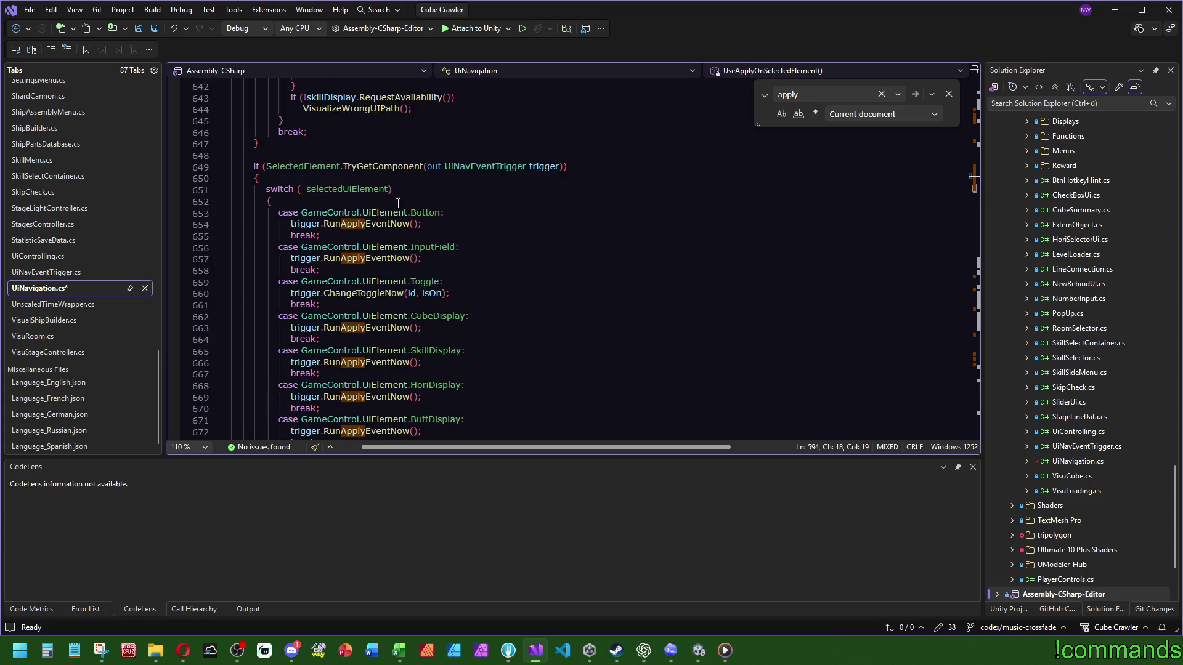
scroll(419, 186, down, 2)
click(385, 205)
key(ctrl+v)
double_click(449, 212)
text(Slider)
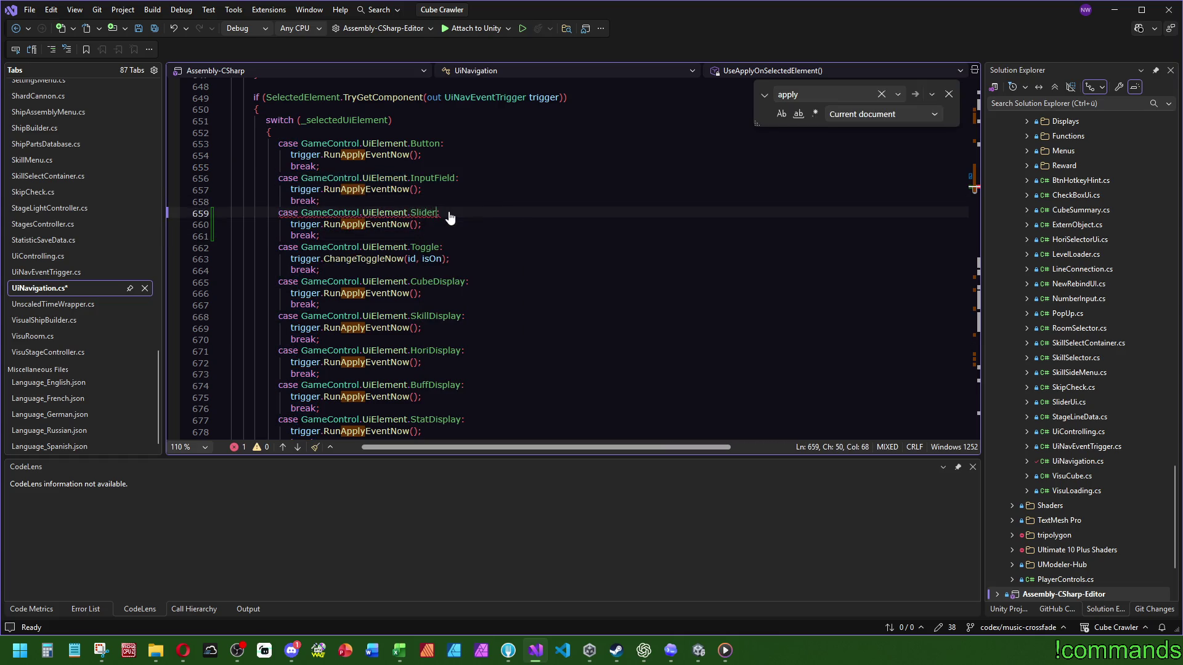
Dismiss the 'apply' search and return to the Unity editor
key(Up)
key(Up)
key(Up)
key(Escape)
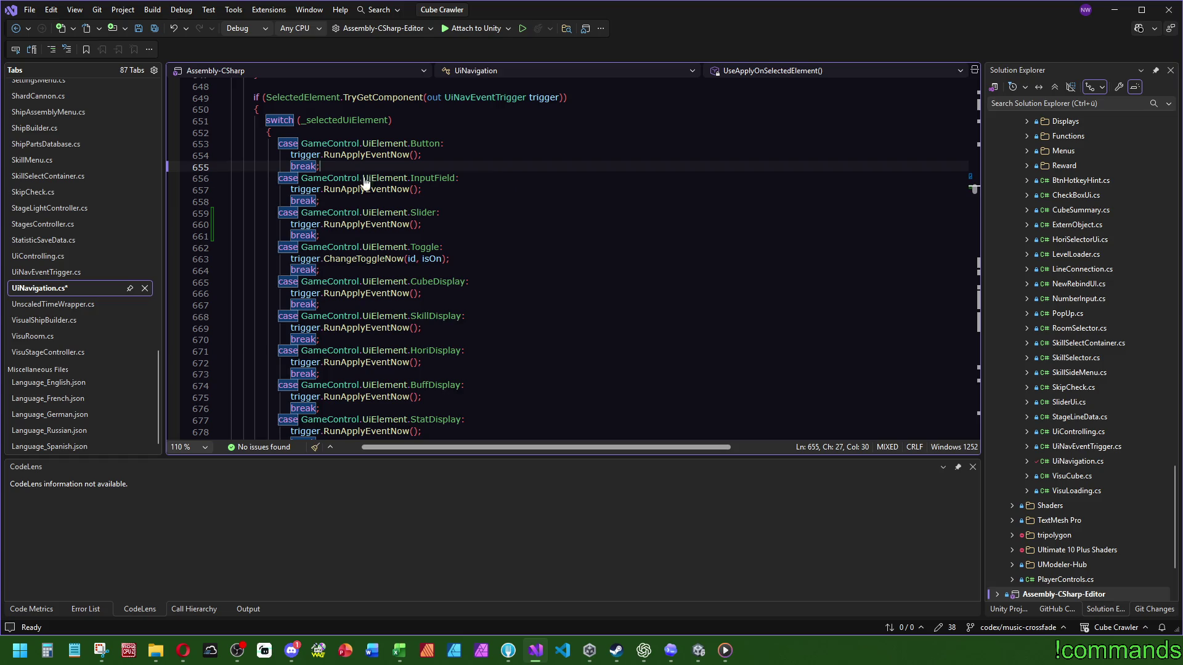
click(153, 28)
click(700, 655)
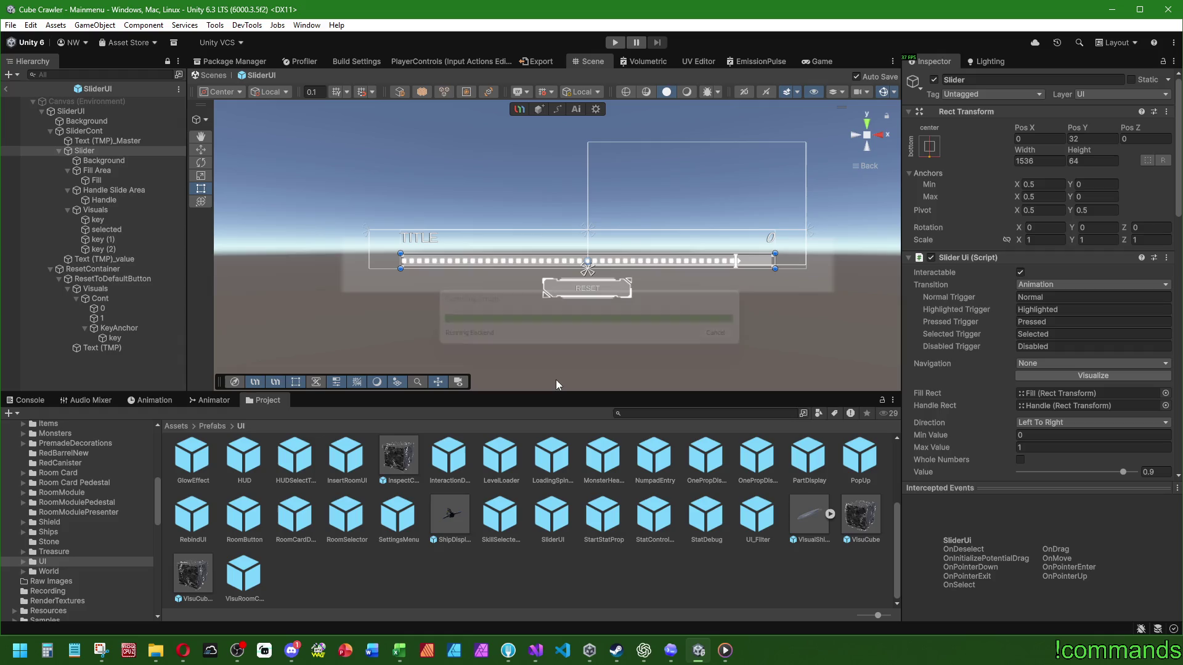
Recentre the scene on the slider UI and duplicate the Text (TMP)_Master title object
drag(496, 296, 260, 279)
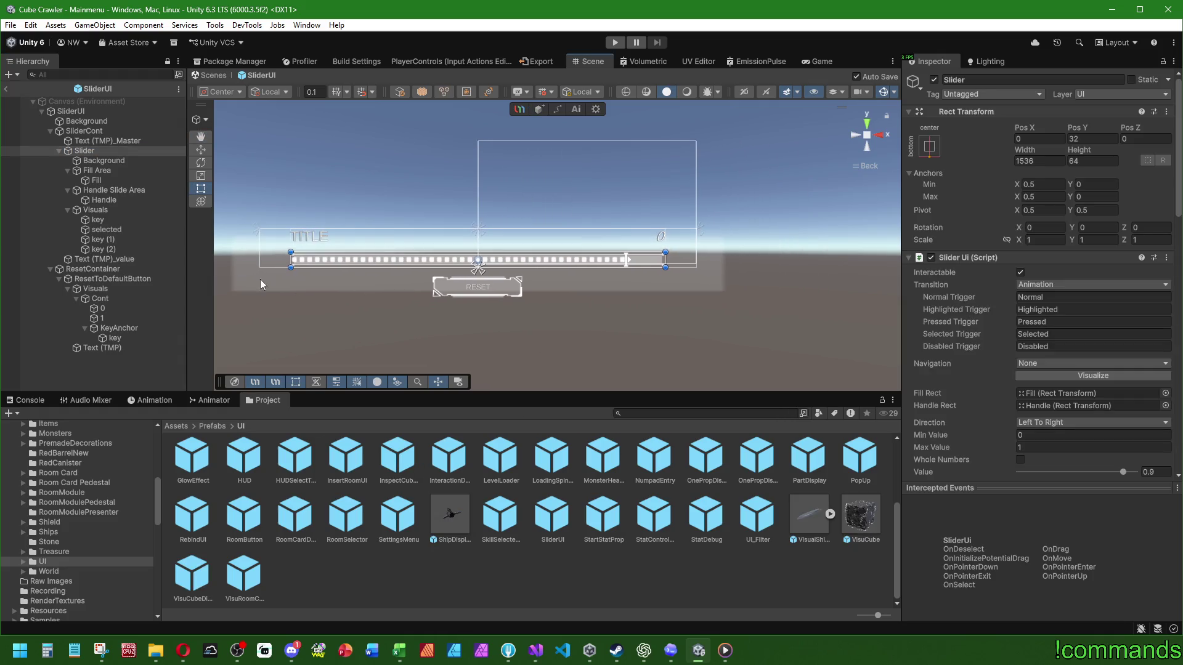
click(123, 141)
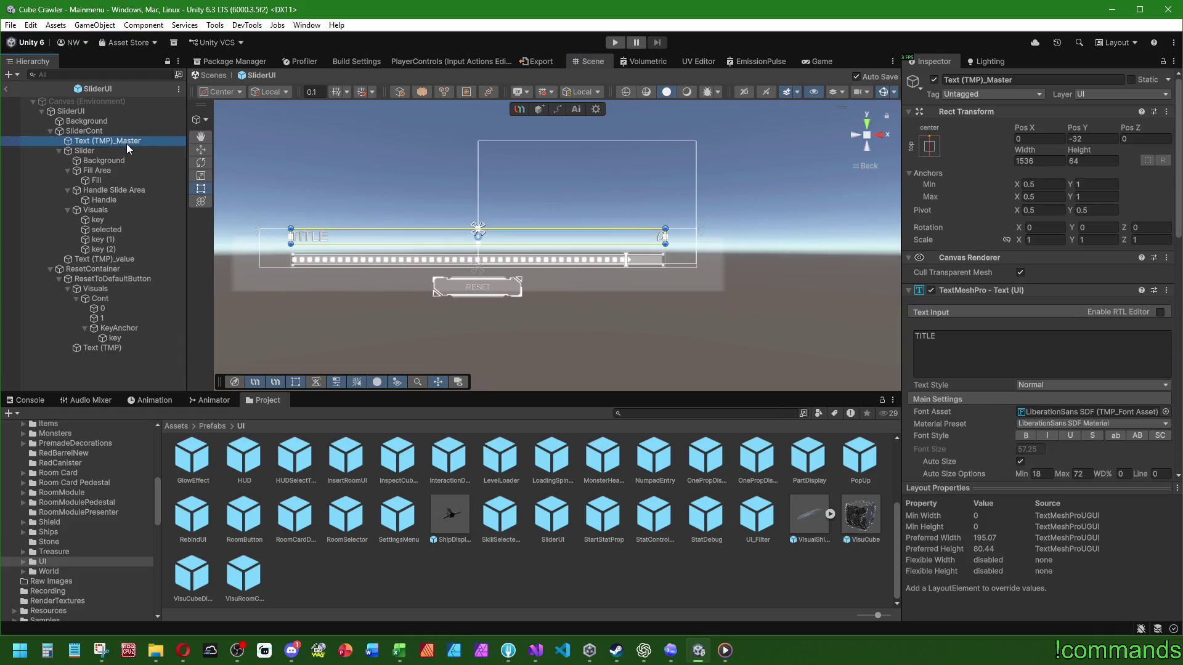
key(ctrl+d)
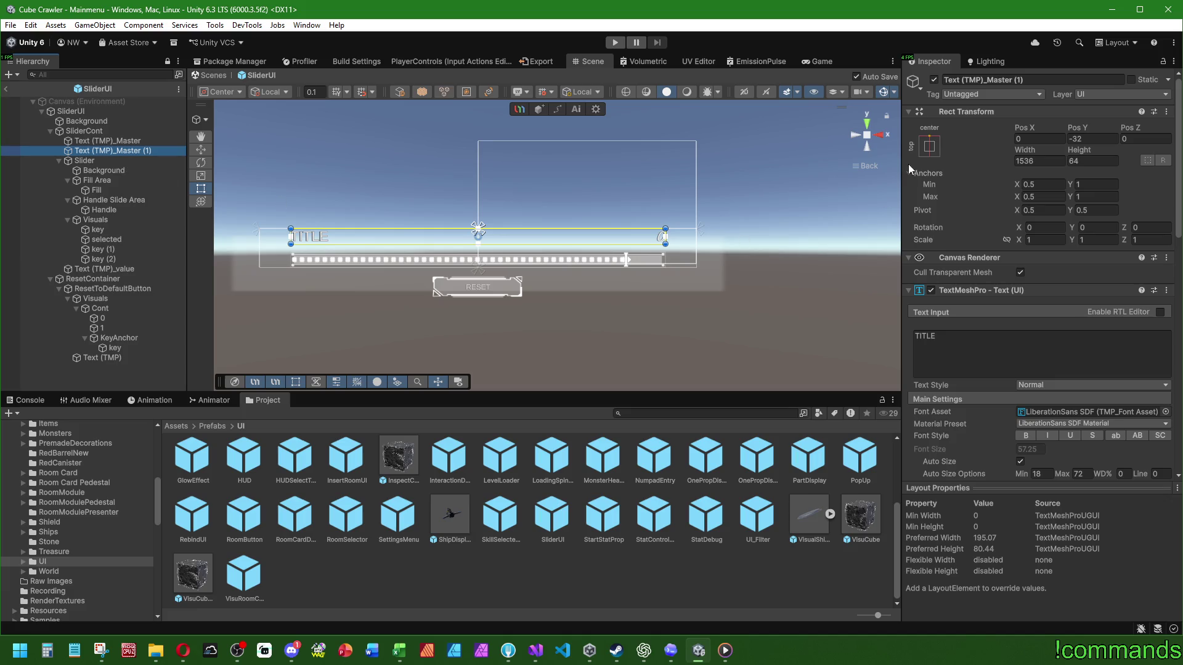
Anchor the copied title text to the top right, with width 512 and Pos X 256
click(930, 146)
click(1050, 161)
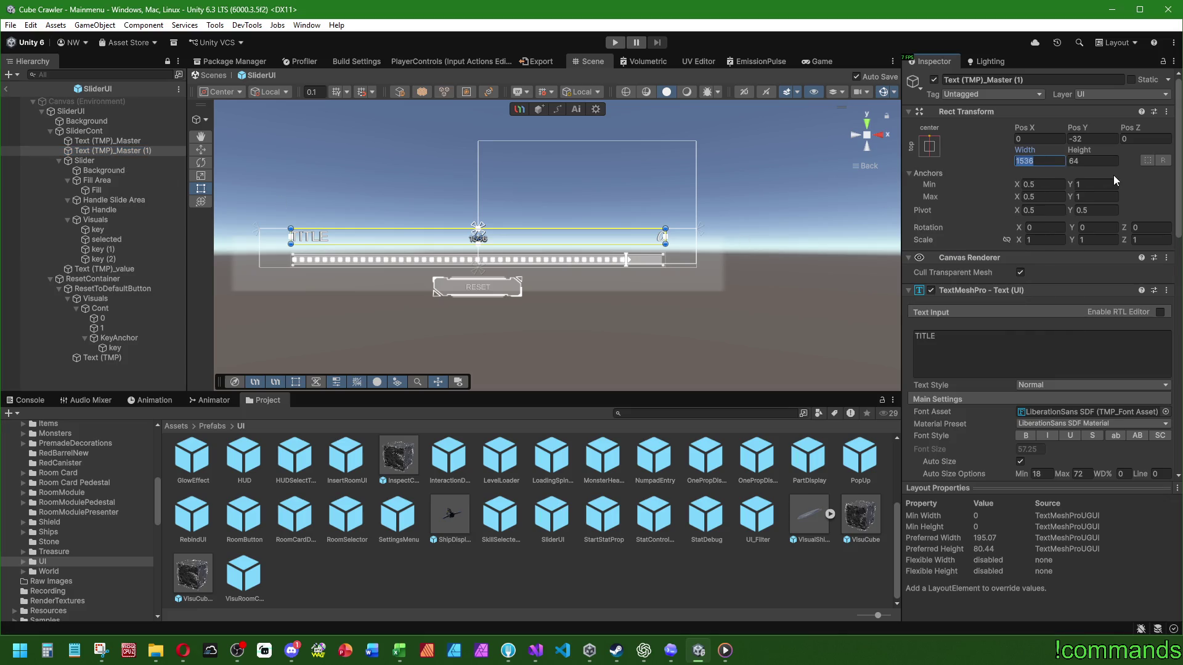
text(512)
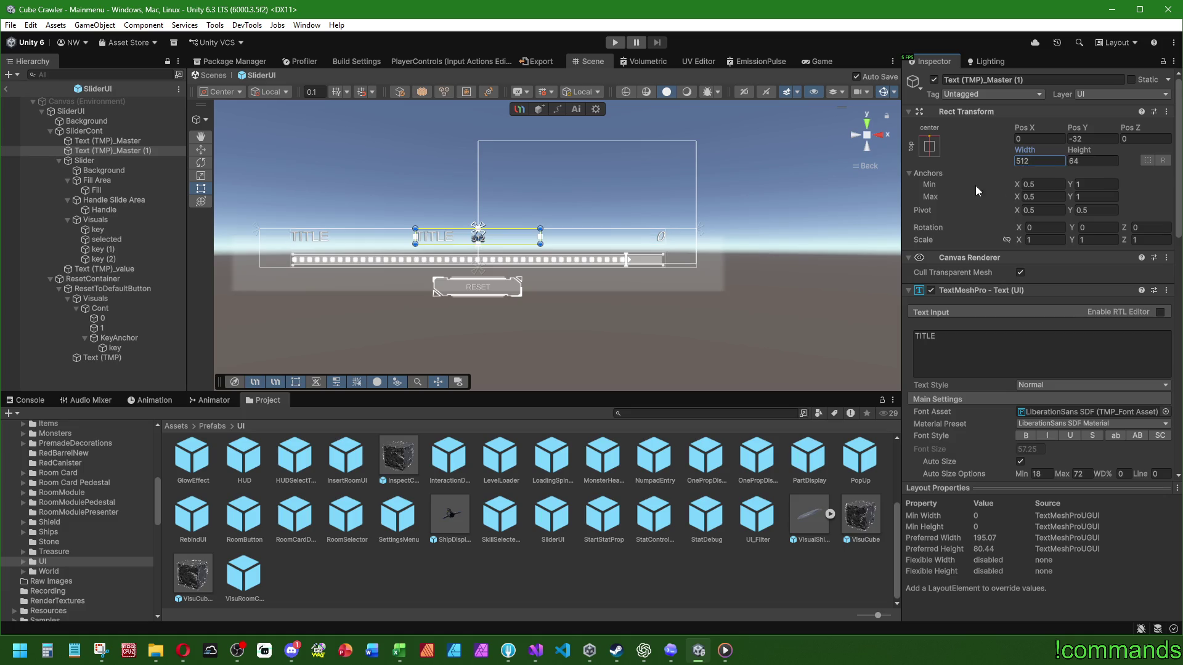
click(929, 146)
alt+click(1022, 212)
click(1040, 139)
text(256)
click(935, 173)
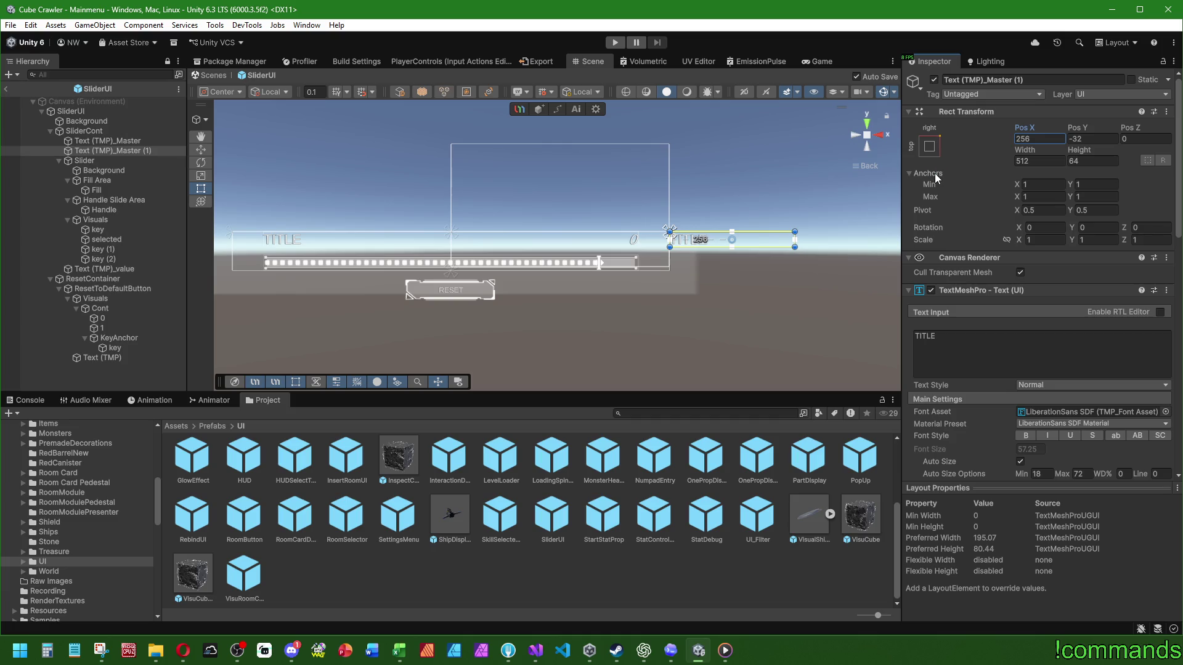
Compare the neighbouring slider objects, then move the copied title text to Pos X 150
click(96, 259)
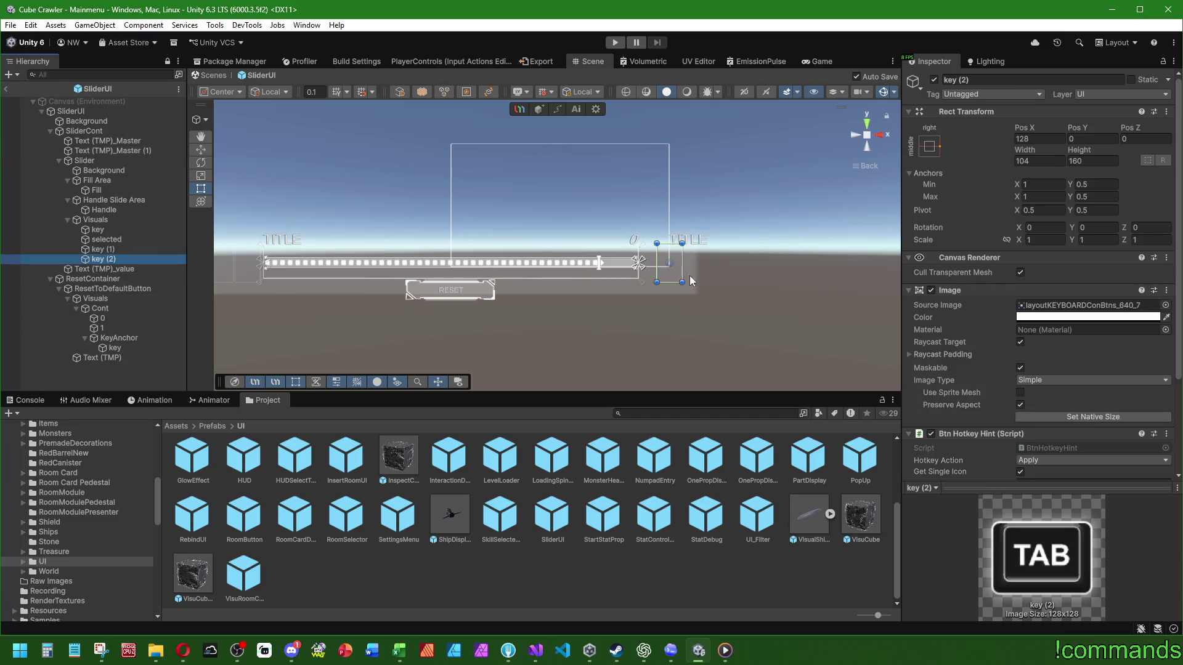
click(98, 151)
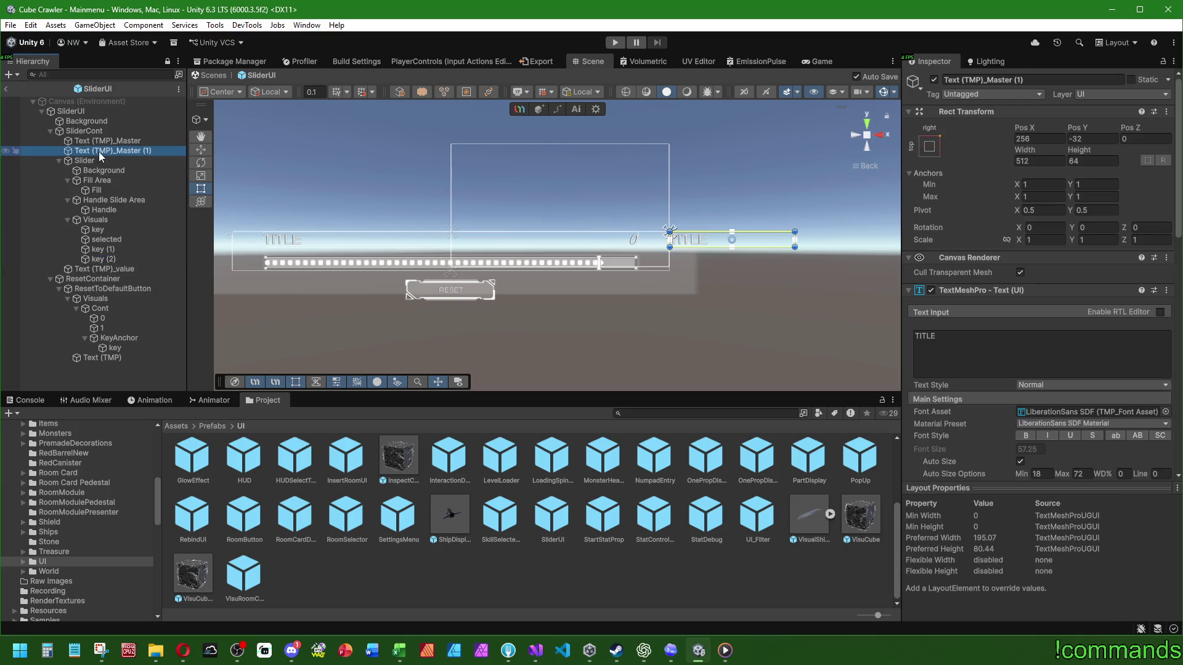
click(97, 161)
click(110, 268)
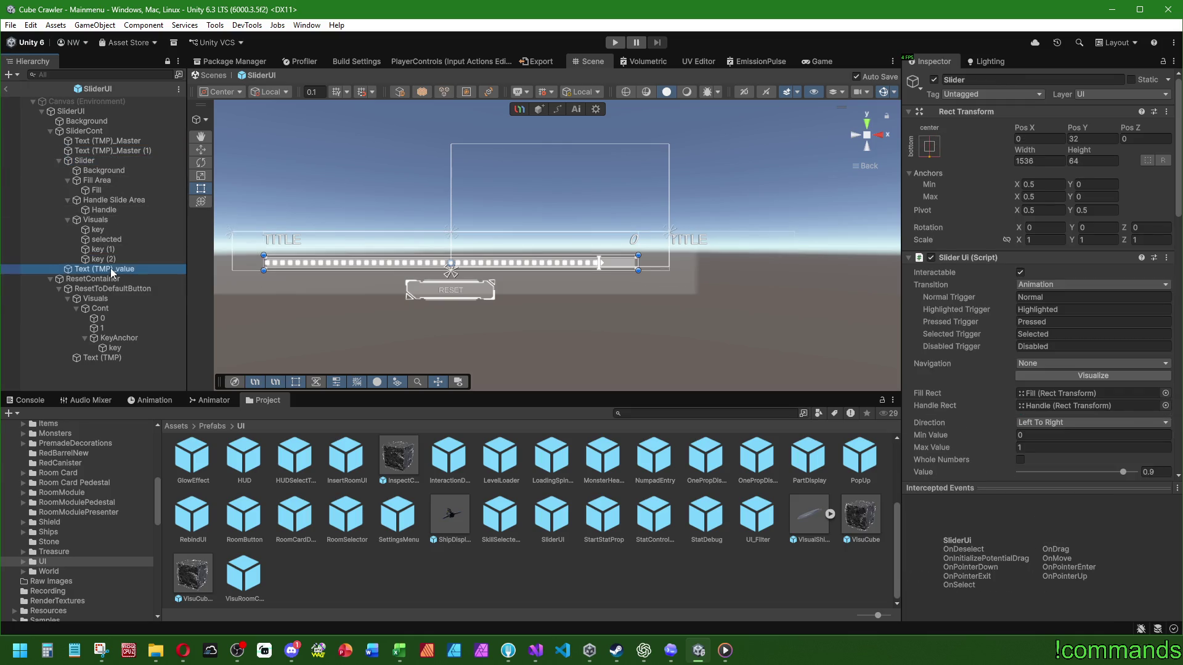
click(106, 151)
mouse_move(1024, 128)
mouse_down()
mouse_move(827, 138)
mouse_move(1057, 141)
mouse_up()
text(150)
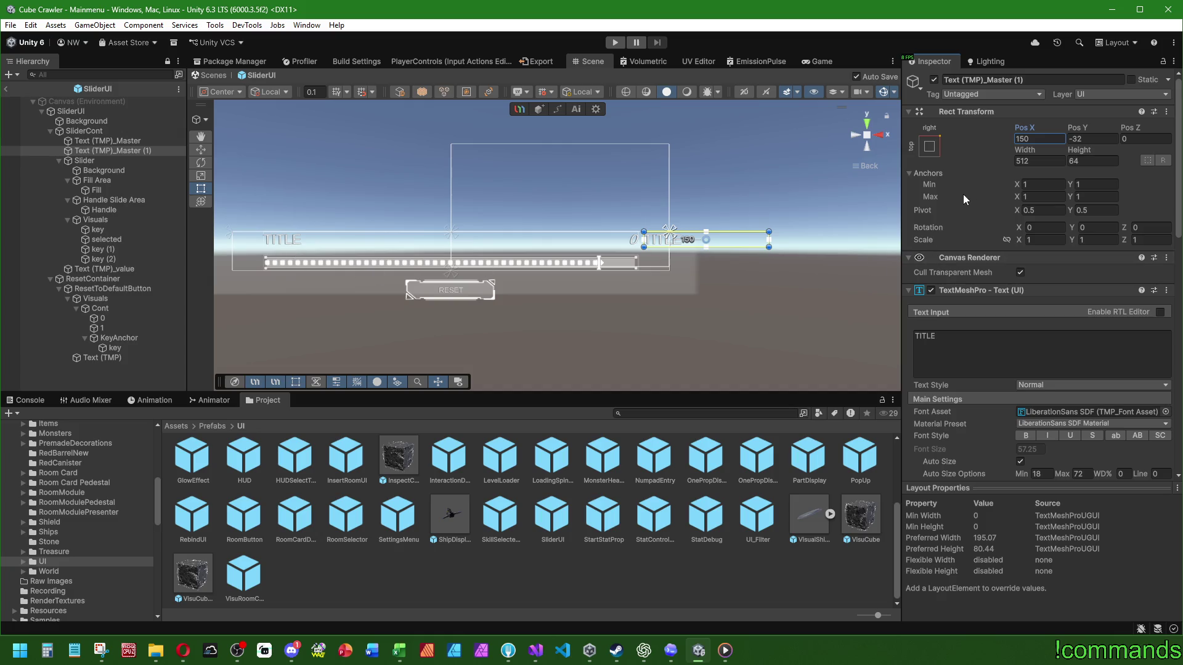
Compare the Load Language Key settings of the original and copied TITLE texts, then clear the selection
scroll(954, 197, down, 3)
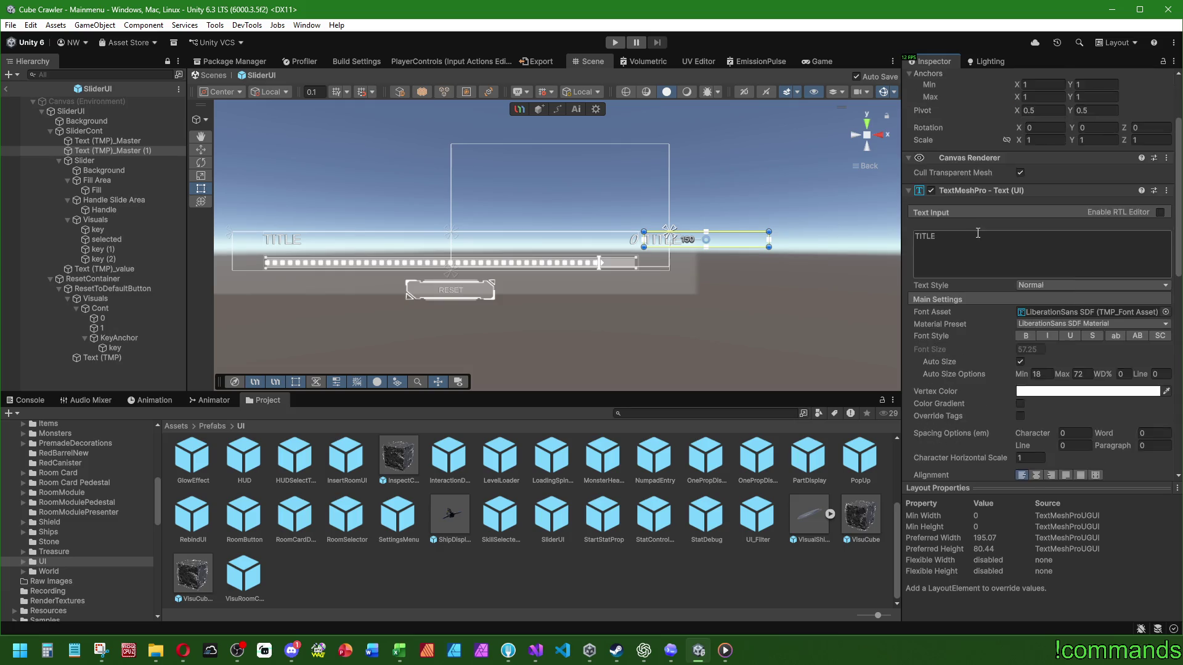
scroll(978, 232, down, 10)
scroll(959, 249, up, 4)
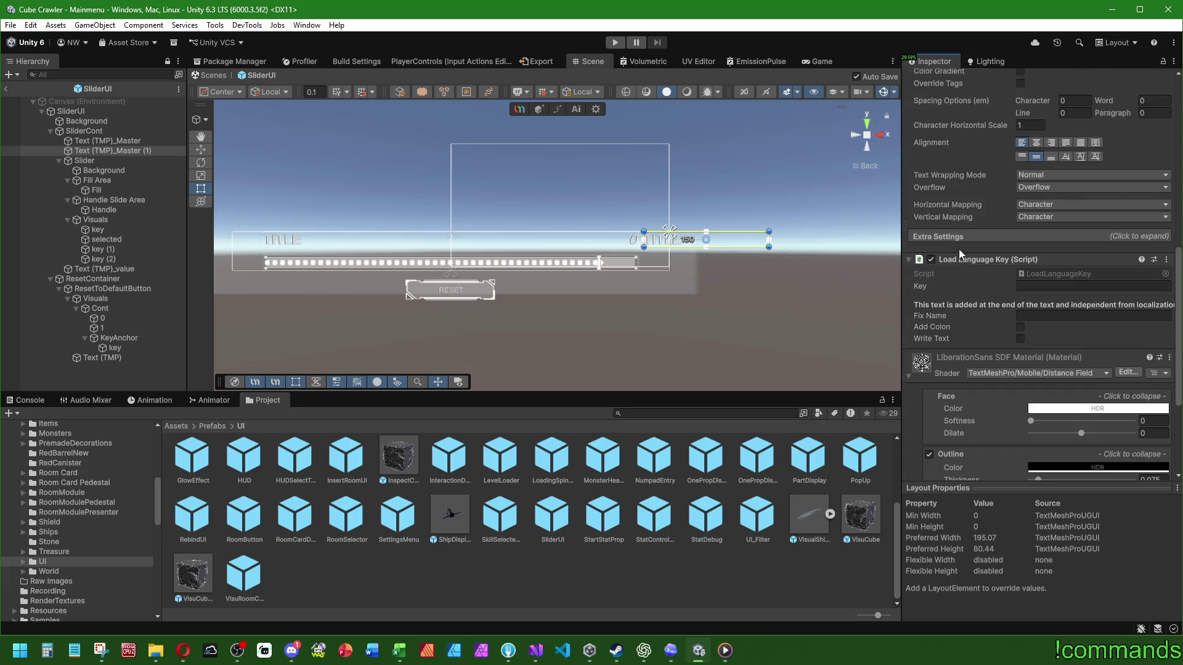
key(Up)
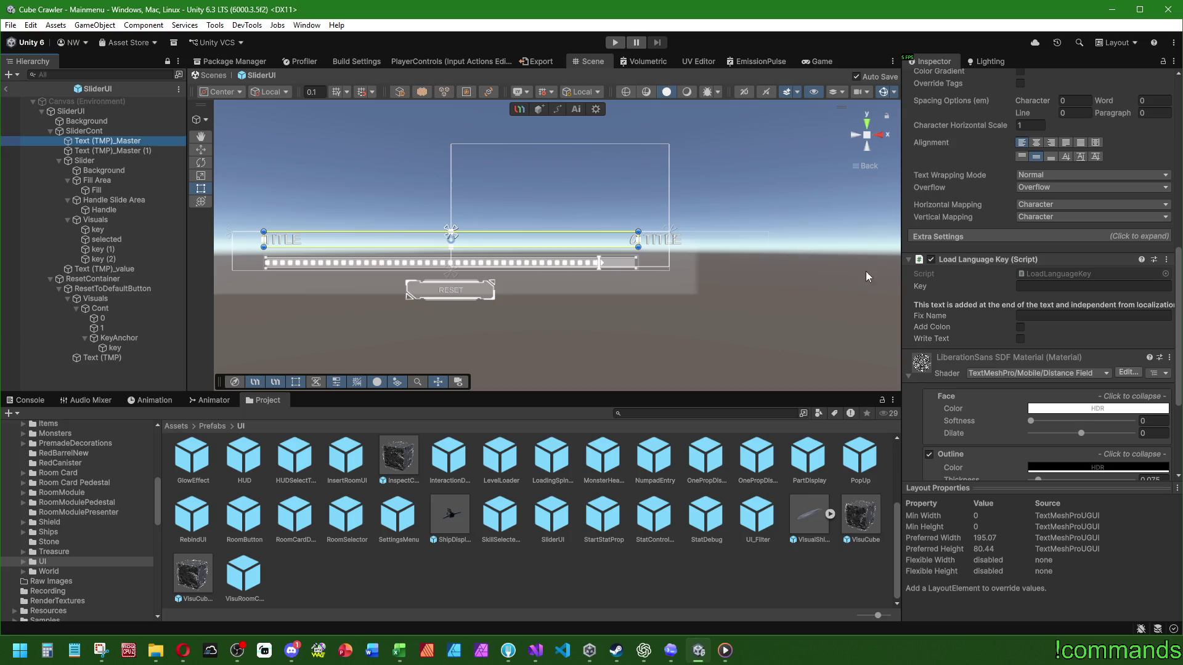
click(138, 153)
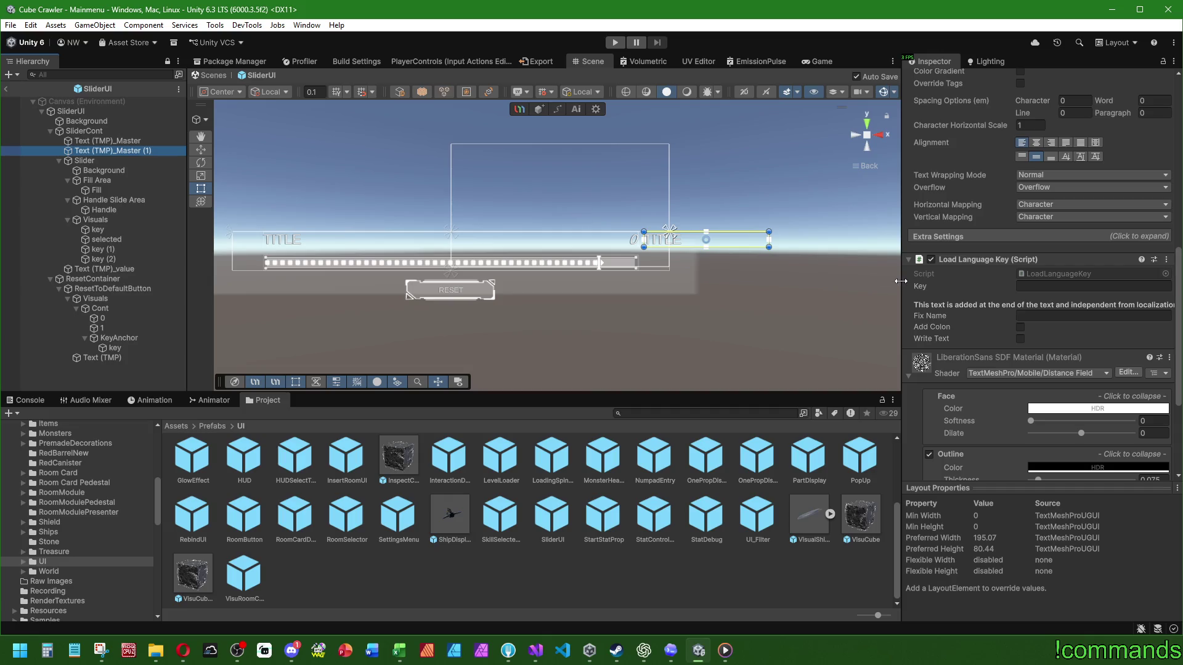
scroll(940, 327, up, 3)
scroll(944, 328, up, 3)
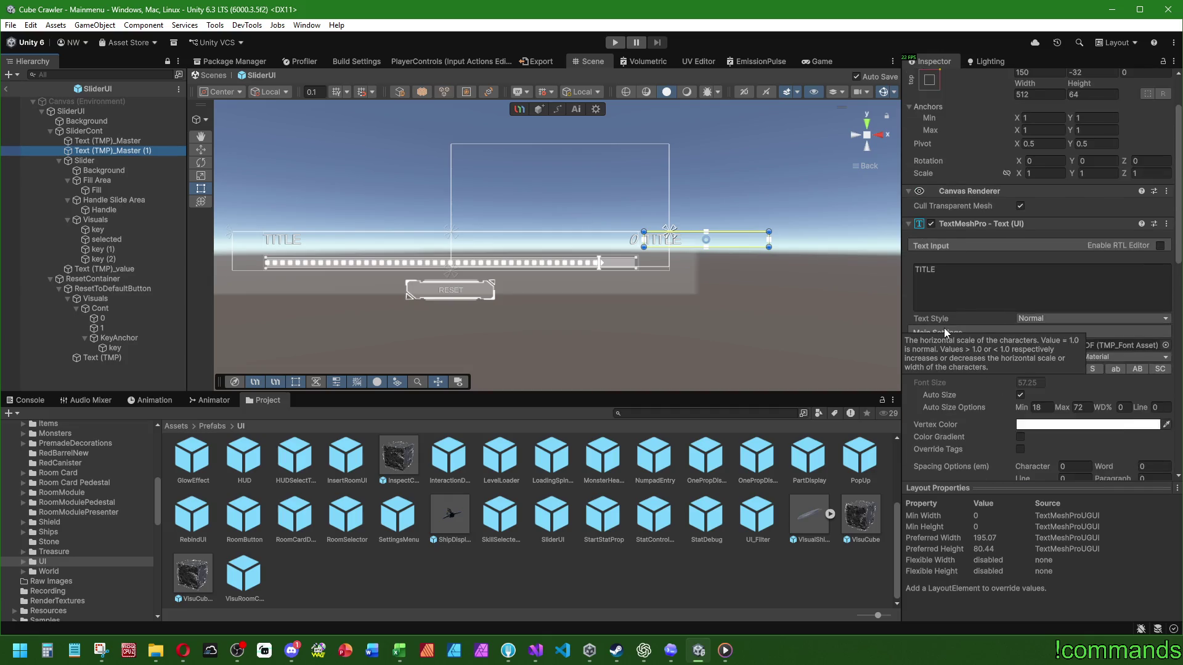
scroll(944, 328, up, 3)
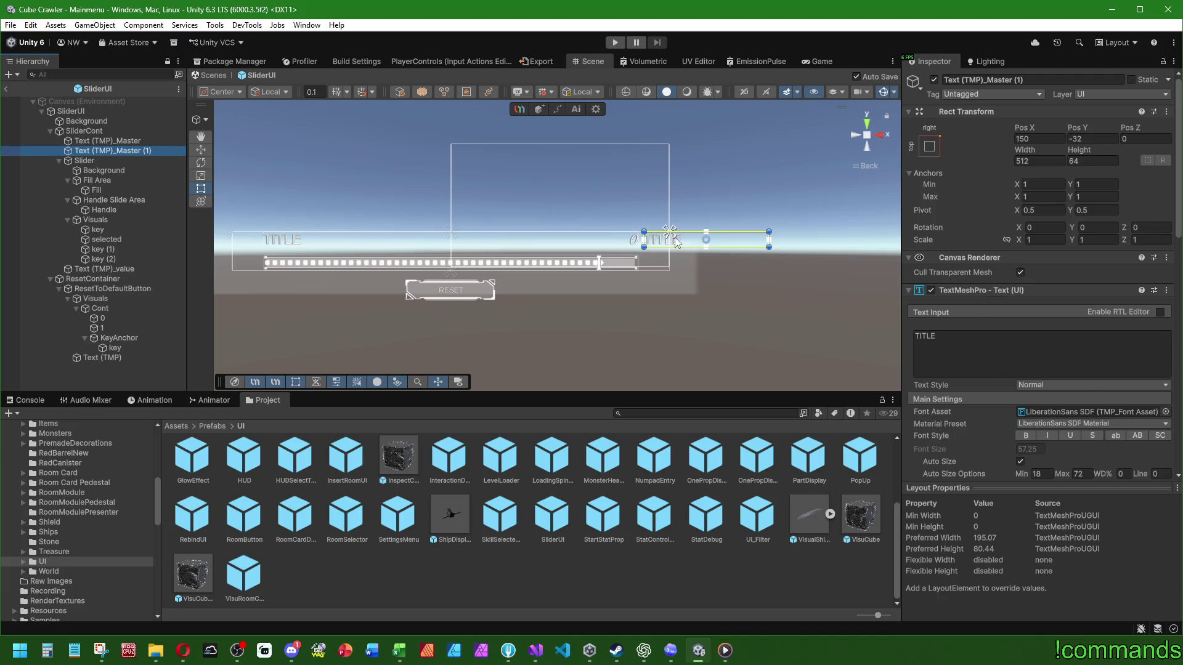
click(152, 363)
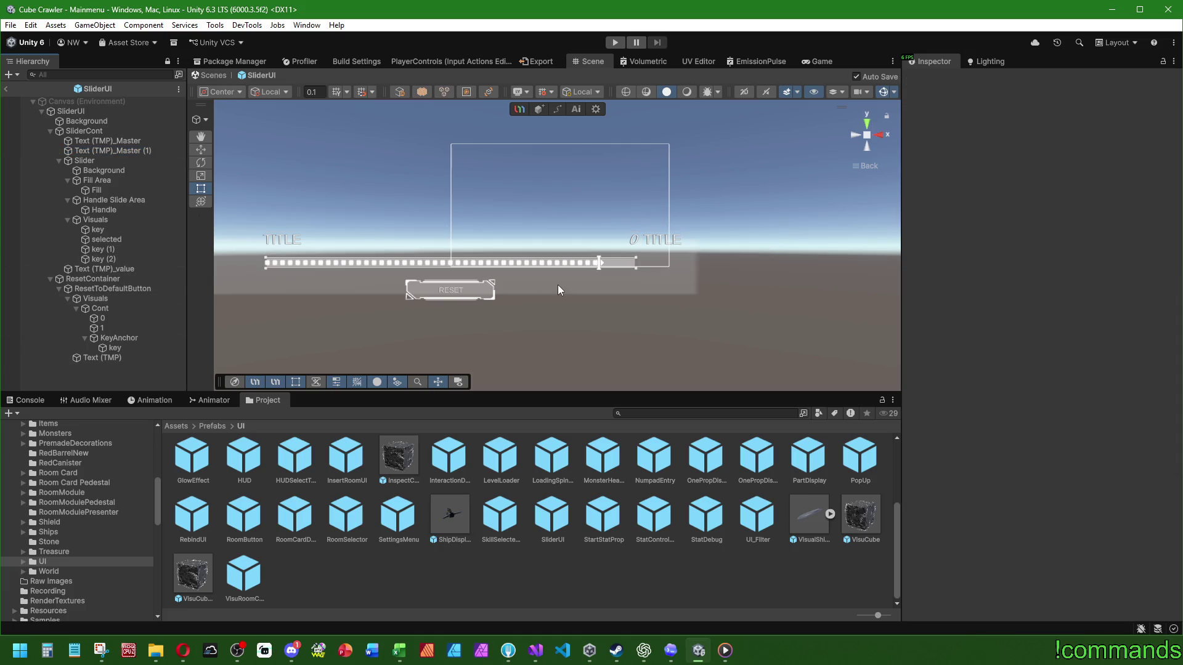
scroll(560, 290, down, 1)
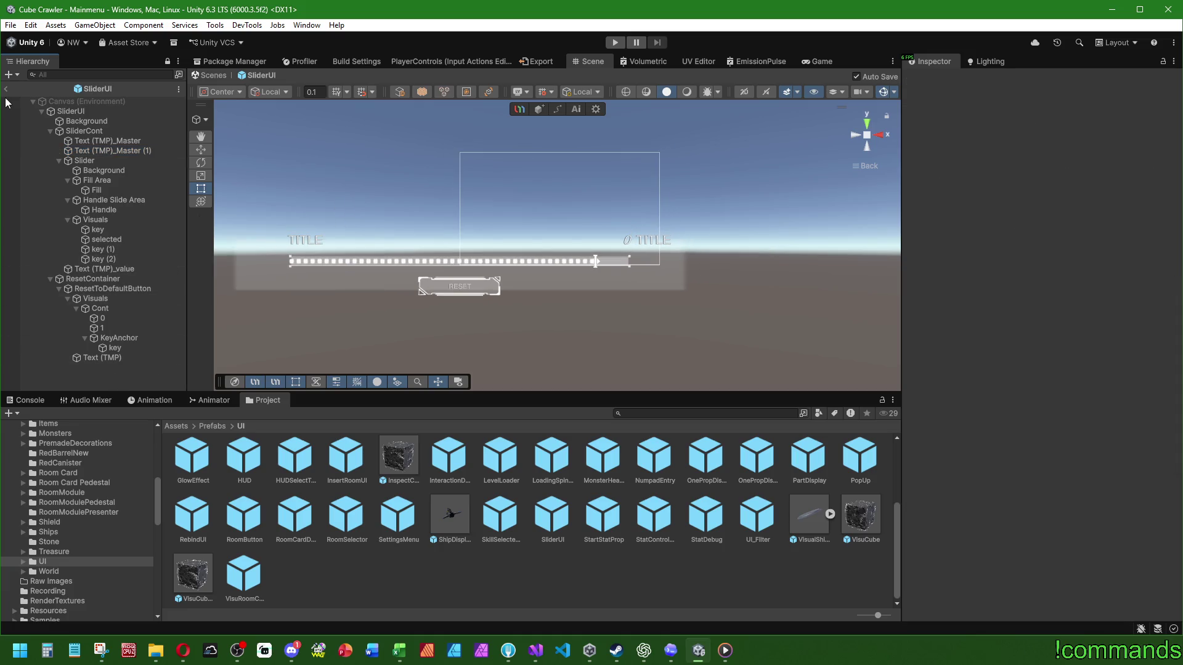
Leave the SliderUI prefab and save the scene
click(6, 89)
click(10, 25)
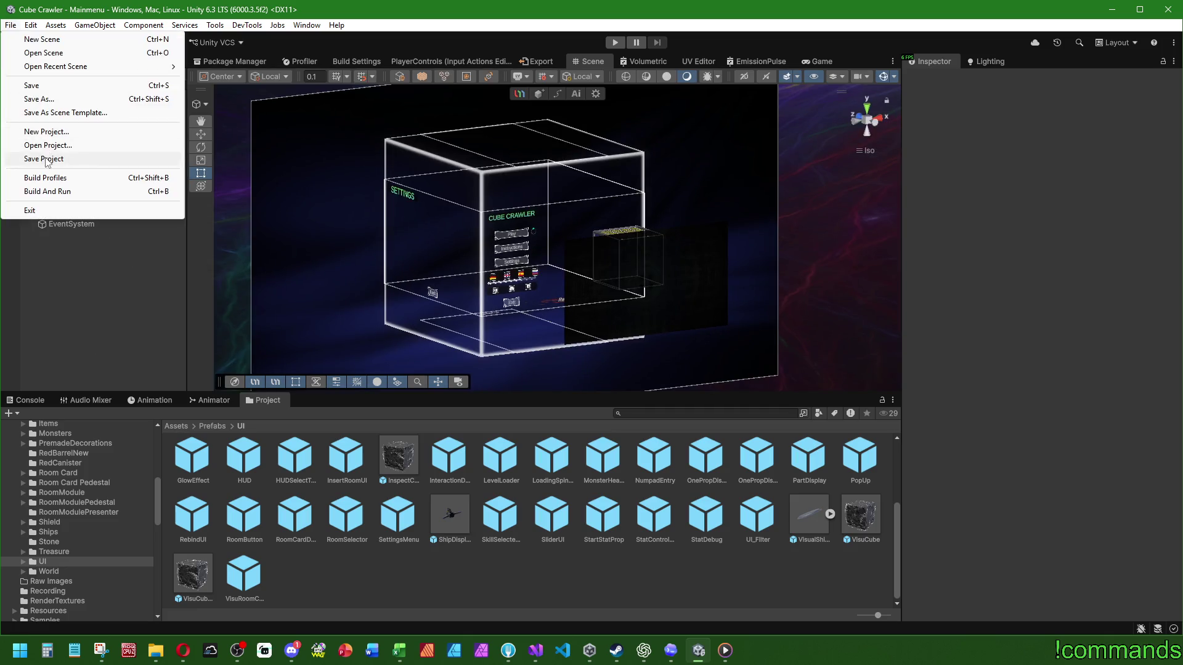
click(41, 89)
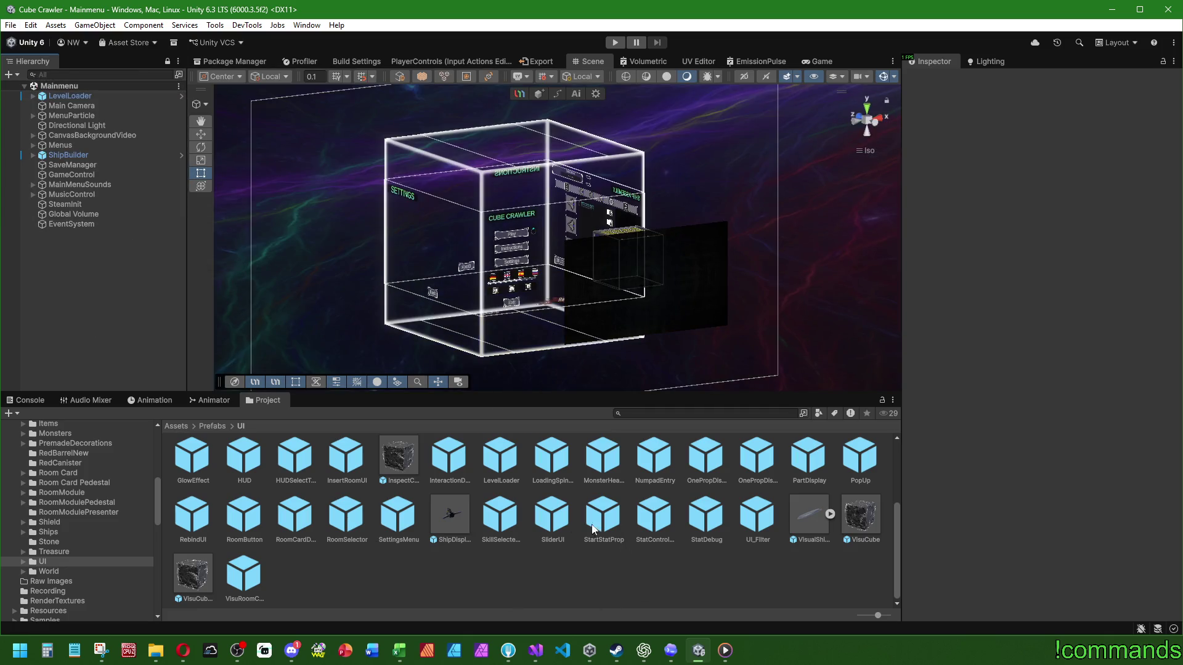
In the SettingsMenu prefab, hide 1_Gameplay, show the 5_Audio panel and frame it
double_click(417, 516)
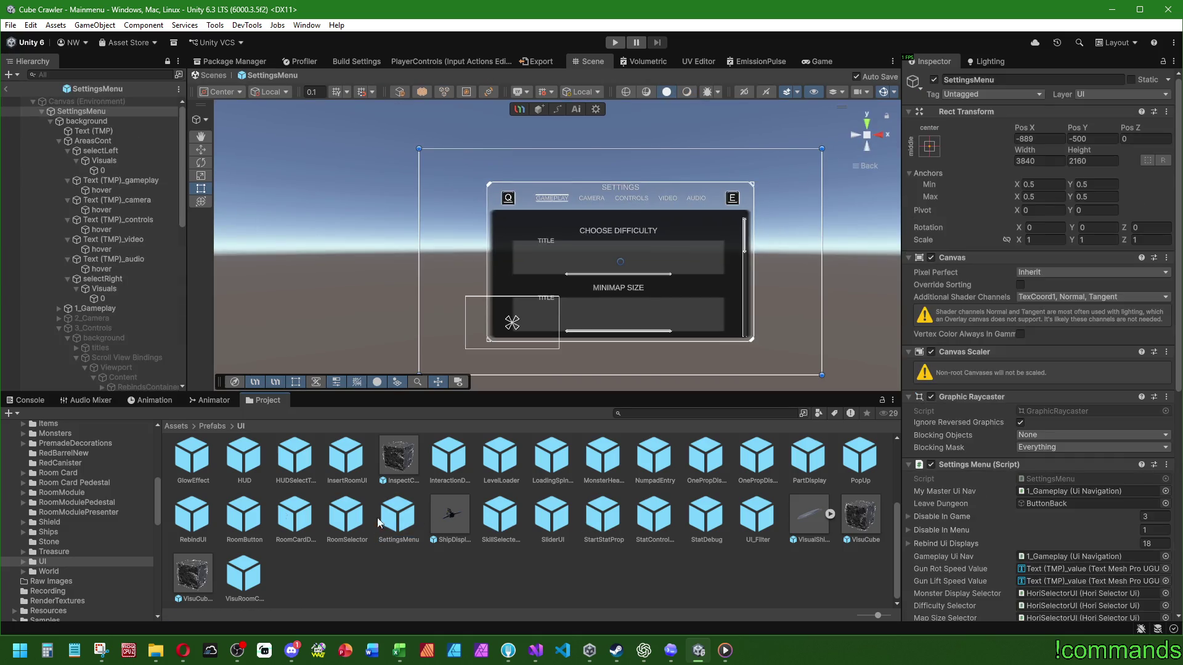
click(103, 118)
scroll(127, 206, up, 10)
click(59, 246)
click(59, 255)
click(98, 223)
click(934, 80)
click(89, 265)
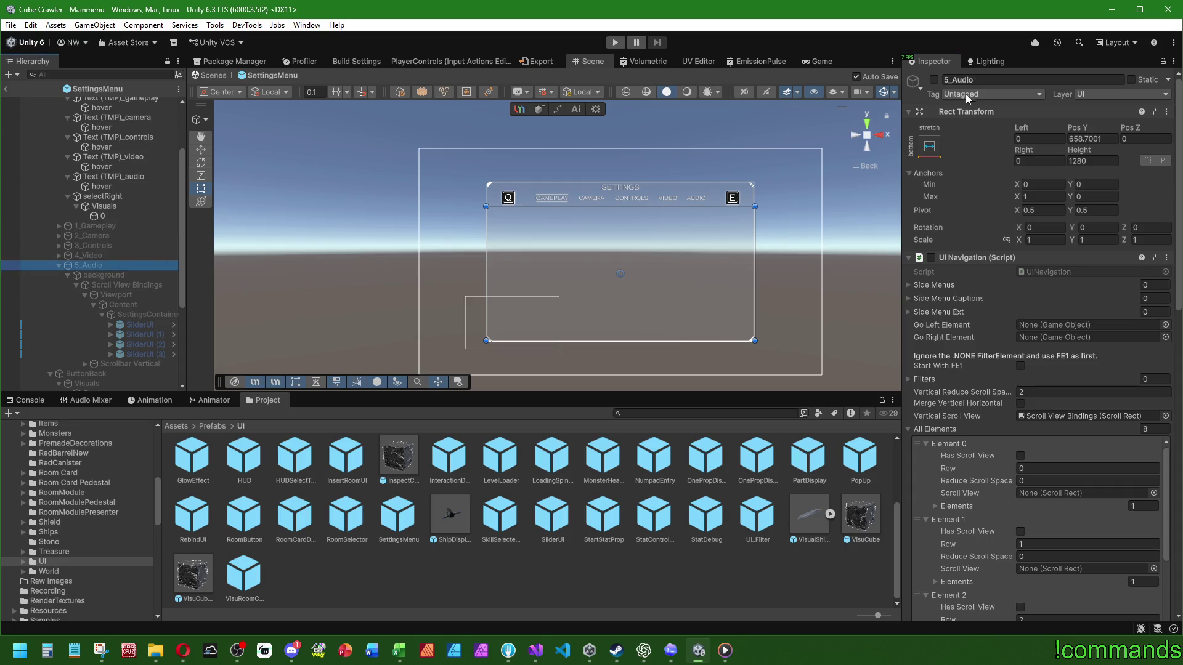
click(934, 79)
key(f)
Expand all four SliderUI objects and their SliderCont children in the Hierarchy
click(111, 354)
click(111, 344)
click(111, 334)
click(111, 324)
scroll(148, 296, down, 6)
scroll(148, 277, up, 3)
click(120, 315)
click(119, 275)
click(120, 236)
click(119, 197)
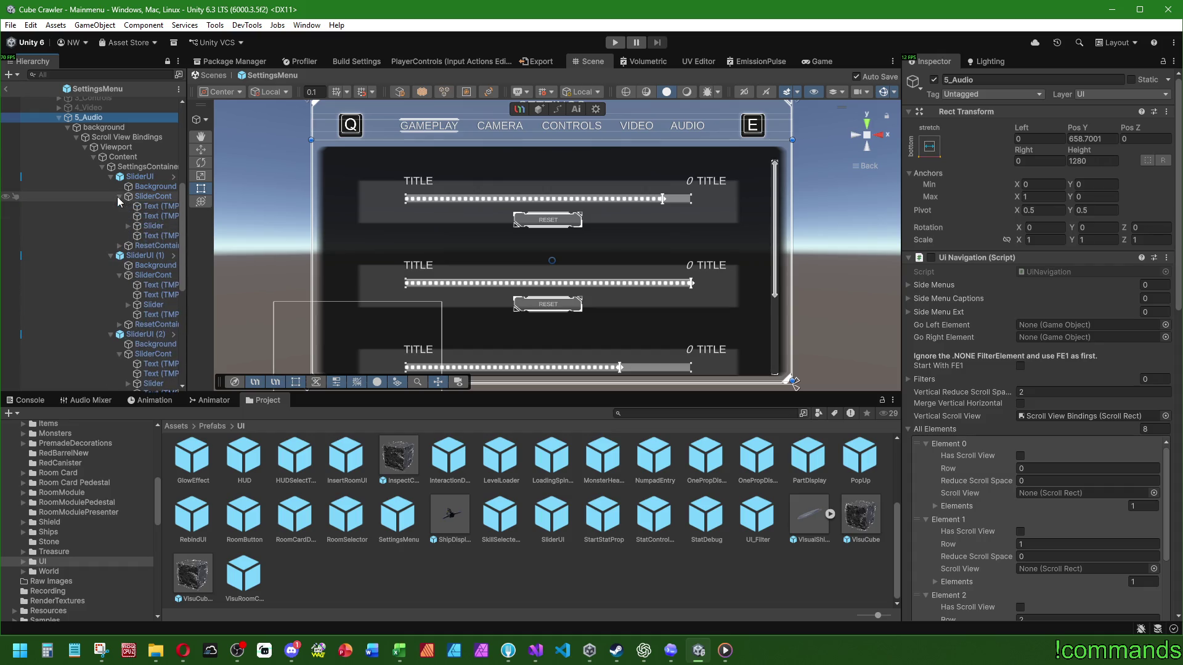
Begin multi-selecting the right-side title texts under SliderUI, SliderUI (1) and SliderUI (2)
click(157, 216)
ctrl+click(164, 295)
scroll(164, 294, down, 2)
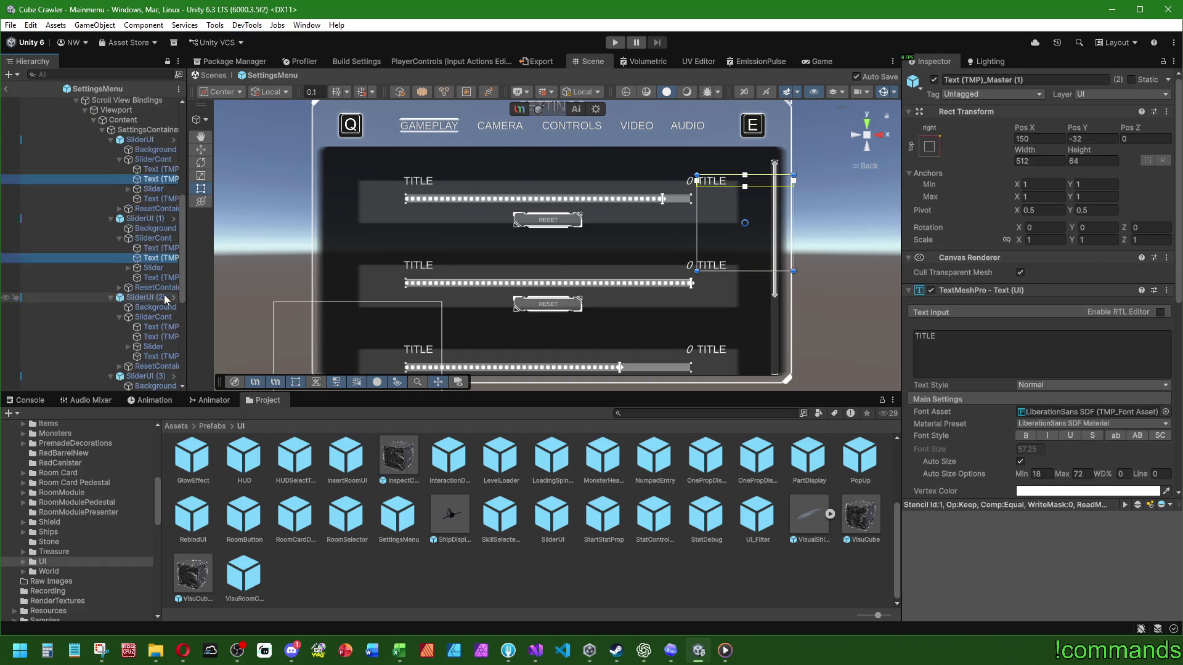
scroll(164, 295, down, 3)
ctrl+click(160, 263)
scroll(160, 267, down, 3)
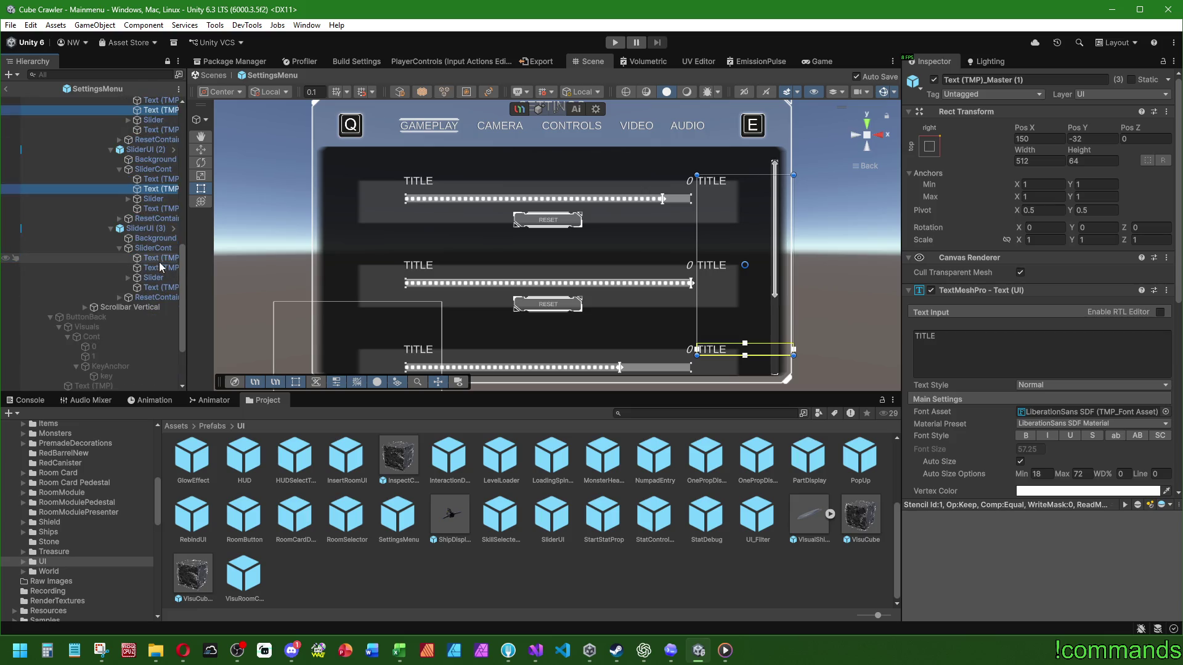
click(159, 259)
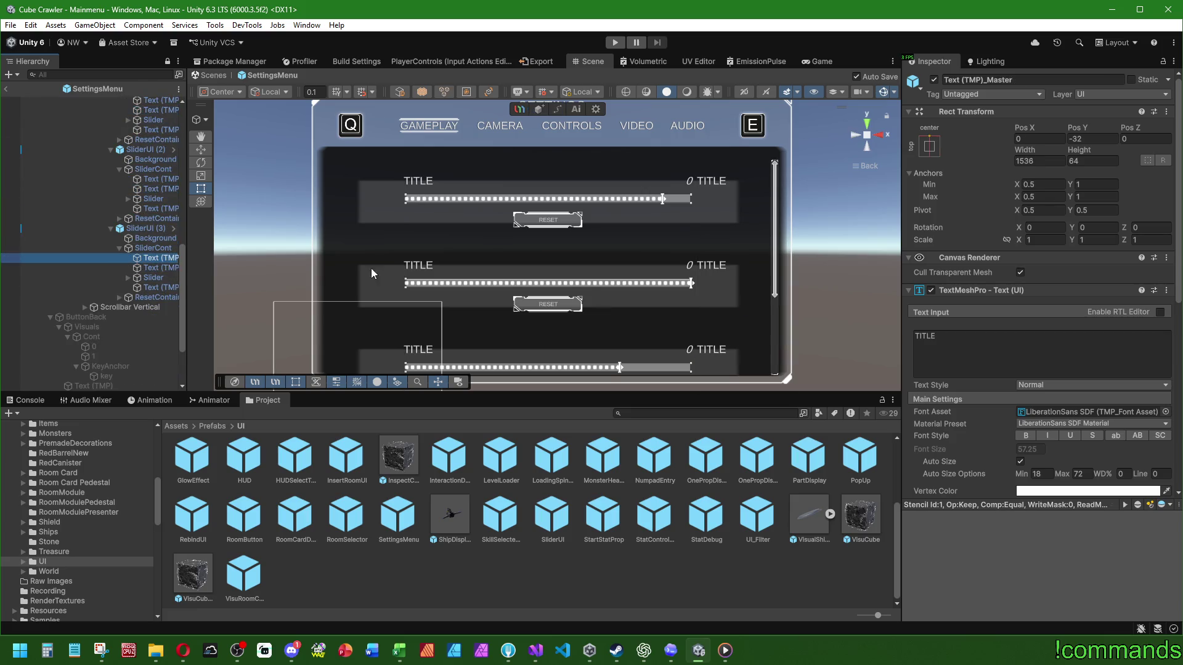
scroll(960, 341, down, 3)
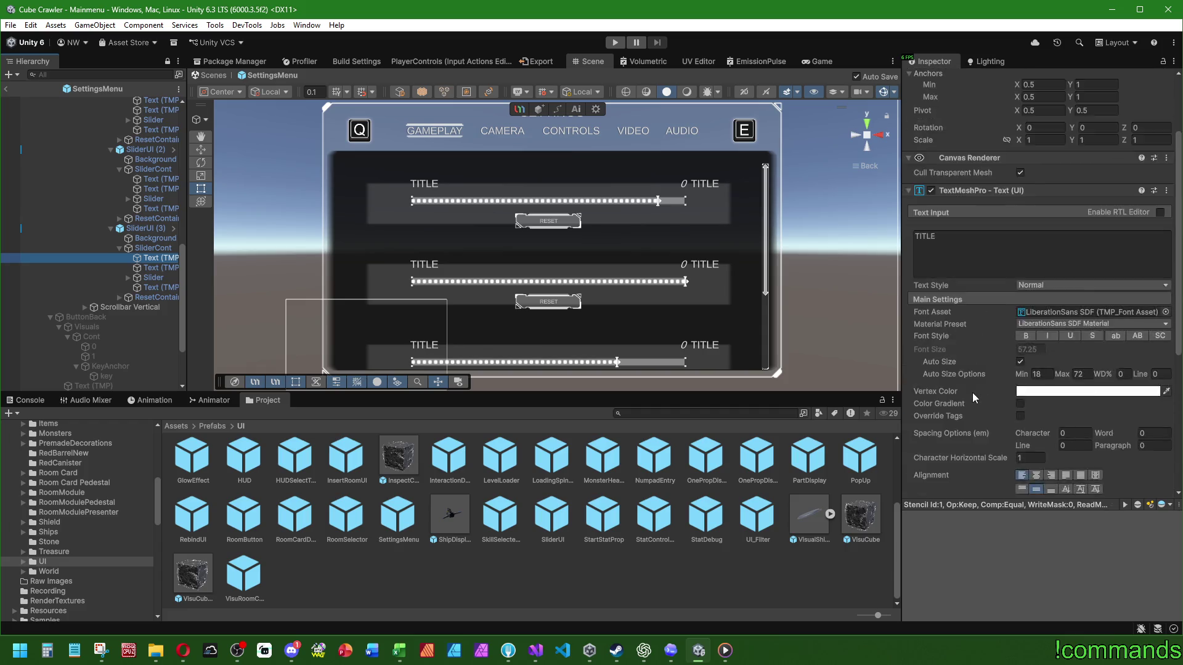
scroll(973, 393, up, 3)
Select all four right-side title texts and set their Load Language Key to toggle_mute
click(151, 269)
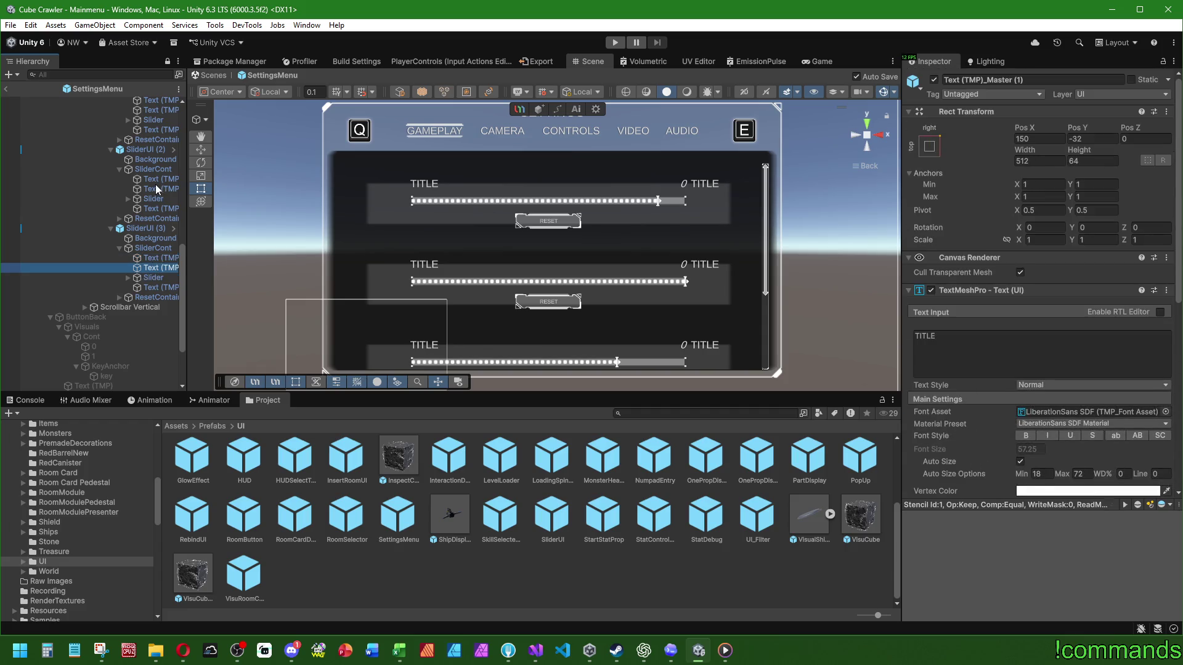
ctrl+click(156, 190)
scroll(123, 215, up, 5)
ctrl+click(155, 295)
ctrl+click(152, 217)
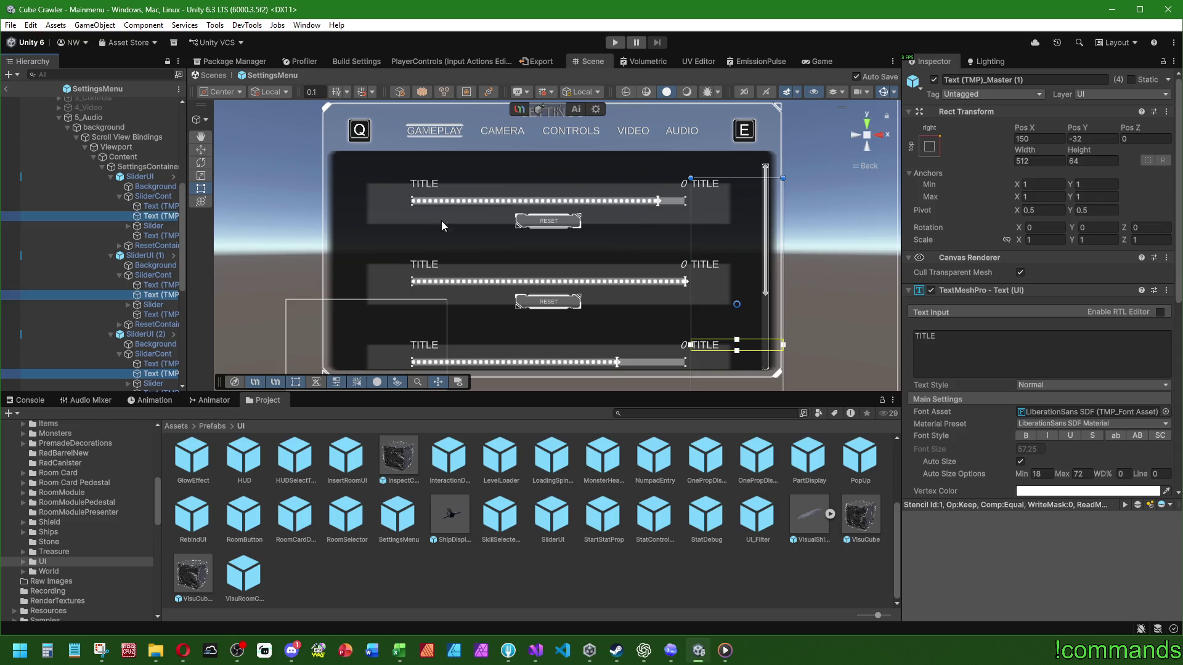
scroll(1041, 277, down, 10)
click(1079, 366)
text(toggle_mute)
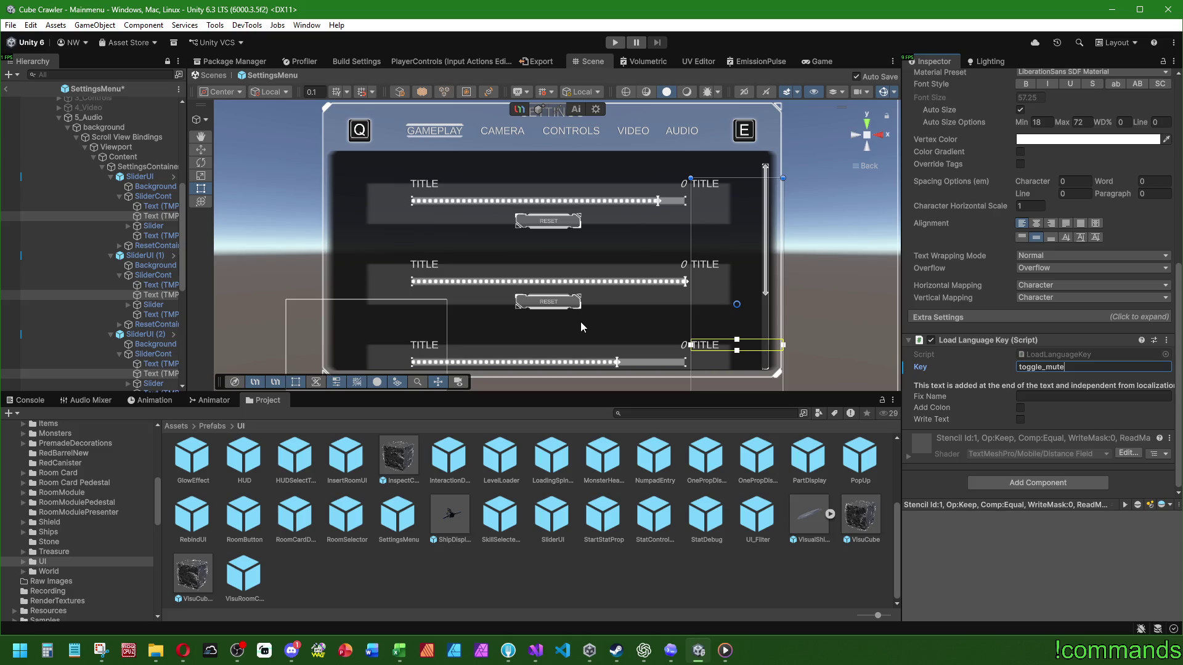
scroll(130, 263, up, 5)
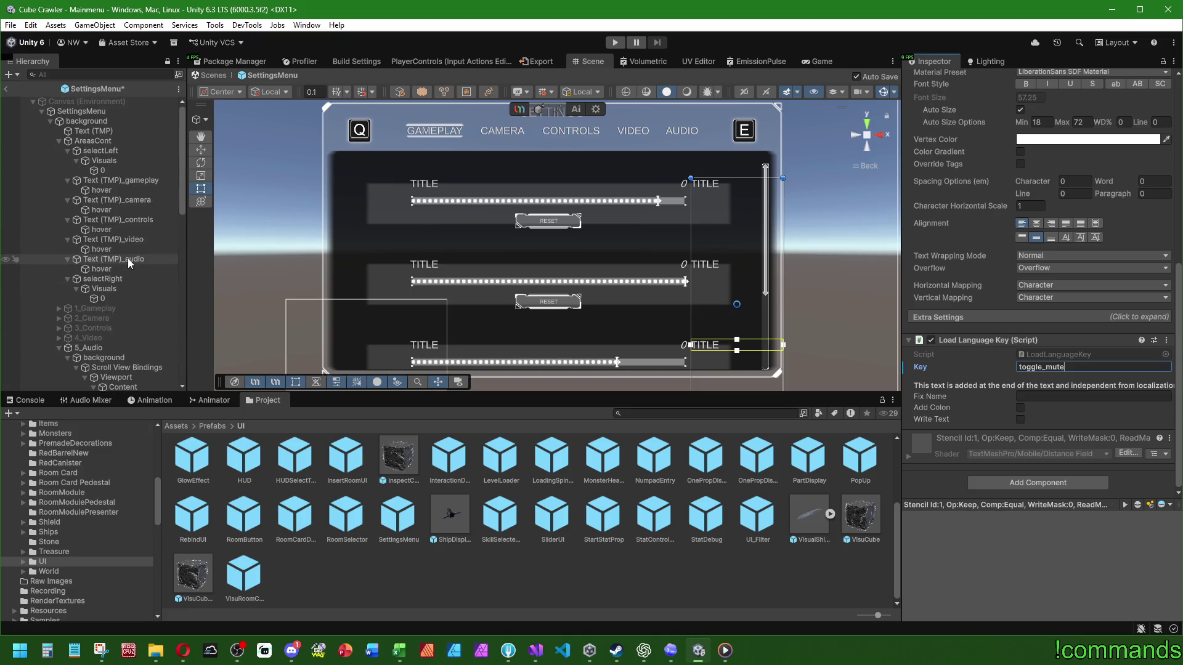
Deactivate the 5_Audio panel and reactivate 1_Gameplay
click(93, 348)
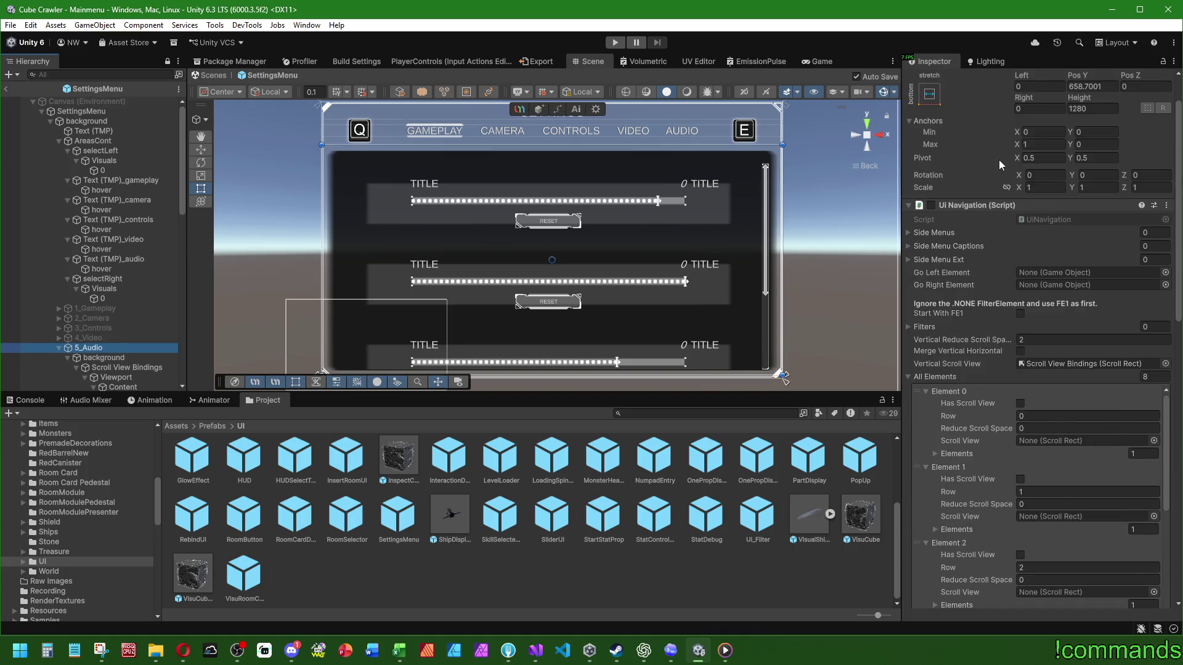
scroll(1000, 163, up, 2)
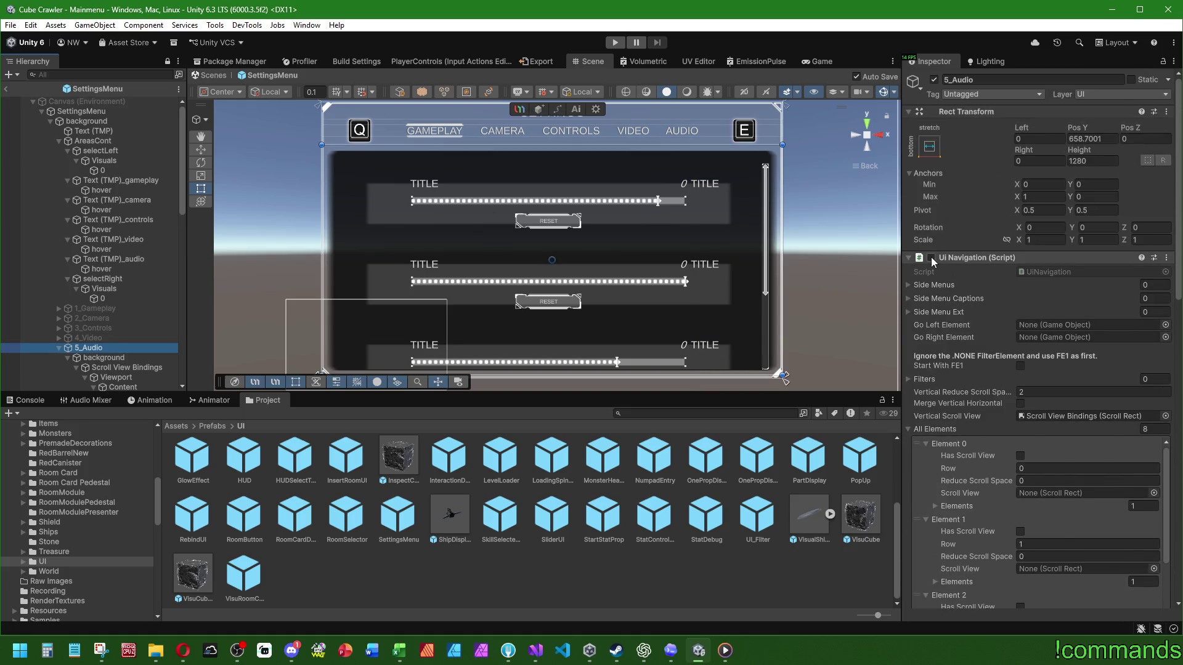
click(934, 80)
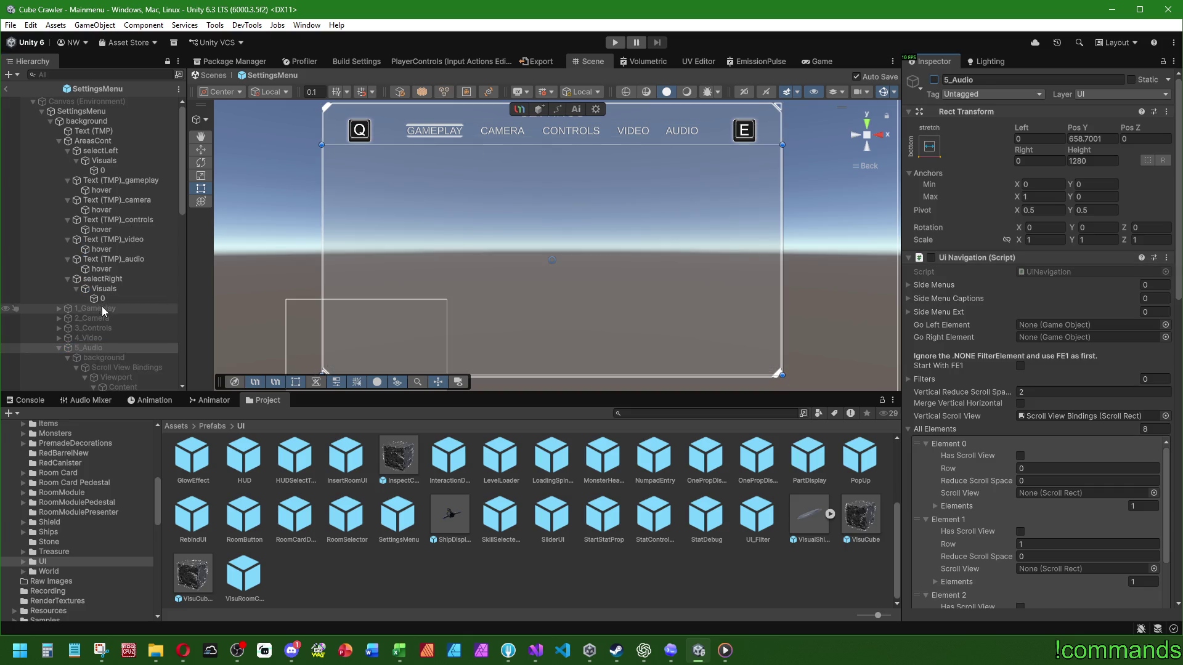
click(934, 80)
click(24, 400)
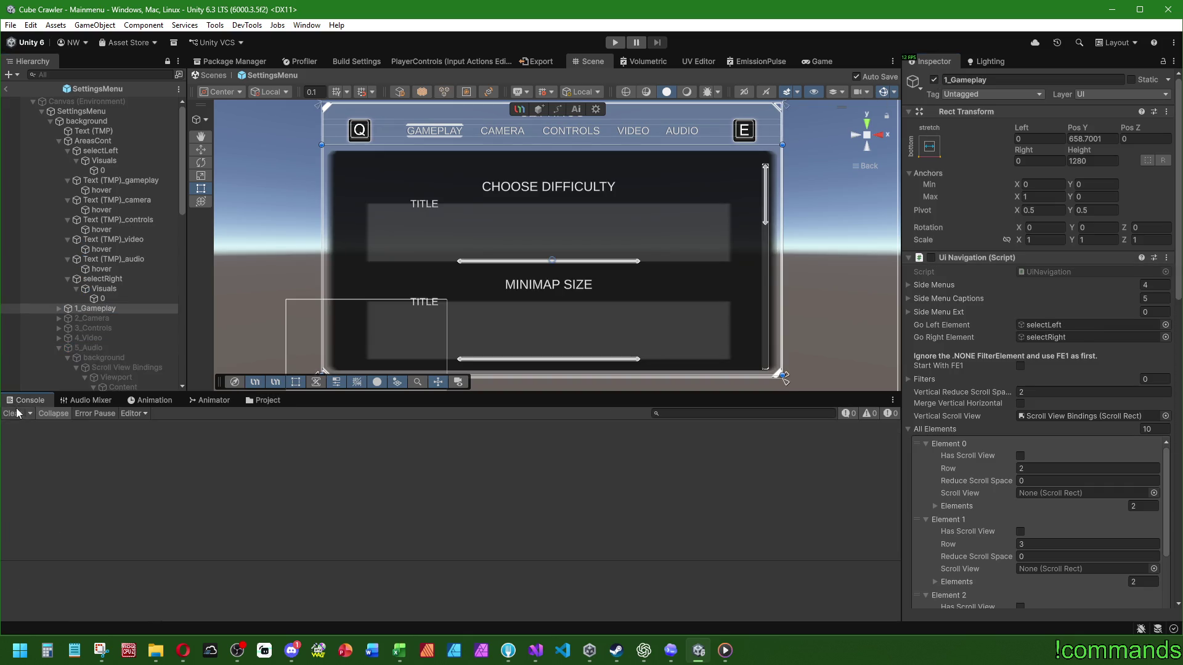
Exit prefab mode and save the scene via File > Save
click(6, 89)
click(11, 24)
click(43, 158)
click(11, 25)
click(34, 85)
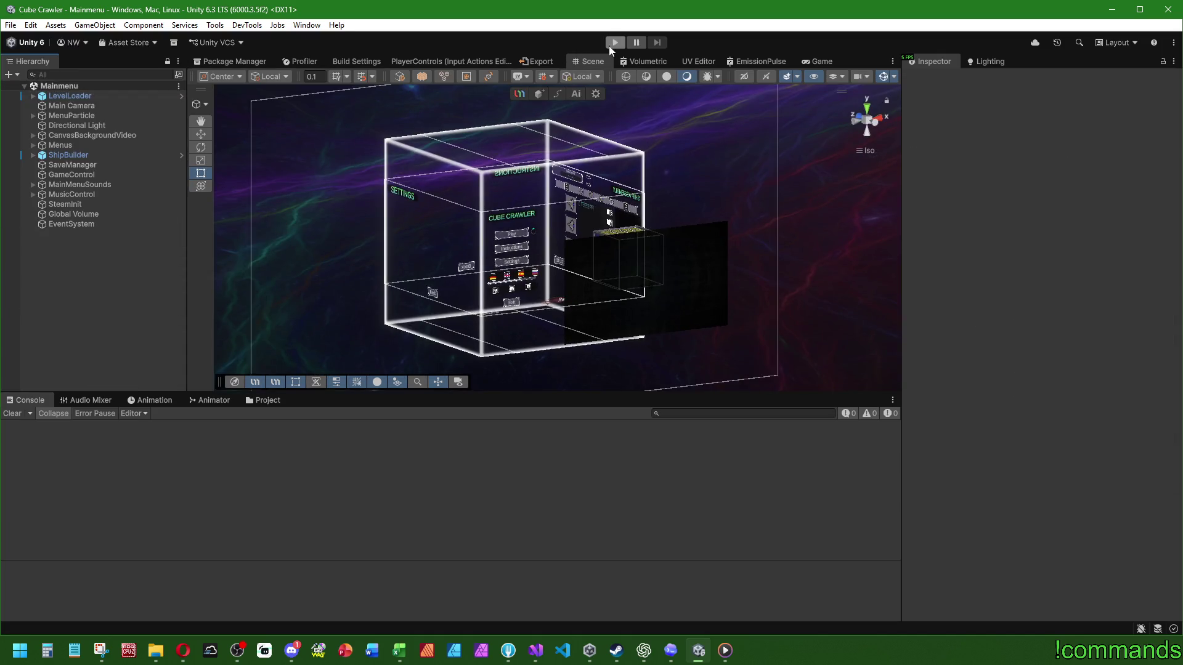
Start play mode, then switch over to Discord
click(617, 43)
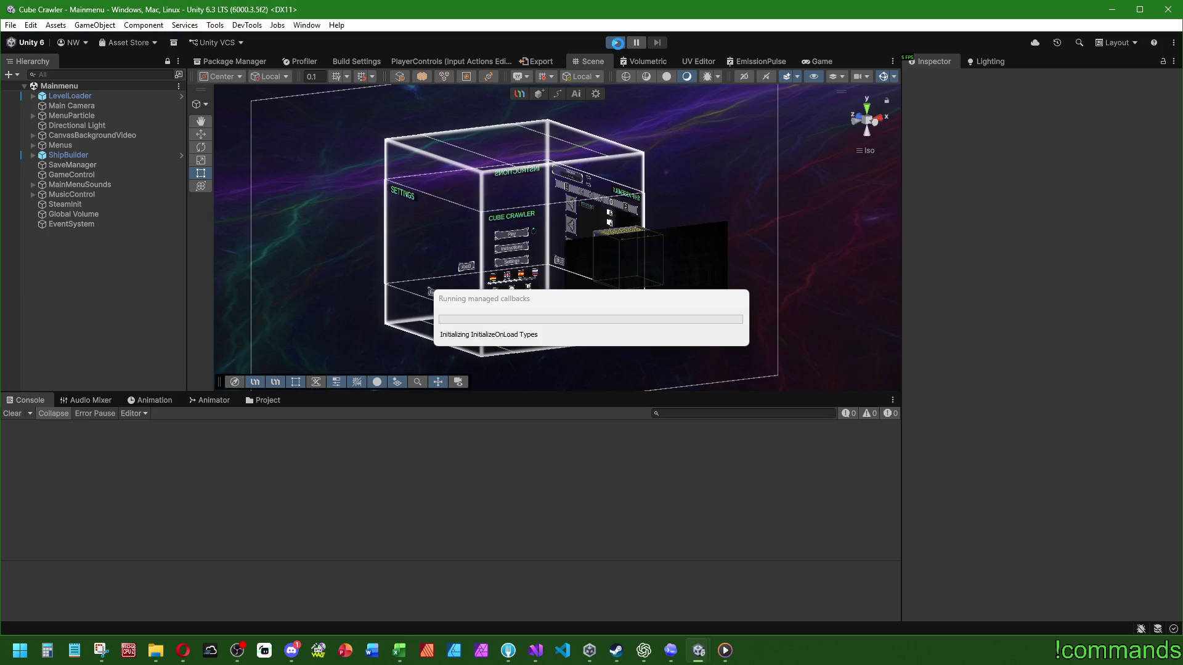
click(617, 42)
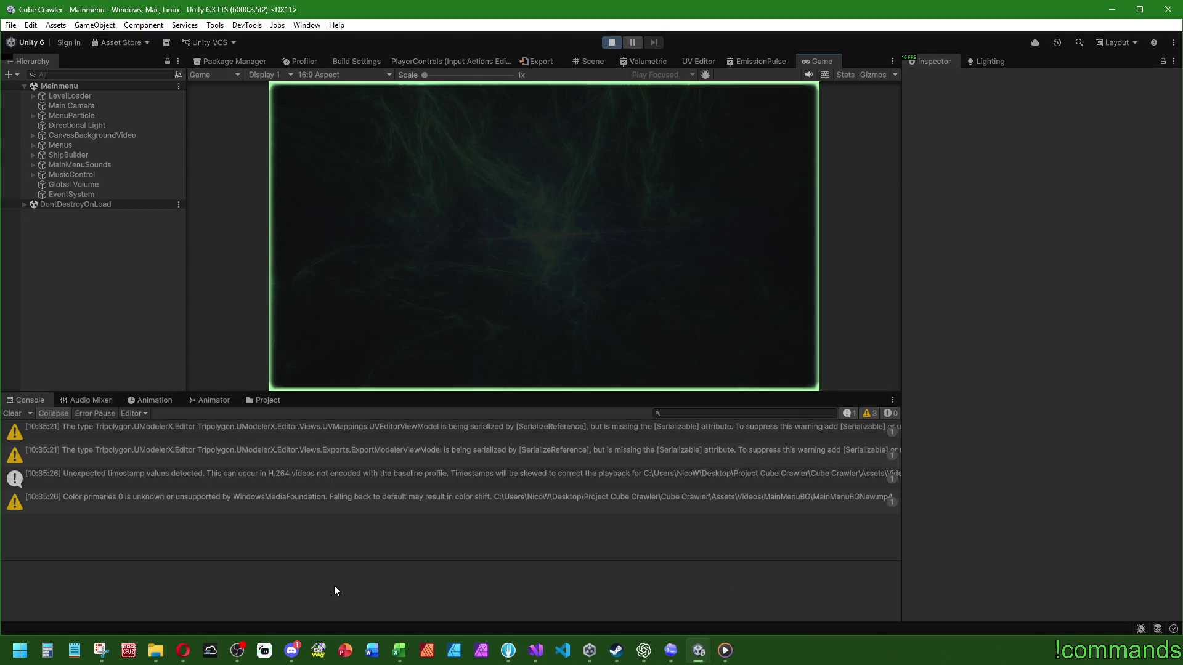
click(292, 650)
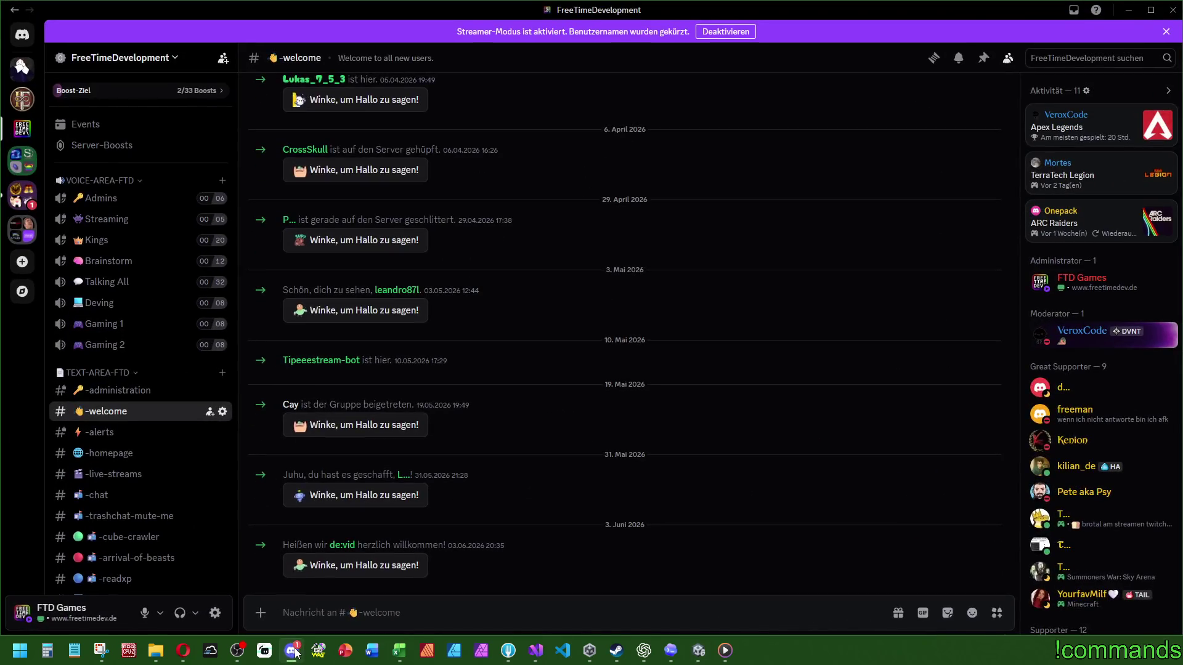
Read the FreeTimeDevelopment -chat channel, then minimize Discord
click(108, 495)
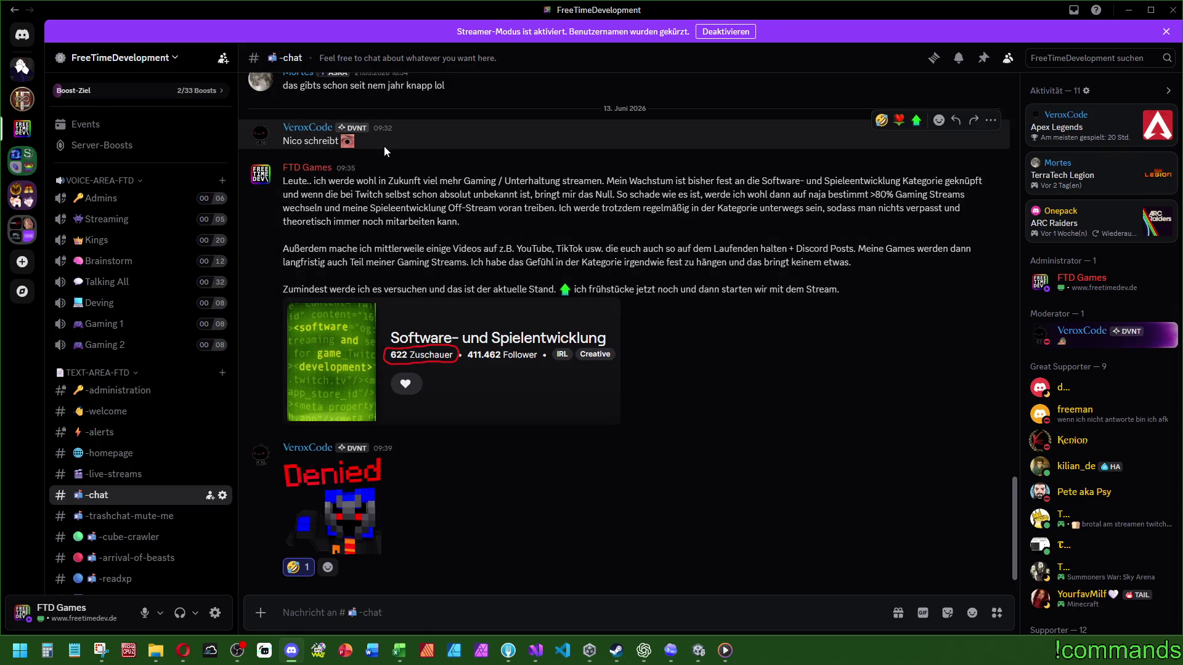
click(1125, 15)
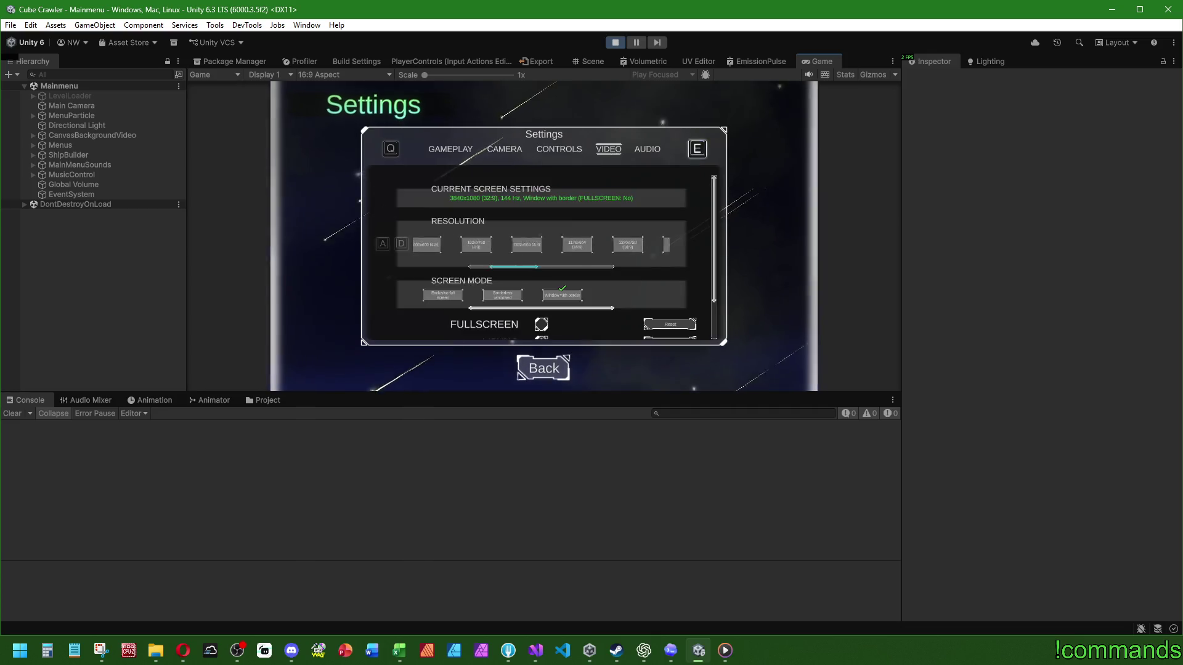
Switch the game settings to AUDIO, make the Game view taller and move focus to Total Volume
key(e)
key(super)
mouse_move(686, 394)
mouse_down()
mouse_move(689, 502)
mouse_move(689, 474)
mouse_up()
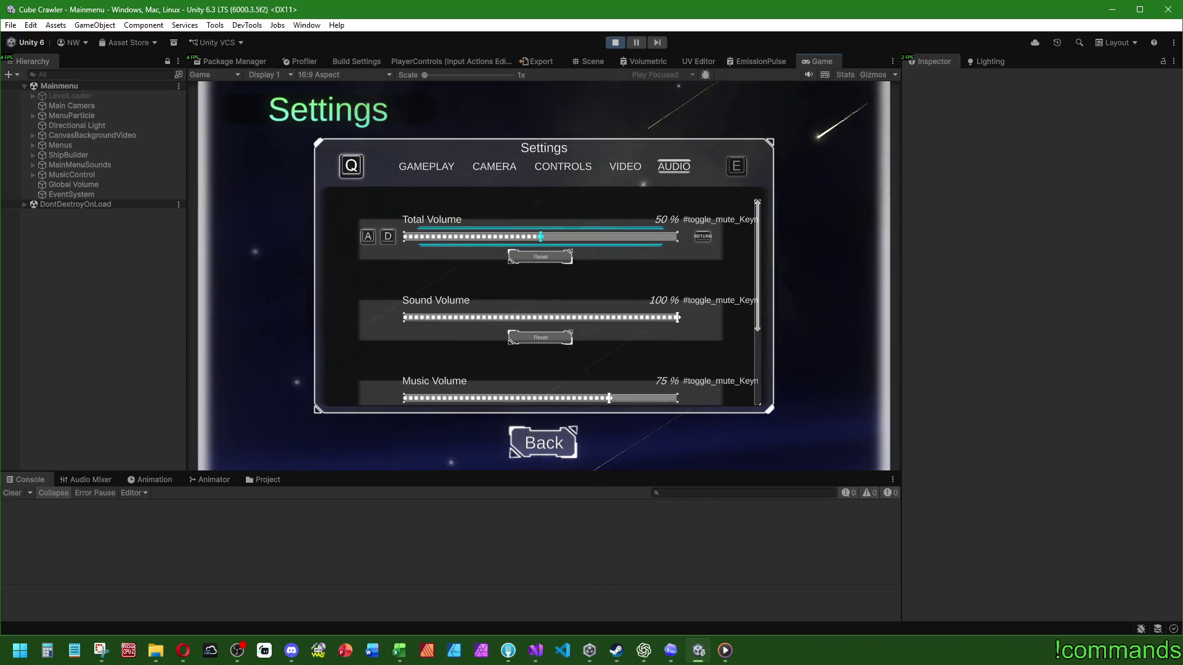
key(s)
key(w)
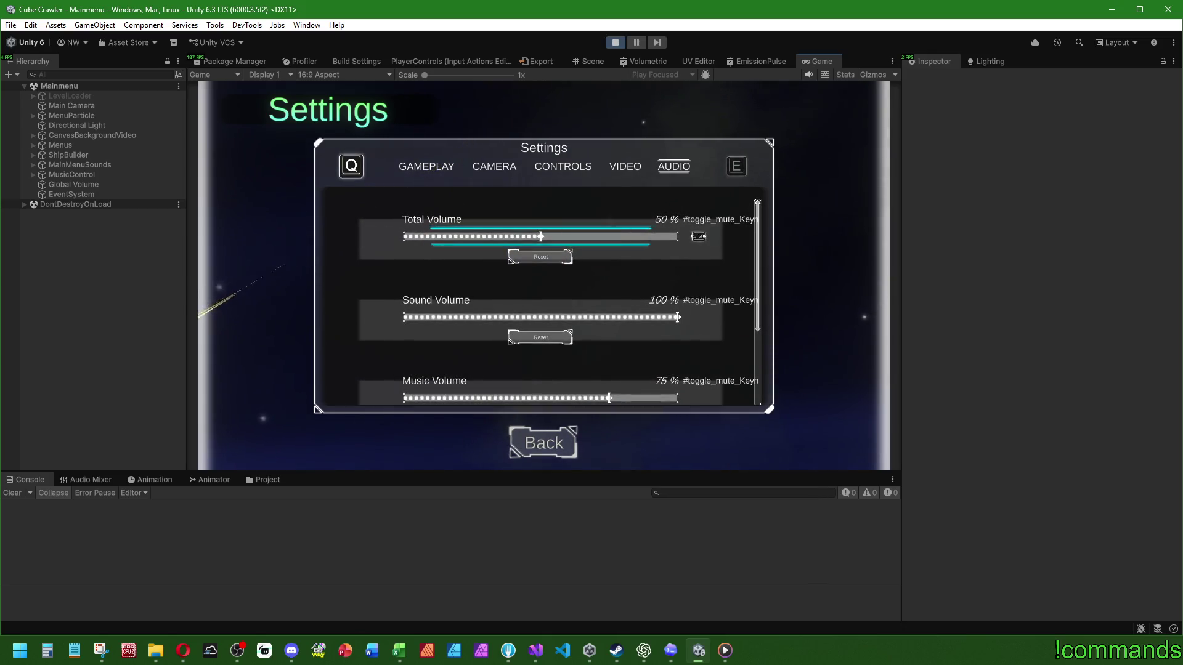
Toggle edit mode on Total Volume, step down through the volume sliders, then stop play mode
key(Return)
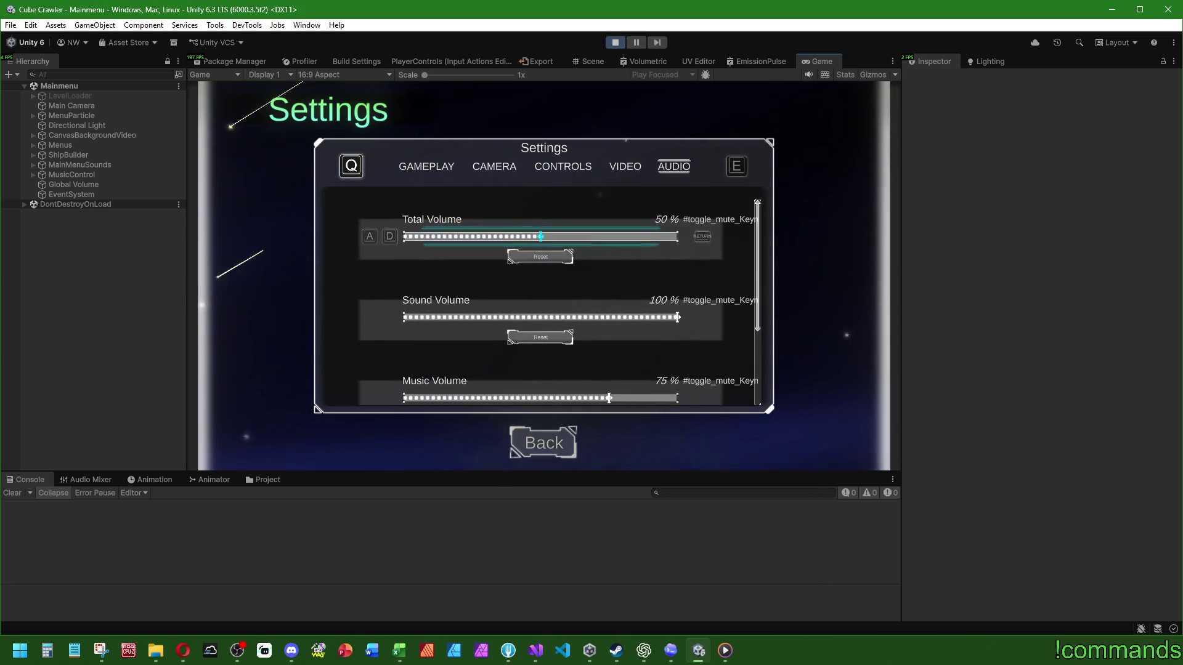
key(Return)
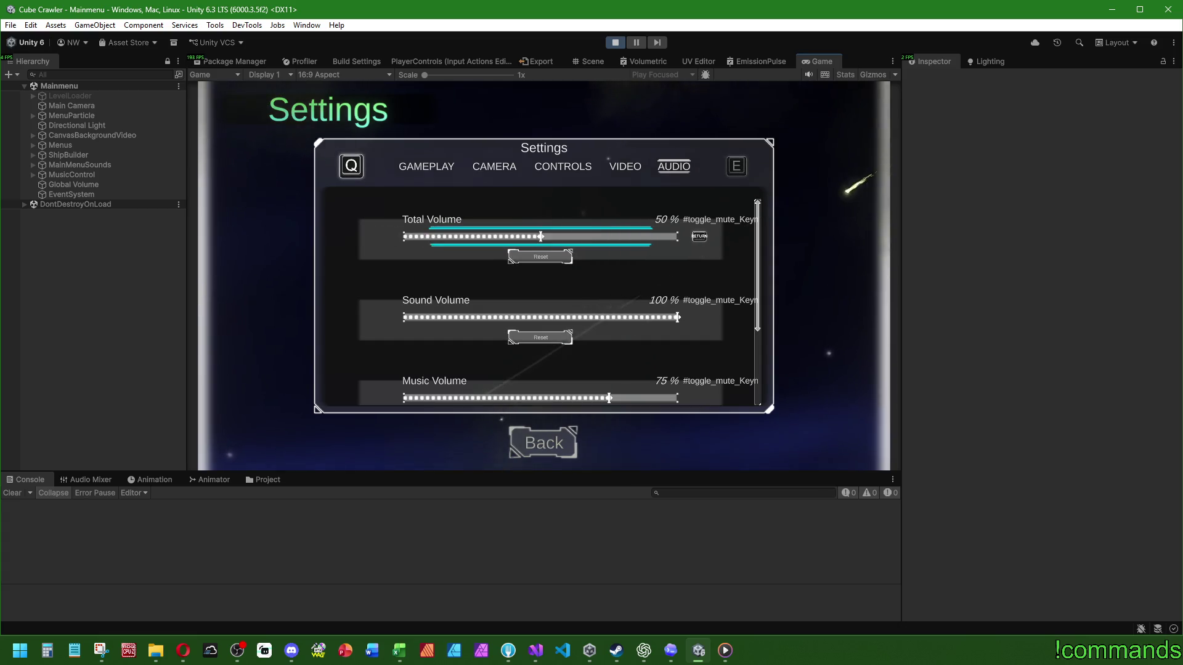
key(Return)
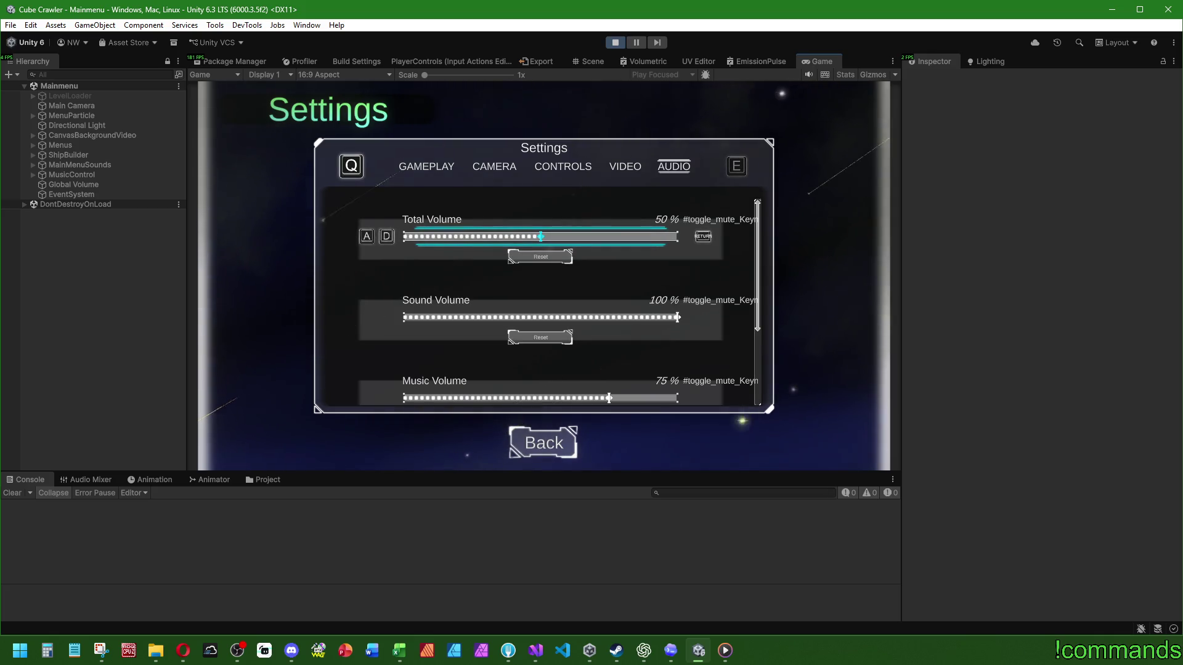
key(Return)
key(Down)
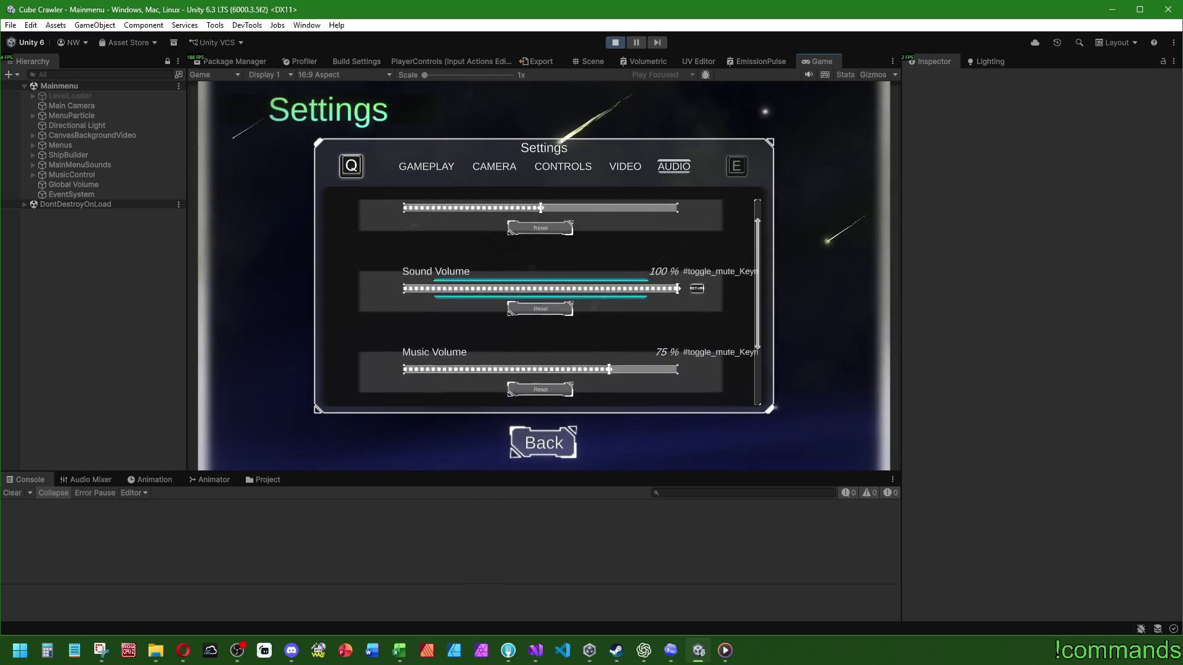
key(Up)
key(Return)
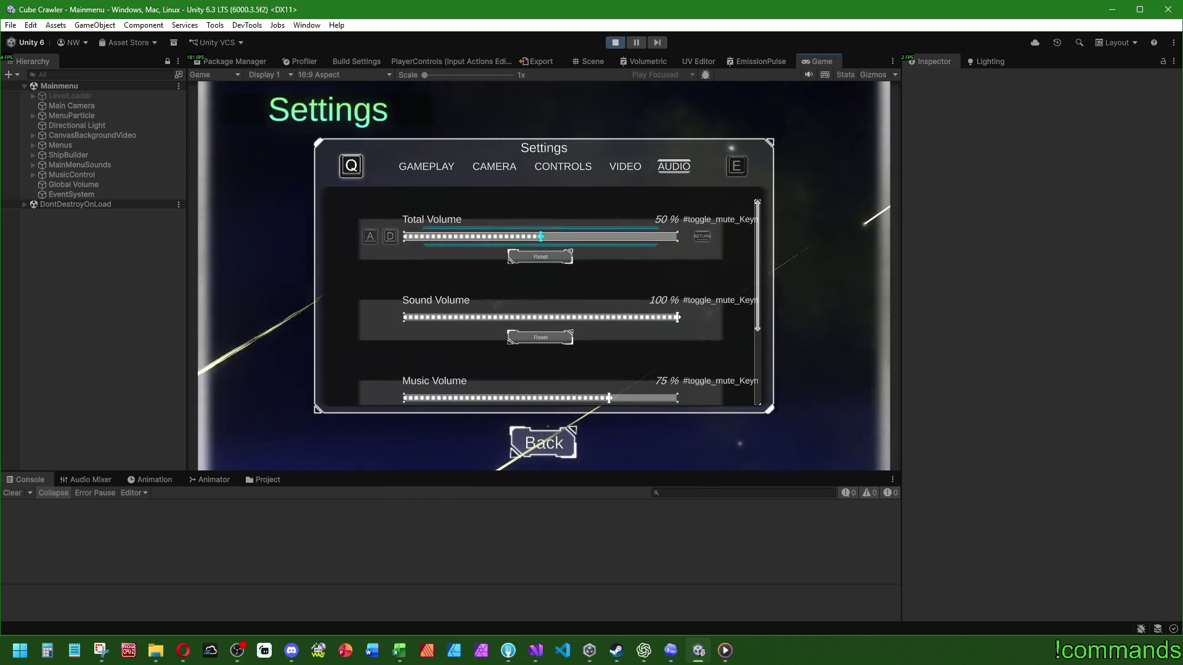
key(super)
key(super)
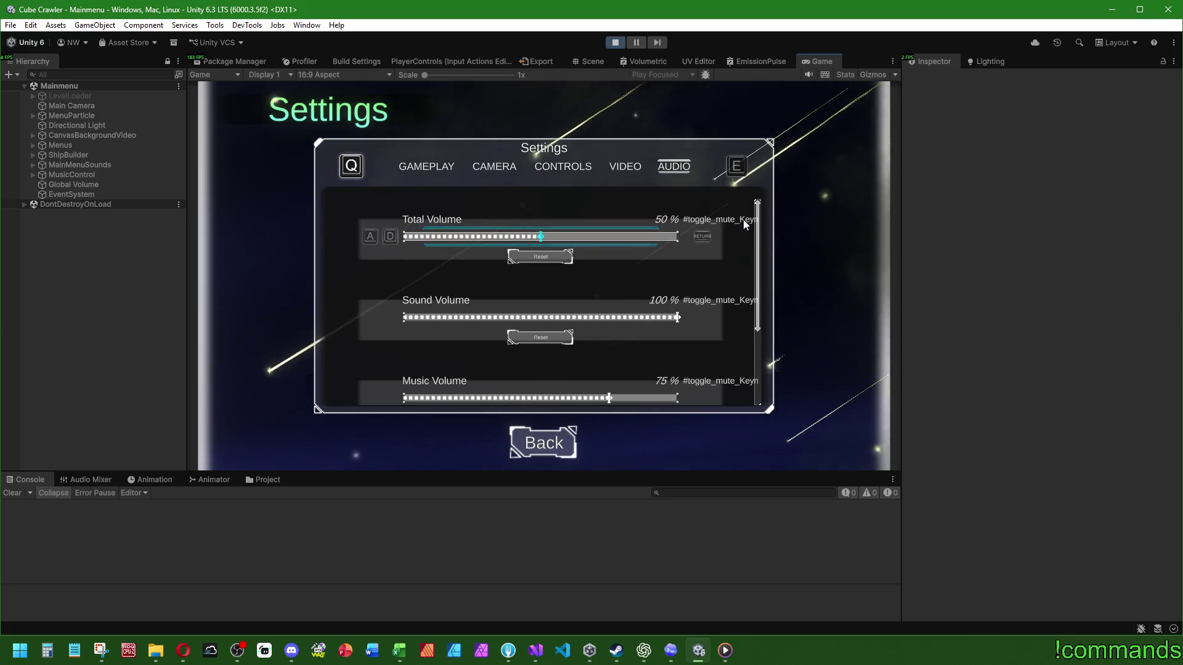
key(Down)
key(Down)
key(Down)
key(Down)
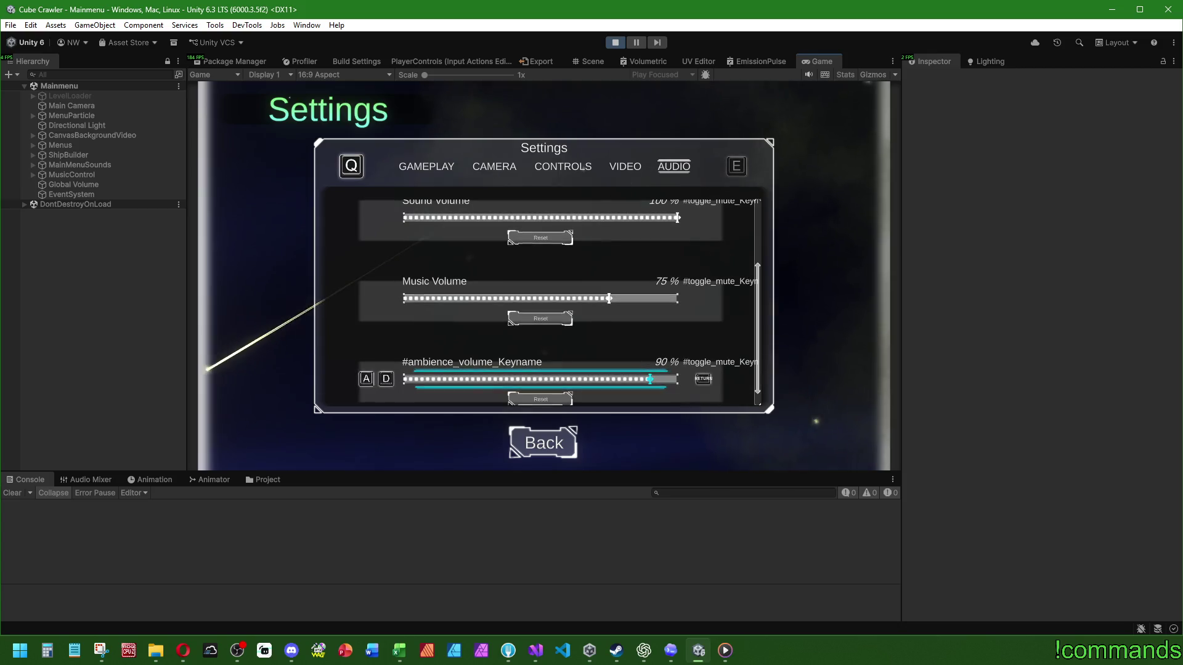
key(super)
click(614, 43)
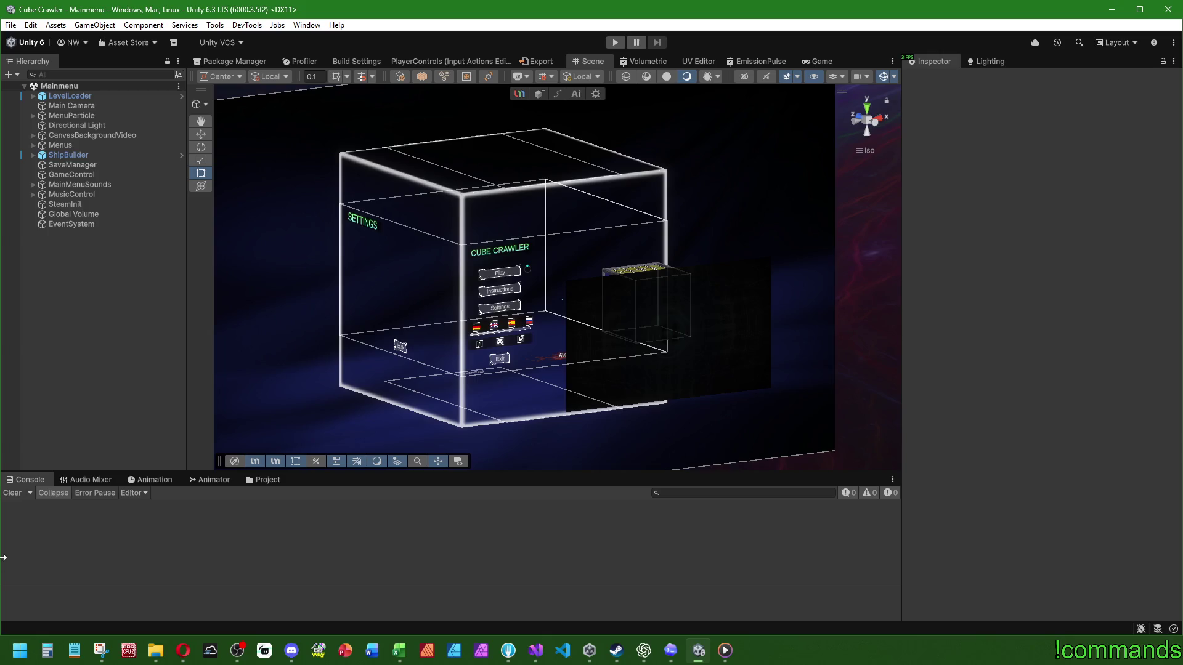
In Visual Studio, bring up SettingsMenu.cs from the Tabs list and save with Ctrl+S
click(535, 651)
scroll(111, 238, up, 3)
click(53, 199)
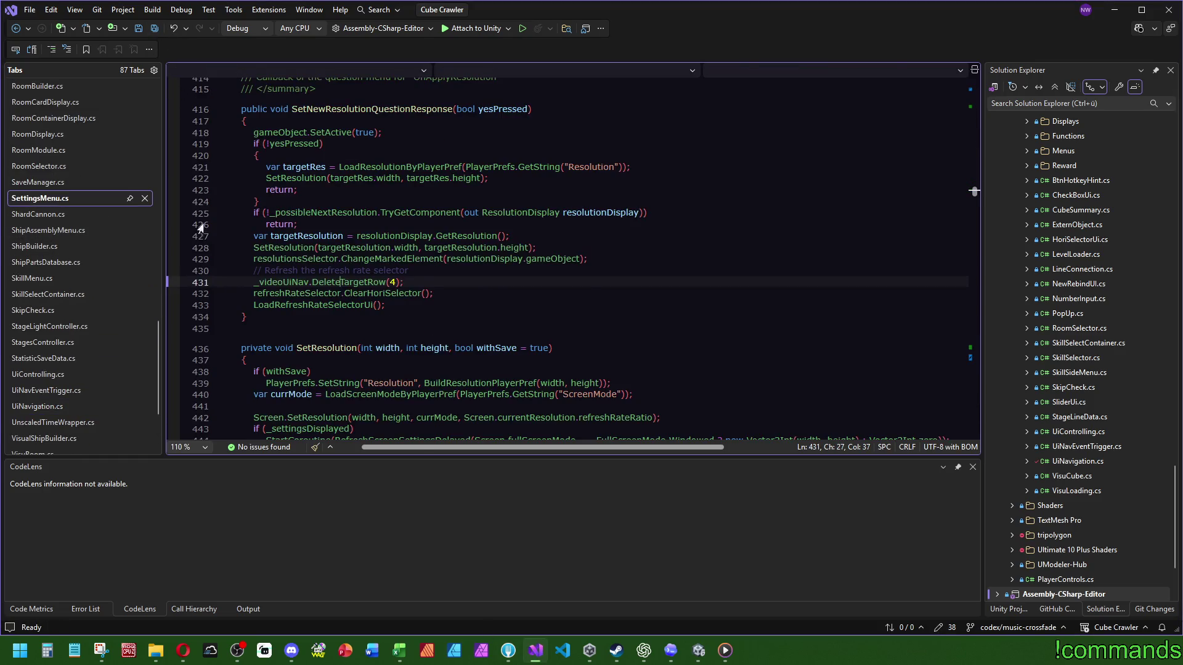
key(ctrl+s)
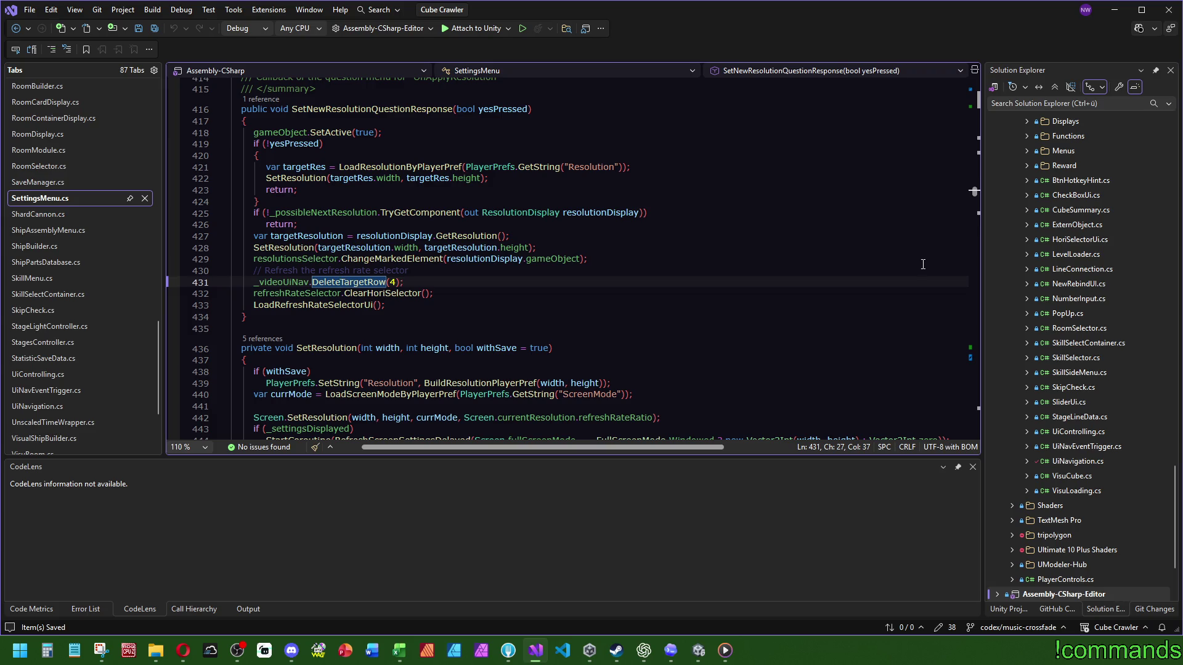
Scroll the SettingsMenu.cs code and open Find within the current document
mouse_move(517, 654)
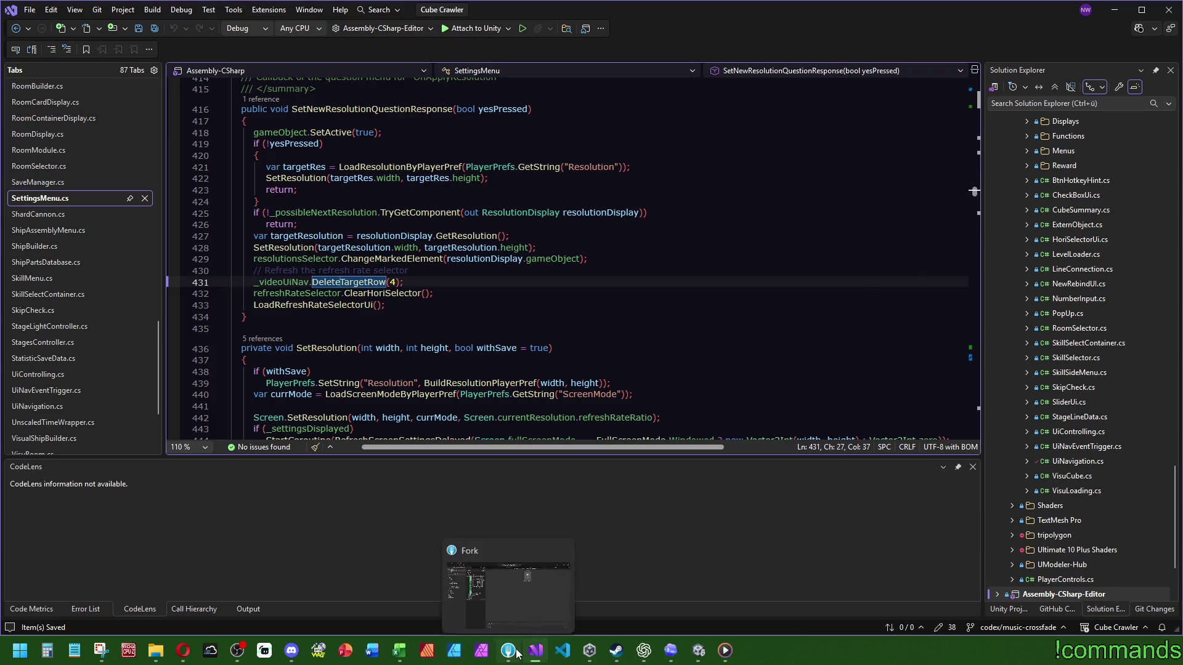
scroll(721, 260, down, 5)
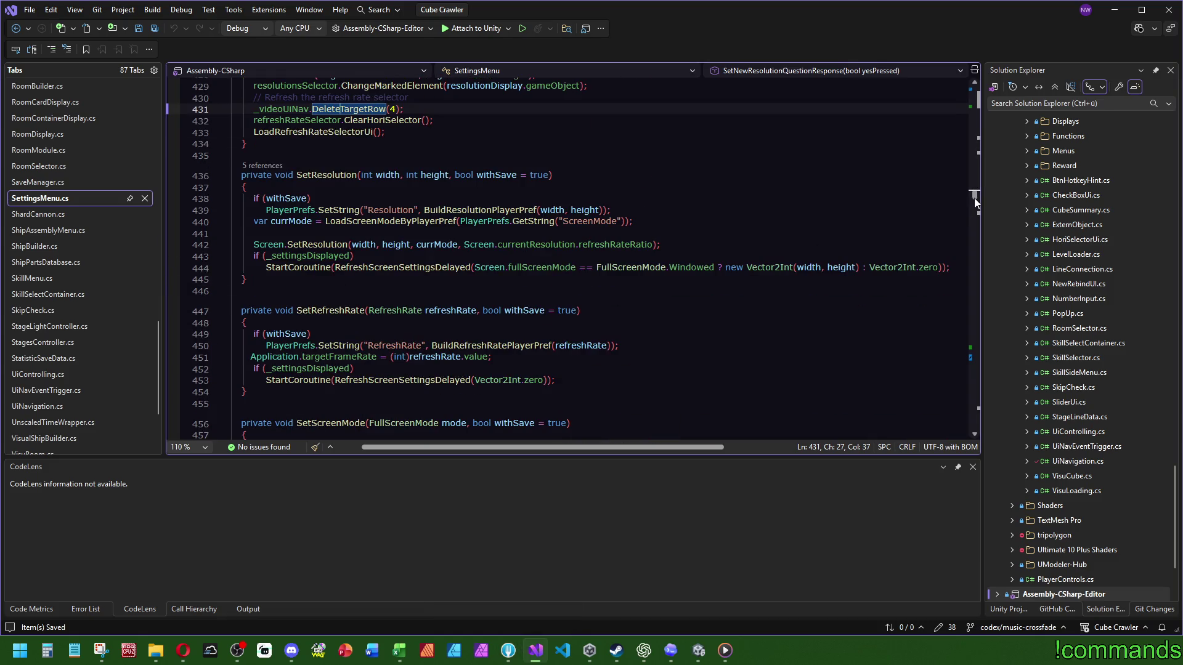
click(803, 177)
key(ctrl+f)
Search the document for 'music' and scroll through ApplyVolumeValueToMixer and SetNewSliderValue
text(music)
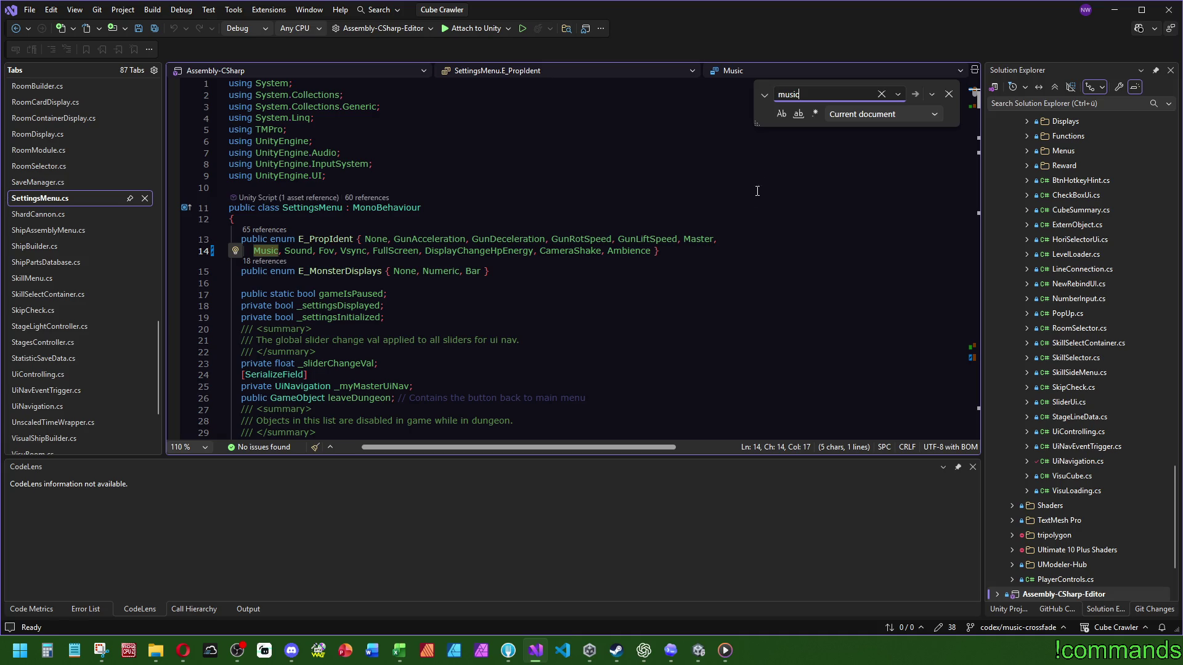
scroll(757, 191, down, 20)
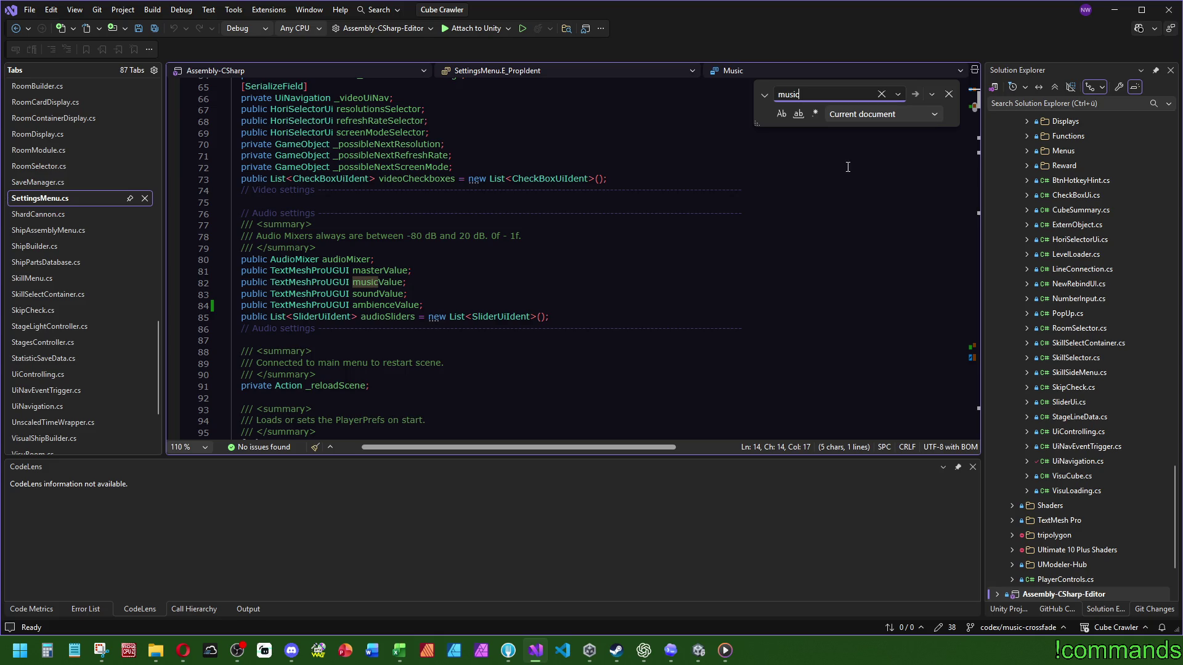
drag(977, 117, 975, 349)
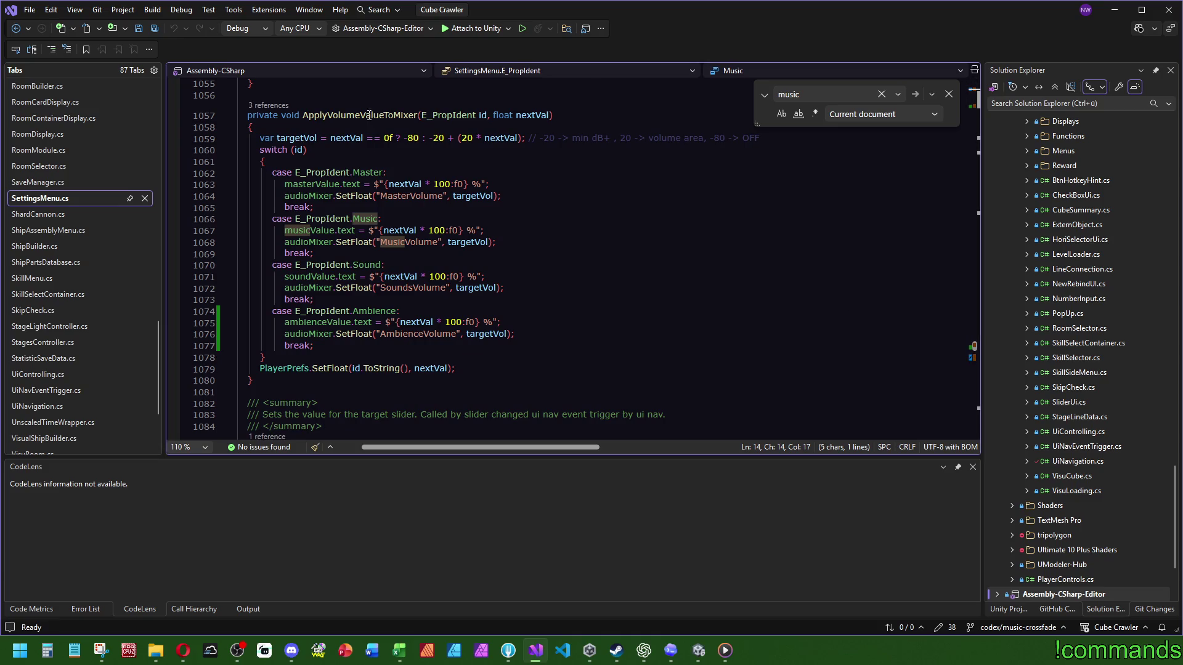
scroll(387, 117, up, 3)
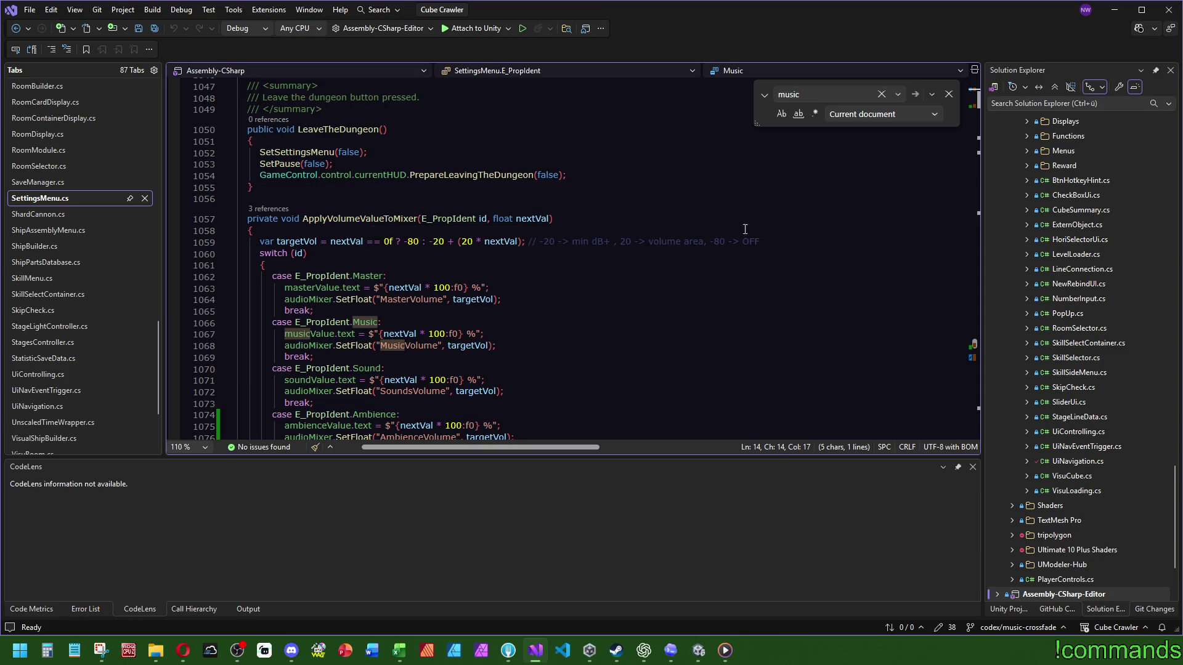
scroll(785, 226, down, 1)
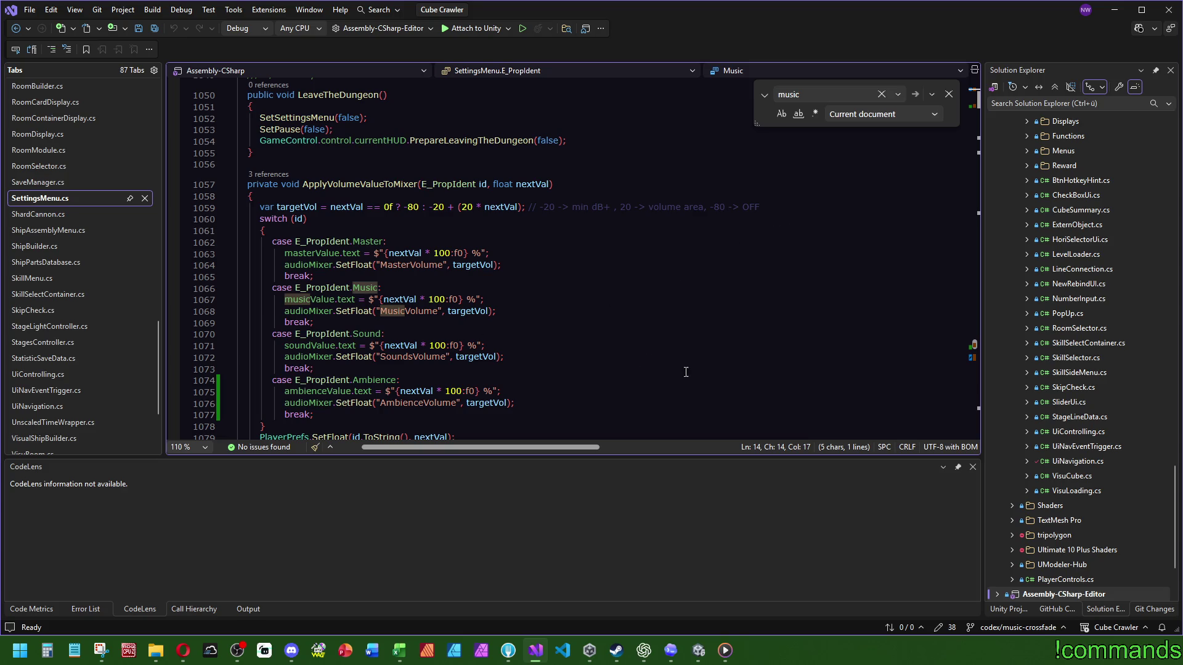
scroll(781, 353, down, 2)
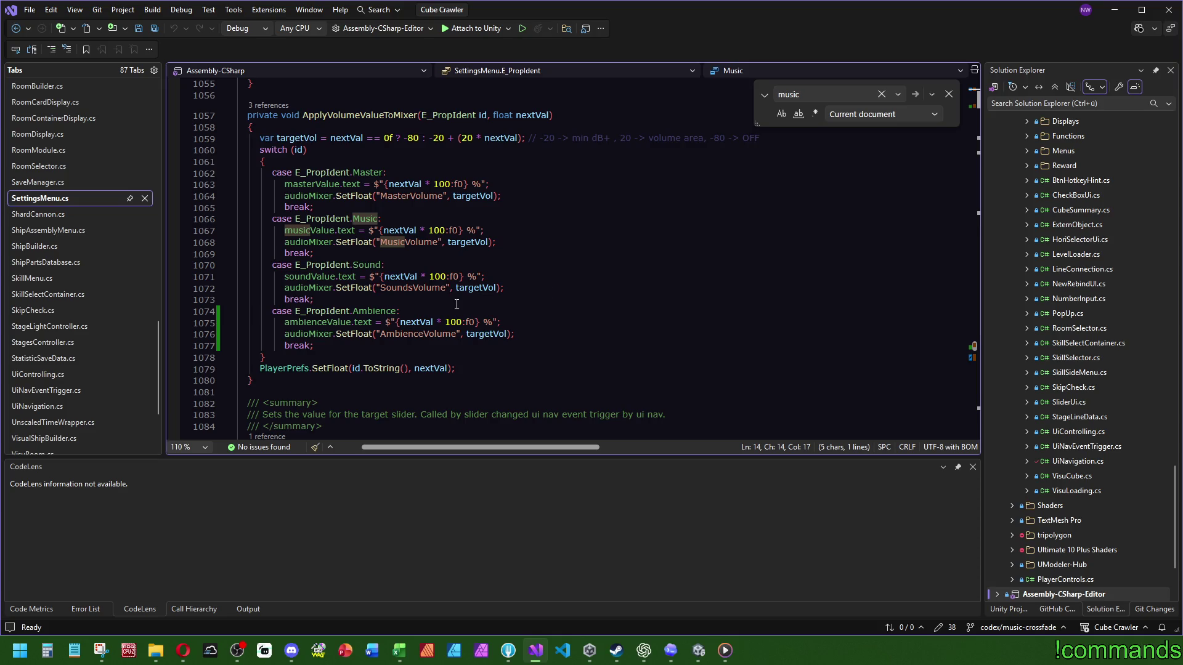
scroll(457, 305, up, 1)
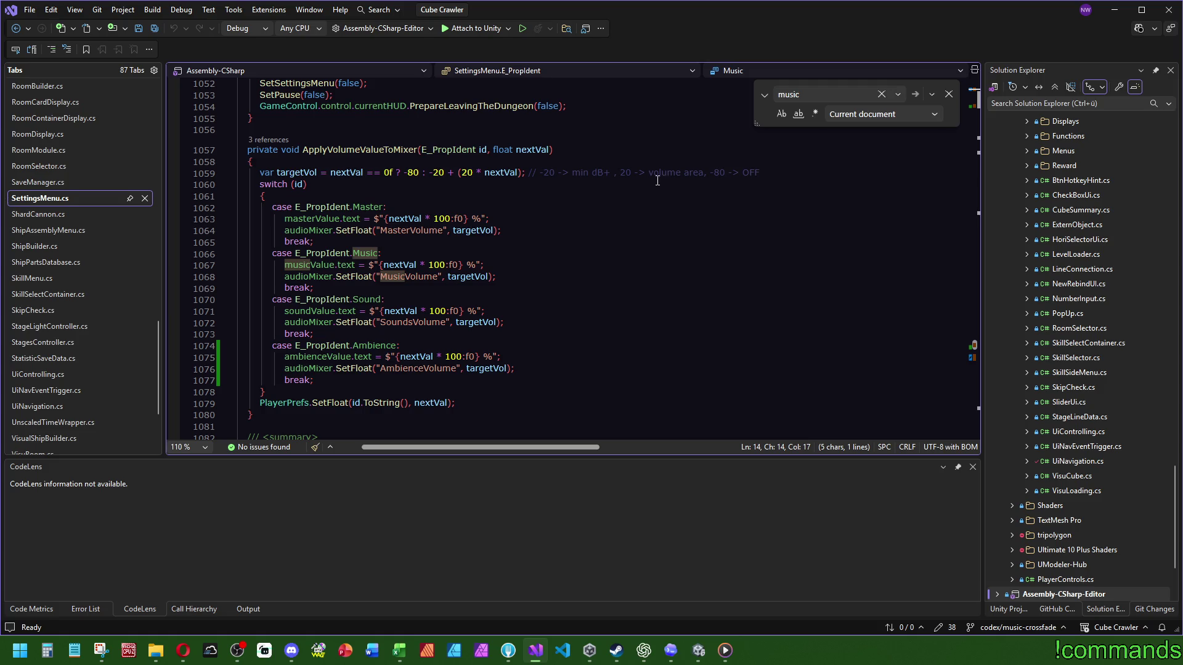
scroll(562, 238, down, 7)
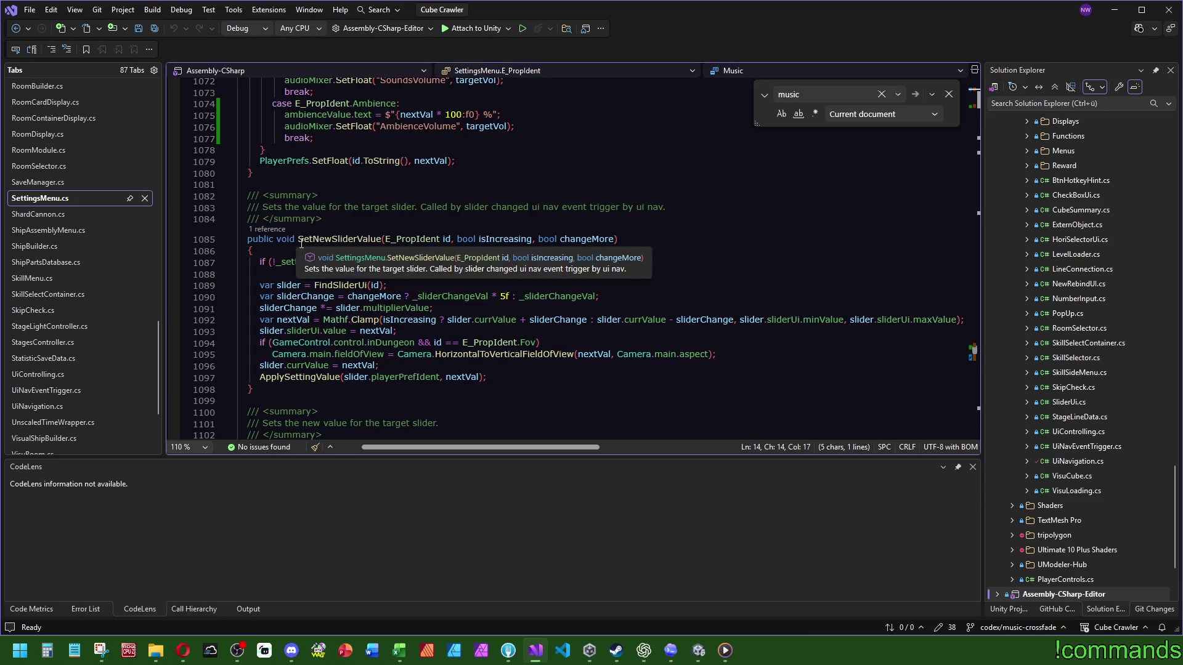
Check SetNewSliderValue's references, then jump to the ApplySettingValue definition
click(264, 231)
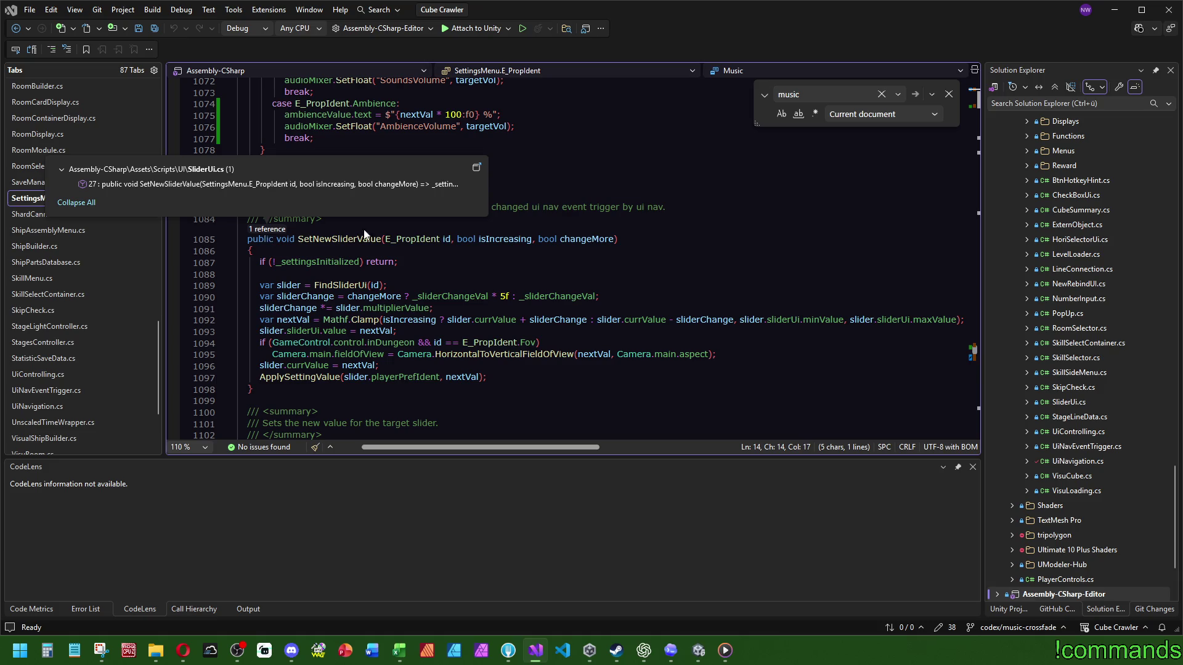
click(507, 214)
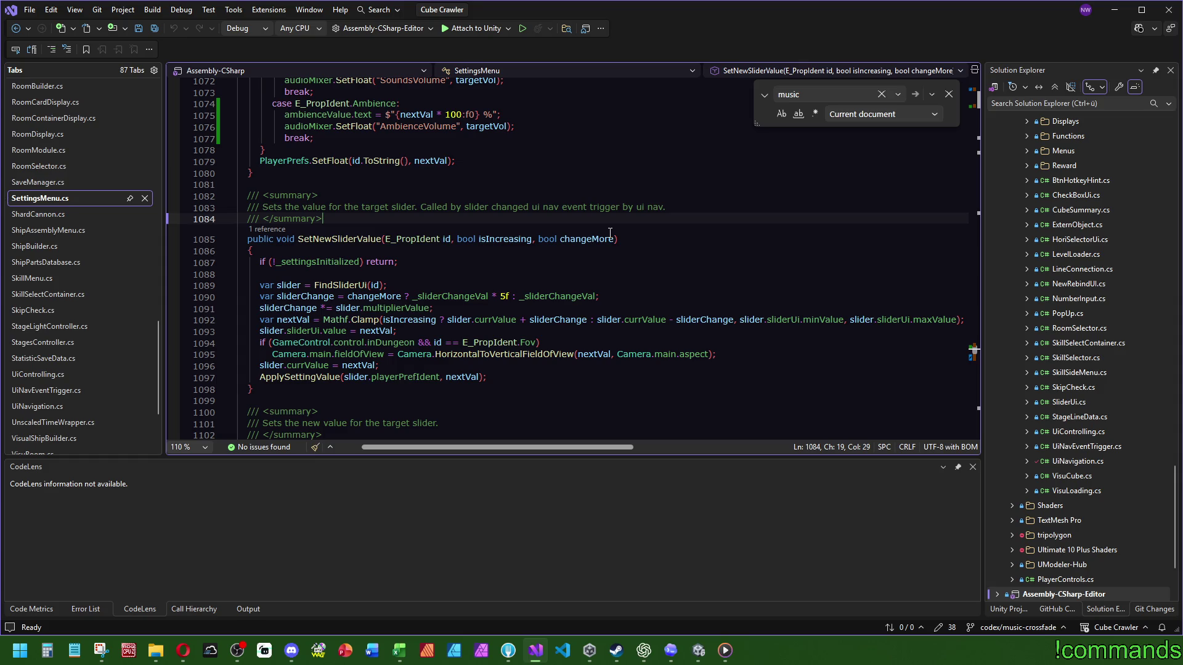
scroll(611, 233, up, 5)
scroll(539, 271, down, 7)
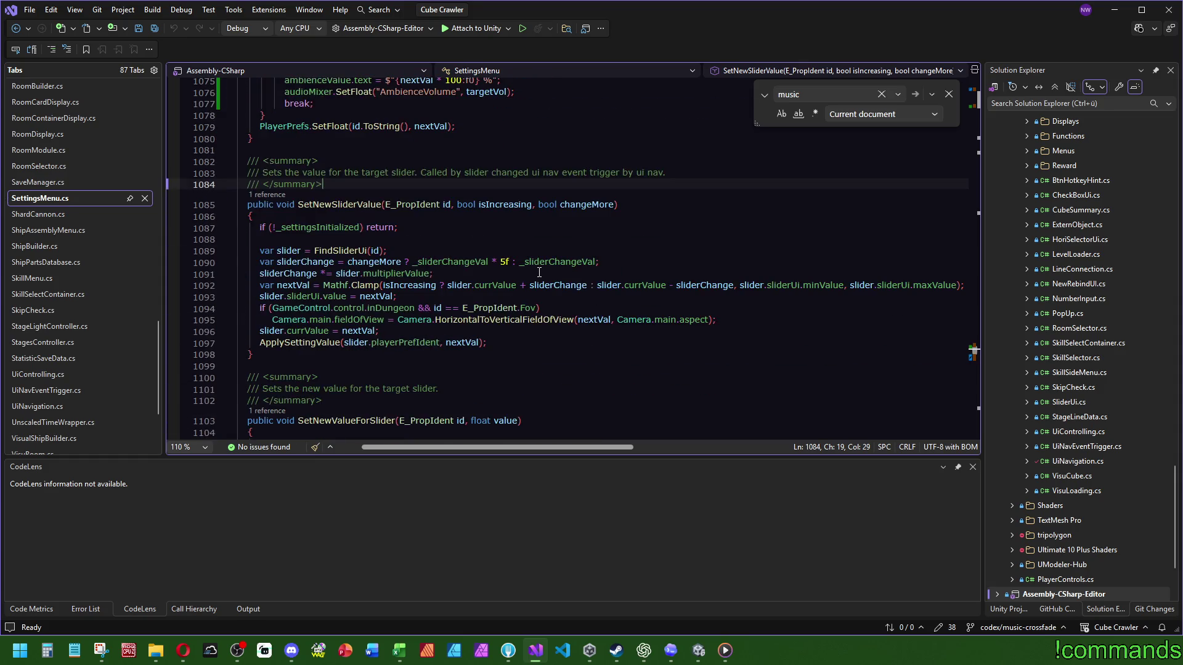
ctrl+click(295, 349)
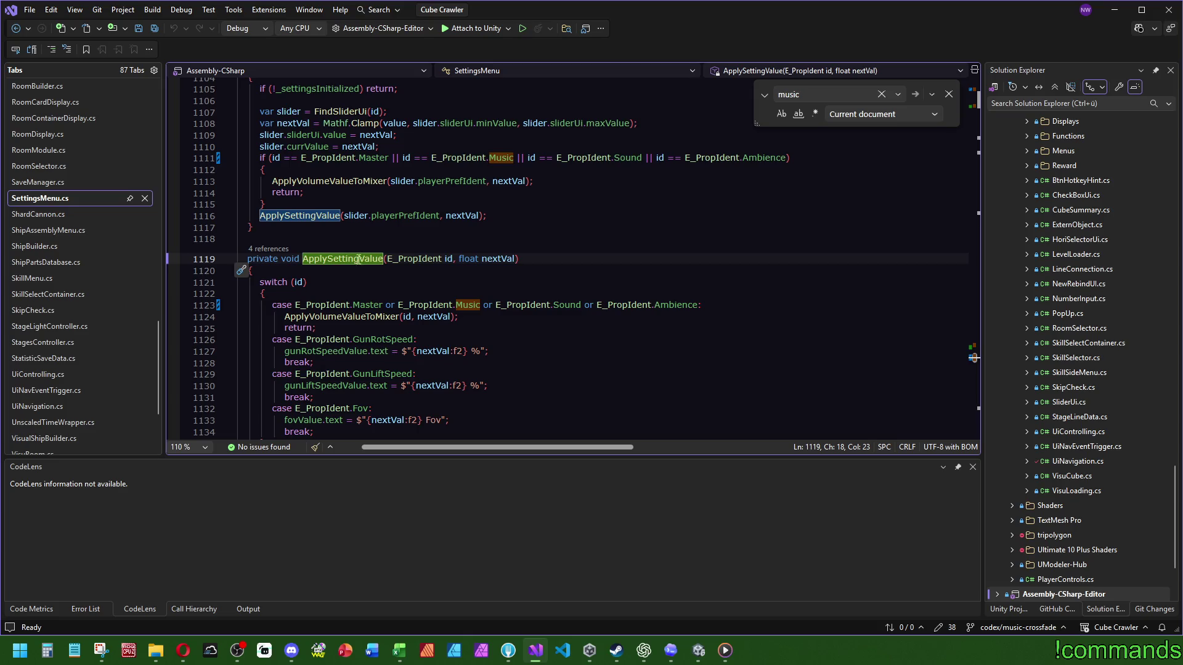
scroll(505, 327, down, 2)
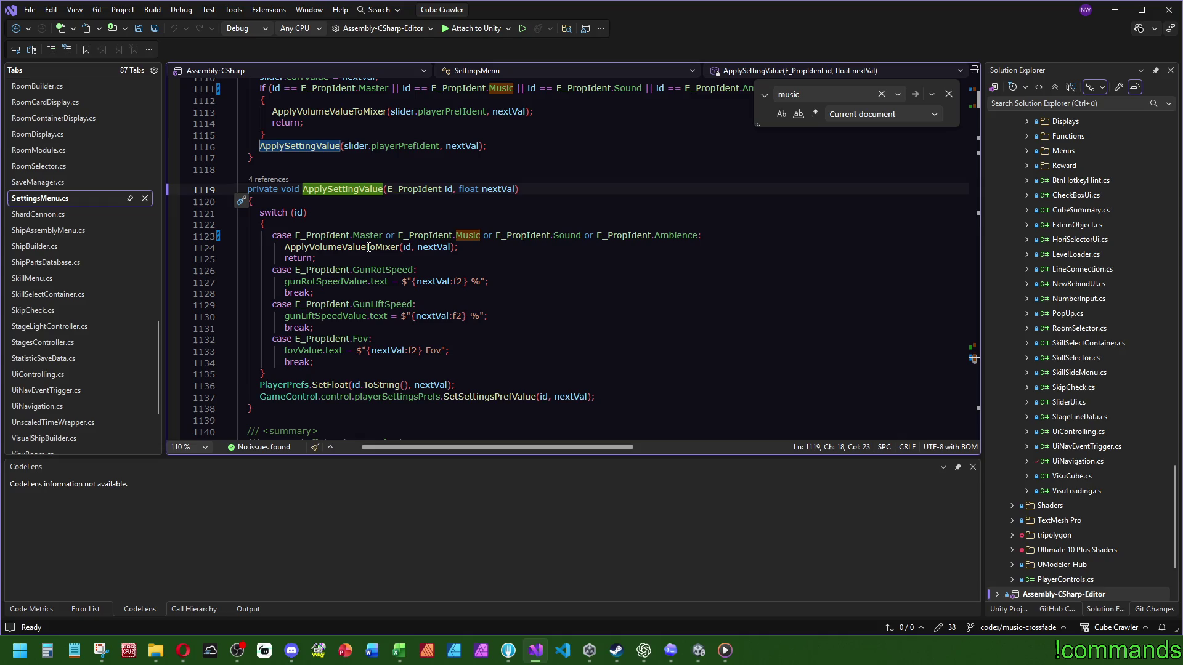
mouse_move(369, 249)
Go to the ApplyVolumeValueToMixer definition with F12, list its references and search for its name
click(338, 248)
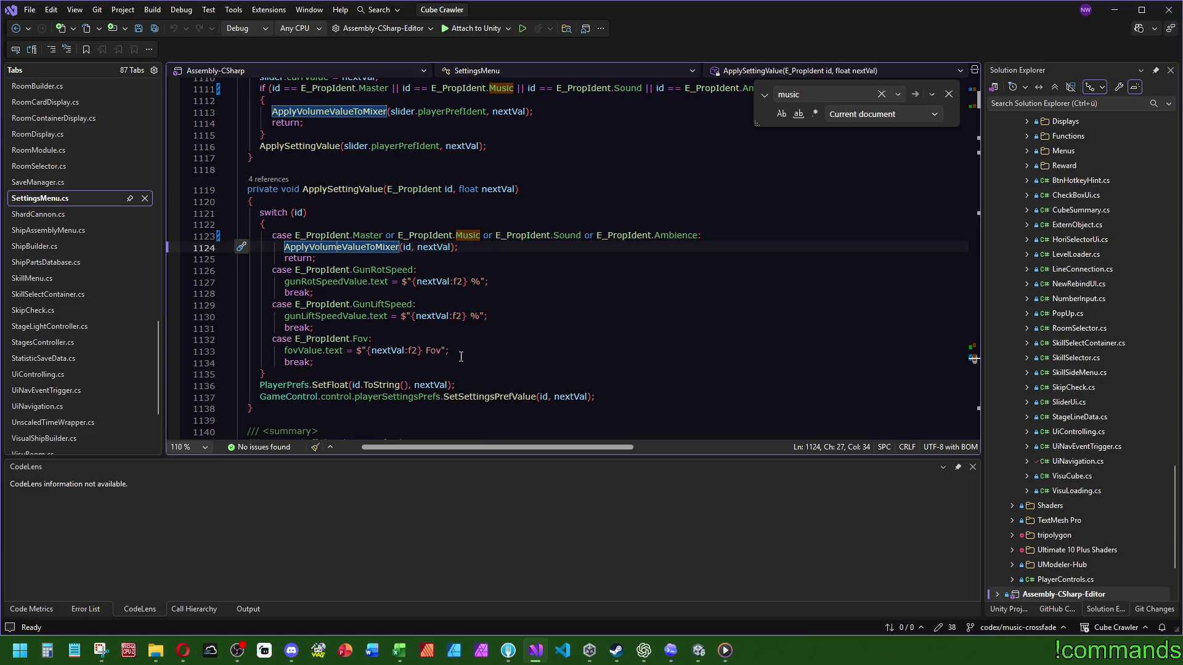
scroll(457, 283, up, 2)
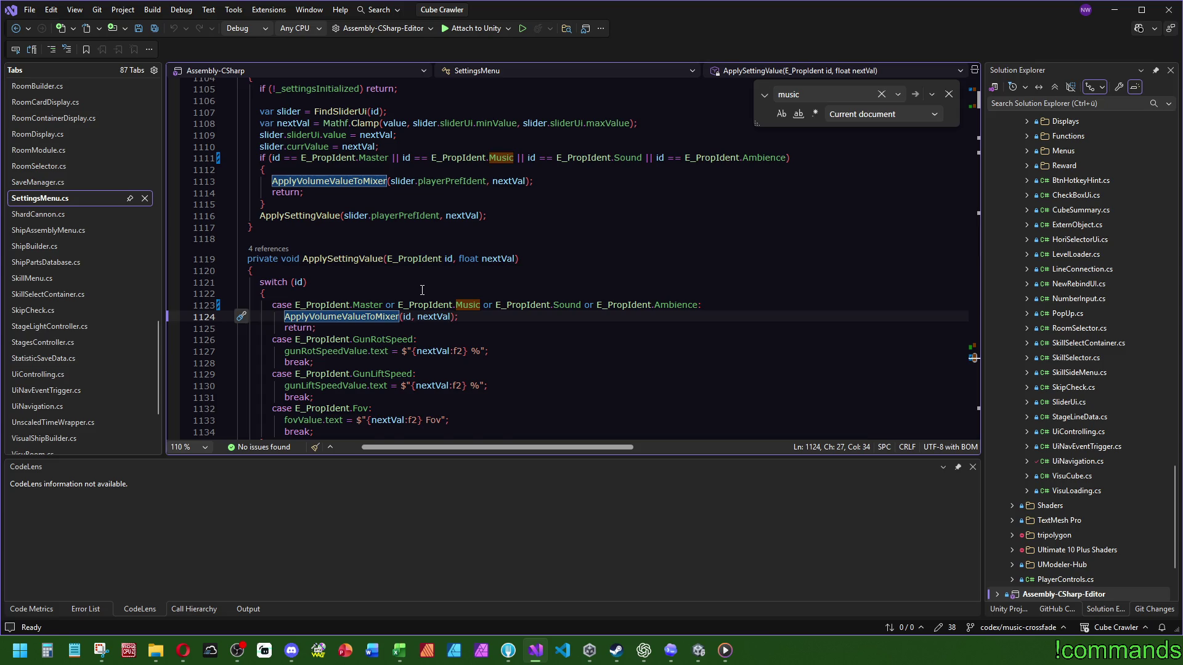
key(F12)
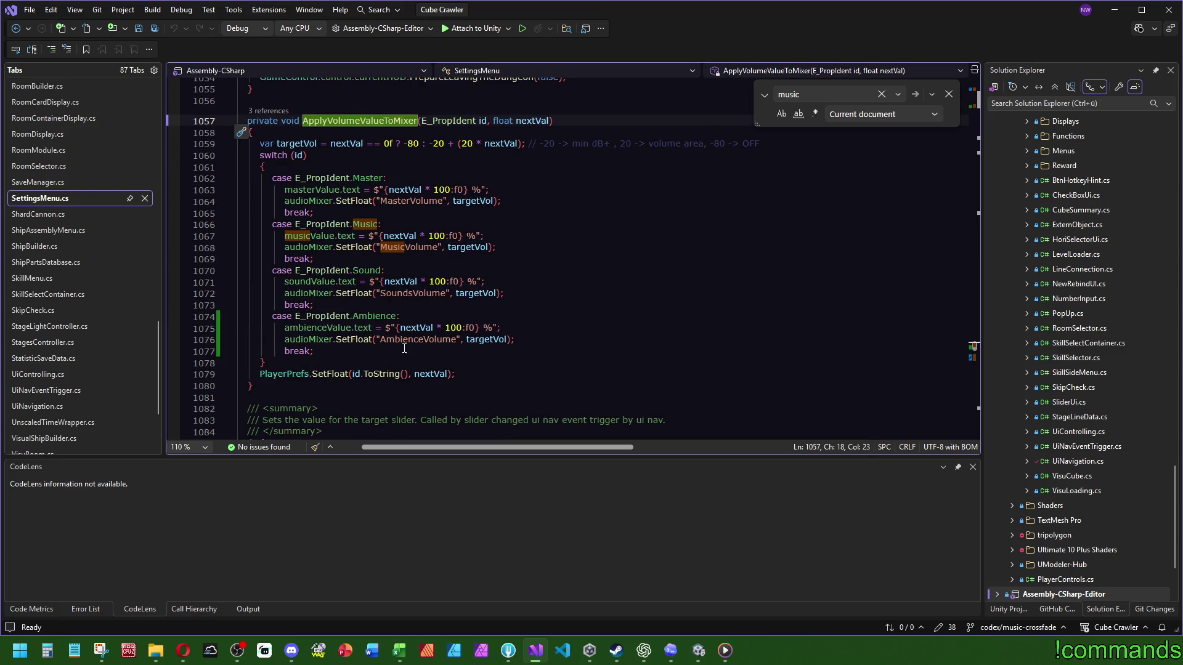
click(268, 111)
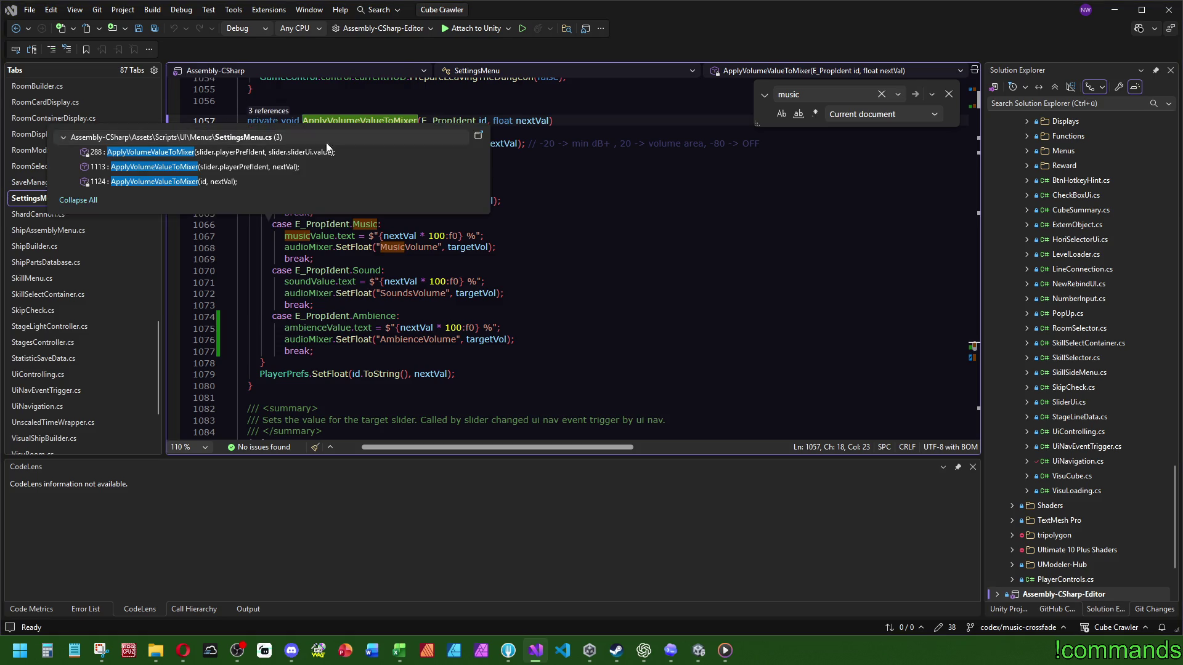
click(585, 234)
double_click(357, 122)
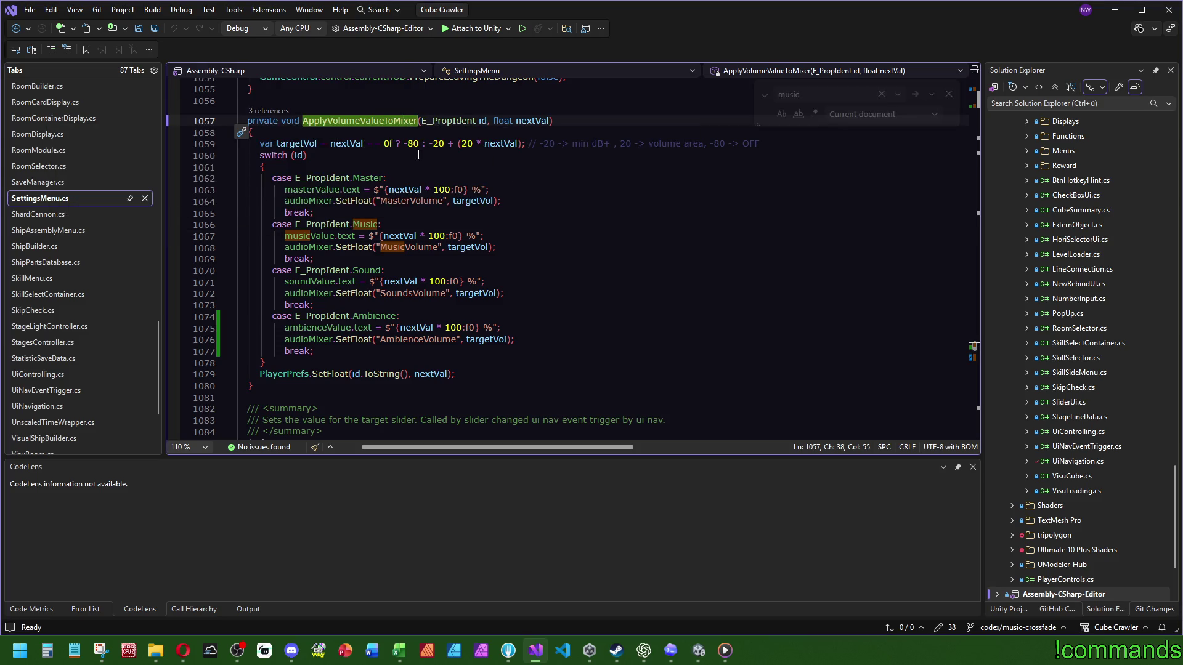
key(ctrl+f)
Step through the ApplyVolumeValueToMixer matches, starting at the call on line 288
scroll(520, 304, down, 12)
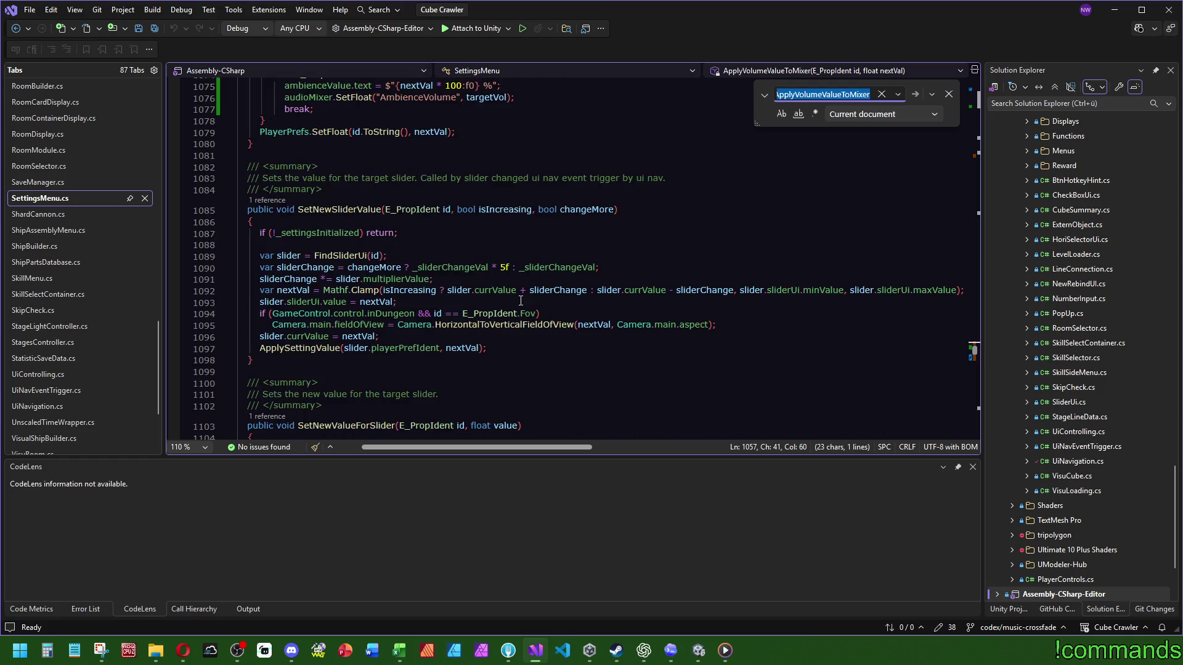
click(975, 154)
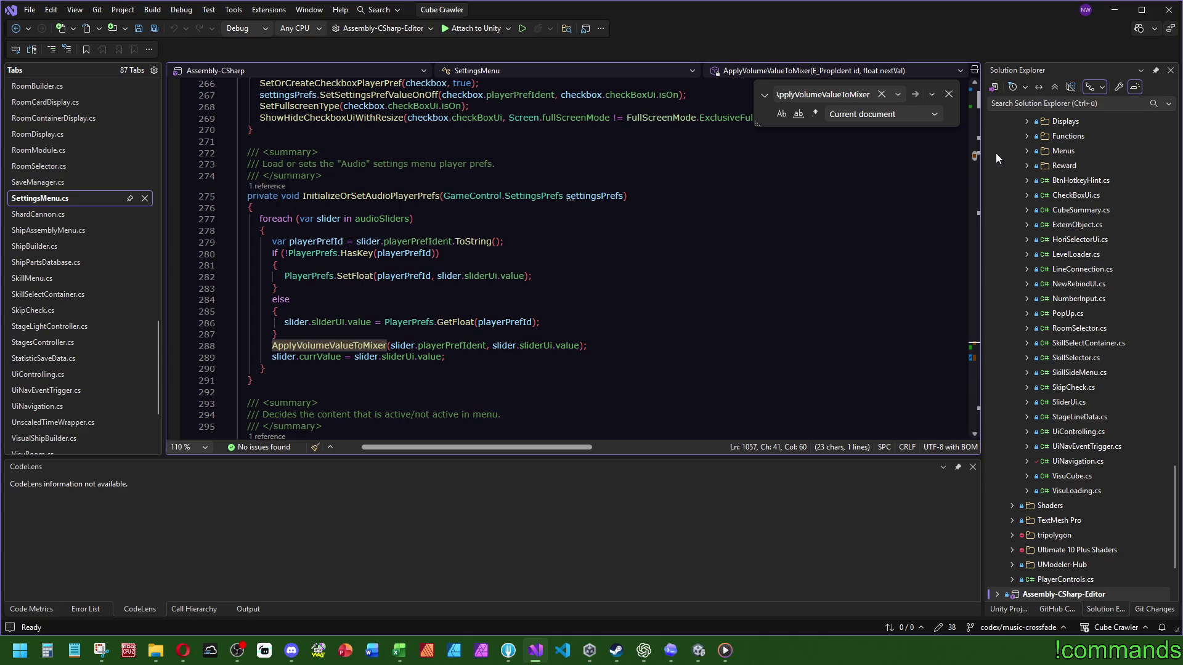
click(975, 348)
scroll(860, 327, down, 8)
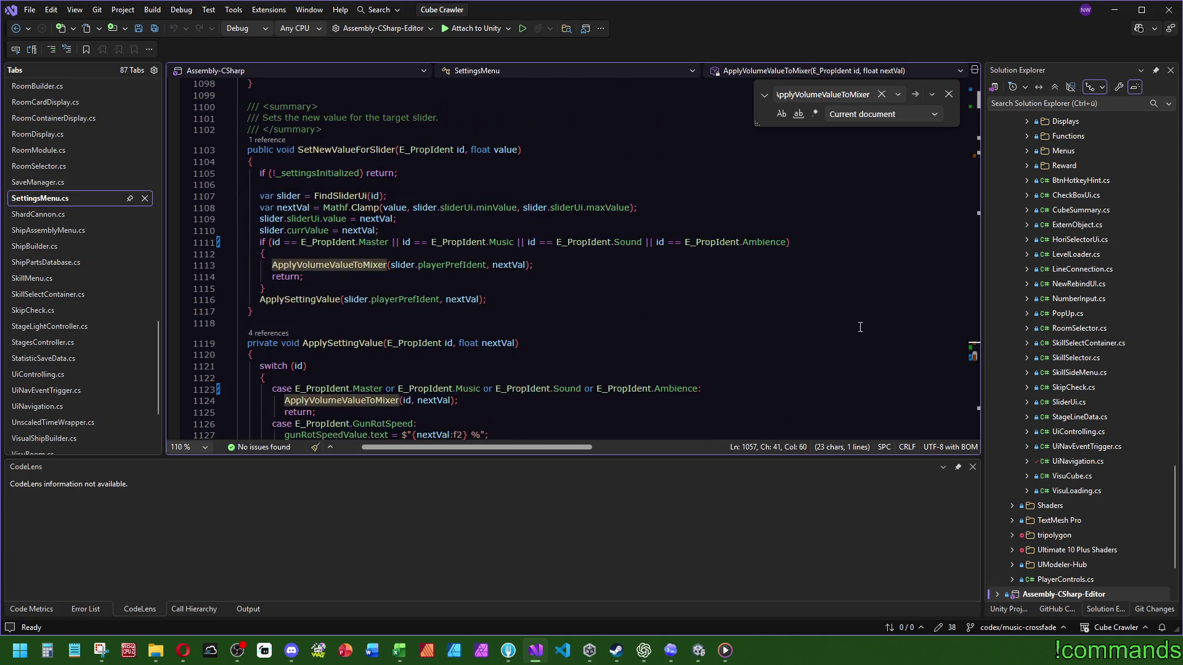
scroll(447, 292, up, 2)
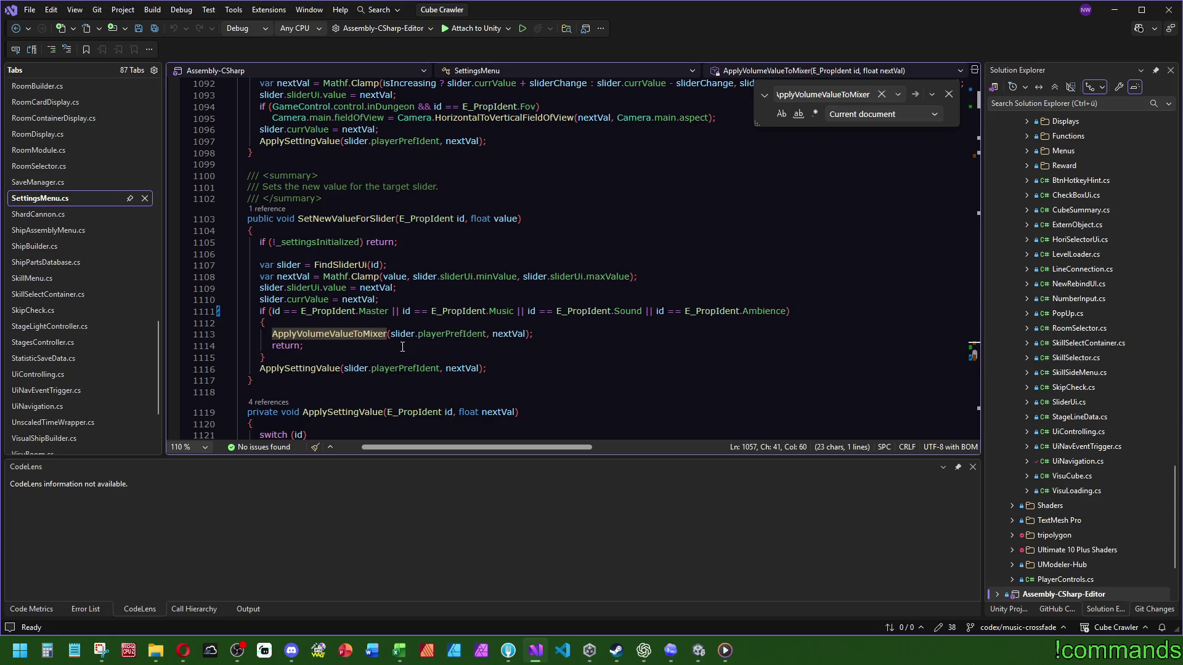
Close the streaming statistics window and list the callers of SetNewValueForSlider
key(alt+Tab)
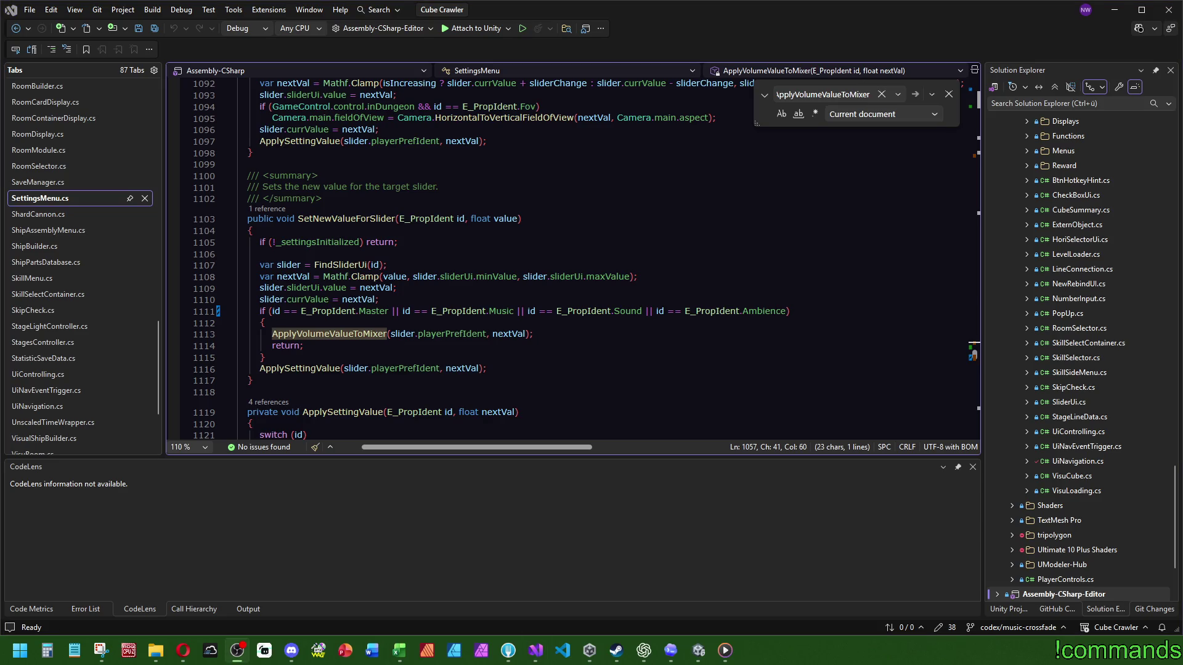
key(alt+Tab)
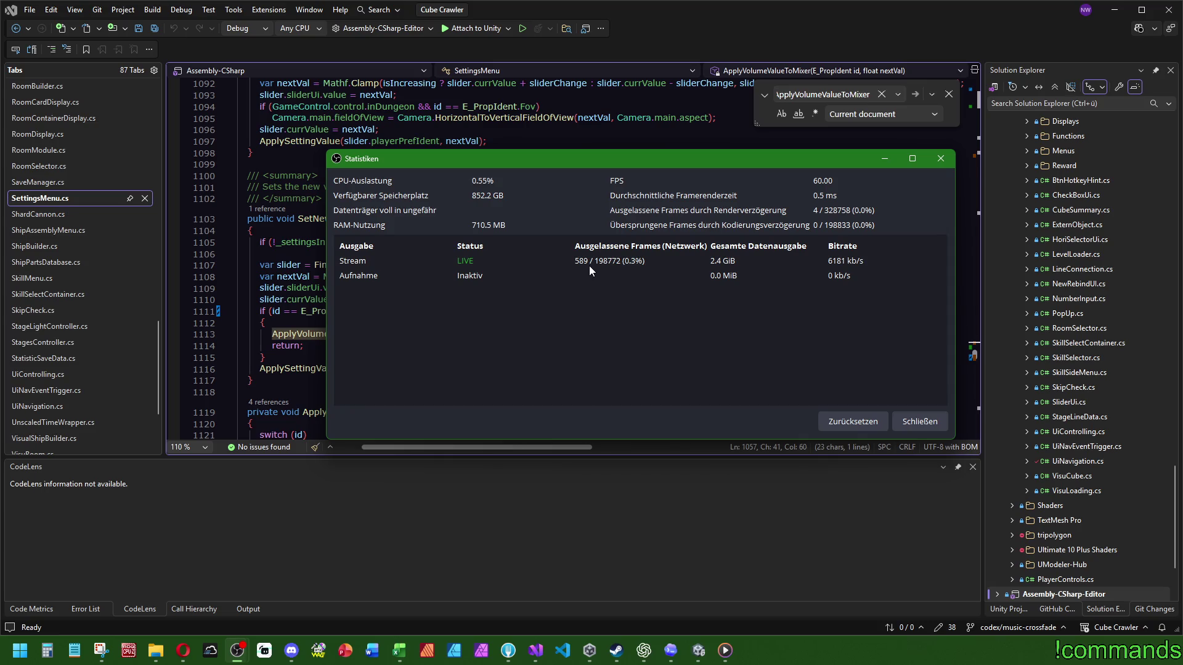
click(941, 160)
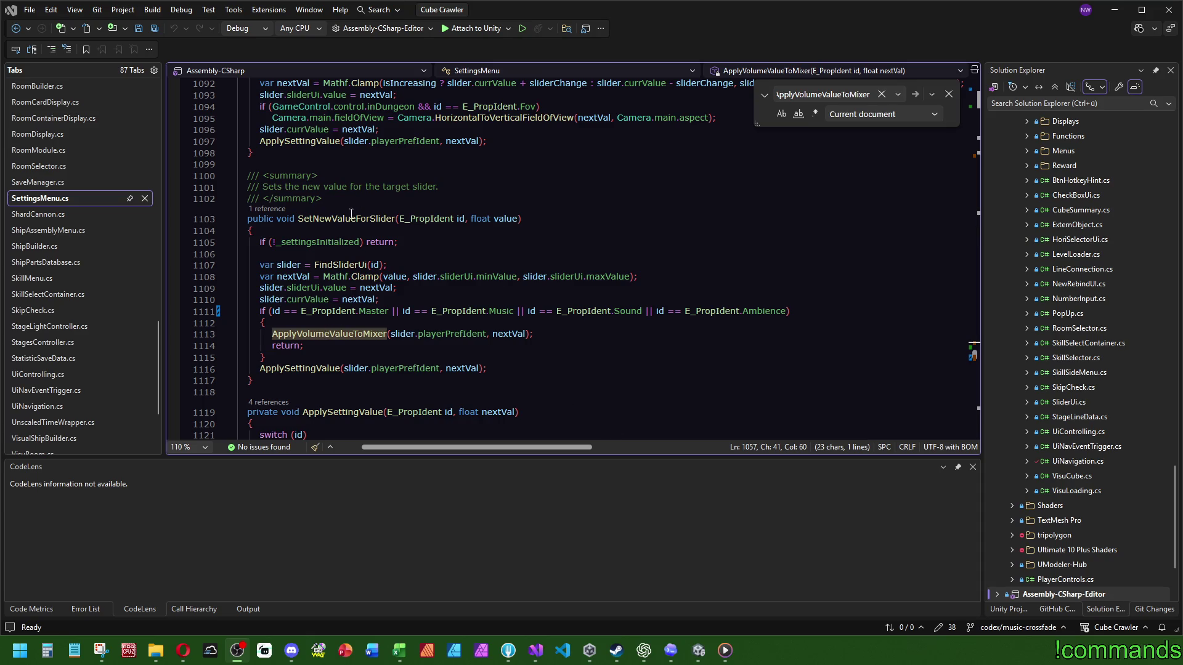
click(267, 209)
Jump to the SetNewValueForSlider call inside ResetSlider, then list ResetSlider's callers
double_click(197, 159)
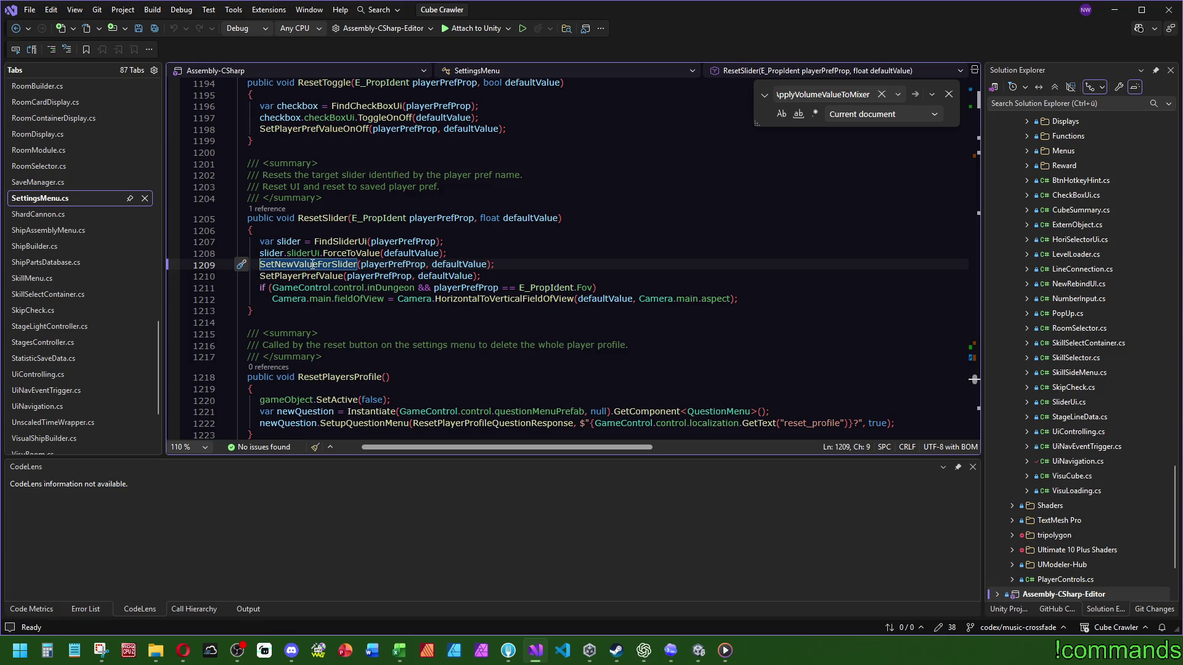
mouse_move(314, 265)
mouse_move(333, 220)
click(267, 209)
Follow ResetSlider's reference into SliderUi.cs, then ForceToValue's reference back to SettingsMenu.cs
double_click(258, 163)
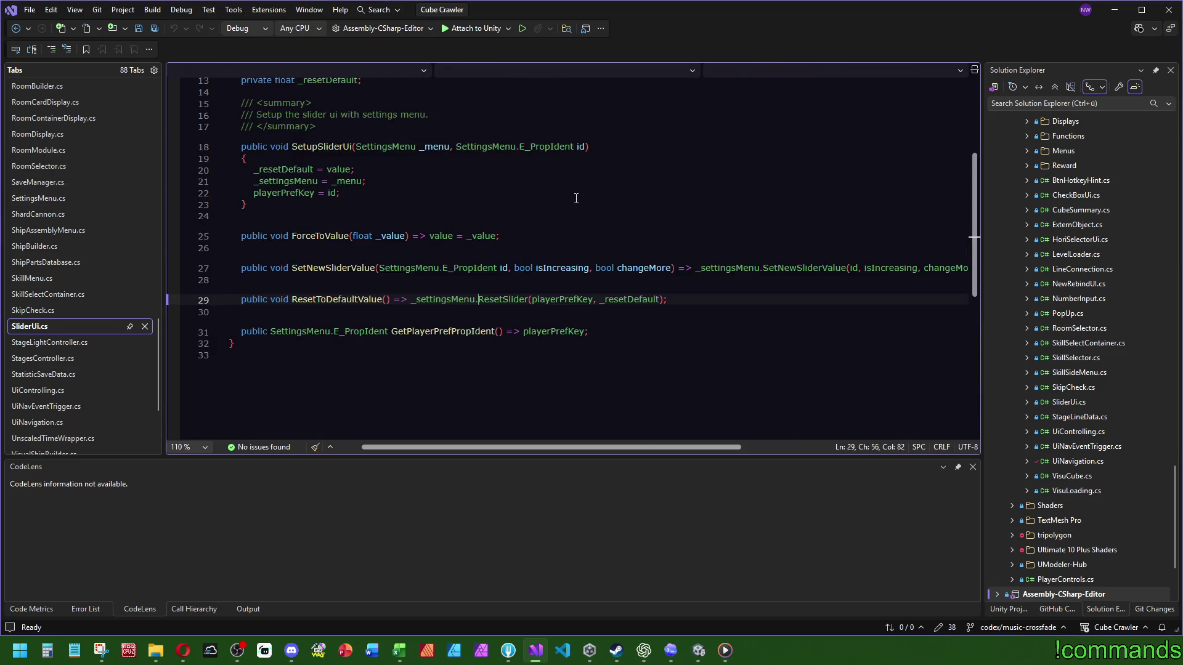
scroll(473, 304, up, 4)
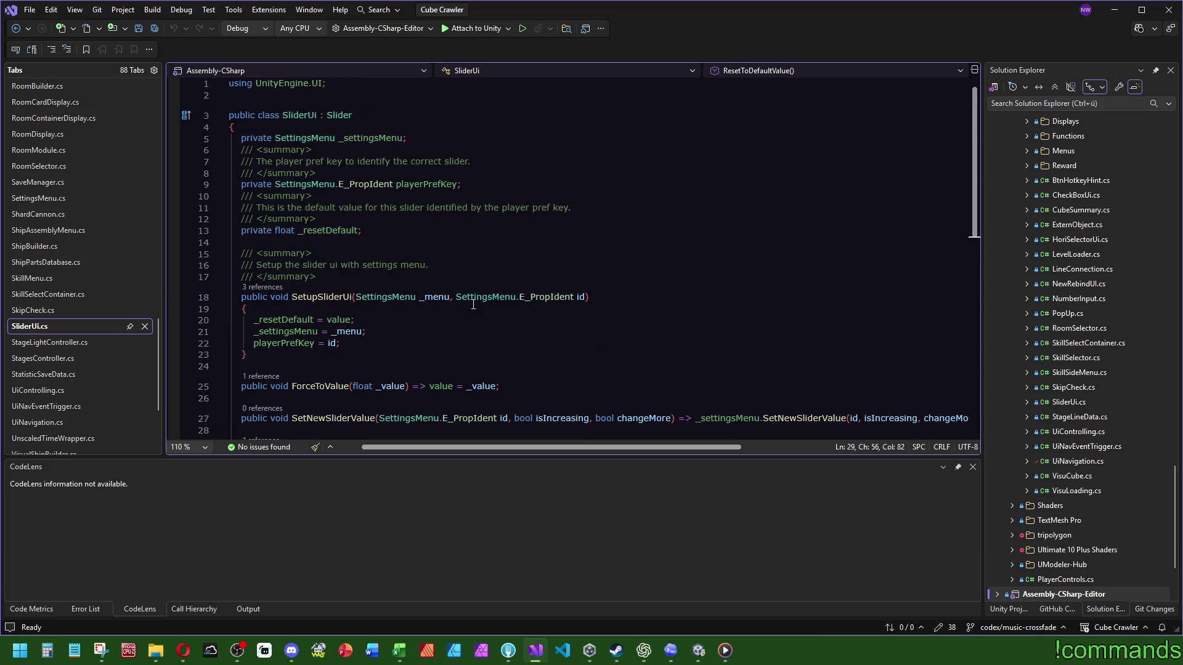
scroll(485, 310, down, 3)
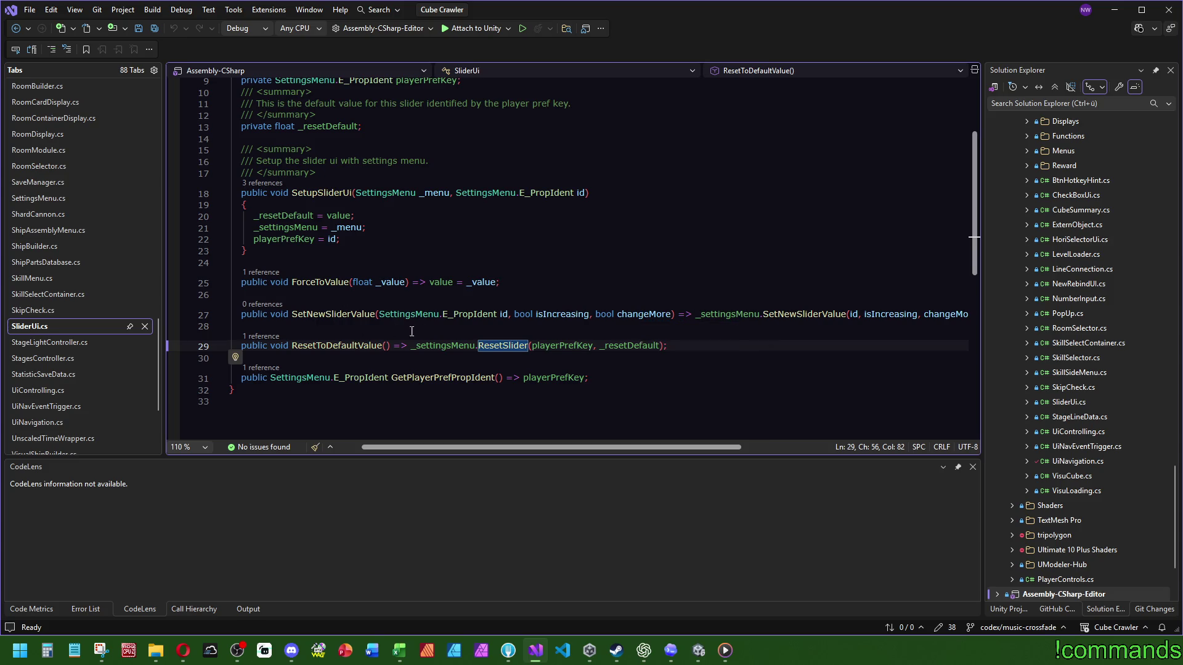
scroll(545, 296, up, 3)
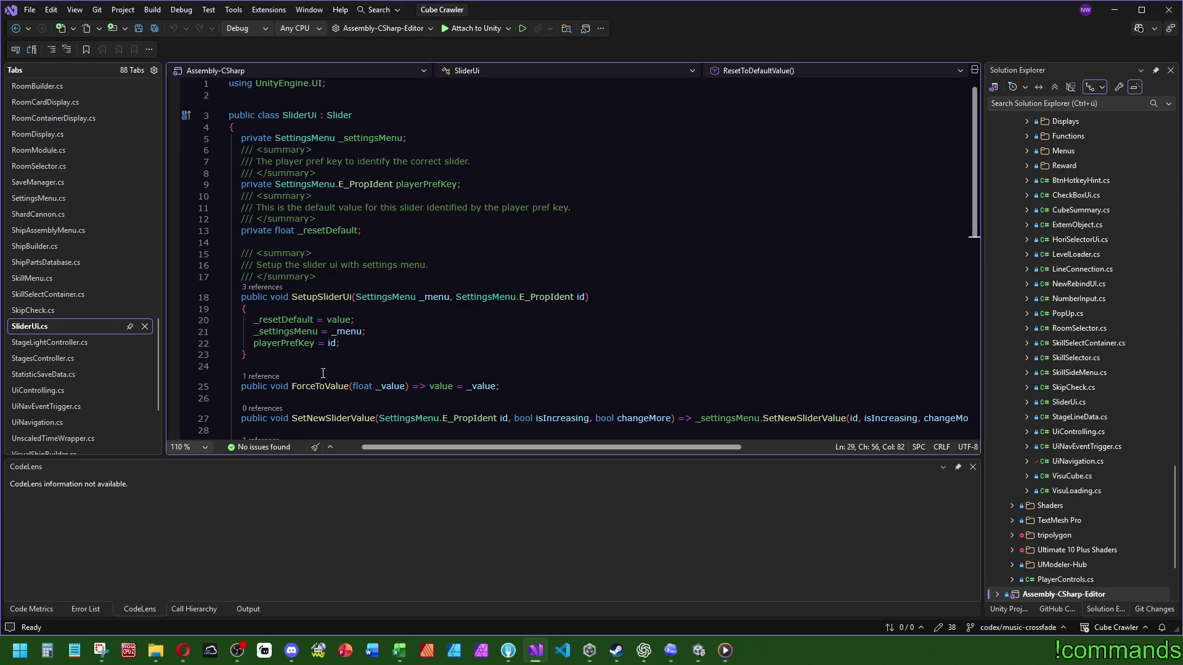
click(261, 375)
double_click(267, 322)
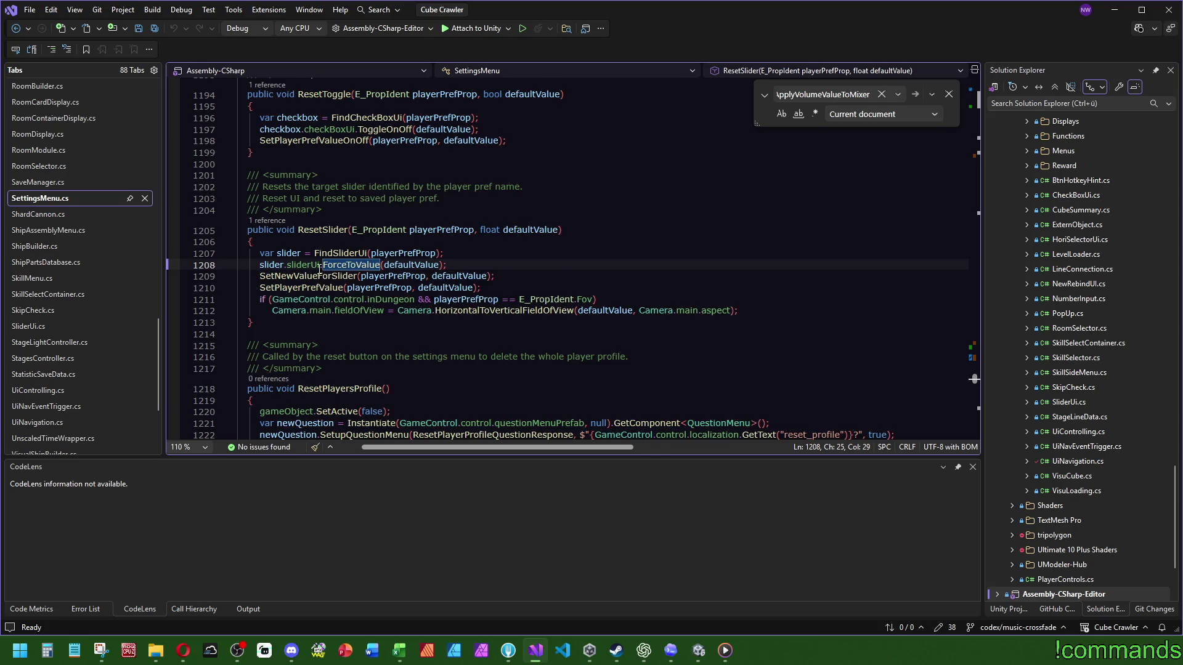
Save all files and return to the ForceToValue definition in SliderUi.cs
click(157, 25)
ctrl+click(354, 265)
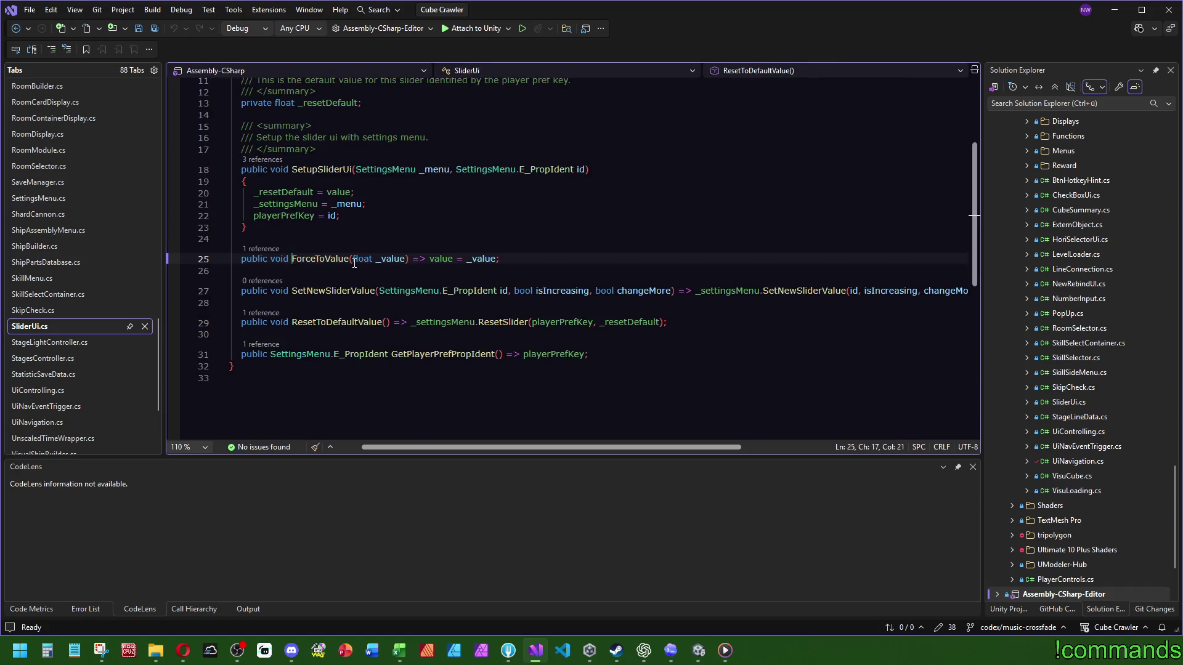
scroll(356, 262, up, 2)
scroll(349, 250, up, 1)
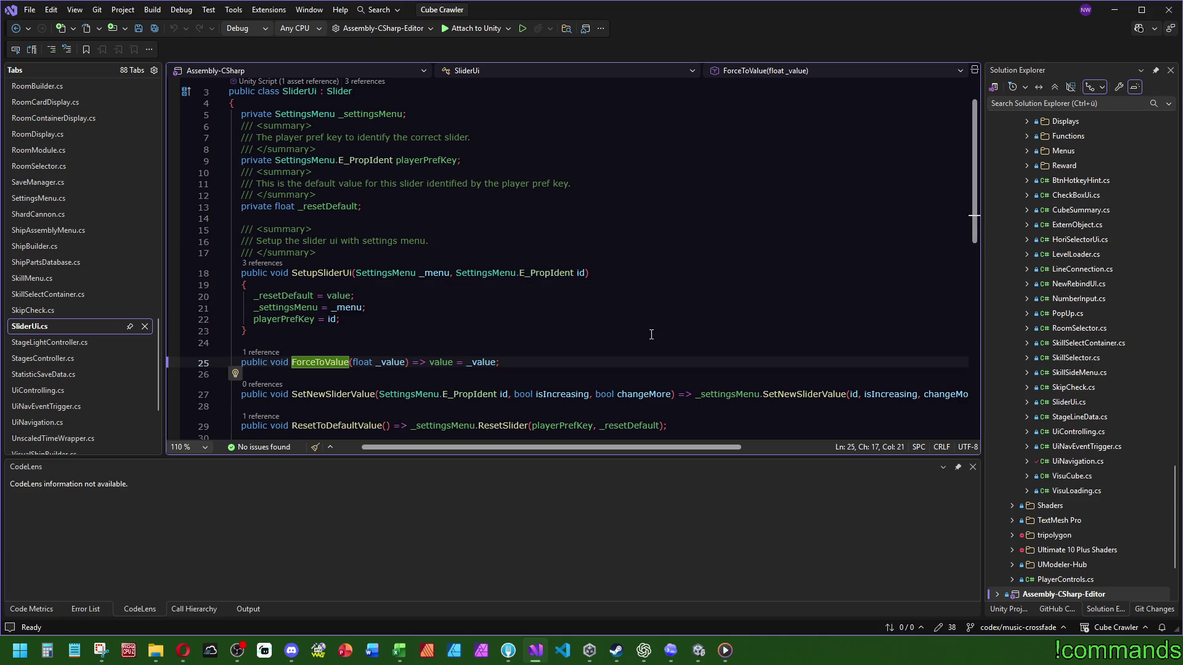
scroll(727, 333, up, 1)
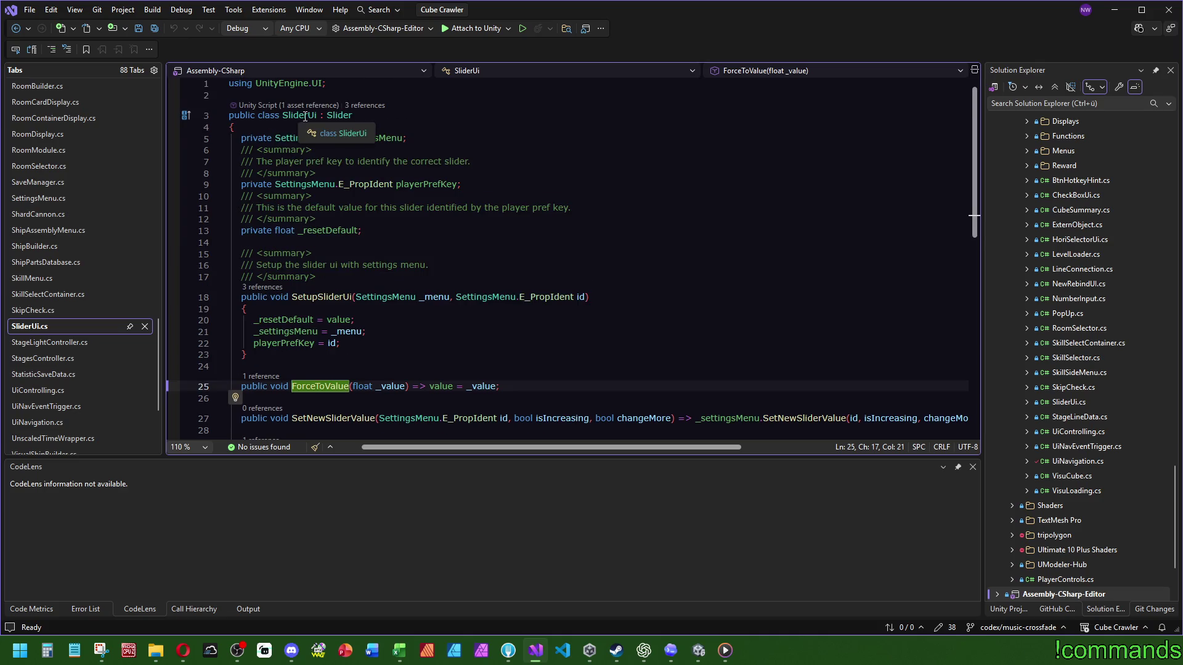
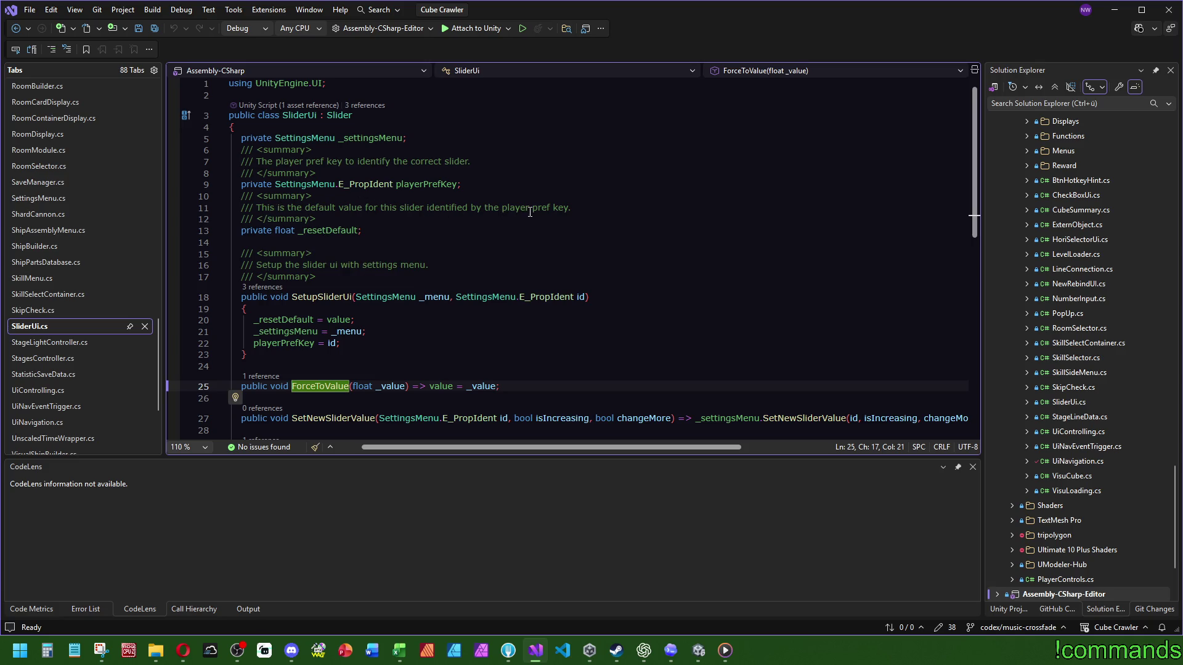
Check where _resetDefault and value are used, then open a blank line below SetupSliderUi
click(319, 230)
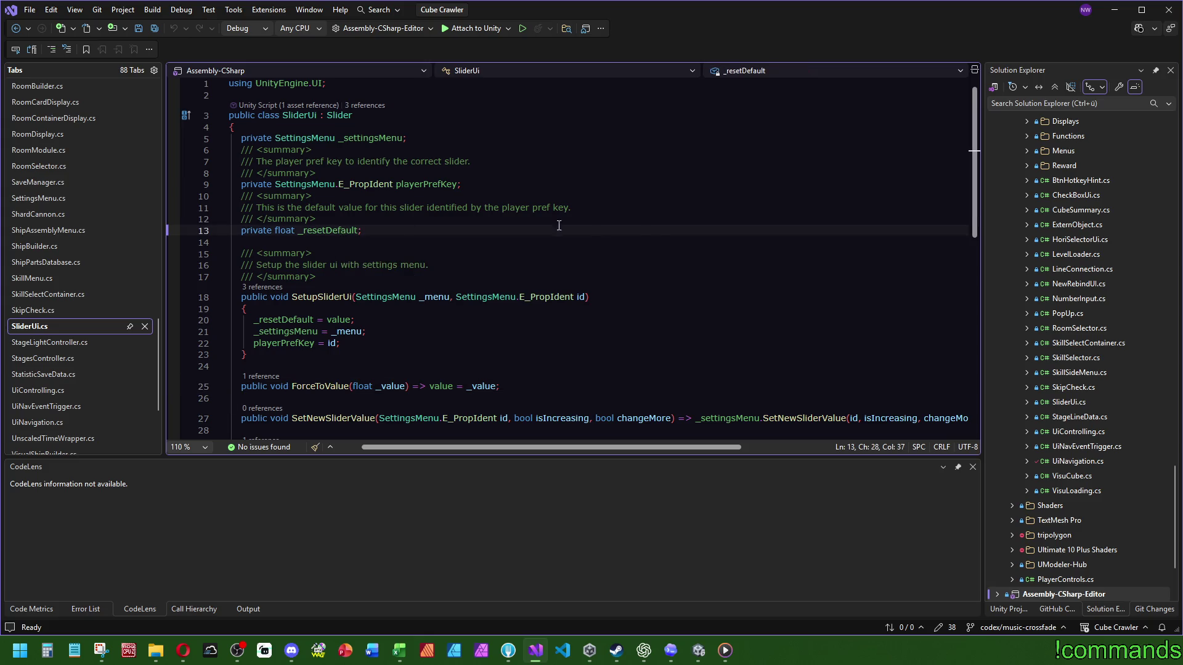
click(338, 320)
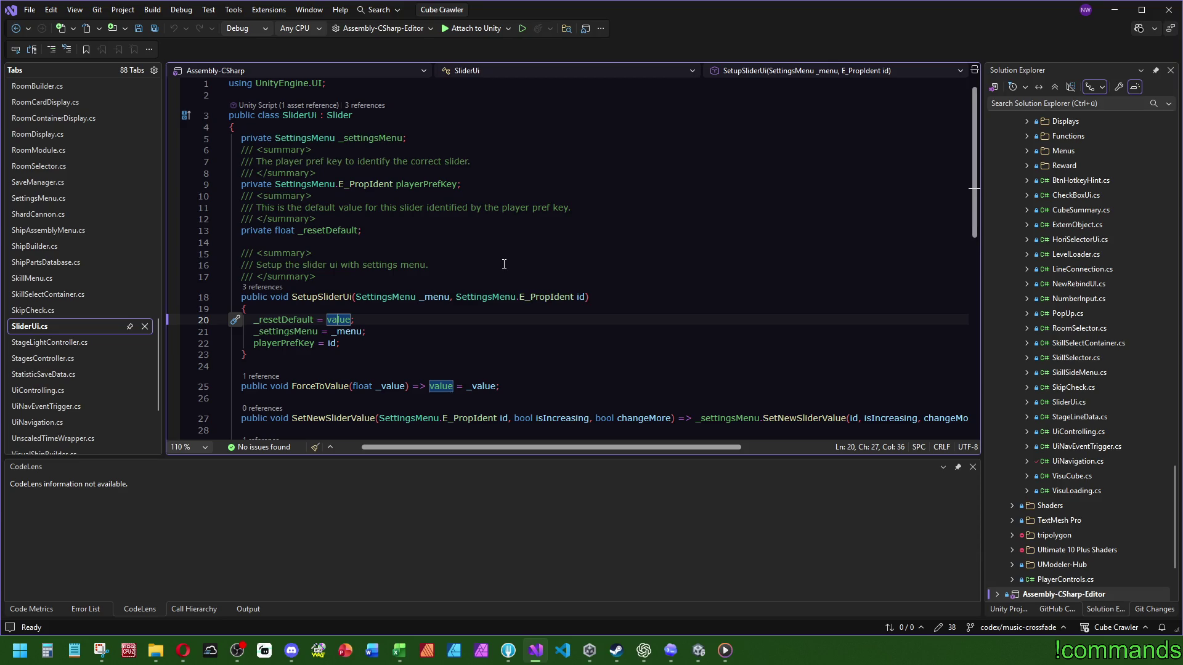
scroll(504, 265, down, 2)
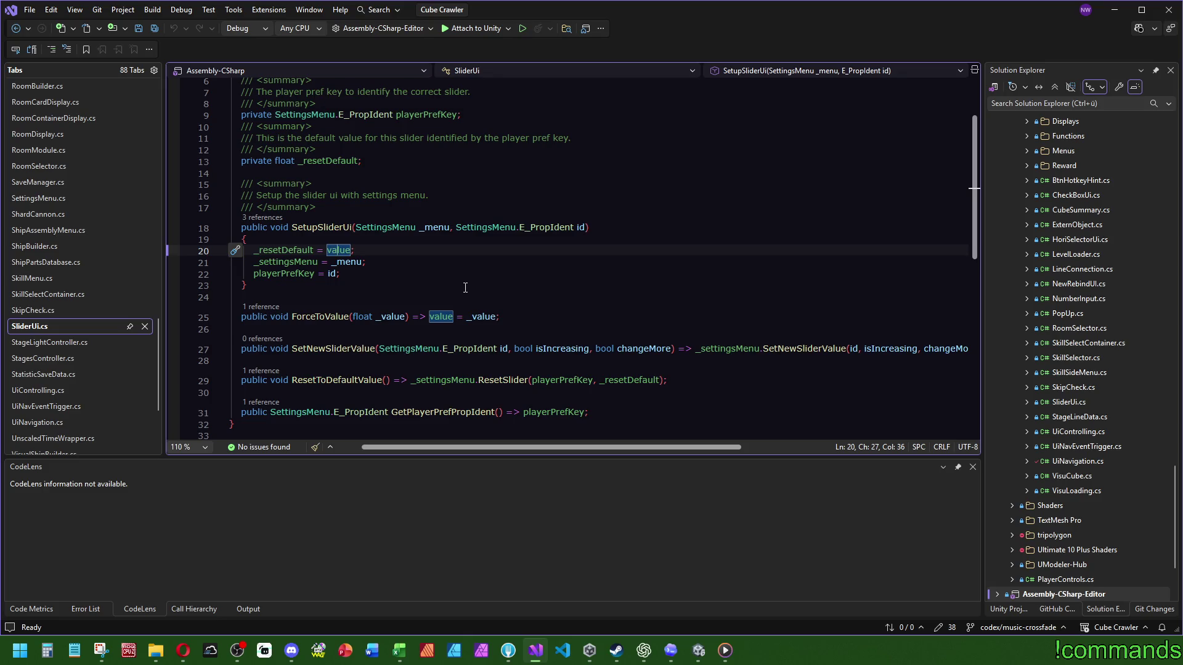
scroll(329, 296, down, 3)
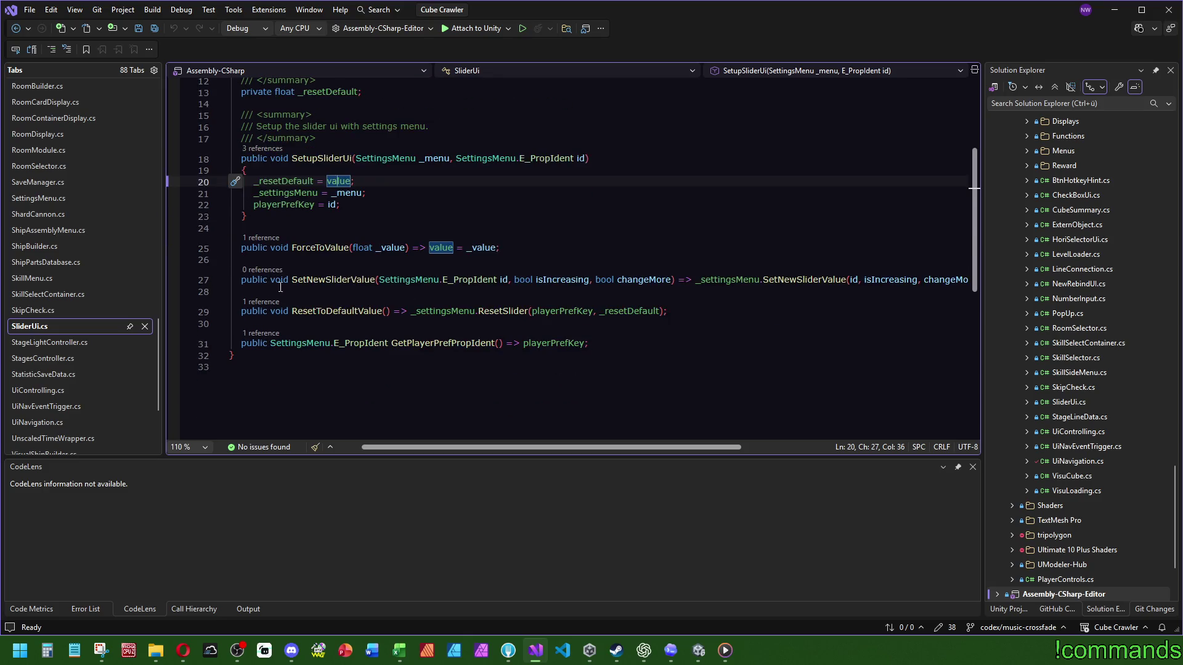
click(415, 197)
key(Return)
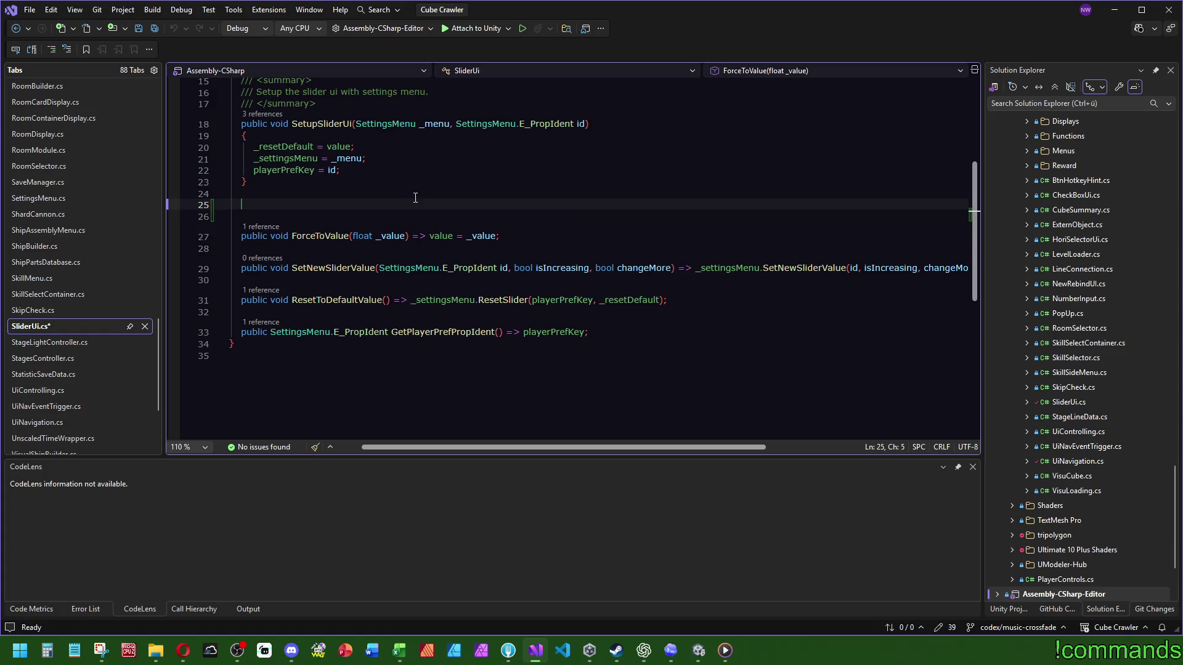
Write an empty public void ToggleOff() method with braces and select the _resetDefault field block
text(public void)
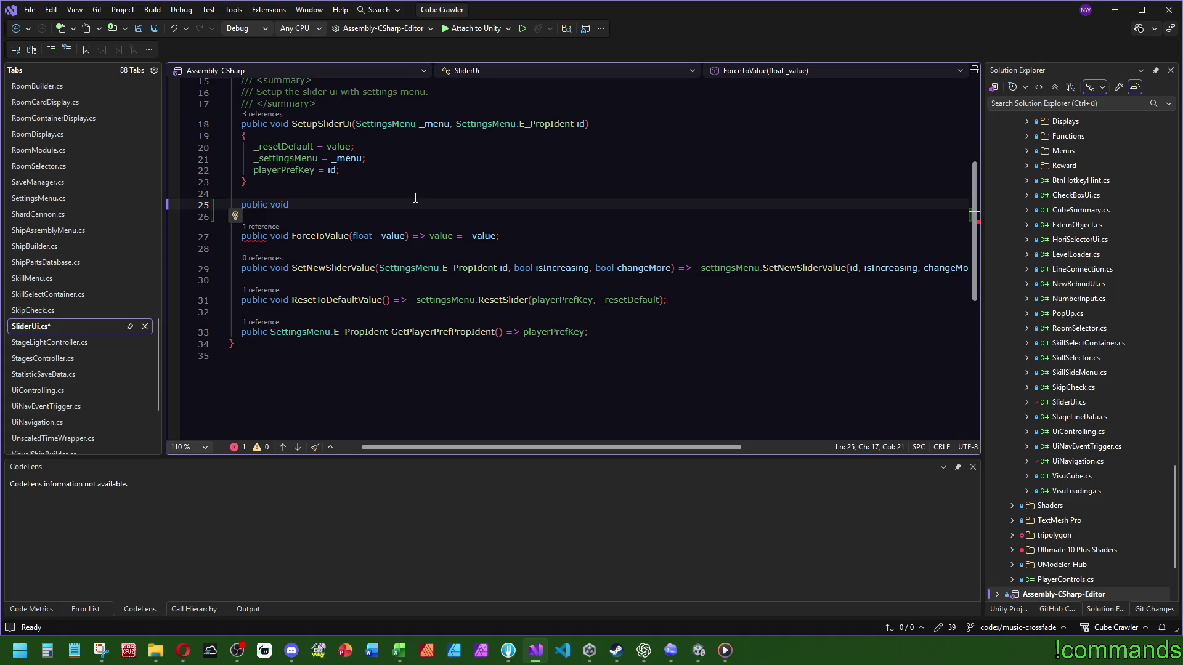
text(Toggle)
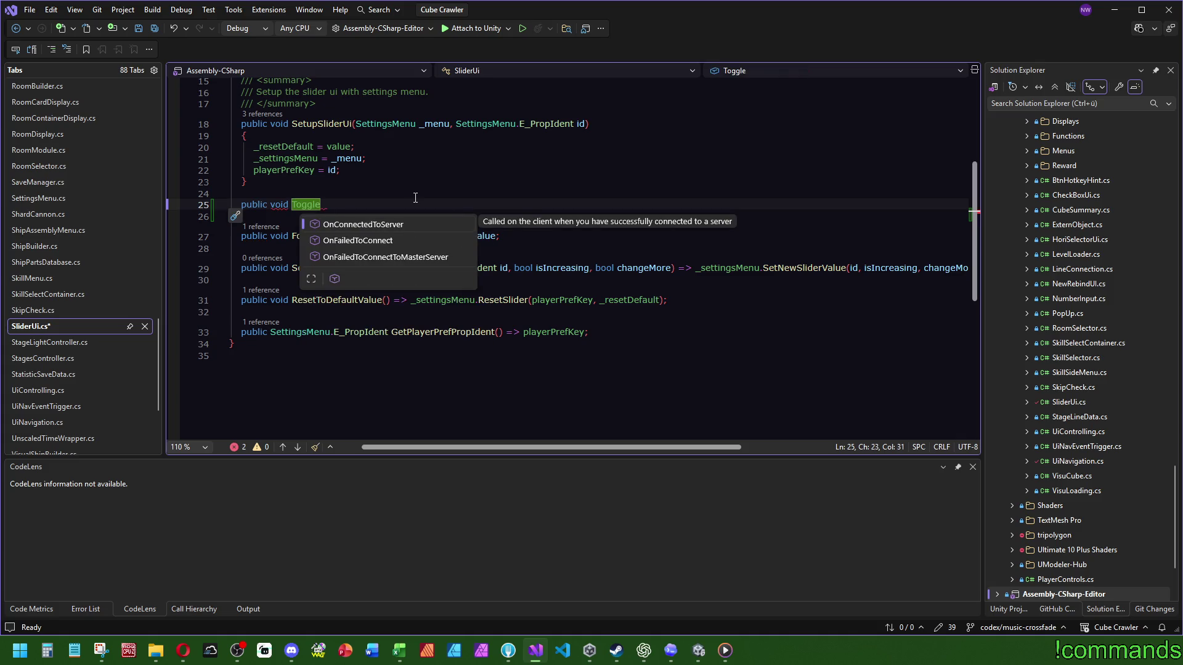
text(Off() )
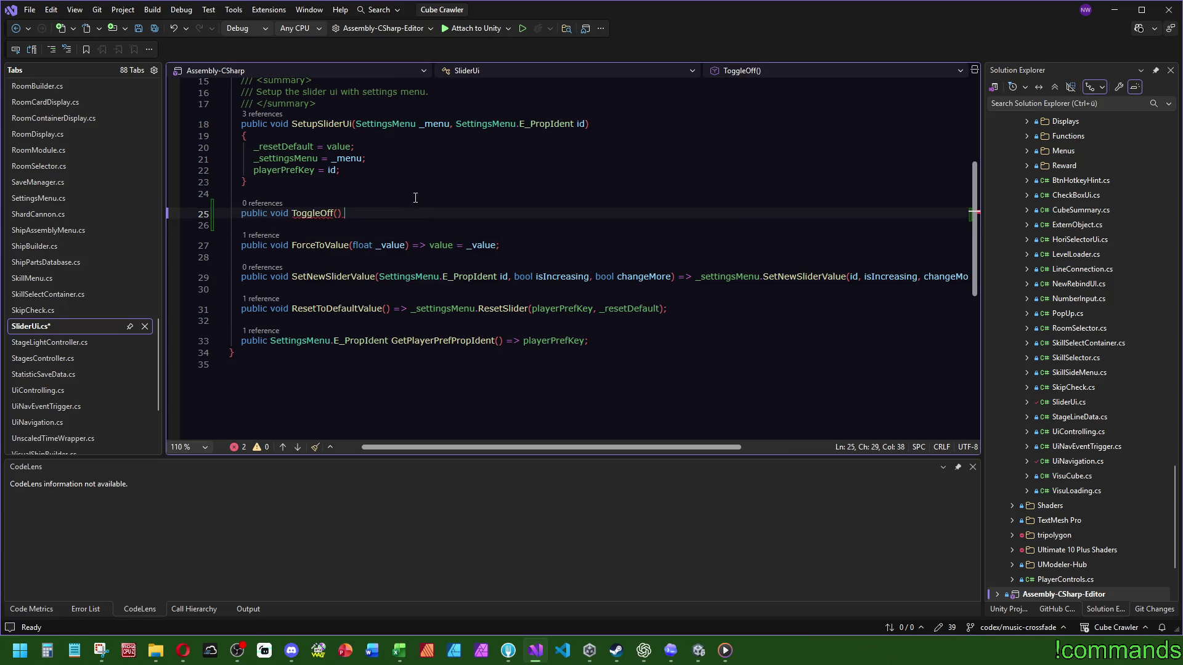
text({)
key(Return)
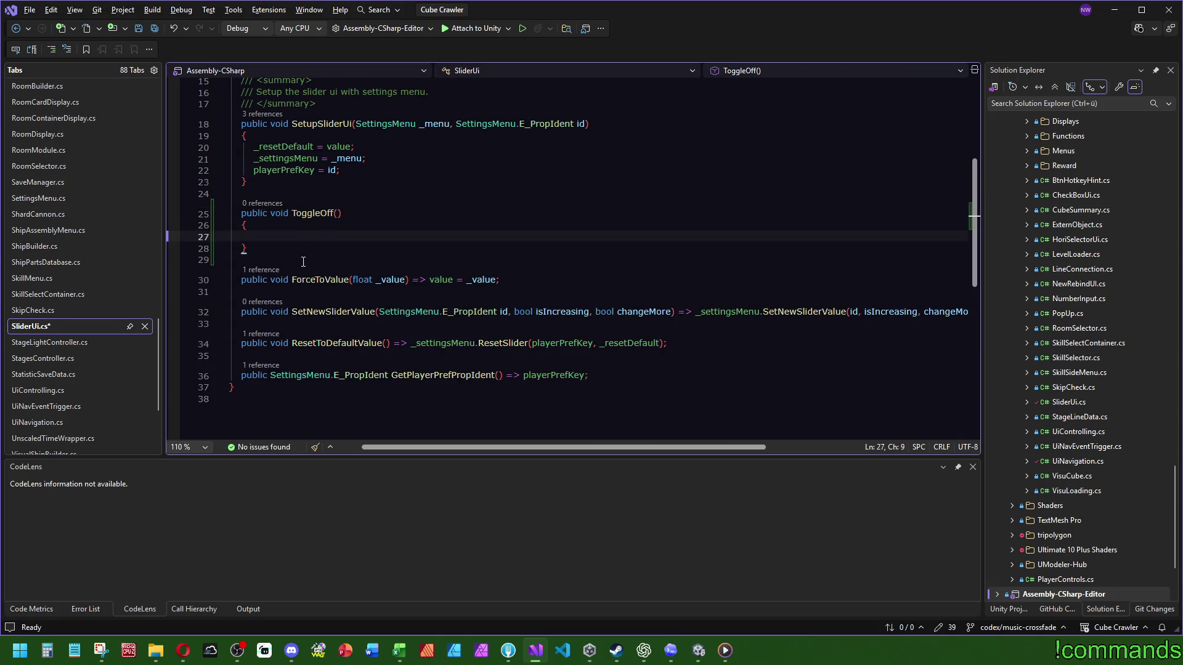
scroll(321, 239, up, 5)
mouse_move(407, 233)
mouse_down()
mouse_move(542, 207)
mouse_move(465, 185)
mouse_up()
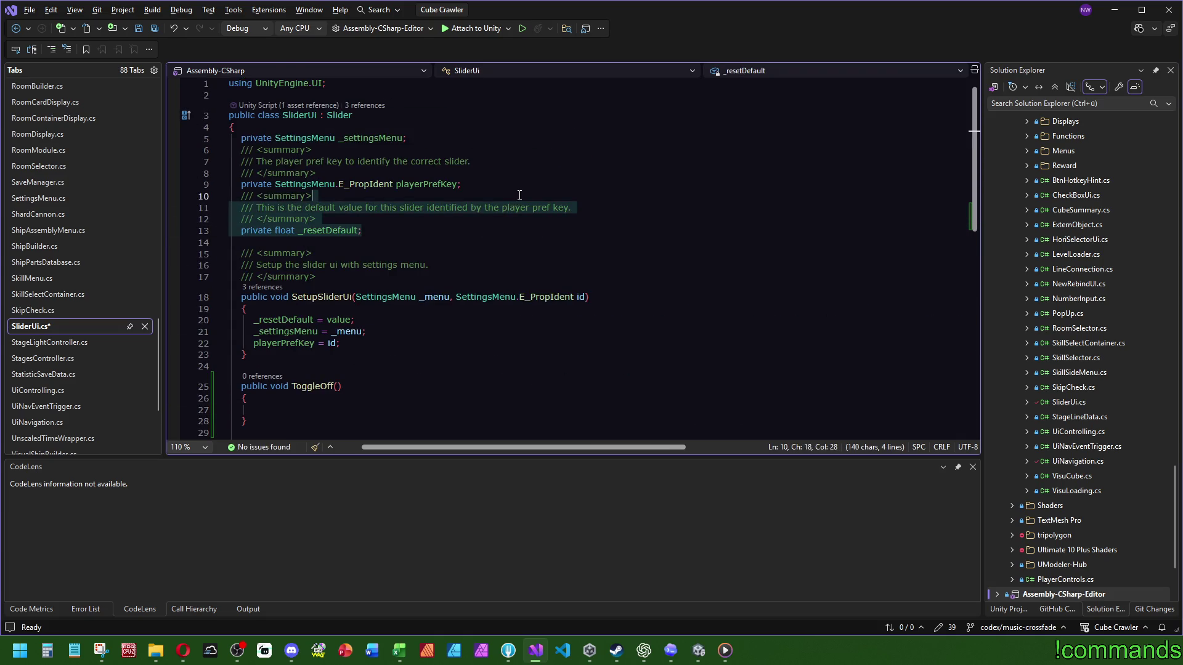
Duplicate the _resetDefault field as _prevValue, summarized 'previous cached value set on toggle off'
key(ctrl+c)
key(Right)
key(ctrl+v)
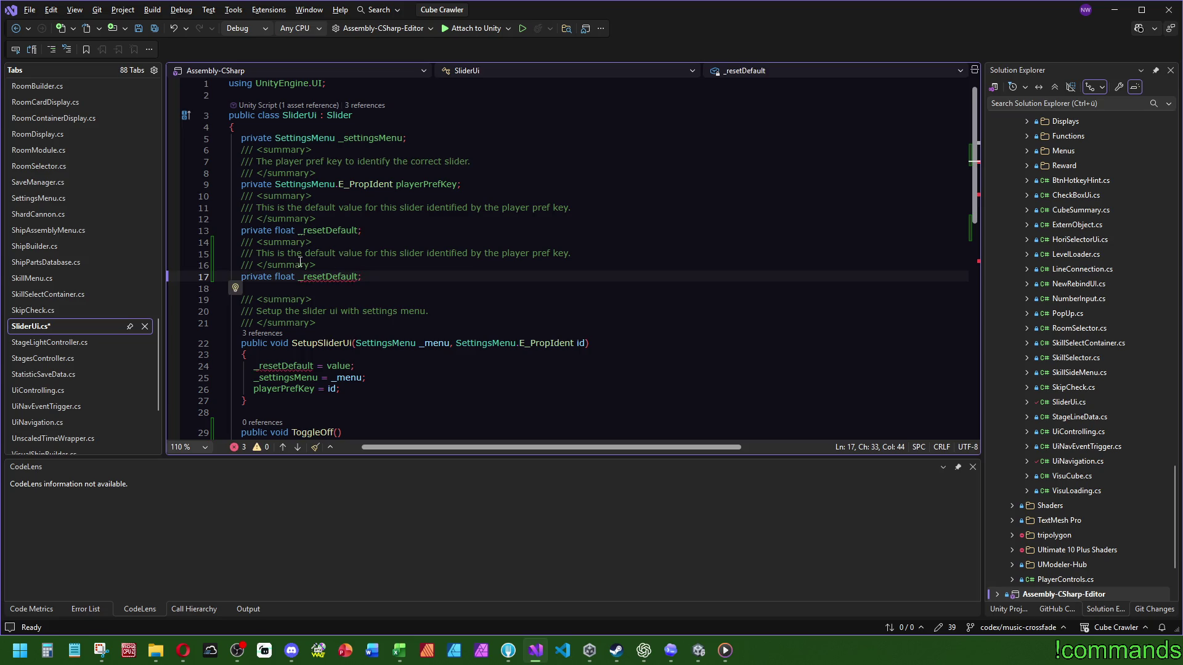
double_click(315, 253)
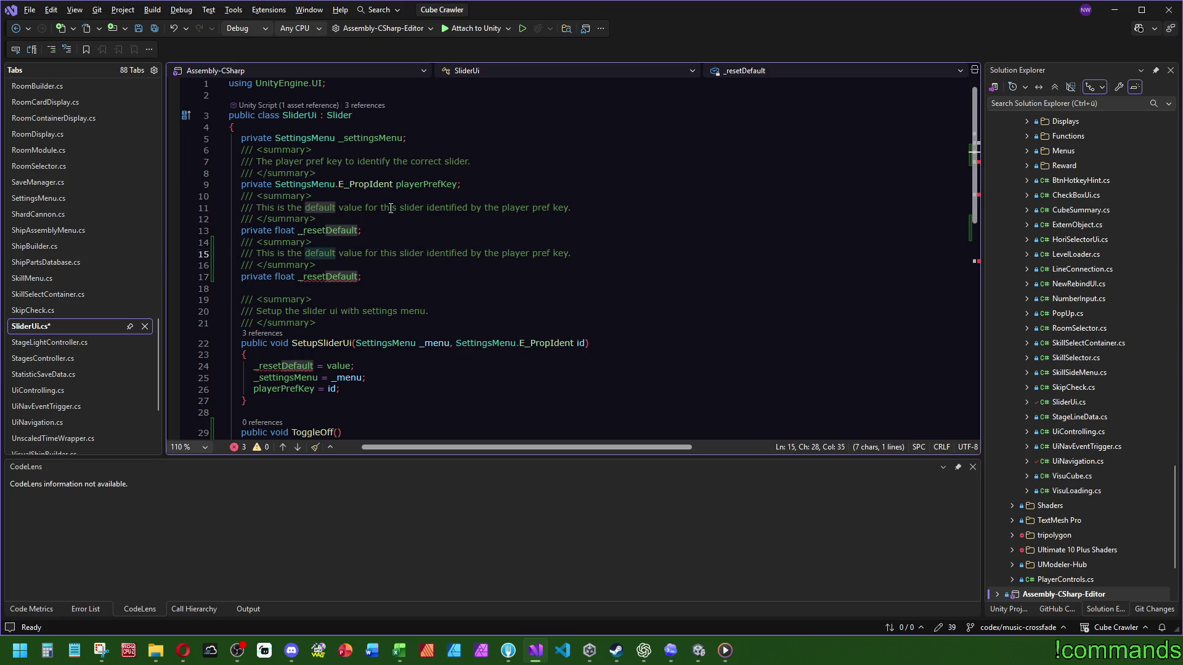
text(previous cached)
key(Right)
key(Right)
key(Right)
key(Delete)
key(Delete)
key(Delete)
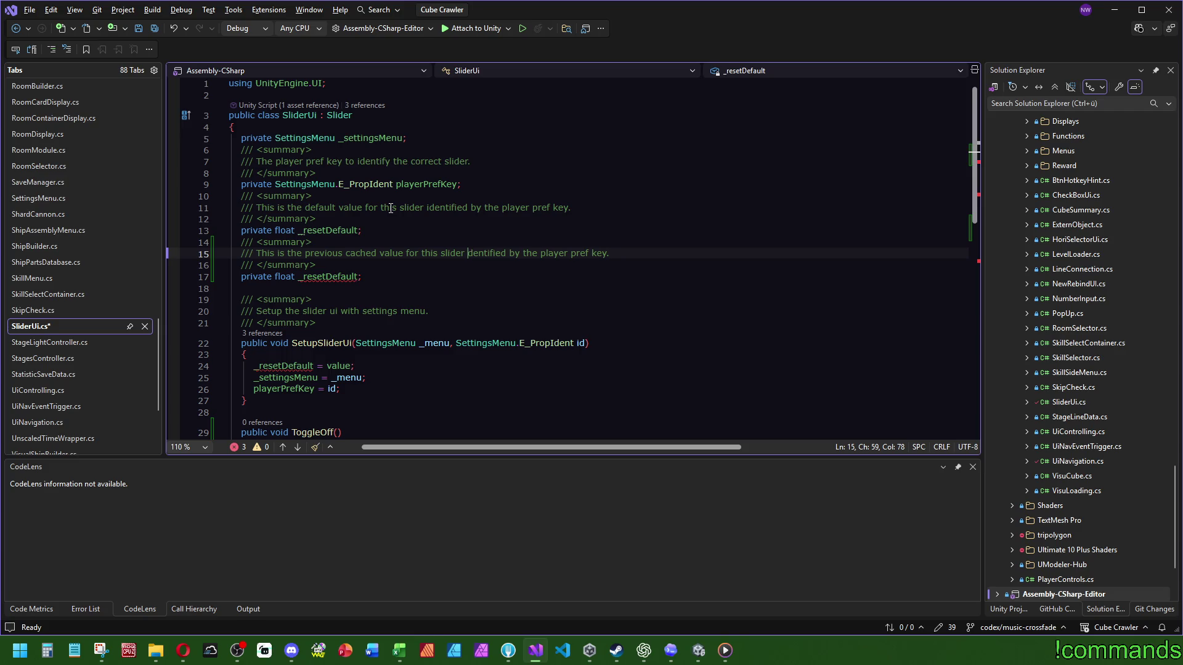
key(Delete)
key(Delete)
key(Delete)
text(set on toggle off)
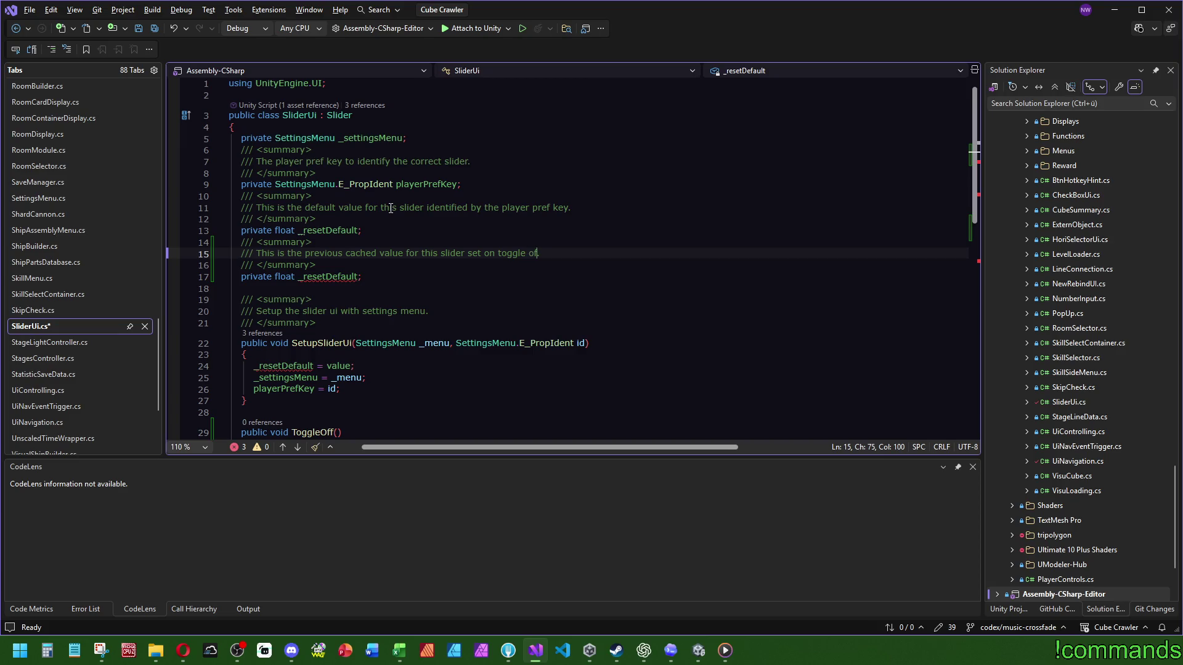
scroll(474, 225, down, 3)
double_click(331, 174)
text(_prevValue)
Make ToggleOff store the slider's current value with '_prevValue = value;'
double_click(326, 173)
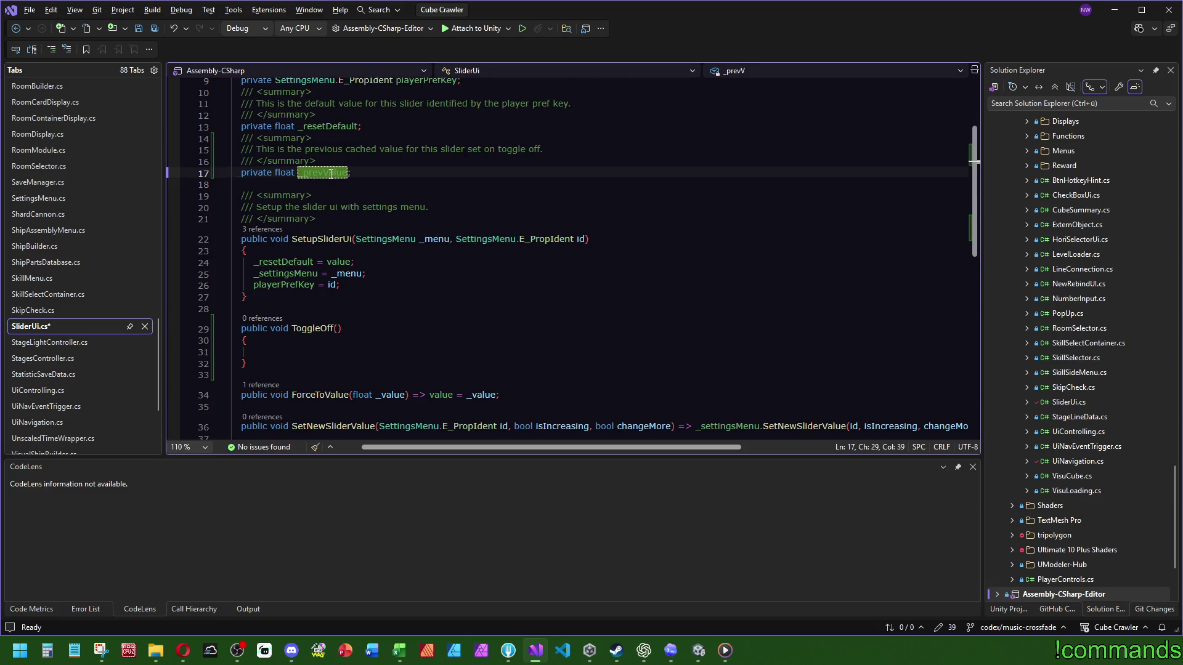
key(ctrl+c)
click(294, 354)
key(ctrl+v)
text(=)
key(Tab)
scroll(514, 228, down, 2)
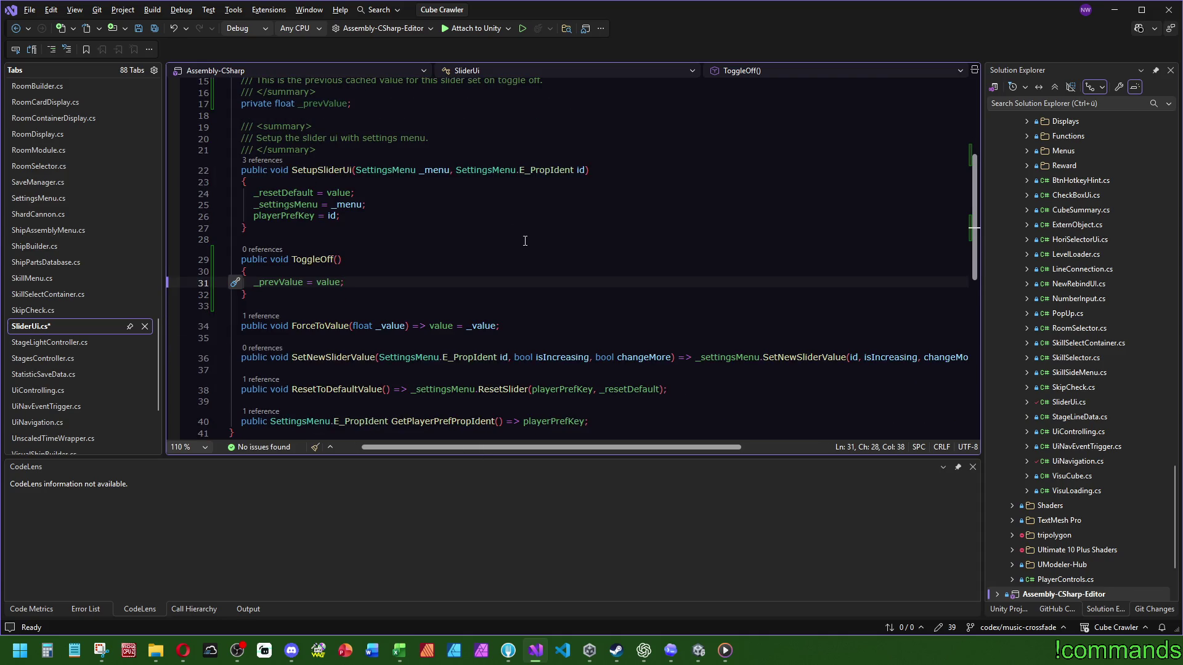
Follow the ForceToValue and ResetSlider references, then jump to the ResetSlider definition
click(252, 317)
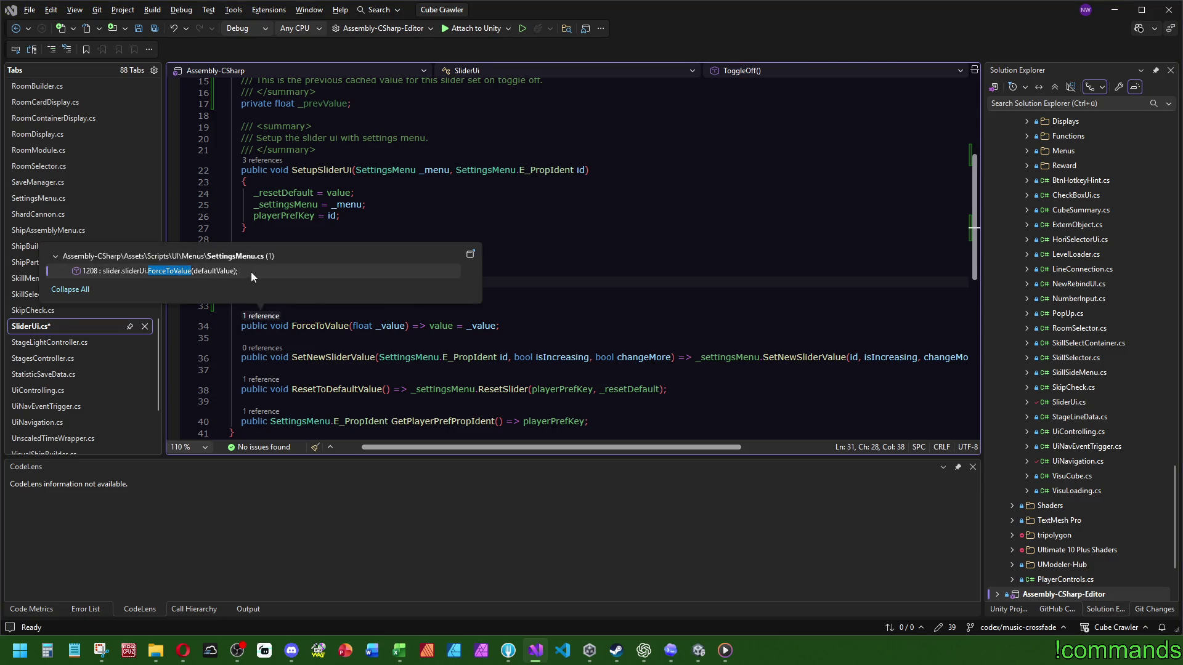
double_click(250, 272)
click(275, 225)
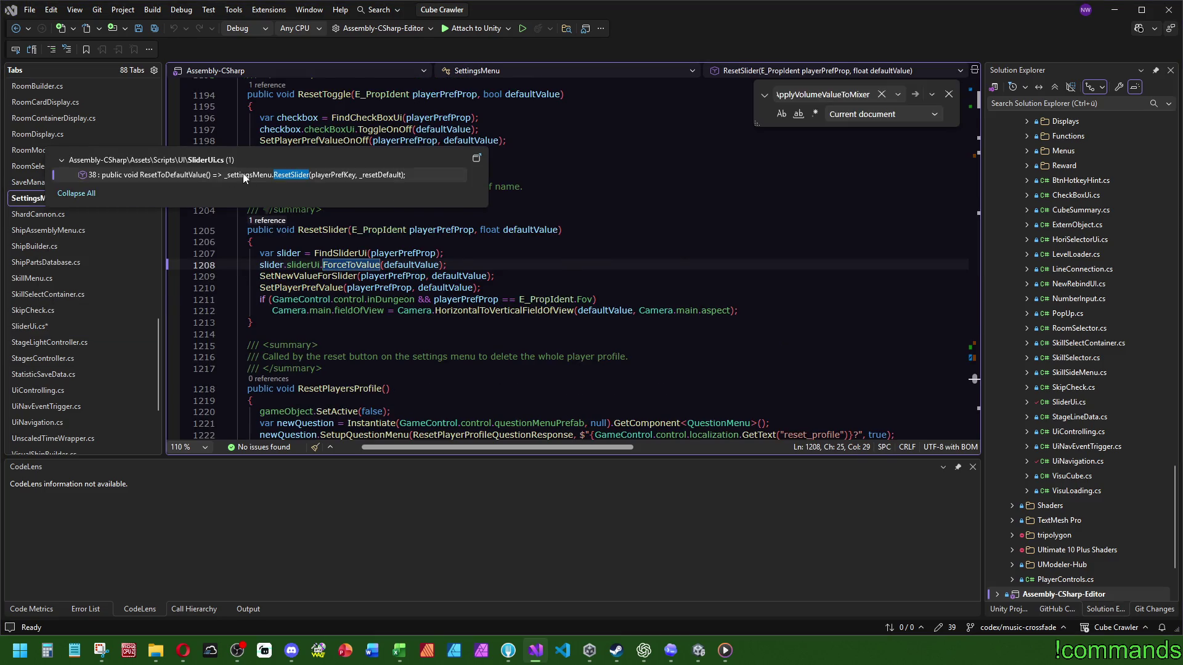
double_click(296, 175)
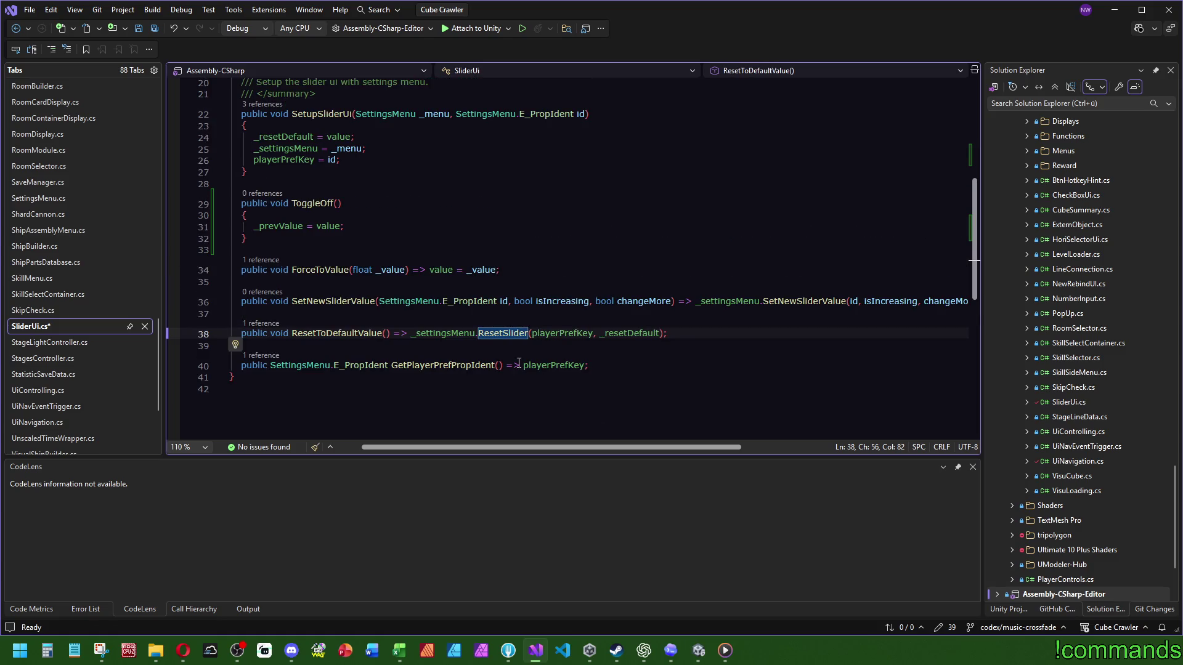
mouse_move(506, 335)
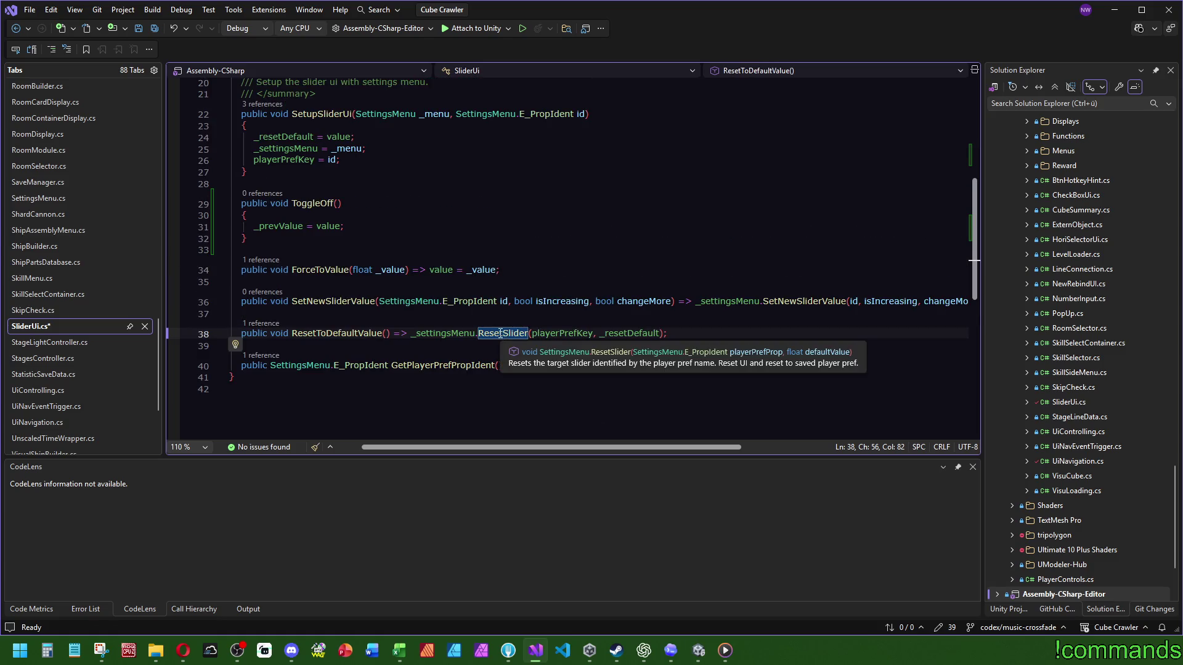
ctrl+click(500, 333)
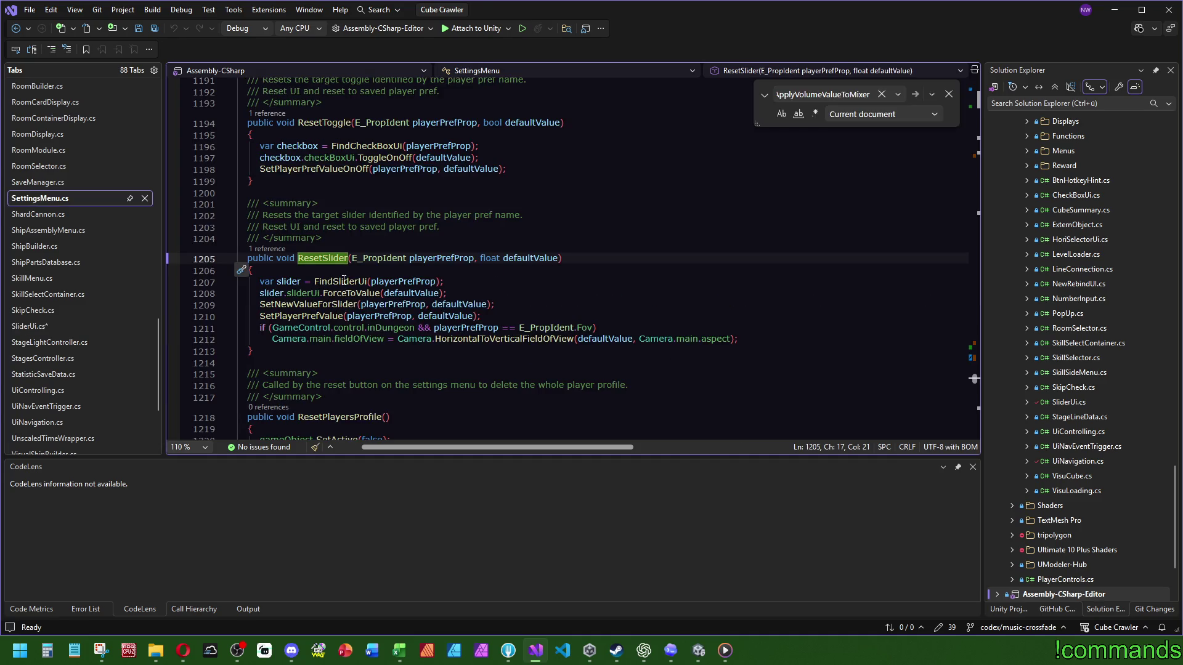
Review the references list for ResetSlider in SettingsMenu.cs
click(356, 304)
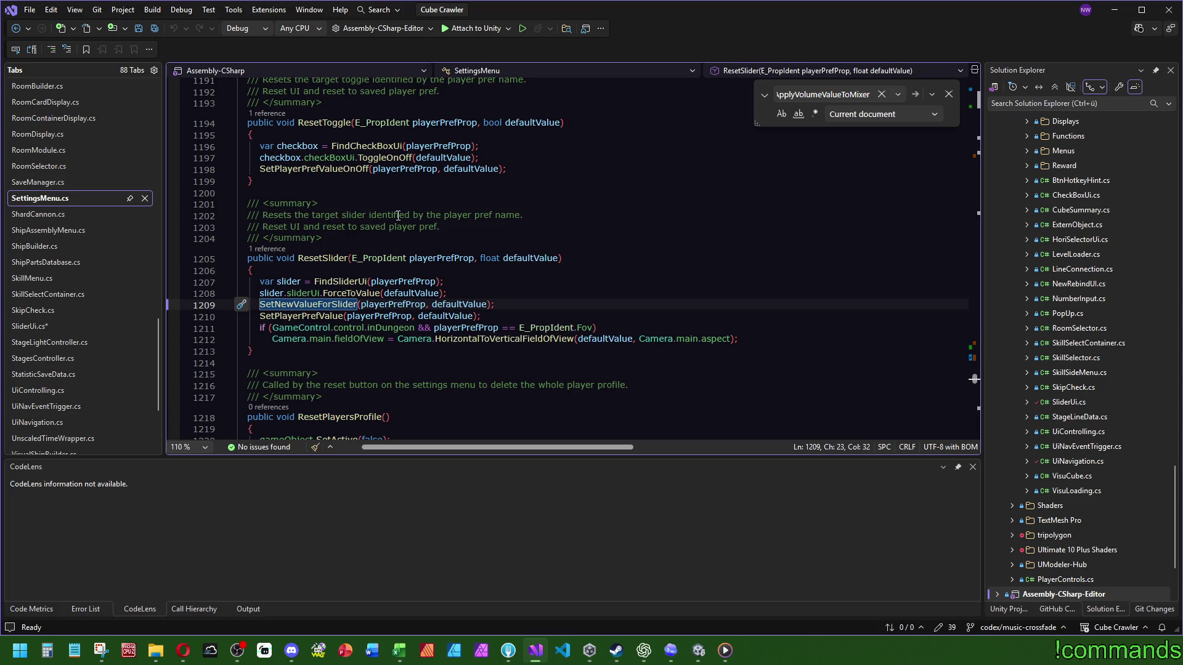
click(271, 249)
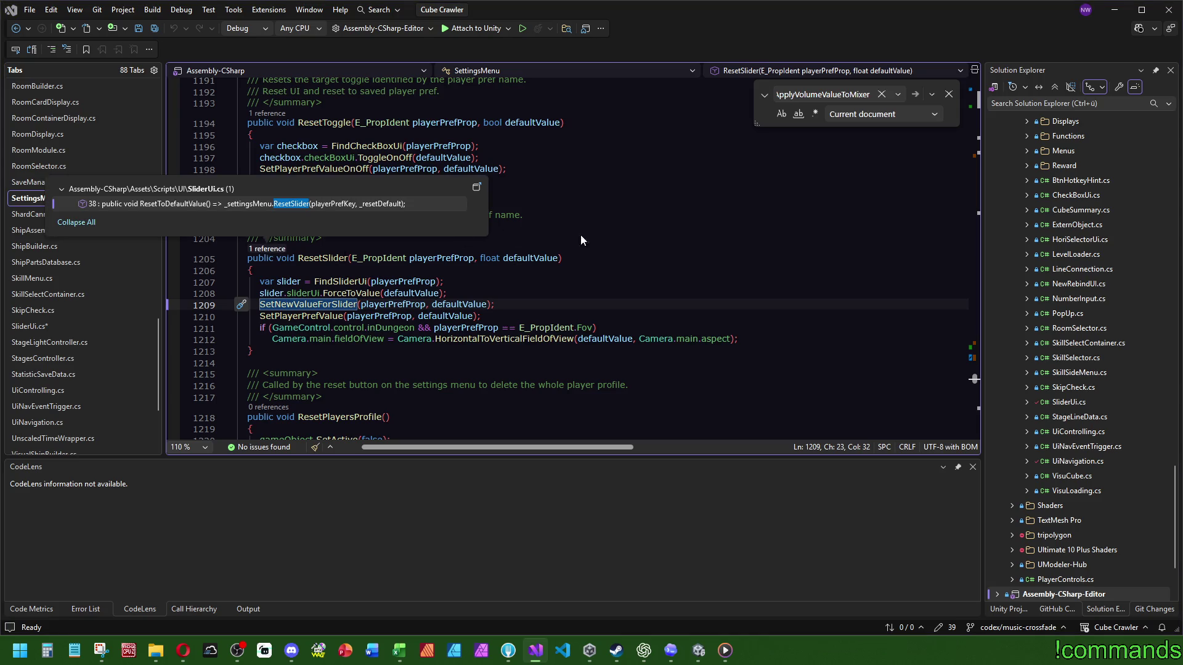
click(575, 238)
click(268, 249)
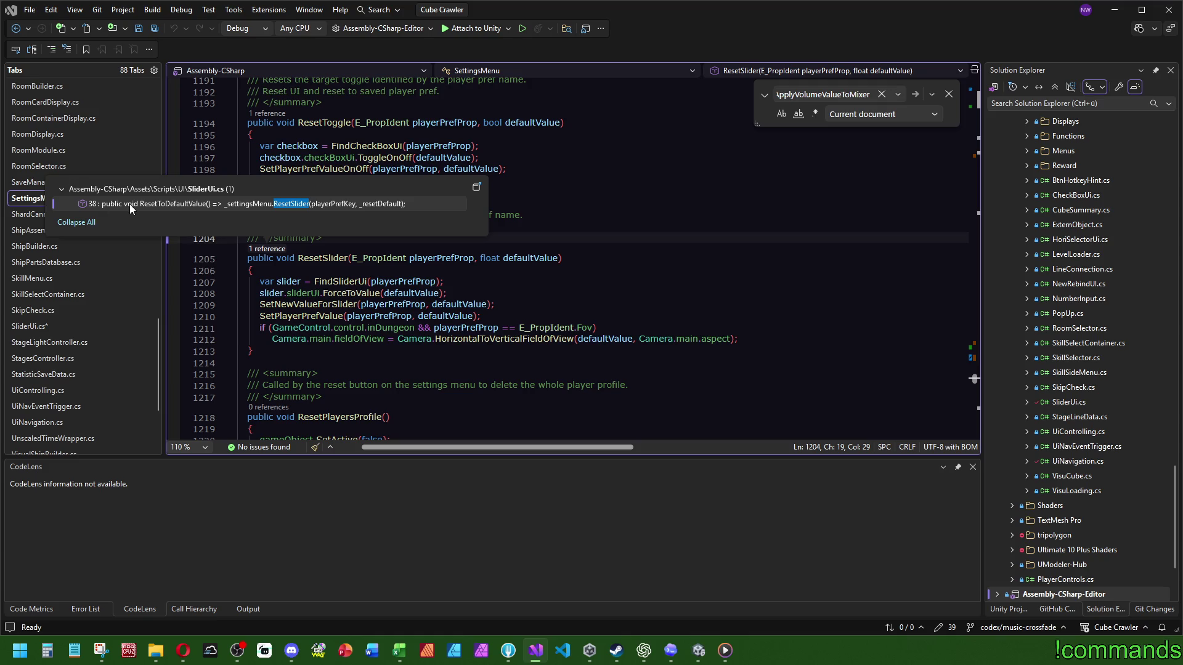
mouse_move(130, 204)
click(641, 385)
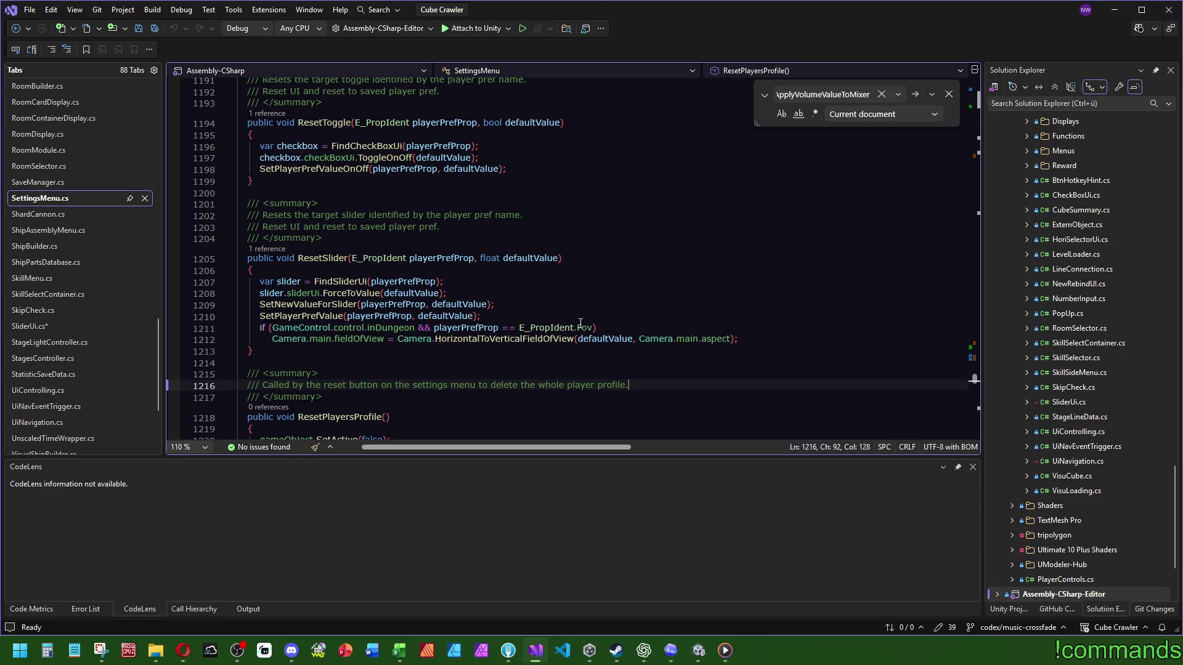
Inspect the SetNewValueForSlider and SetPlayerPrefValue definitions and return to ResetSlider
click(310, 305)
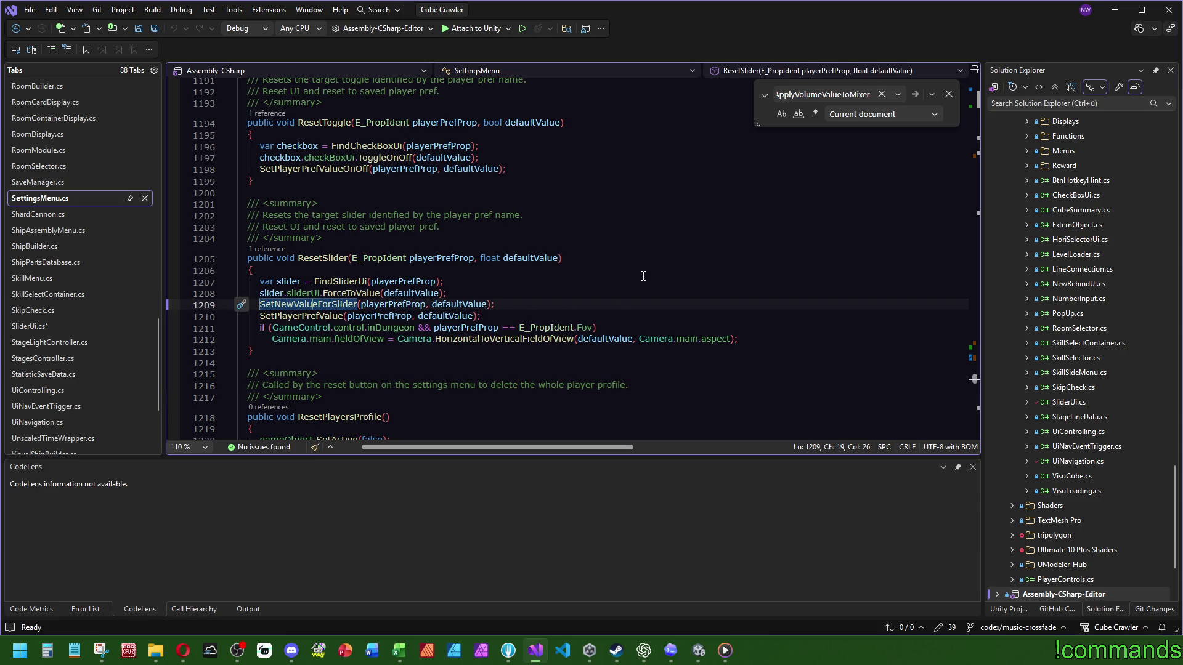
key(F12)
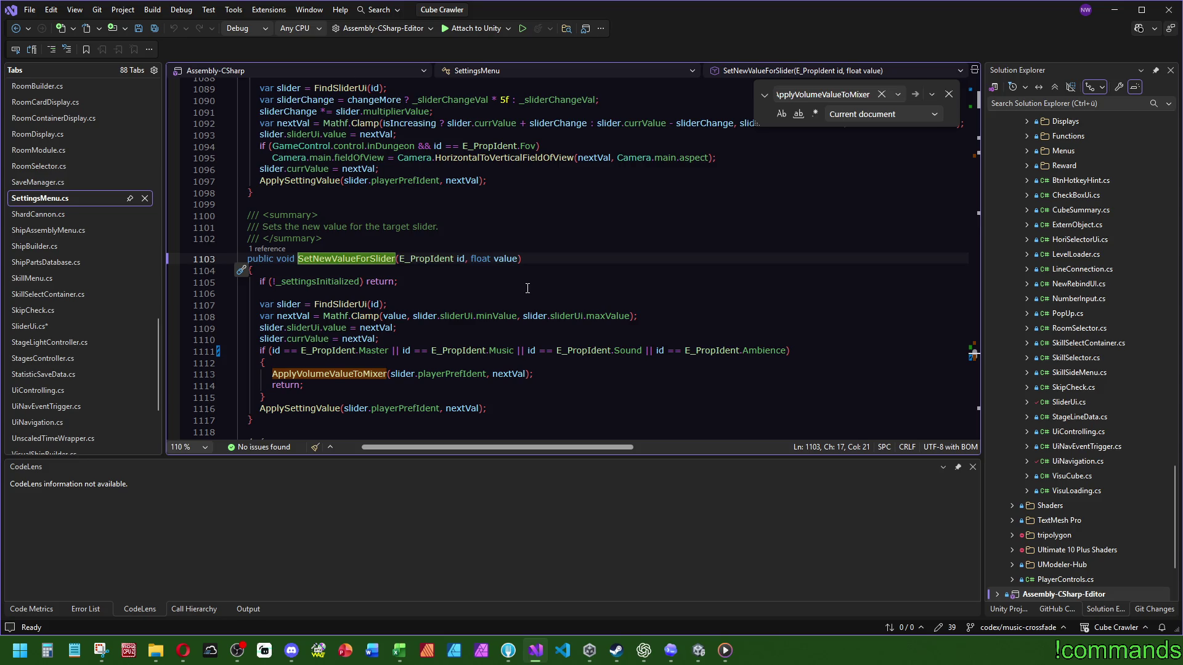
key(ctrl+minus)
key(F12)
key(ctrl+minus)
click(306, 272)
key(F12)
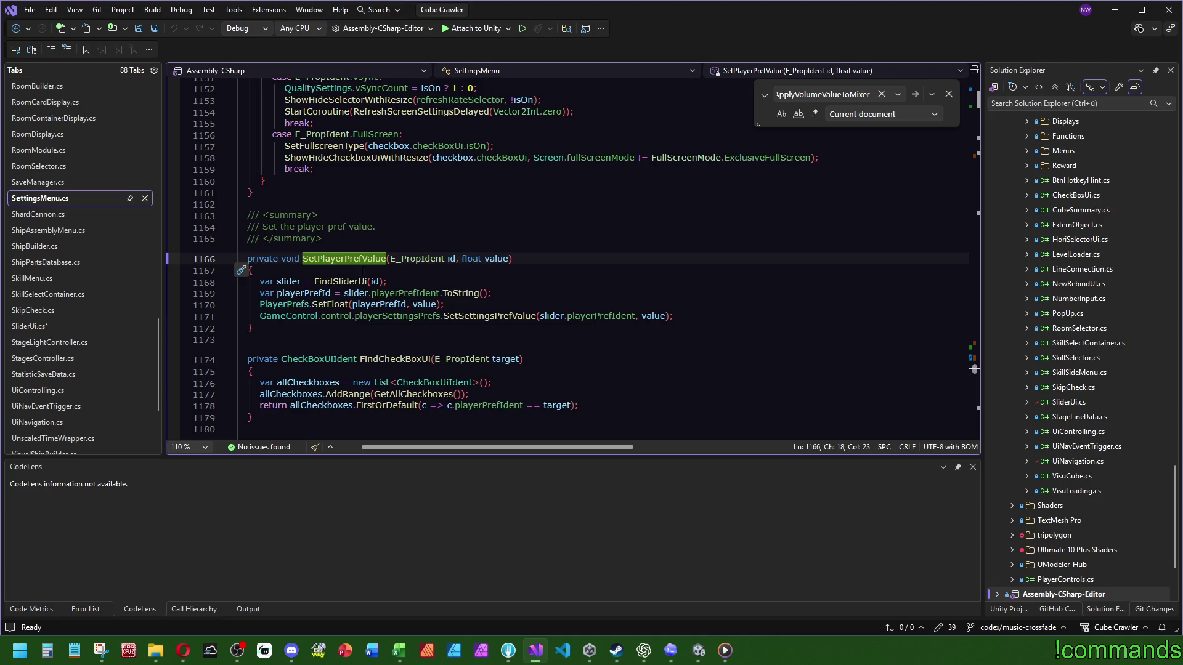
key(ctrl+minus)
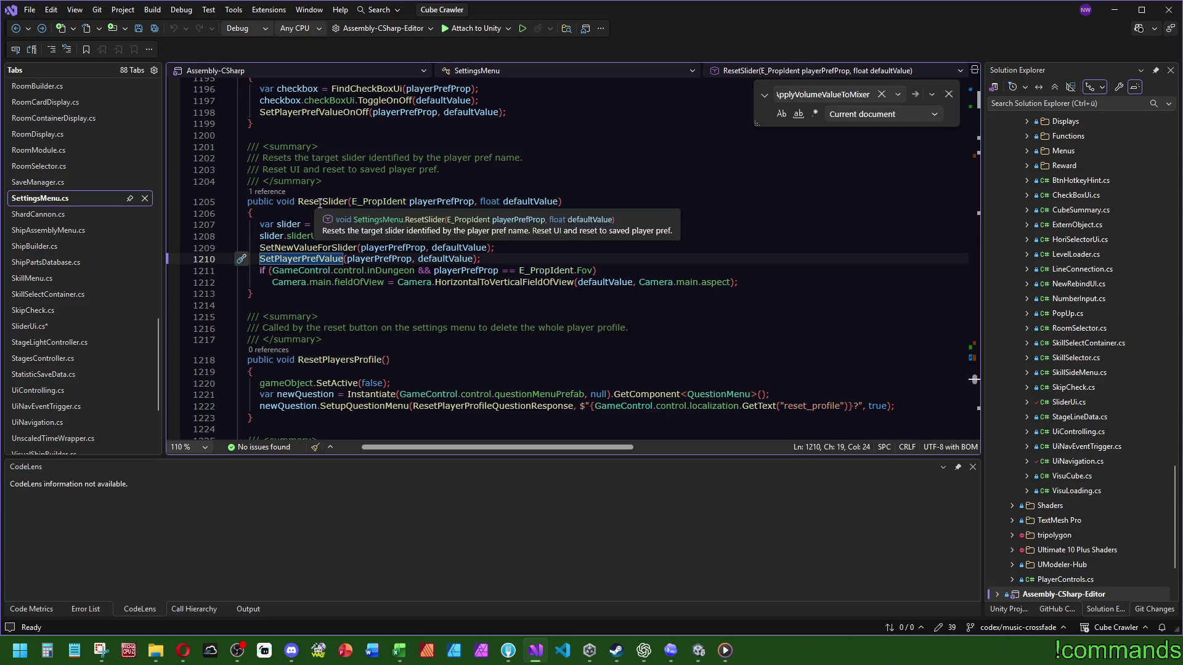
Open ResetSlider's single caller in SliderUi.cs, then return to its definition in SettingsMenu.cs
click(269, 192)
click(271, 213)
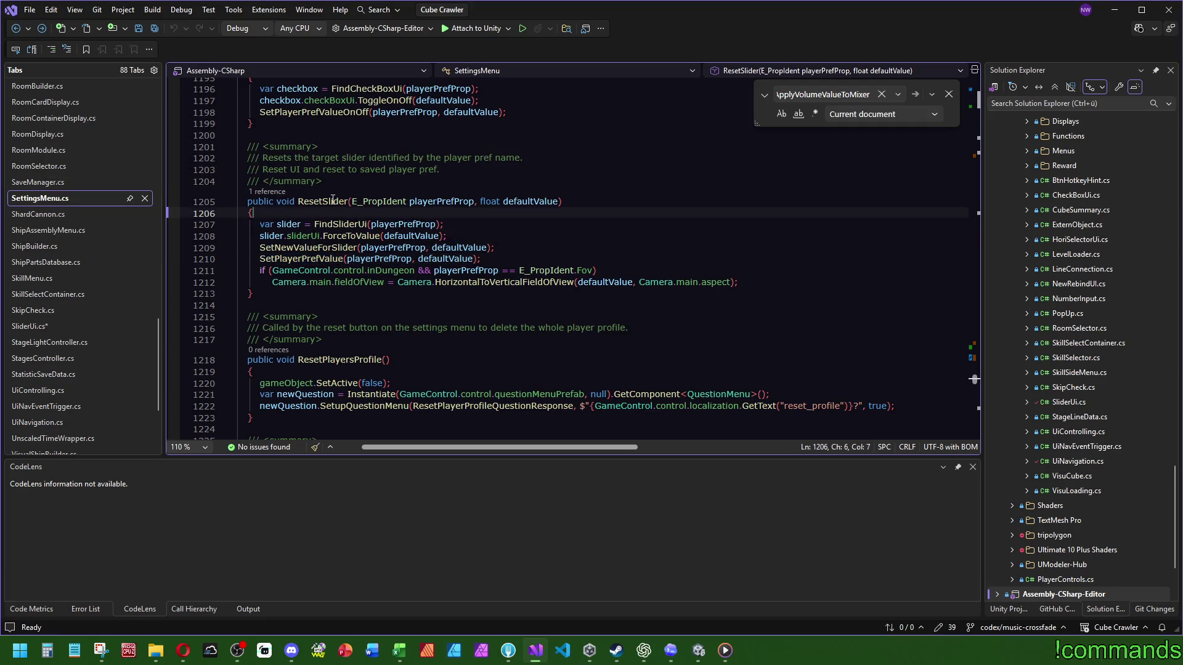
click(273, 196)
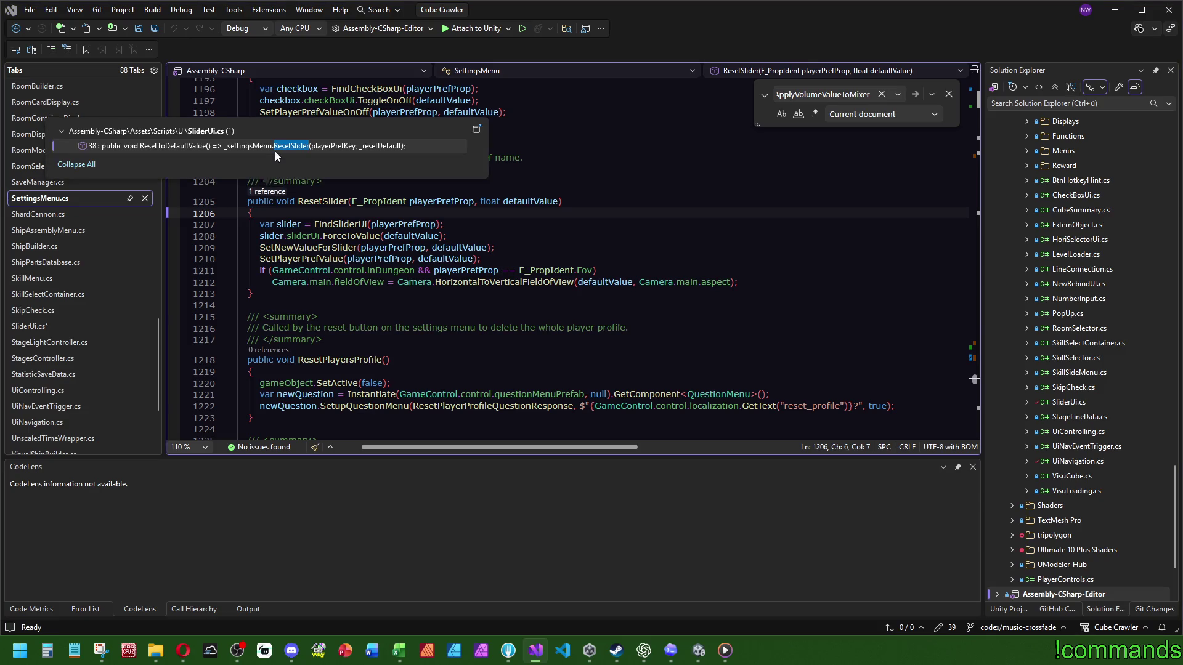
double_click(274, 148)
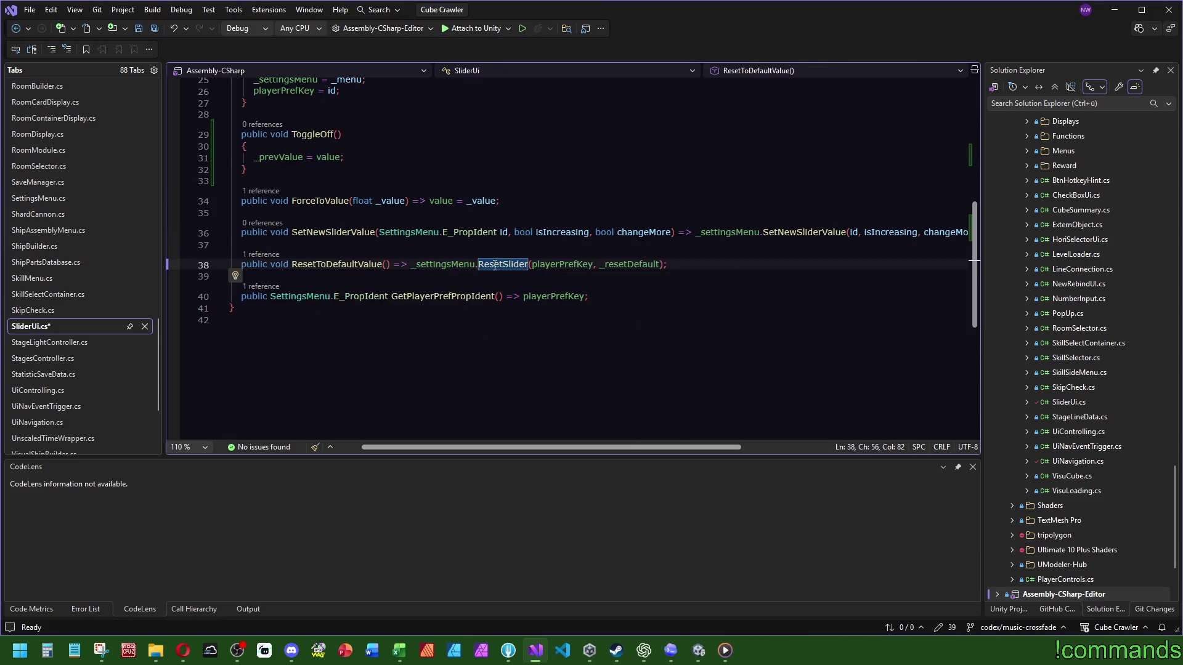
scroll(494, 265, up, 2)
mouse_move(525, 328)
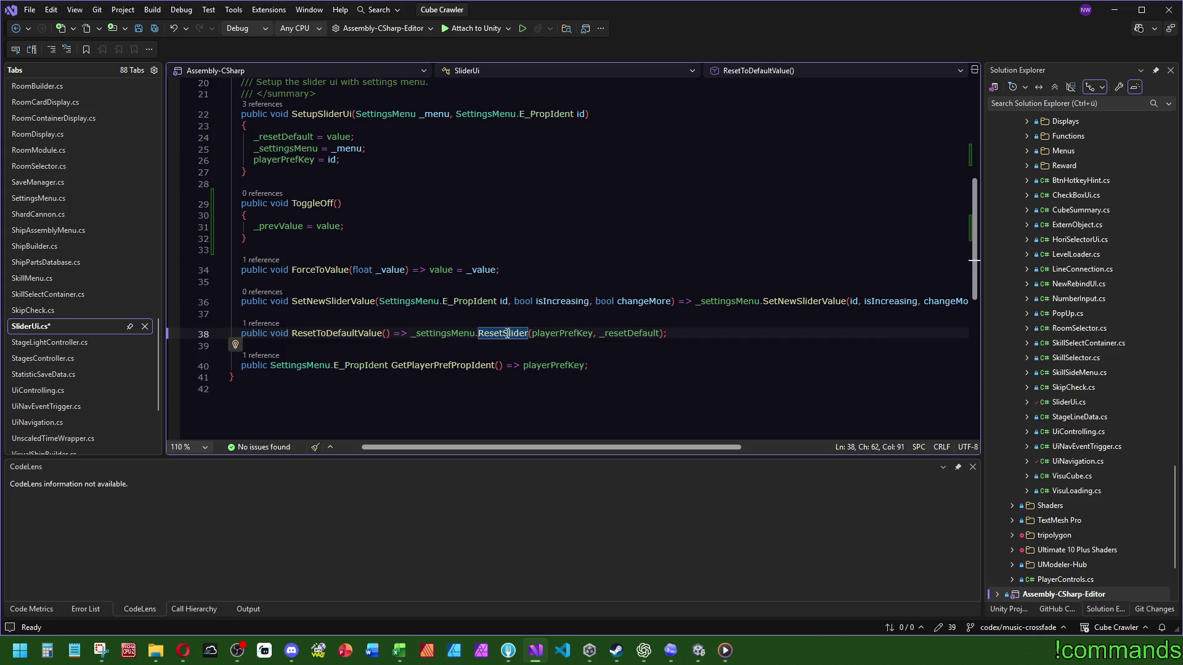
ctrl+click(500, 333)
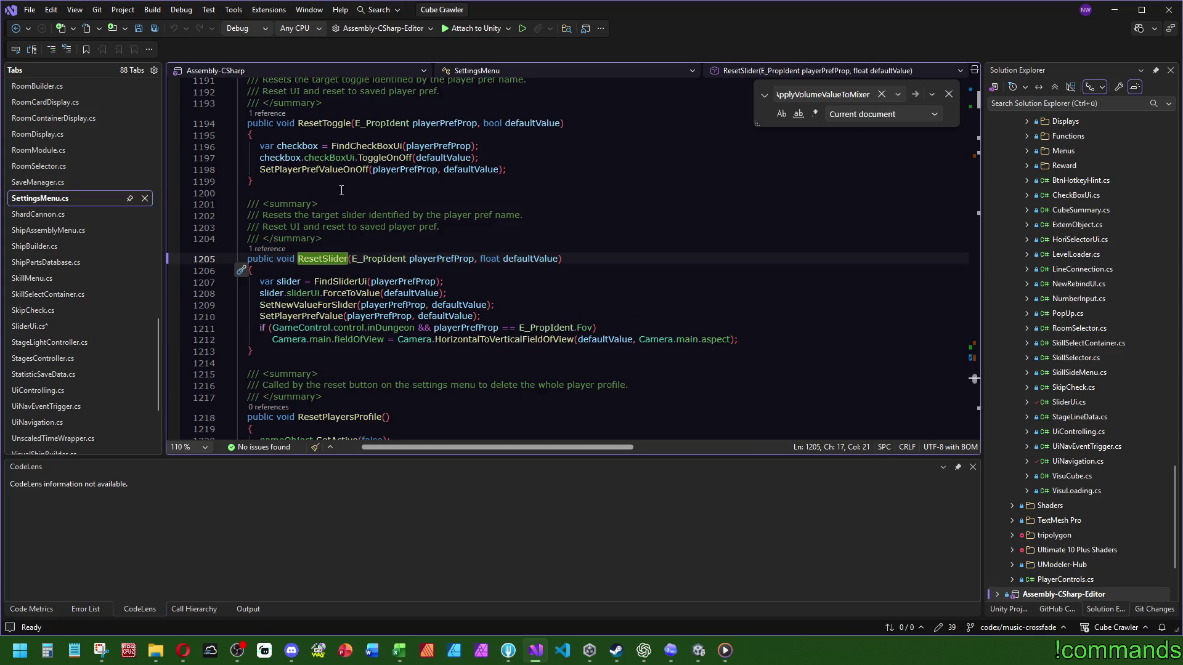
Add an empty public ResetSlider(E_PropIdent playerPrefProp, float defaultValue) above the original
click(530, 192)
key(Return)
key(Return)
key(Up)
text(public void Rese)
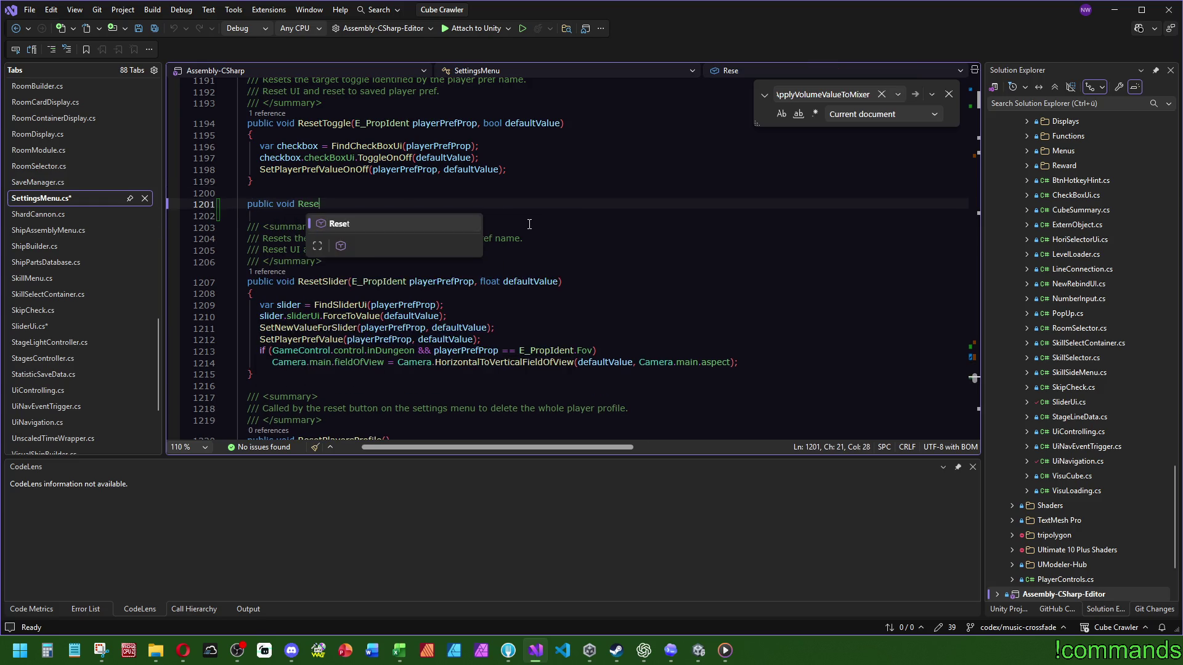
text(tSlider(){)
key(Return)
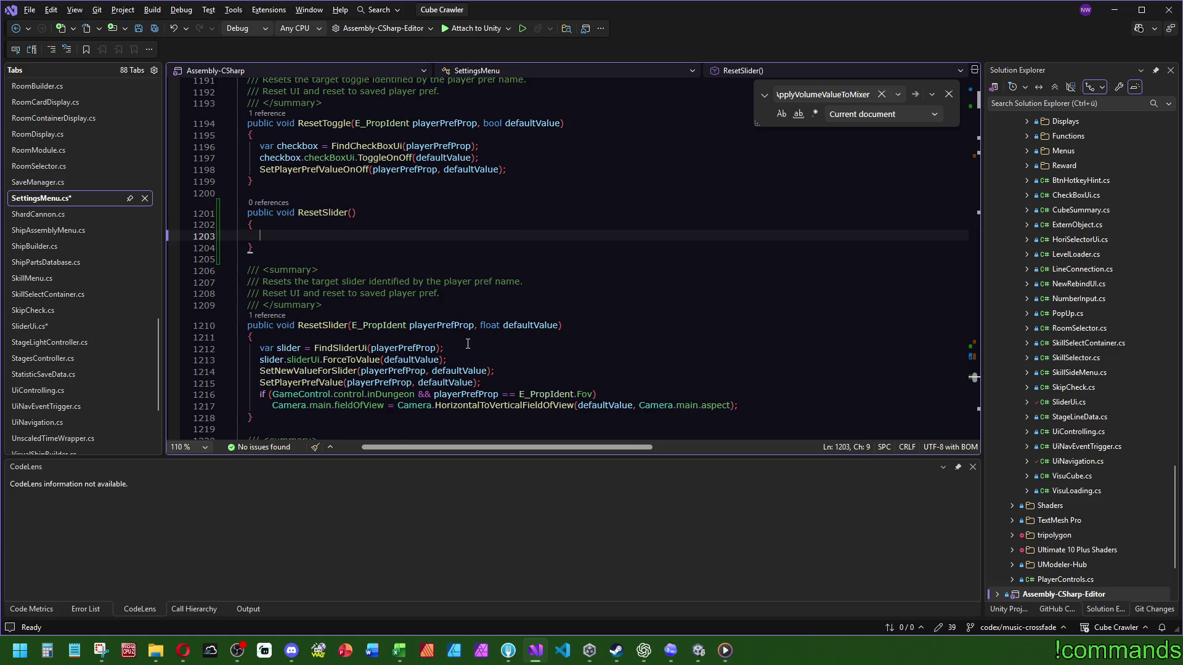
drag(560, 326, 352, 326)
key(ctrl+c)
click(355, 212)
key(ctrl+v)
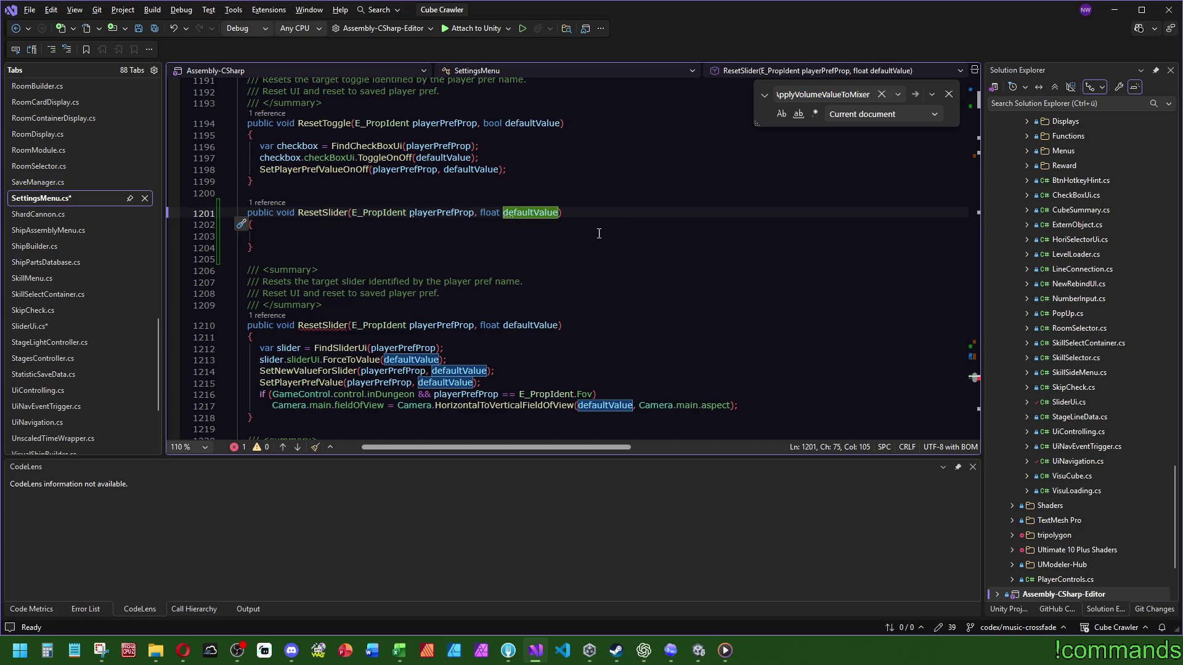
Check the original ResetSlider's caller in SliderUi.cs and return to its definition
scroll(600, 235, down, 1)
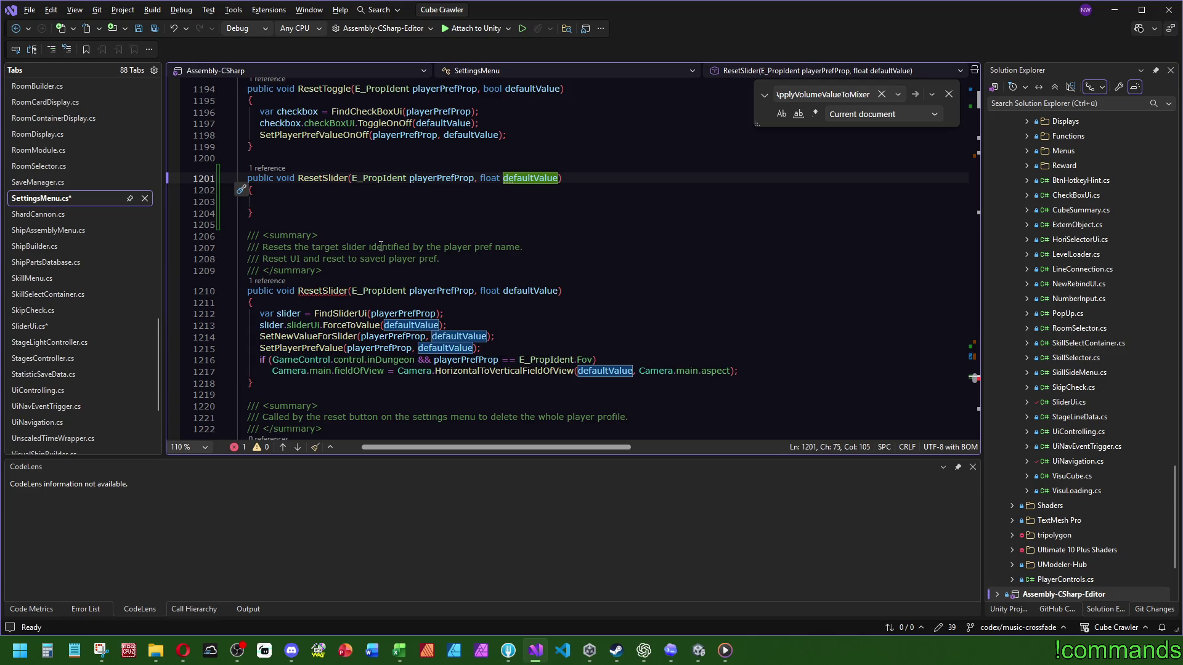
click(317, 202)
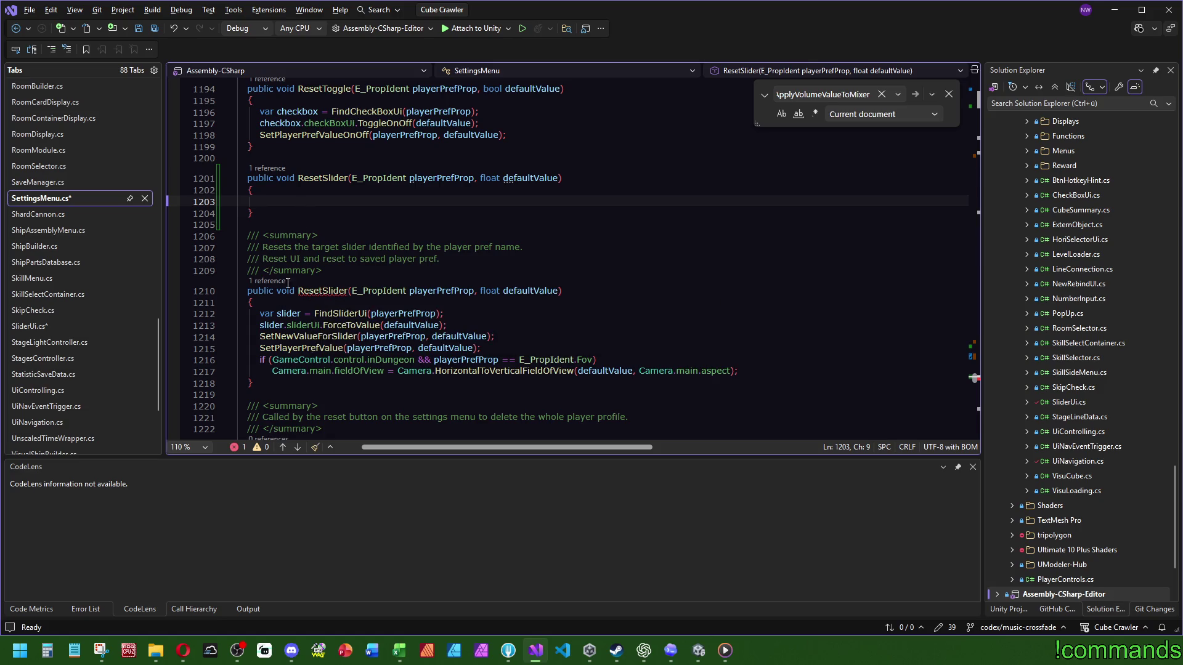
click(268, 281)
double_click(237, 235)
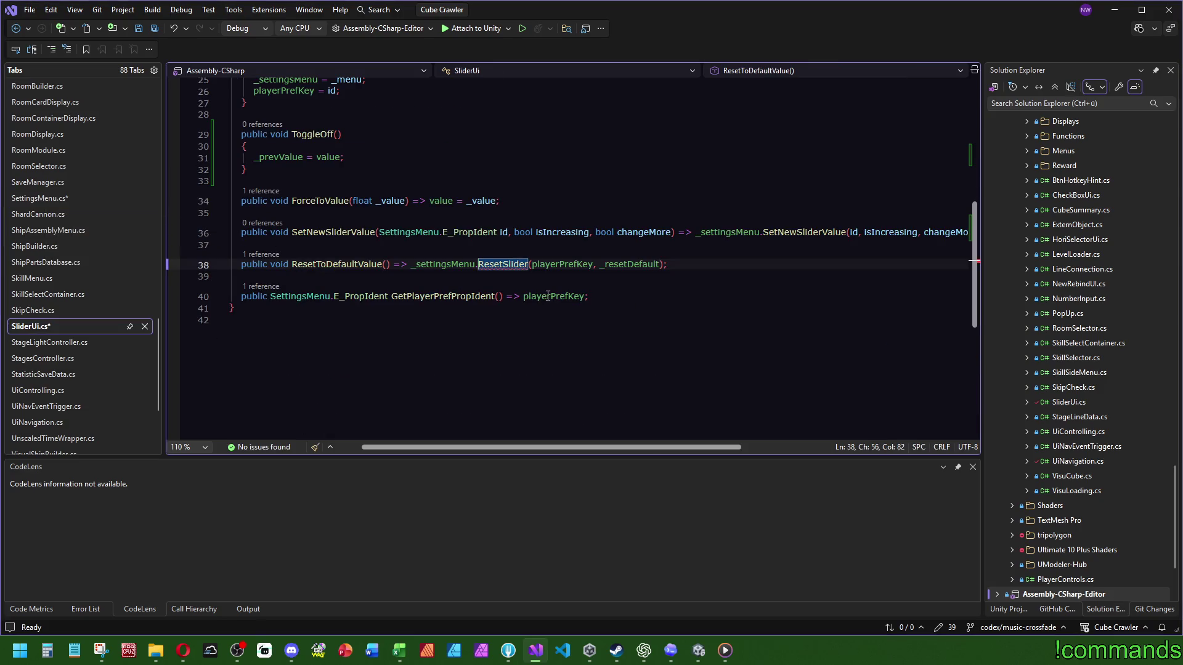
ctrl+click(521, 266)
scroll(296, 252, down, 3)
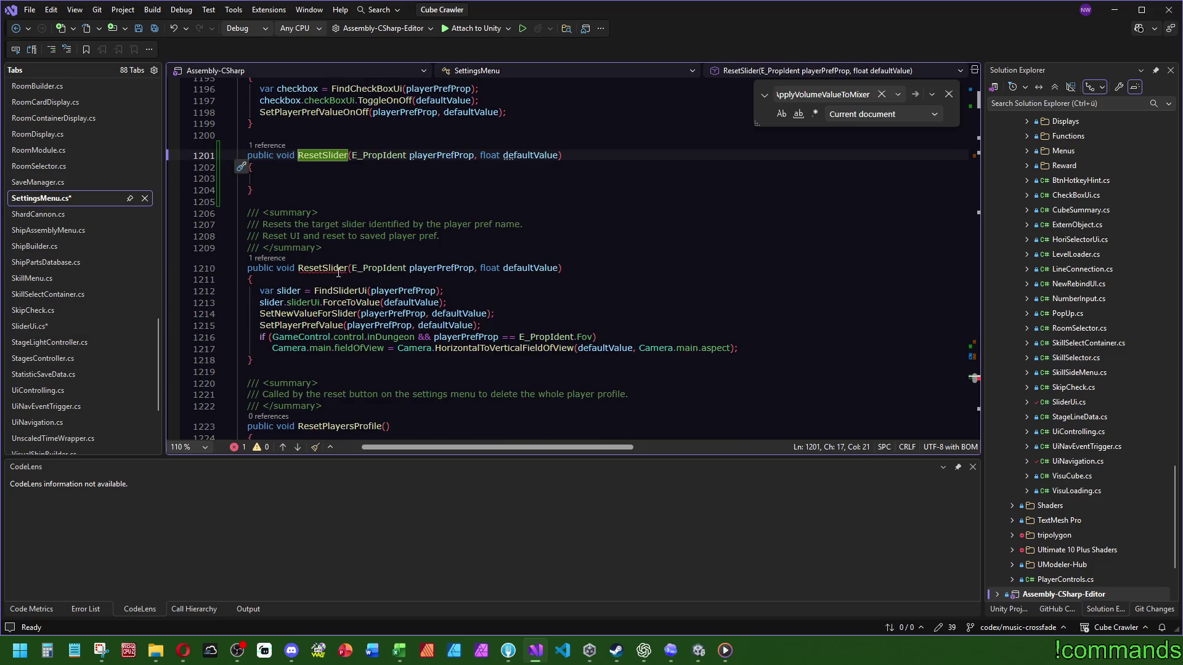
Rename the original method to ForceSetSlider and move its doc comment above the new ResetSlider
key(ctrl+F3)
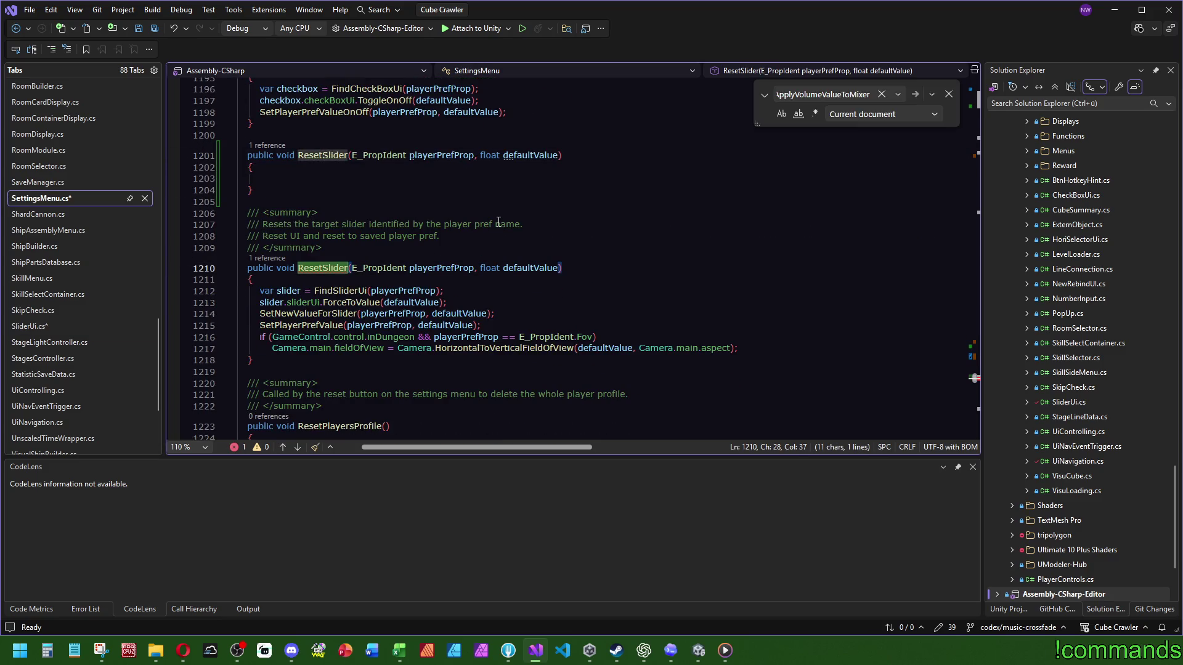
text(ForceSetSlider)
key(Up)
key(Up)
key(Up)
drag(340, 245, 249, 202)
key(ctrl+x)
key(Up)
key(Up)
key(Up)
key(ctrl+v)
Document ForceSetSlider as 'Forces the slider to one target value.' and remove the empty param lines
click(264, 247)
key(Return)
text(/// )
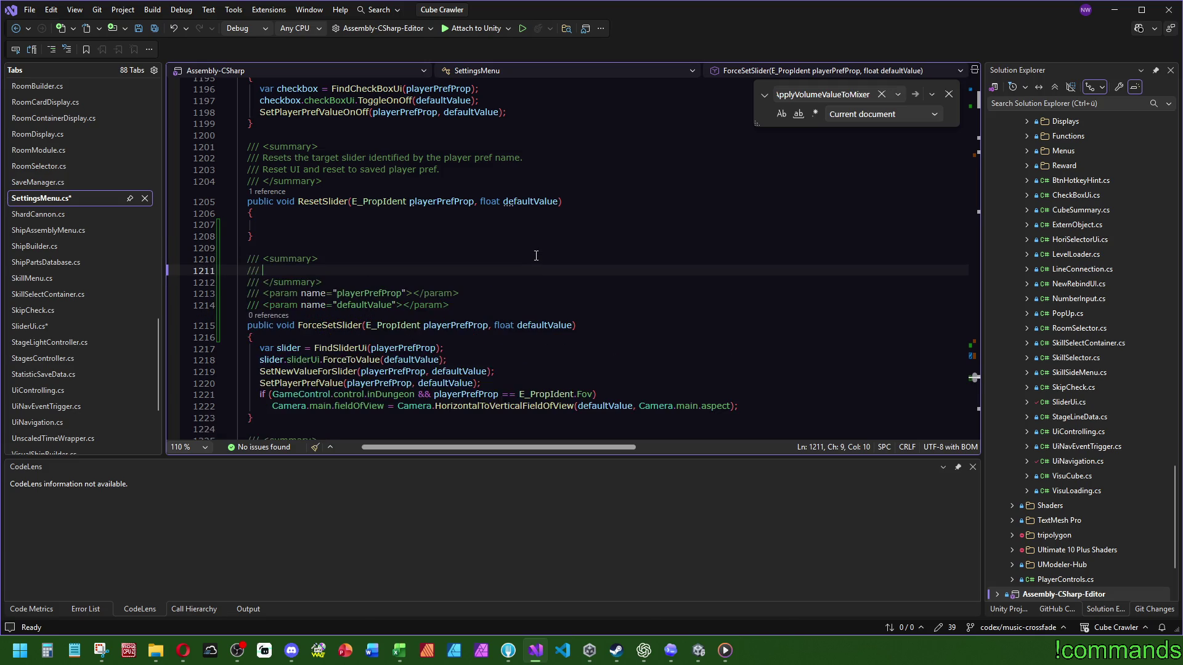
text(Forces the slider to on)
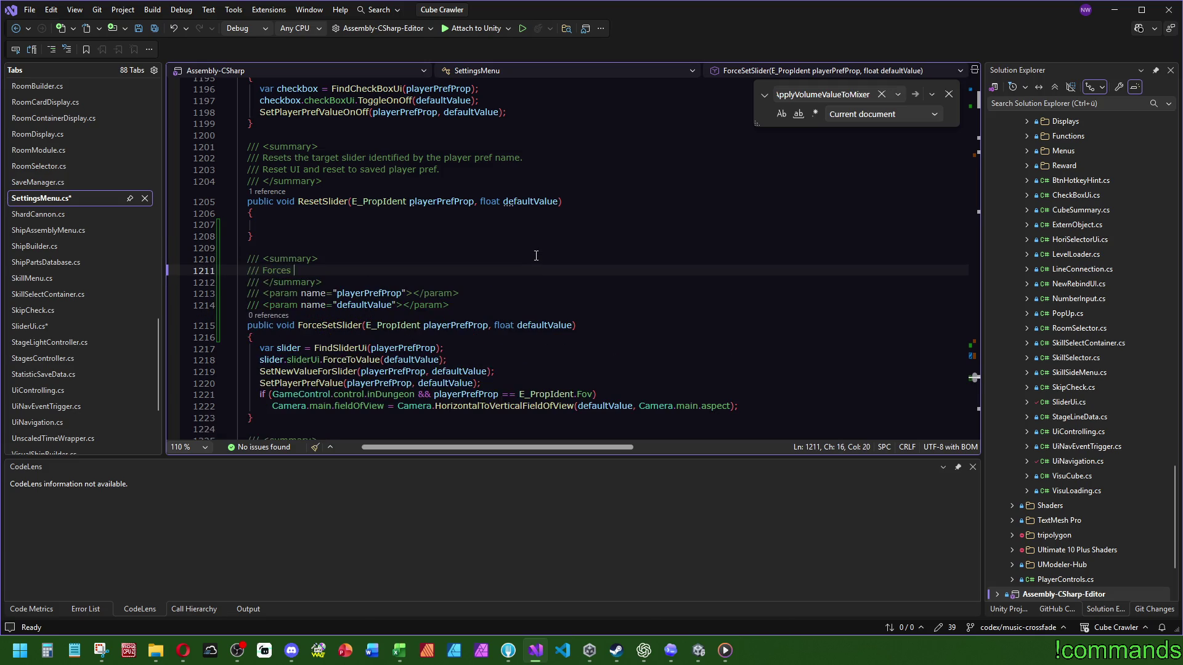
text(e tar)
text(get value.)
drag(468, 305, 247, 290)
key(Delete)
click(425, 225)
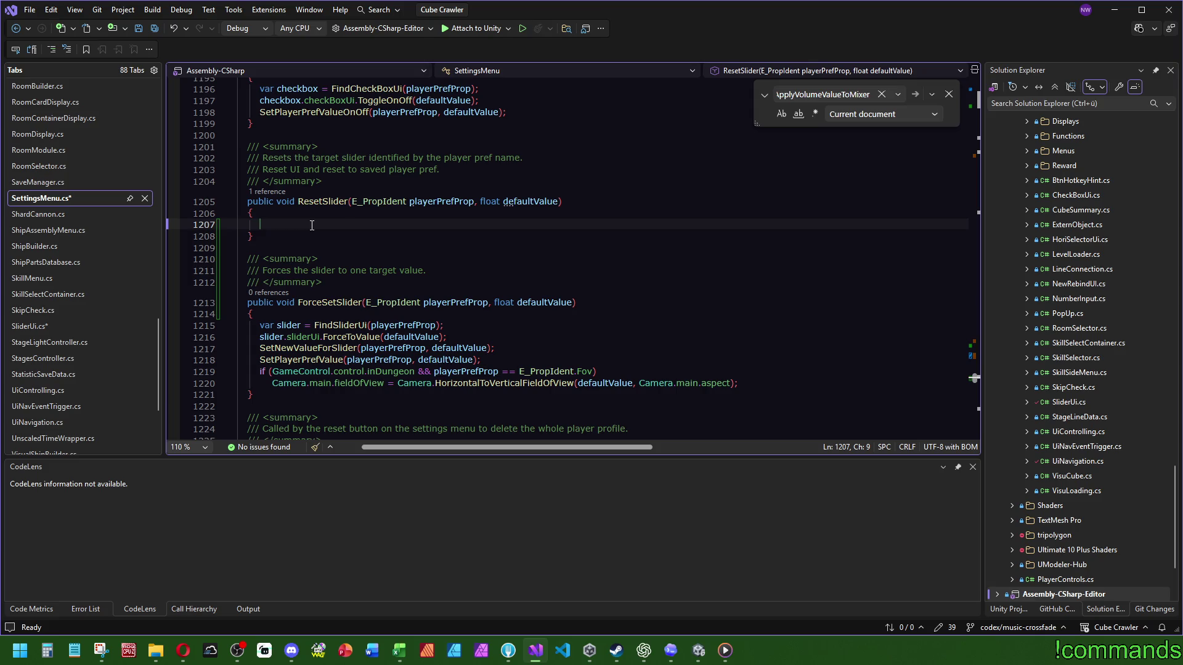
Have ResetSlider call ForceSetSlider(playerPrefProp, defaultValue), followed by the moved camera FOV update lines
text(Force)
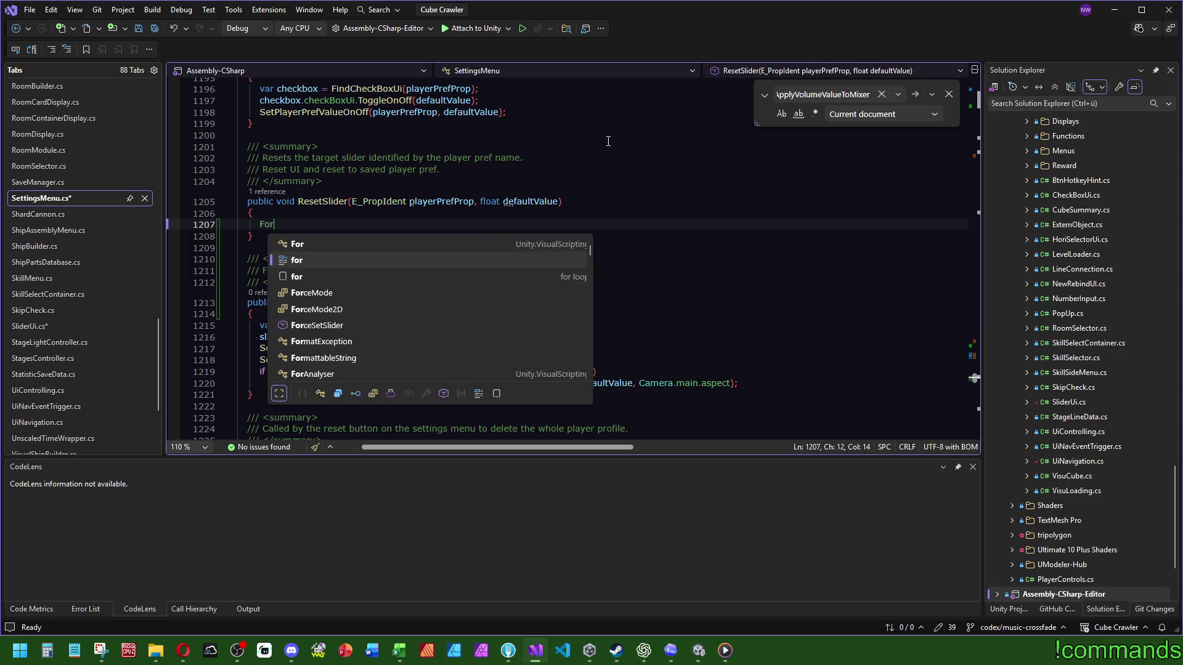
key(Tab)
text((pl)
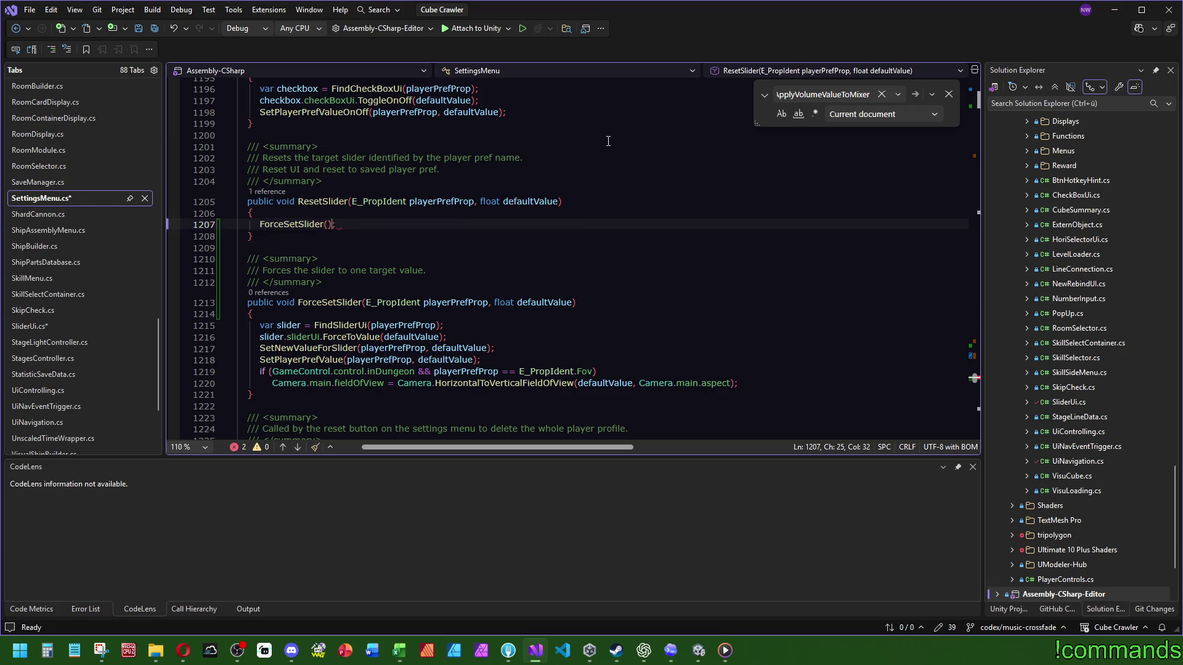
key(Tab)
text(, de)
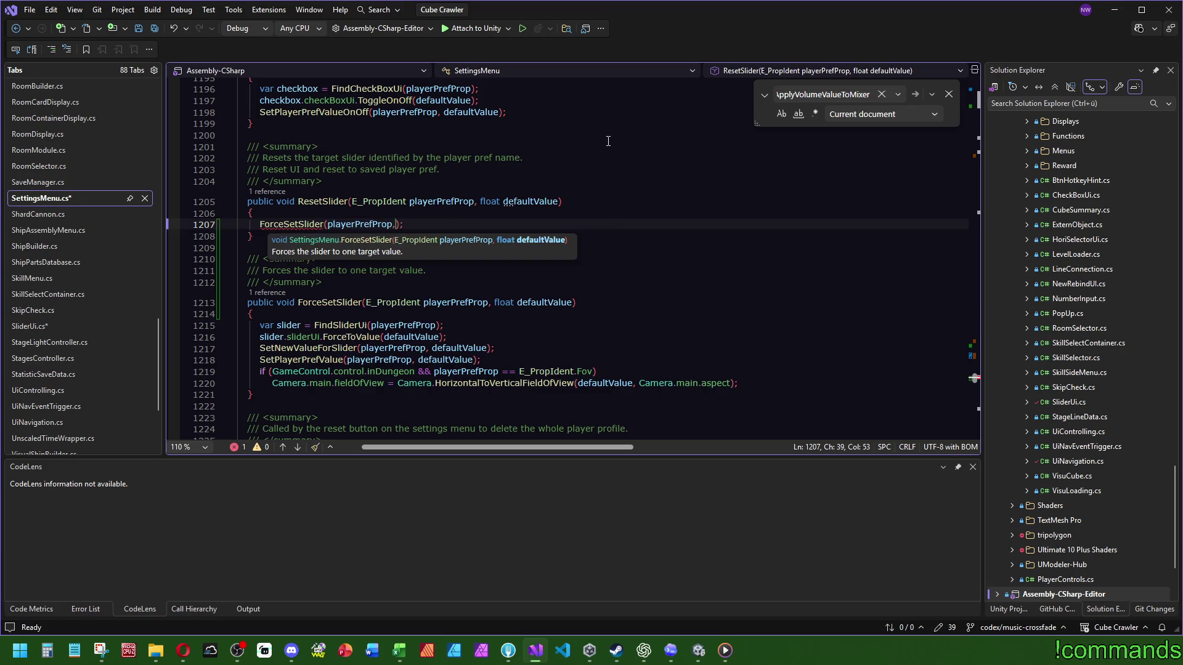
key(Tab)
key(End)
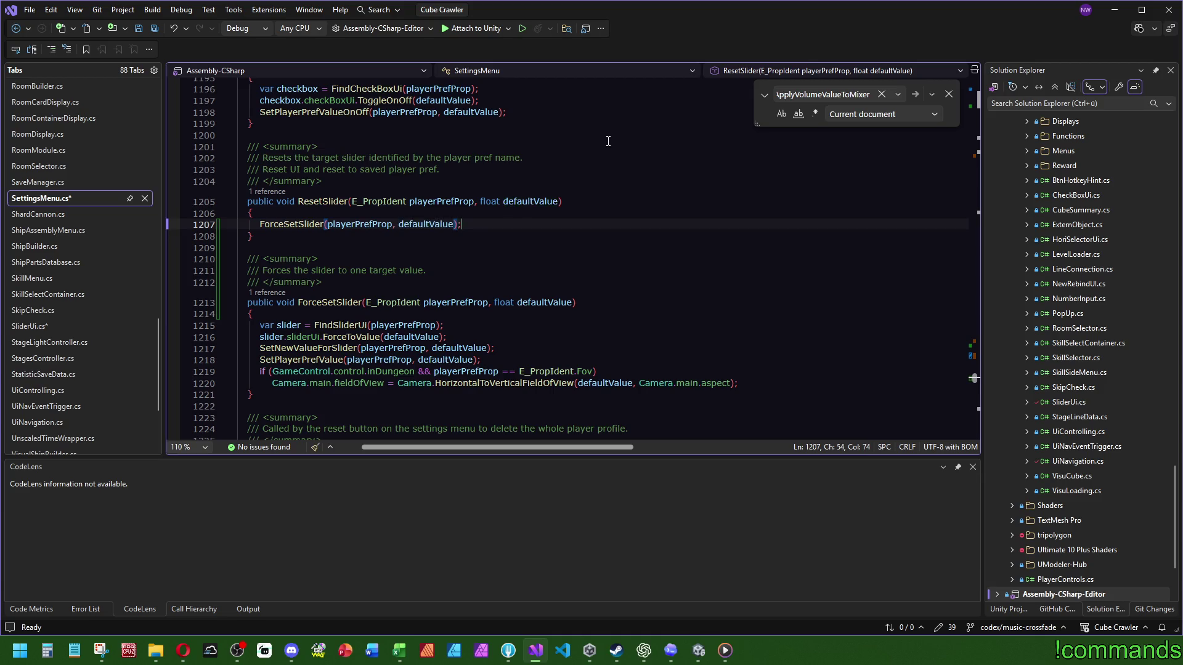
drag(757, 384, 759, 357)
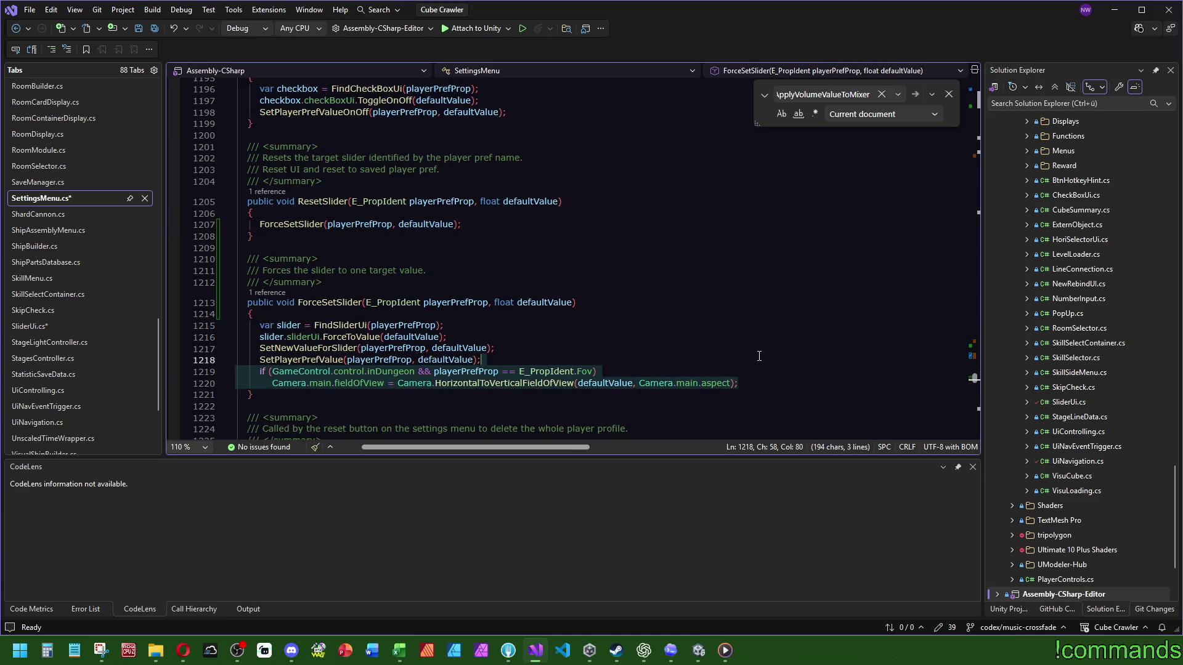
key(ctrl+x)
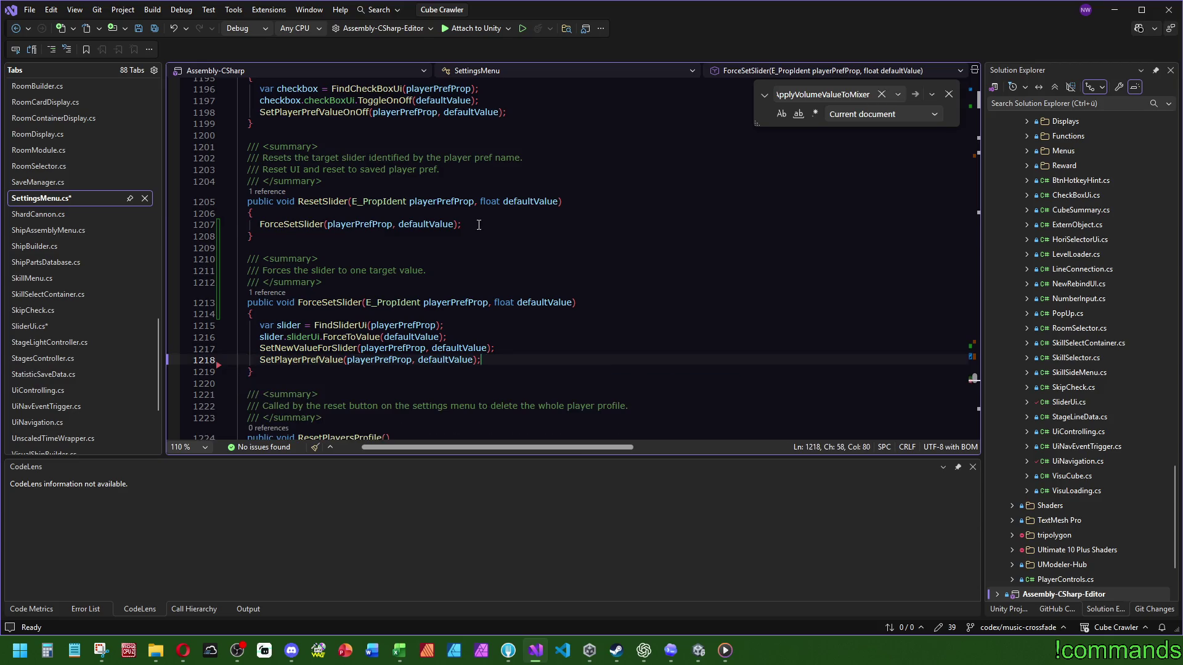
click(752, 221)
key(ctrl+v)
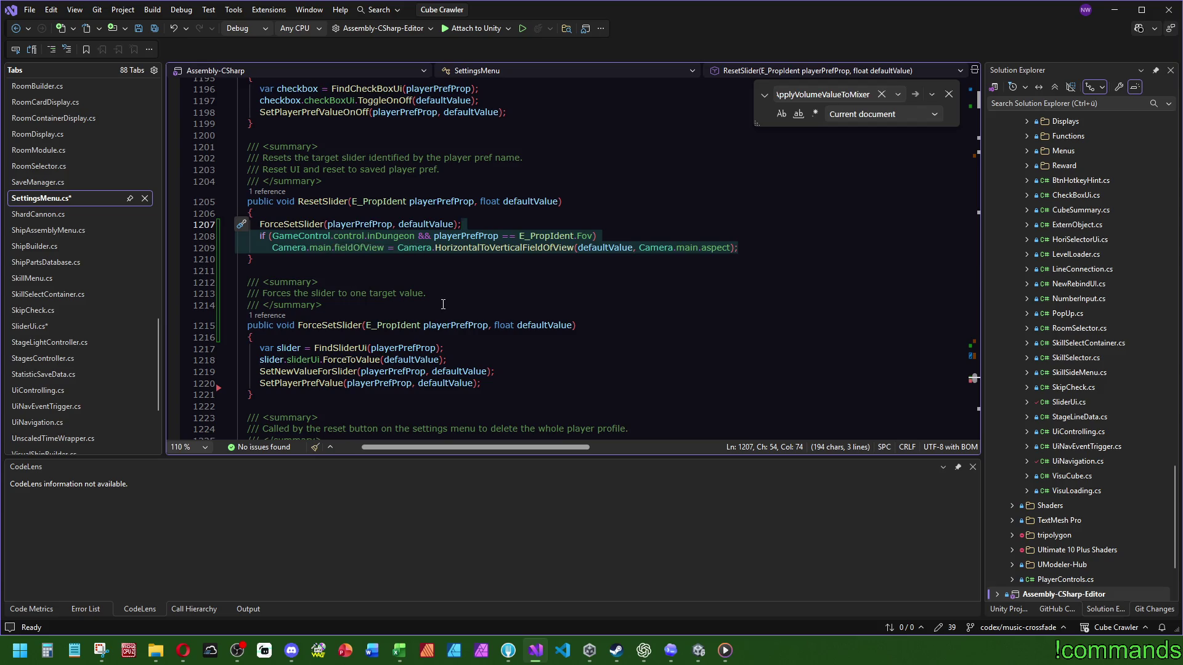
Make ForceSetSlider private and begin renaming its defaultValue parameter
double_click(264, 325)
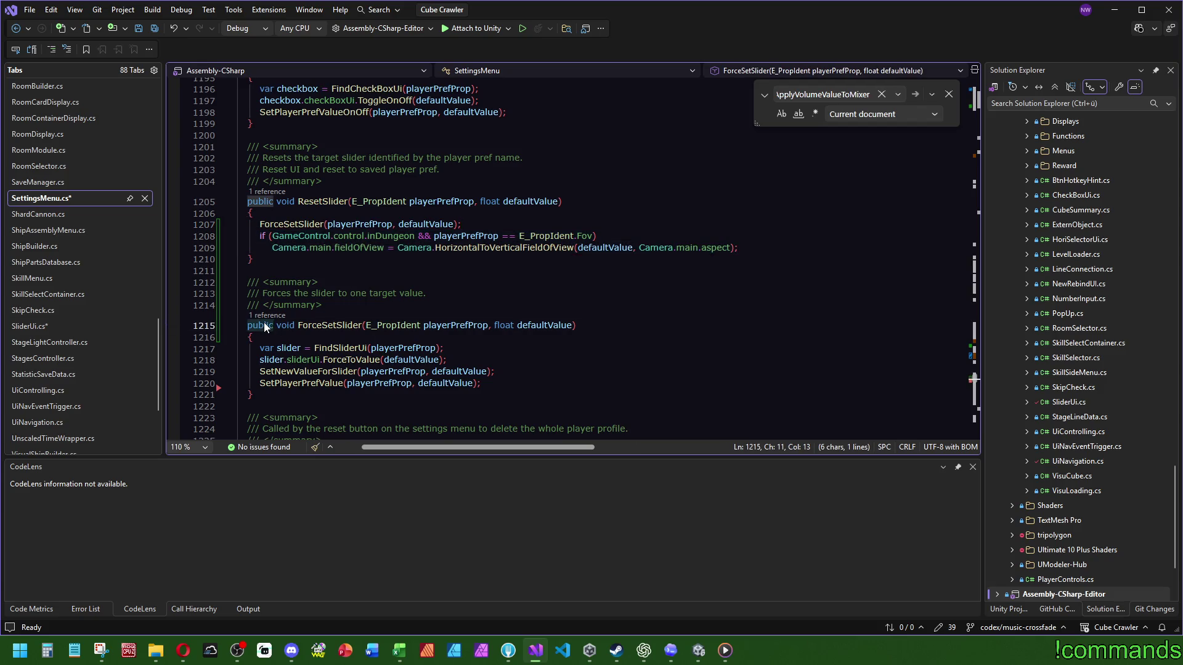
text(private)
key(Escape)
key(Up)
key(Up)
key(Up)
key(Escape)
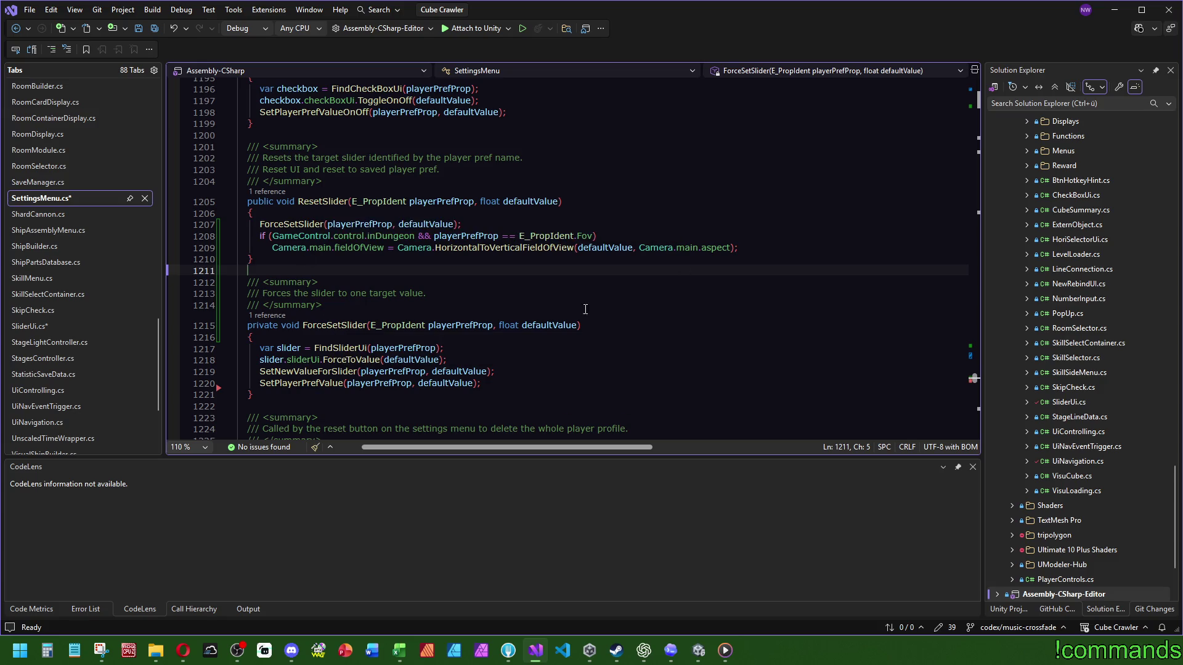
drag(493, 384, 533, 297)
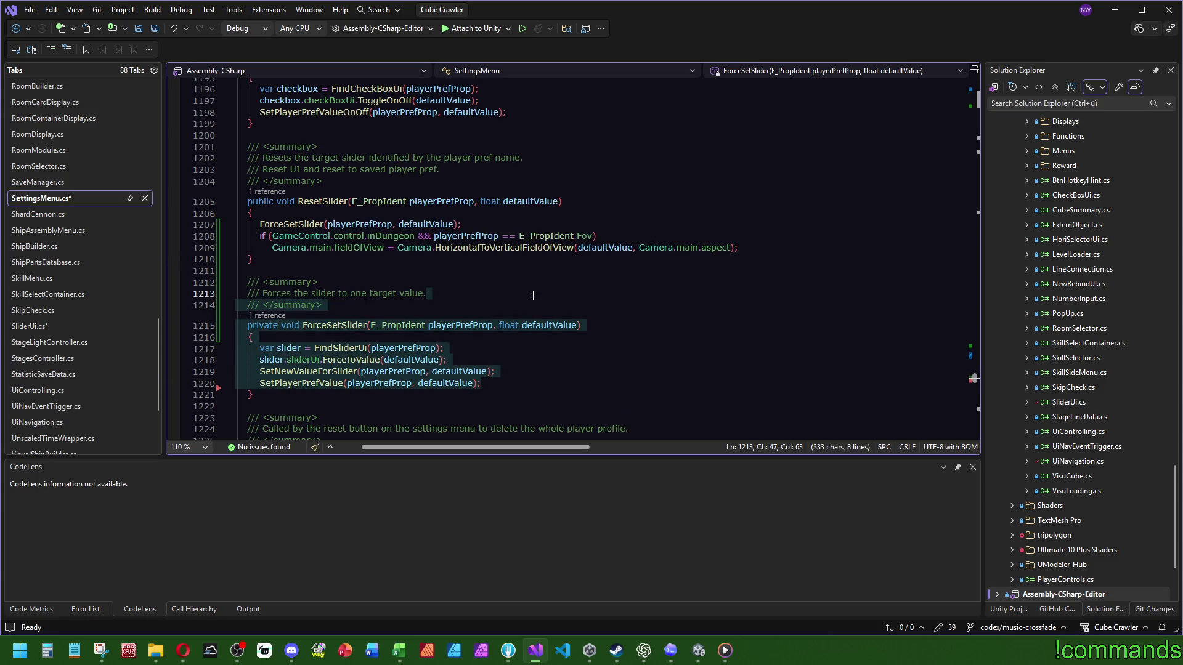
click(552, 325)
right_click(553, 325)
click(731, 278)
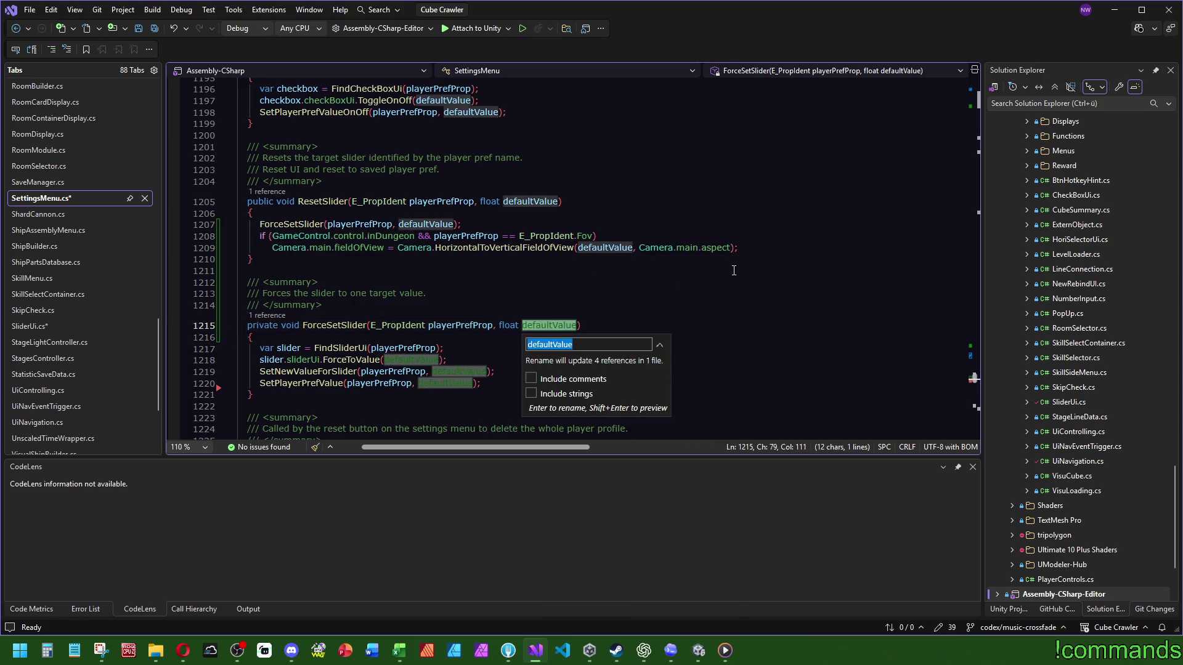
Rename ForceSetSlider's defaultValue parameter to targetForcedValue everywhere it is used
text(target)
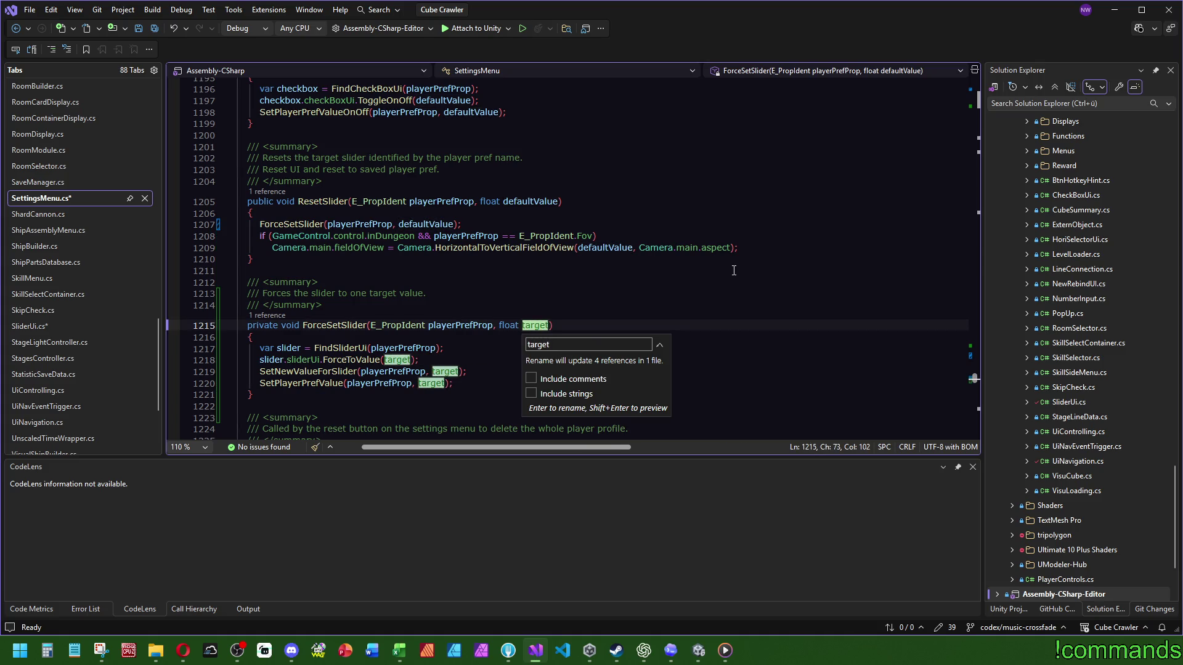
text(Value)
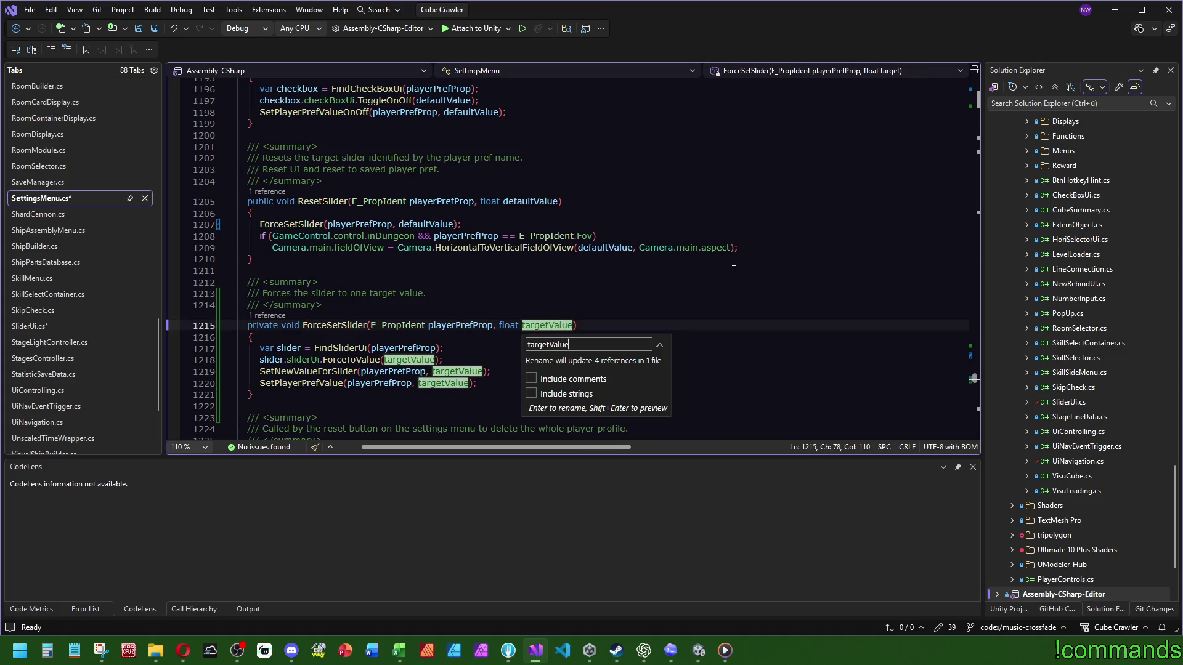
key(BackSpace)
key(BackSpace)
key(BackSpace)
key(BackSpace)
key(BackSpace)
text(For)
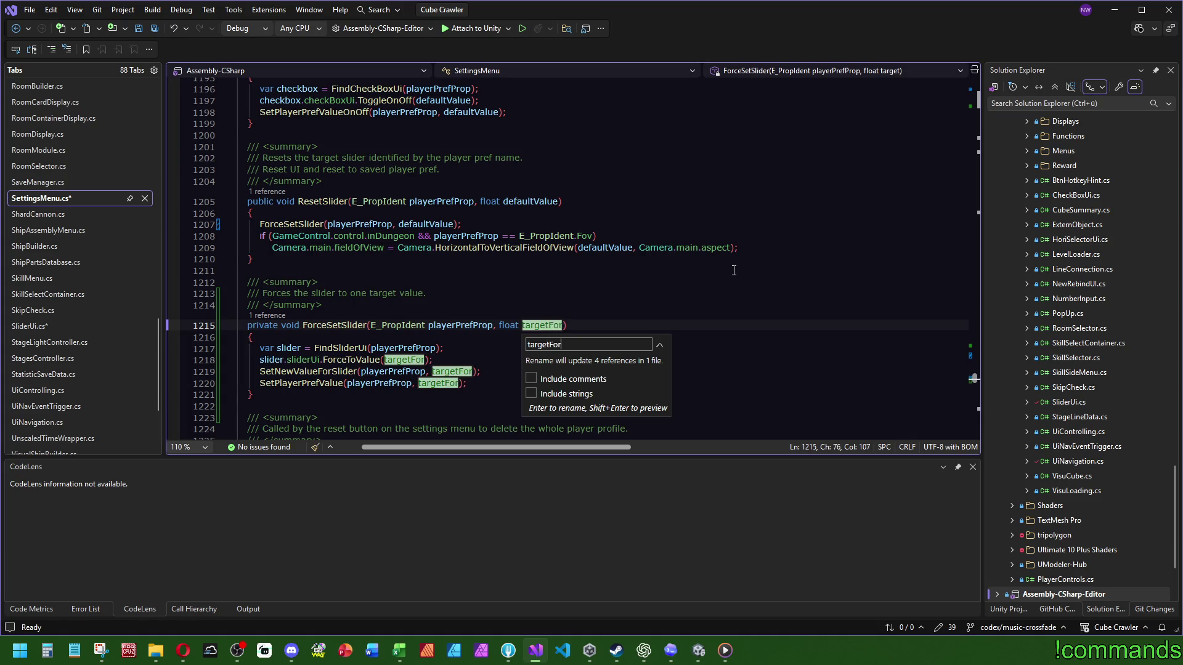
text(cedValue)
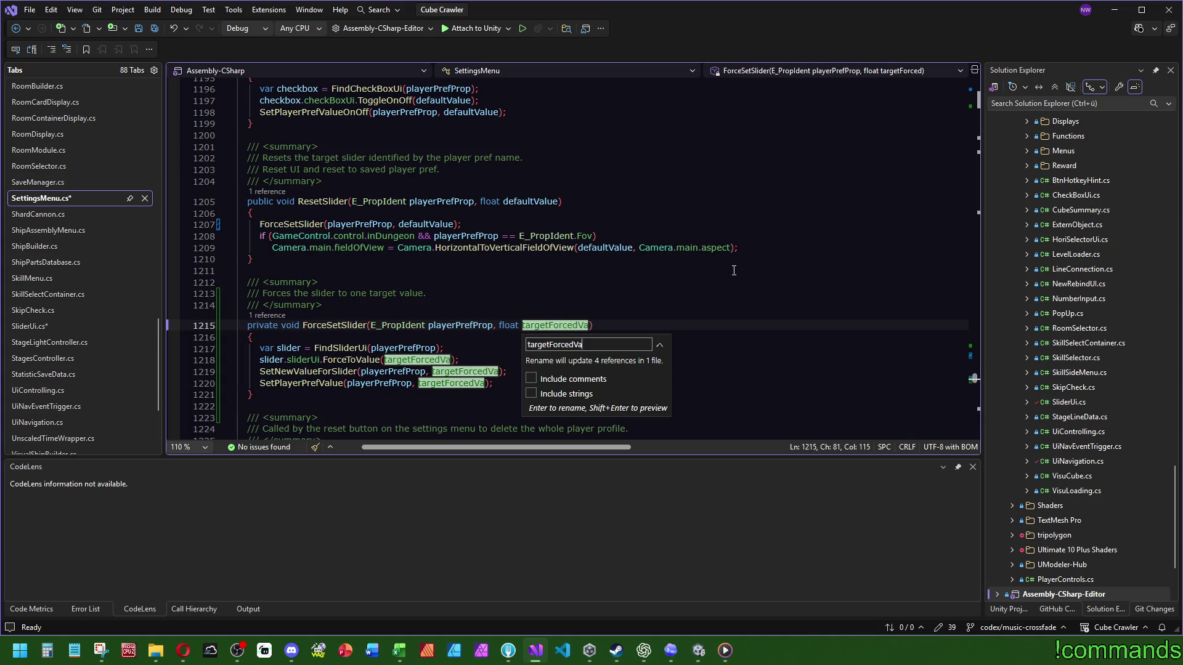
key(Return)
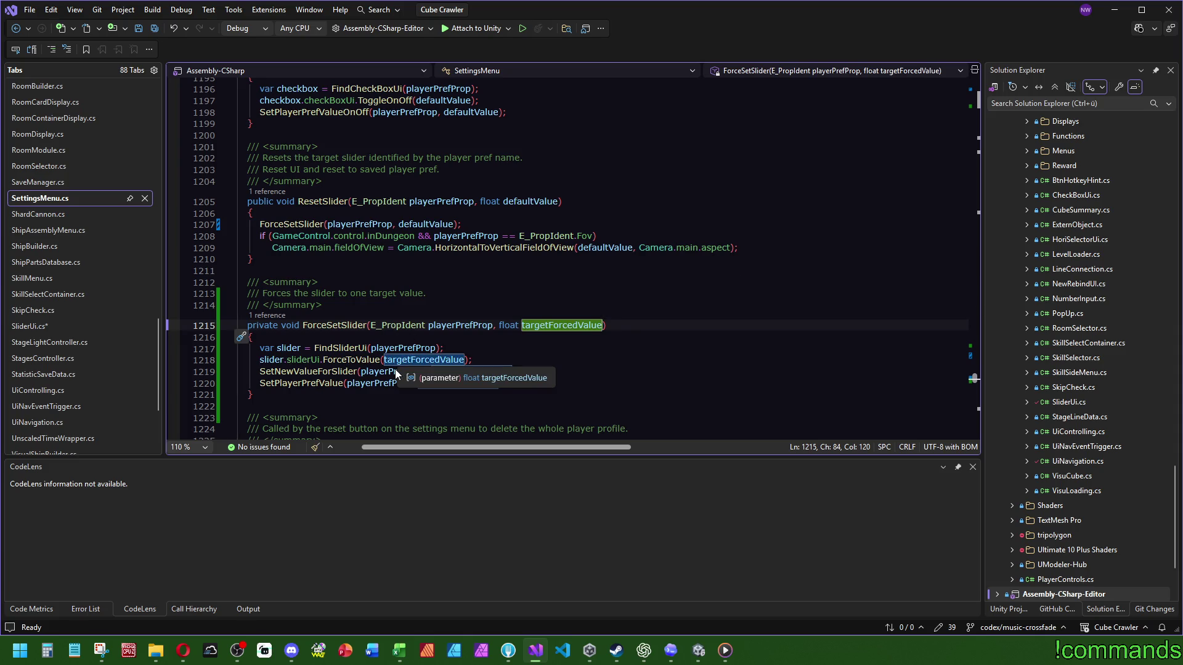
click(265, 193)
Trace the ResetSlider and ResetToDefaultValue calls between SliderUi.cs and SettingsMenu.cs
double_click(251, 153)
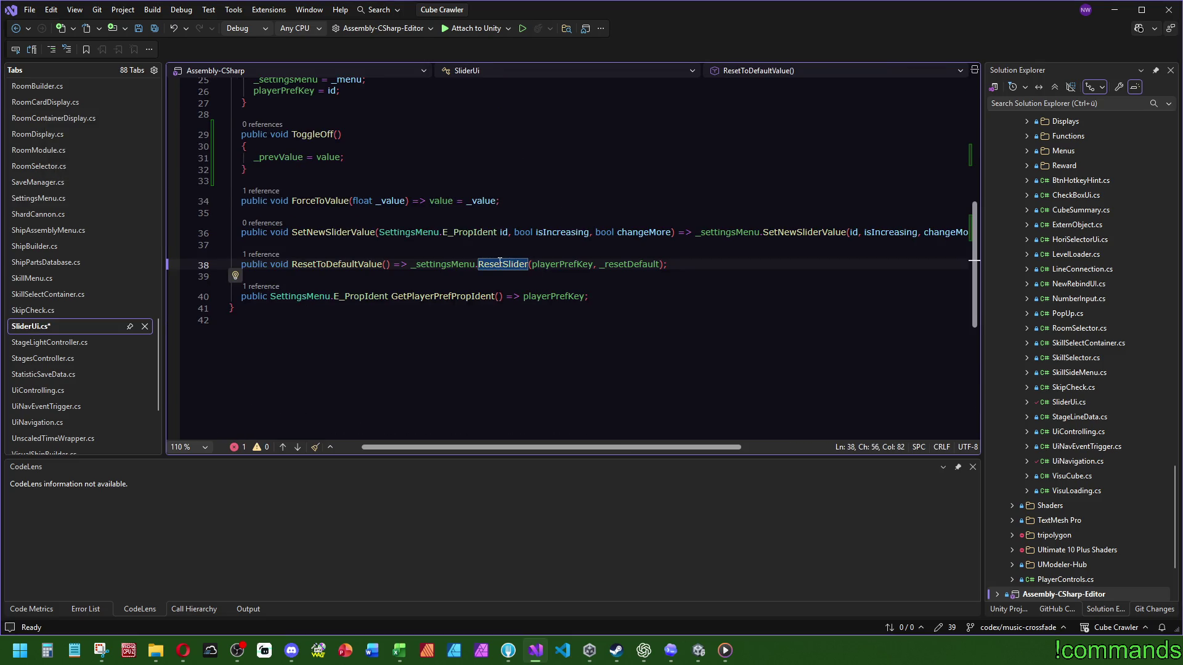
click(260, 254)
double_click(236, 208)
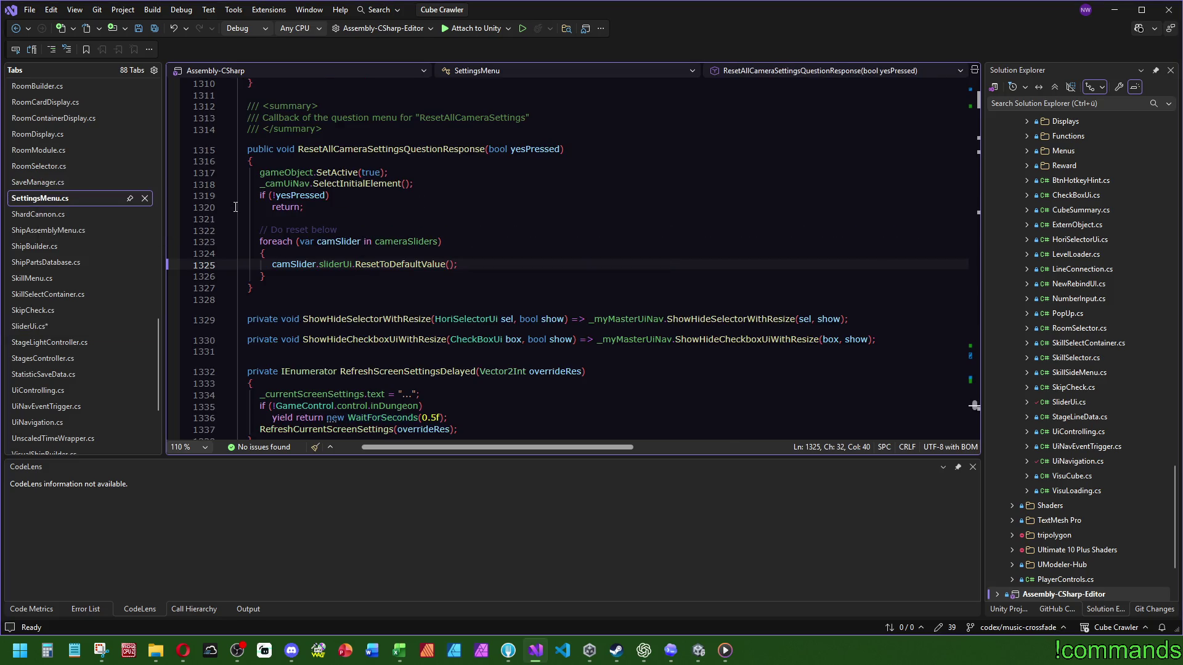
ctrl+click(412, 266)
ctrl+click(412, 266)
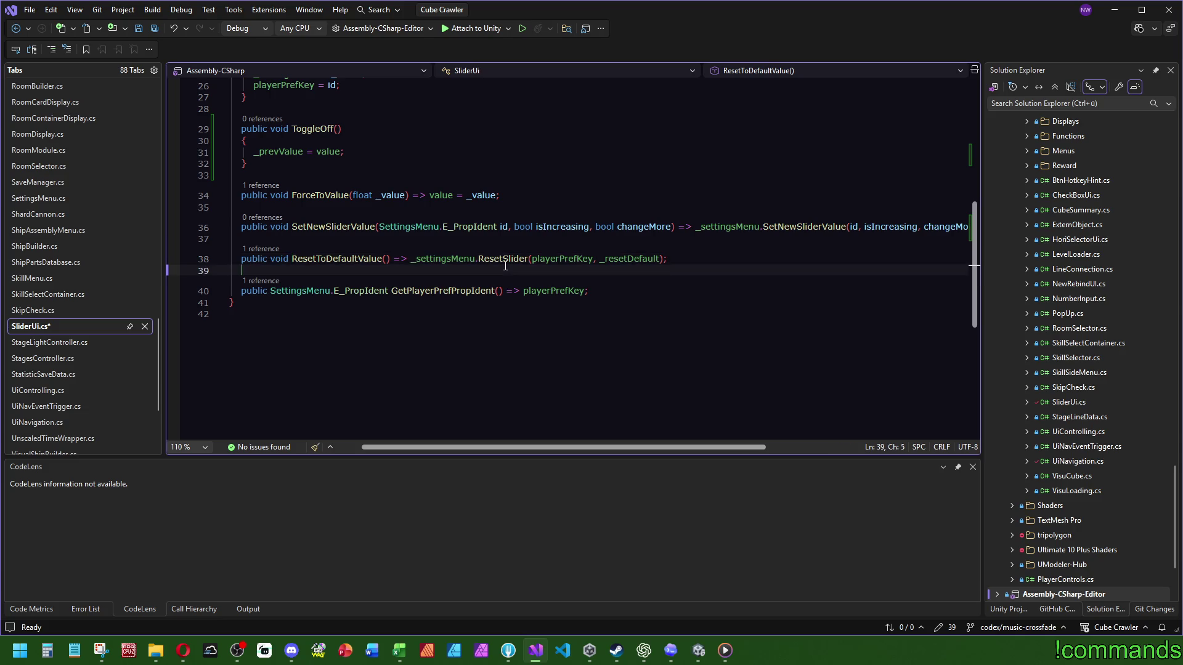
click(637, 360)
Look over the ForceSetSlider call and camera lines inside ResetSlider
ctrl+click(507, 259)
scroll(293, 185, down, 3)
double_click(292, 178)
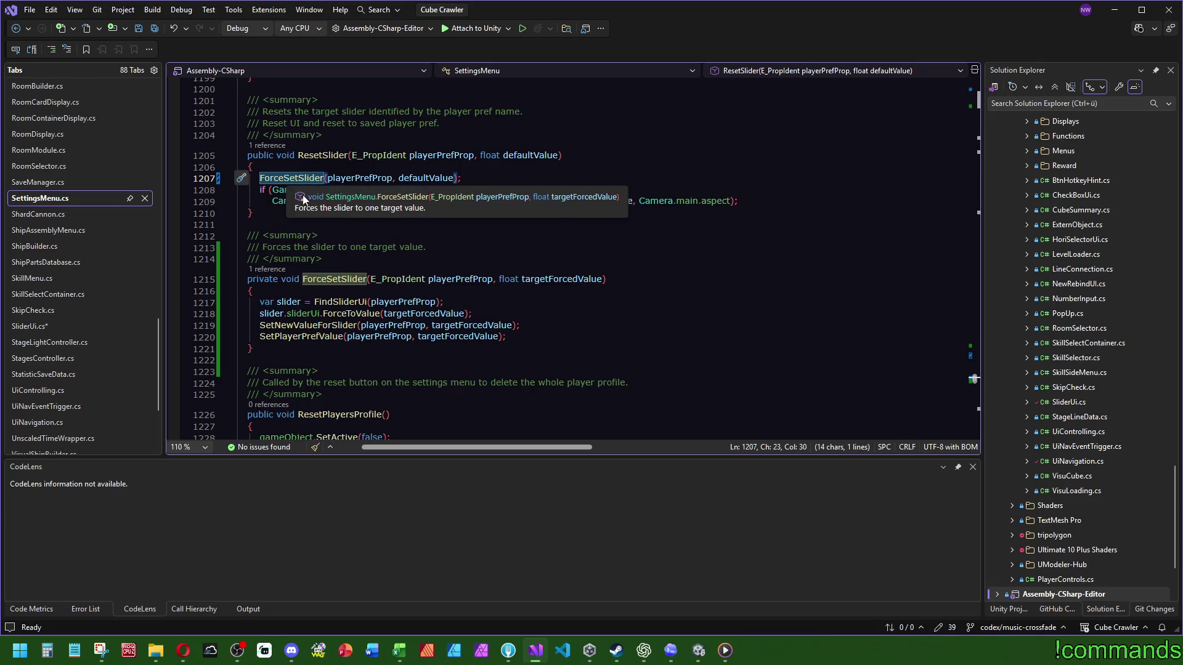
drag(743, 202, 487, 178)
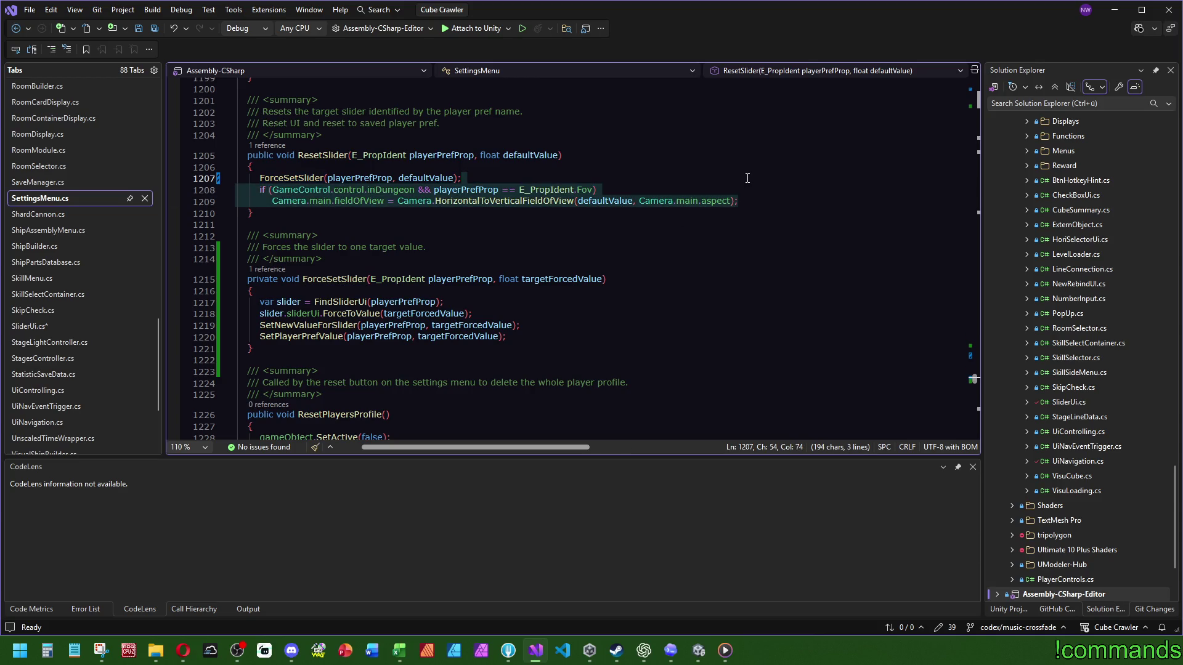
click(470, 243)
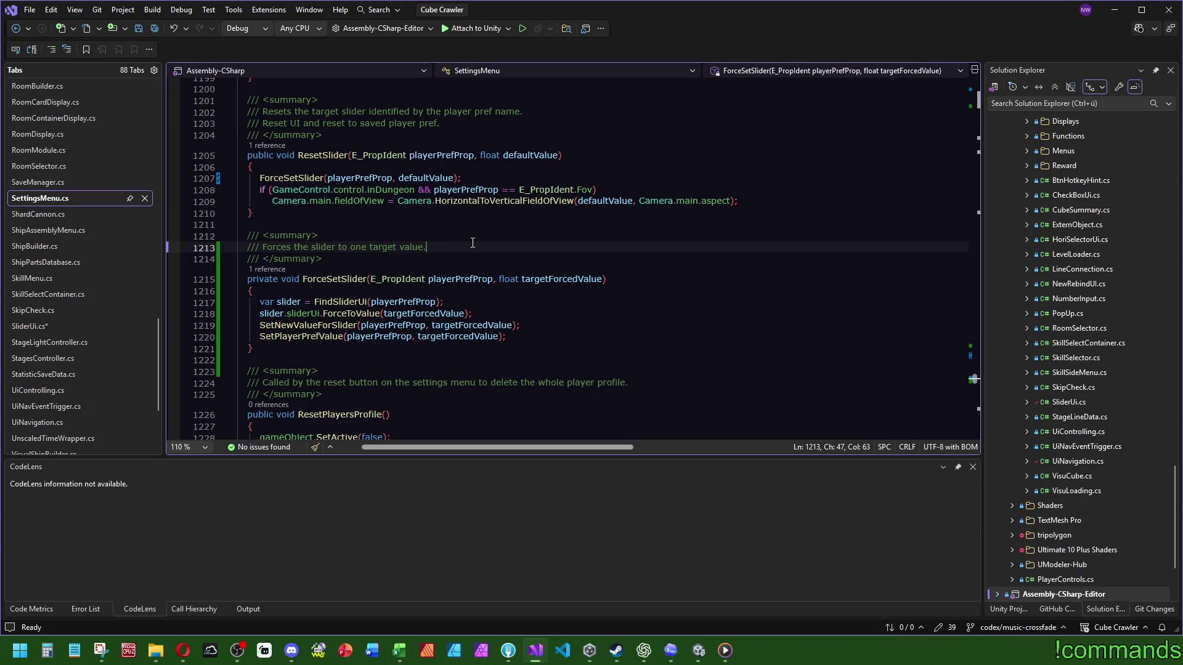
From the ResetSlider call on line 38 of SliderUi.cs, go to its definition in SettingsMenu.cs
click(266, 146)
double_click(283, 98)
scroll(479, 321, up, 3)
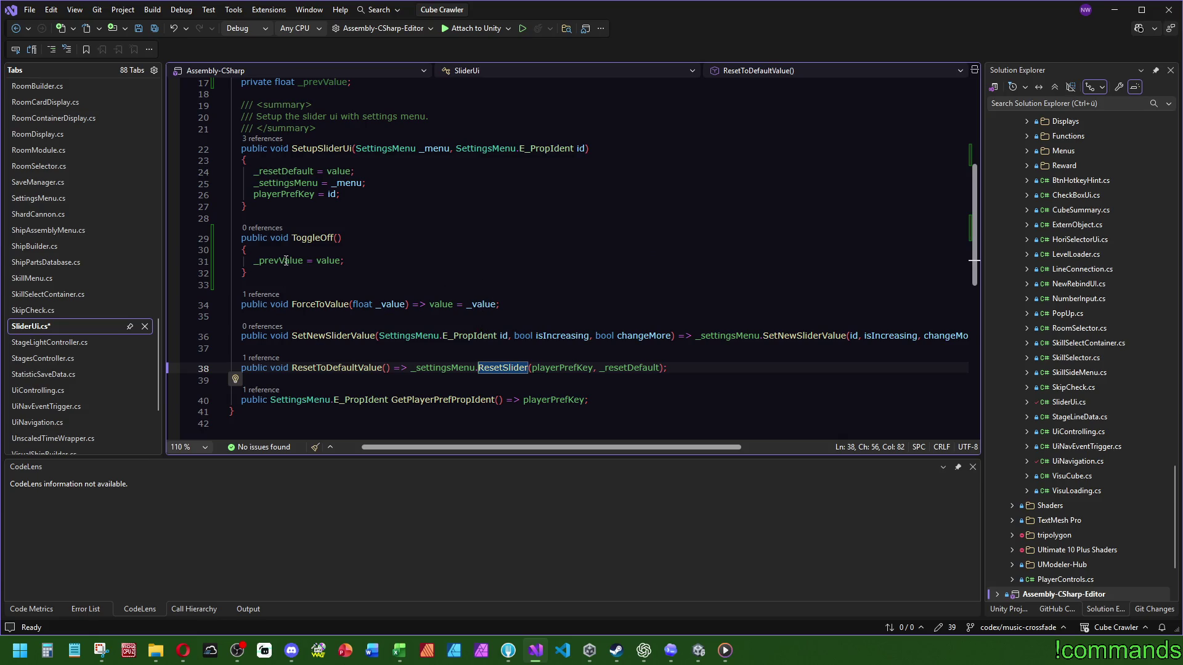
mouse_move(286, 261)
key(F12)
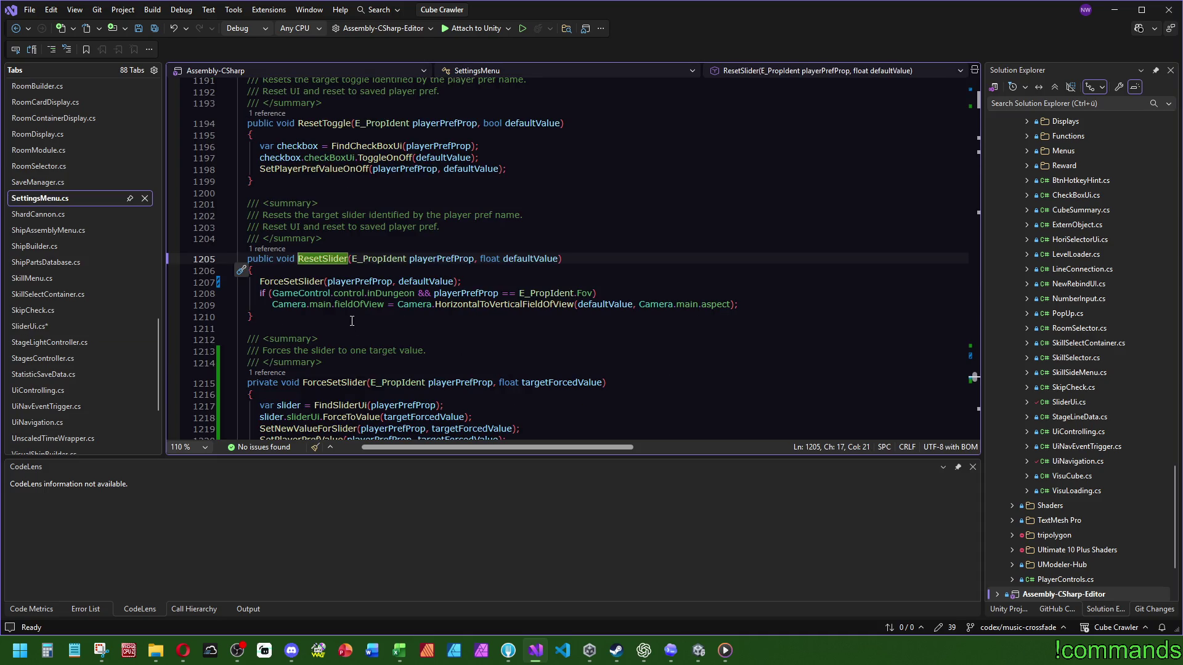
scroll(349, 322, down, 2)
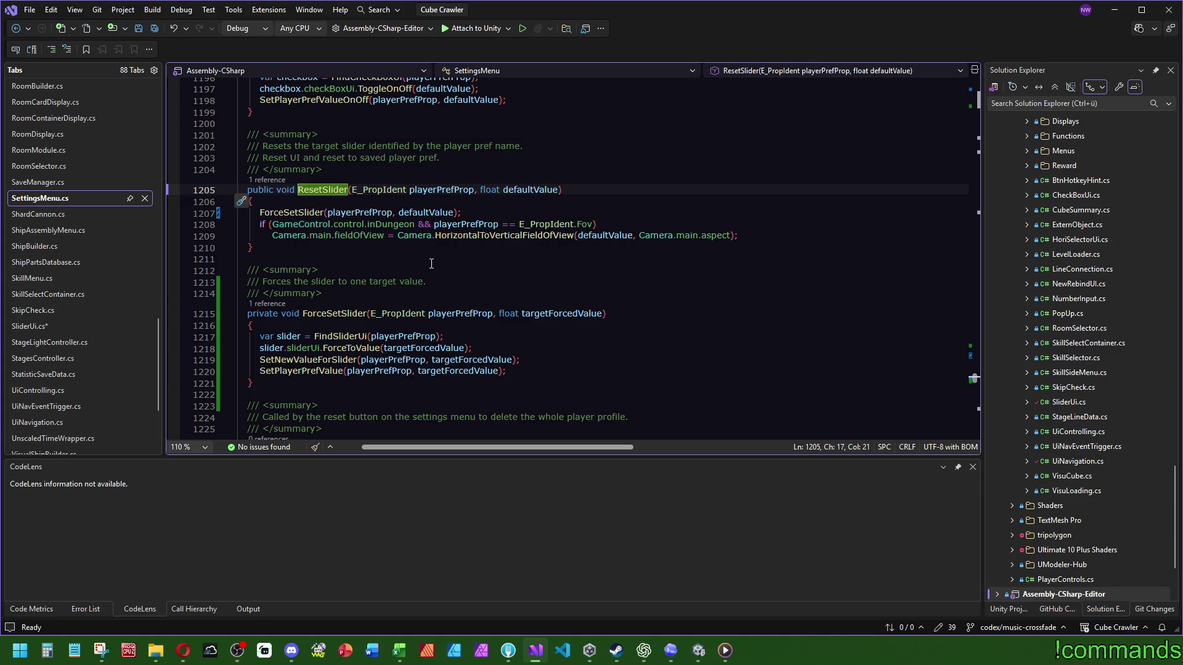
mouse_move(327, 313)
Move ResetSlider's summary comment onto ForceSetSlider and reword 'Resets' to 'Forces'
drag(334, 170, 244, 124)
key(ctrl+c)
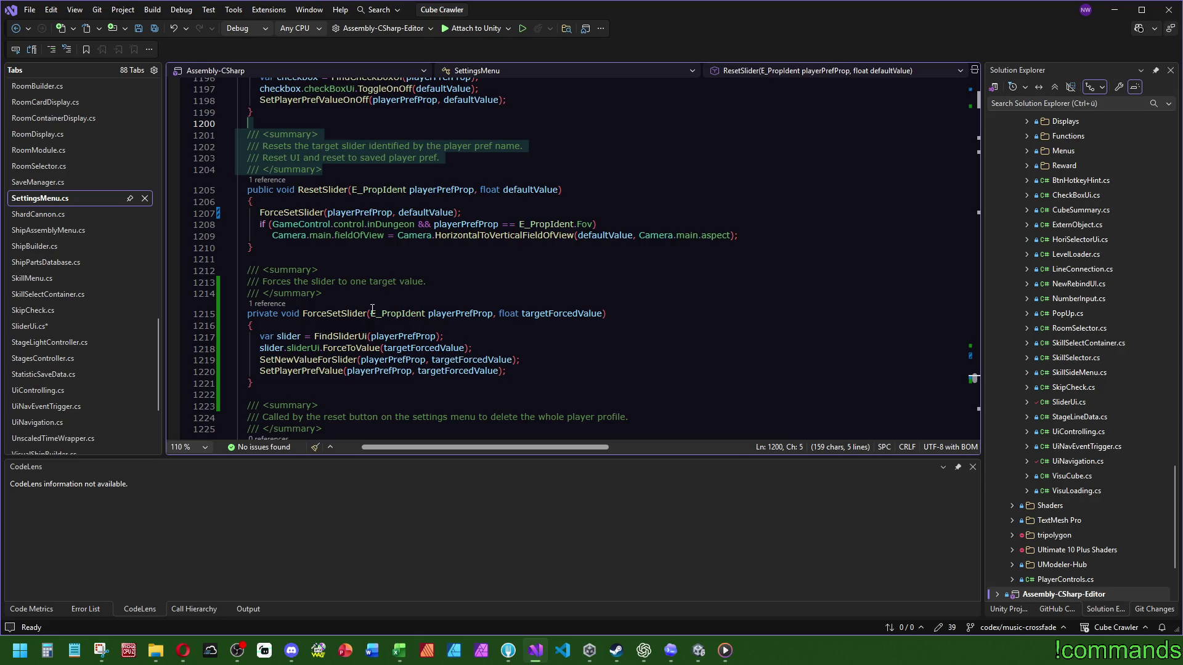
key(Delete)
mouse_move(322, 247)
mouse_down()
mouse_move(343, 235)
mouse_move(310, 225)
mouse_up()
key(ctrl+v)
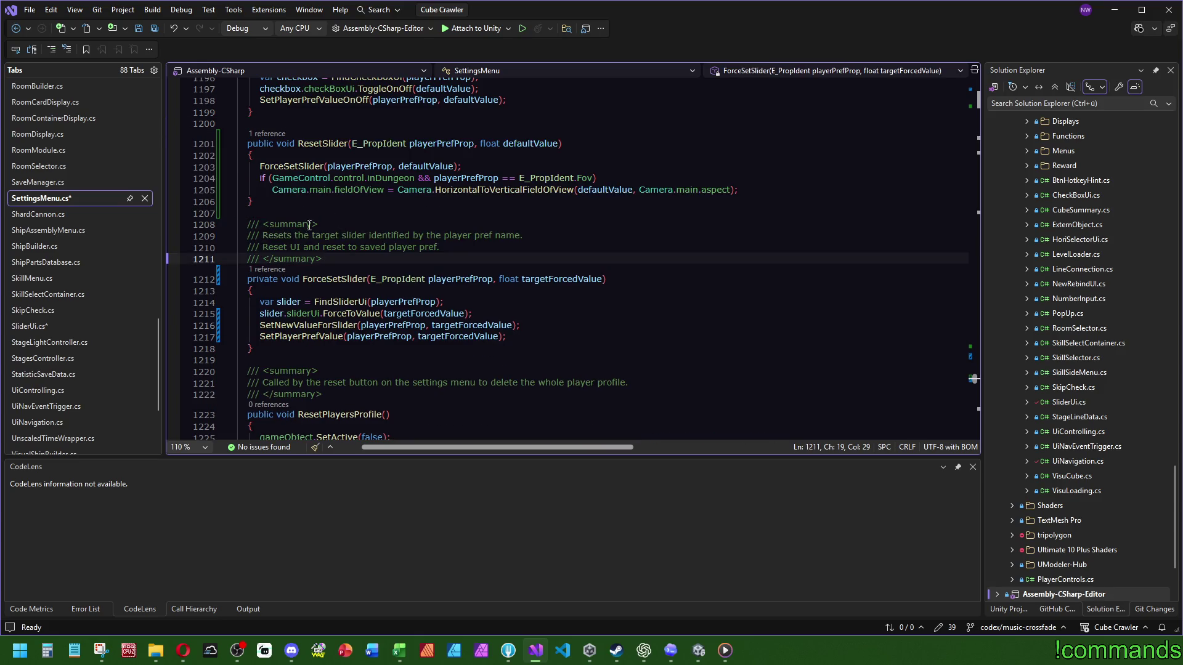
double_click(280, 236)
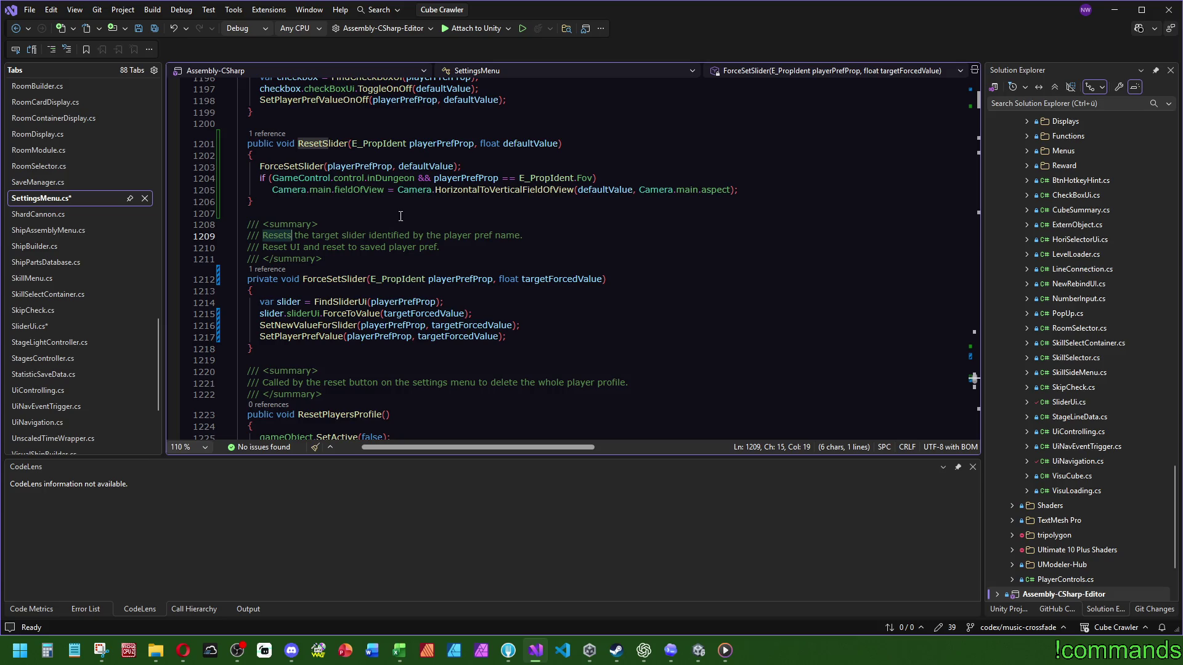
text(Folrces)
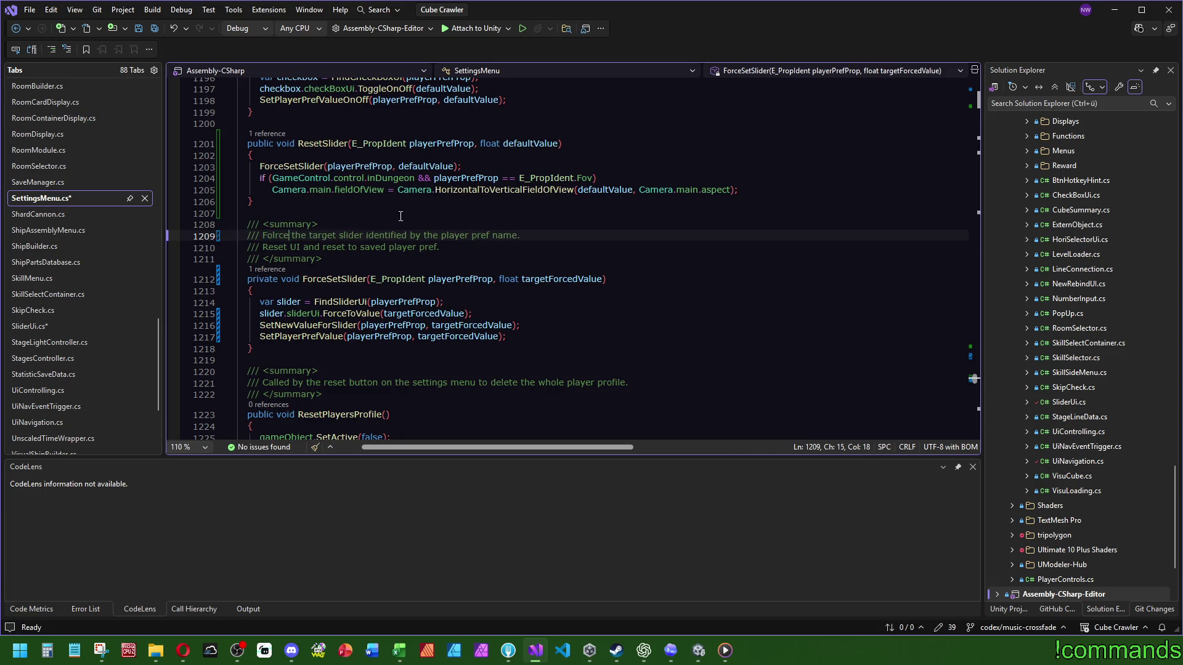
End the summary with 'to targetForcedValue' and delete the leftover Reset UI summary line
click(541, 234)
key(BackSpace)
text(to )
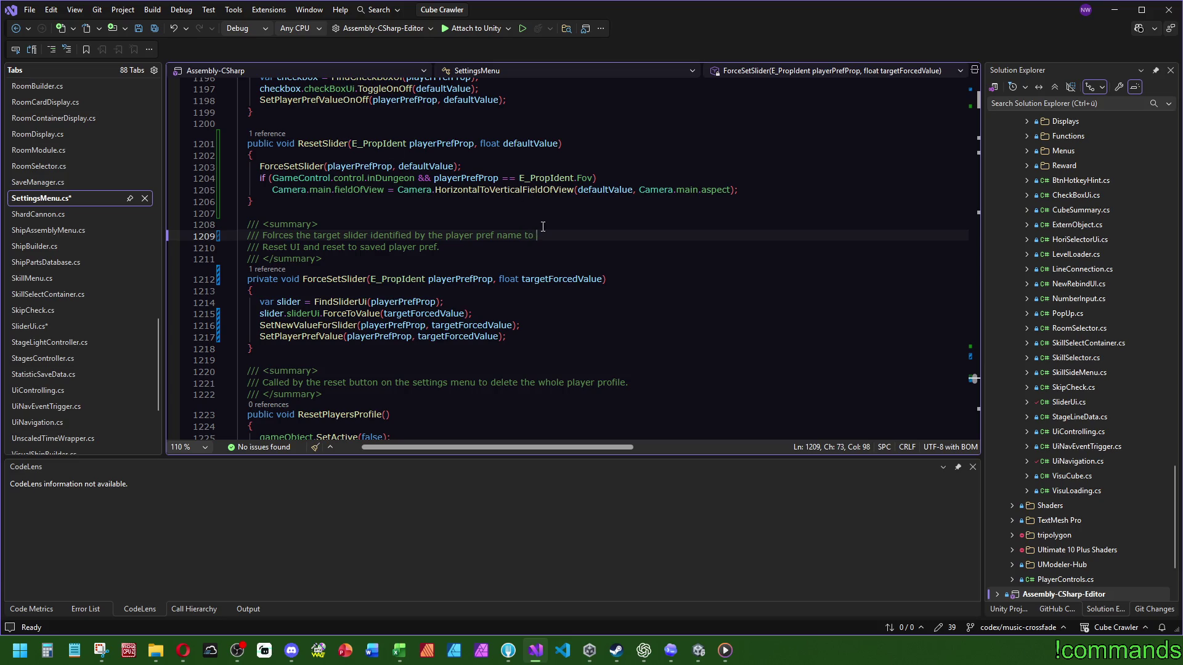
text(target)
drag(591, 237, 535, 242)
text(targetForcedValue)
key(Down)
key(ctrl+shift+l)
key(Up)
key(Up)
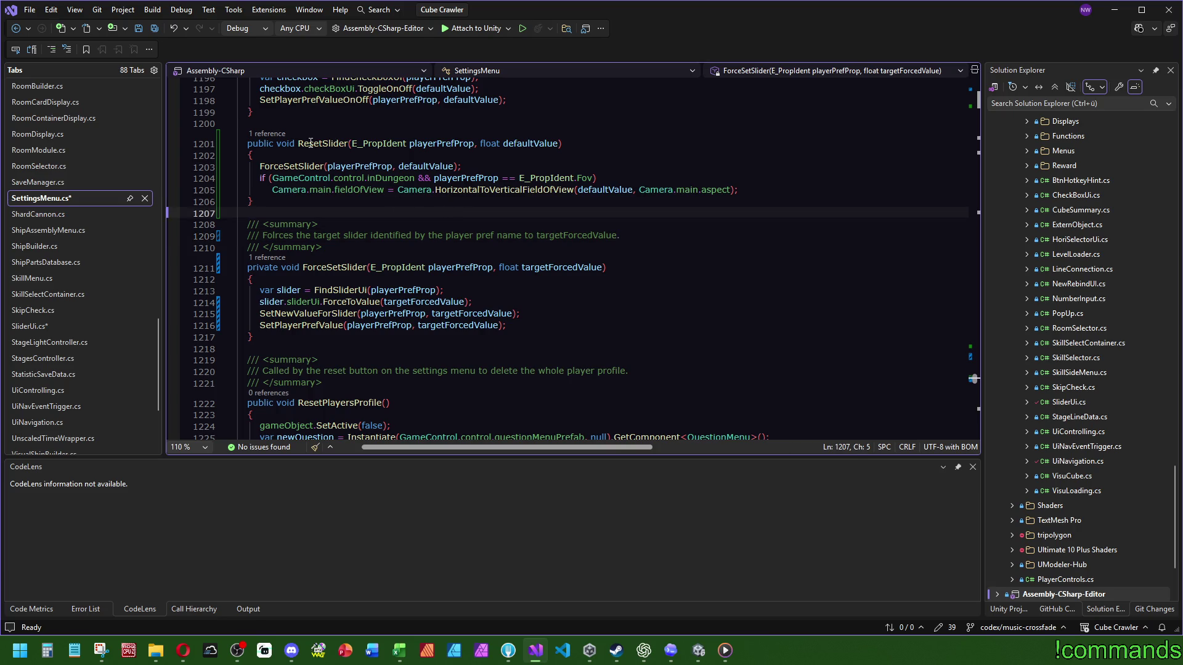
Move ResetSlider's camera field-of-view lines into ForceSetSlider and delete the empty ResetSlider method
click(484, 164)
key(shift+Up)
key(Delete)
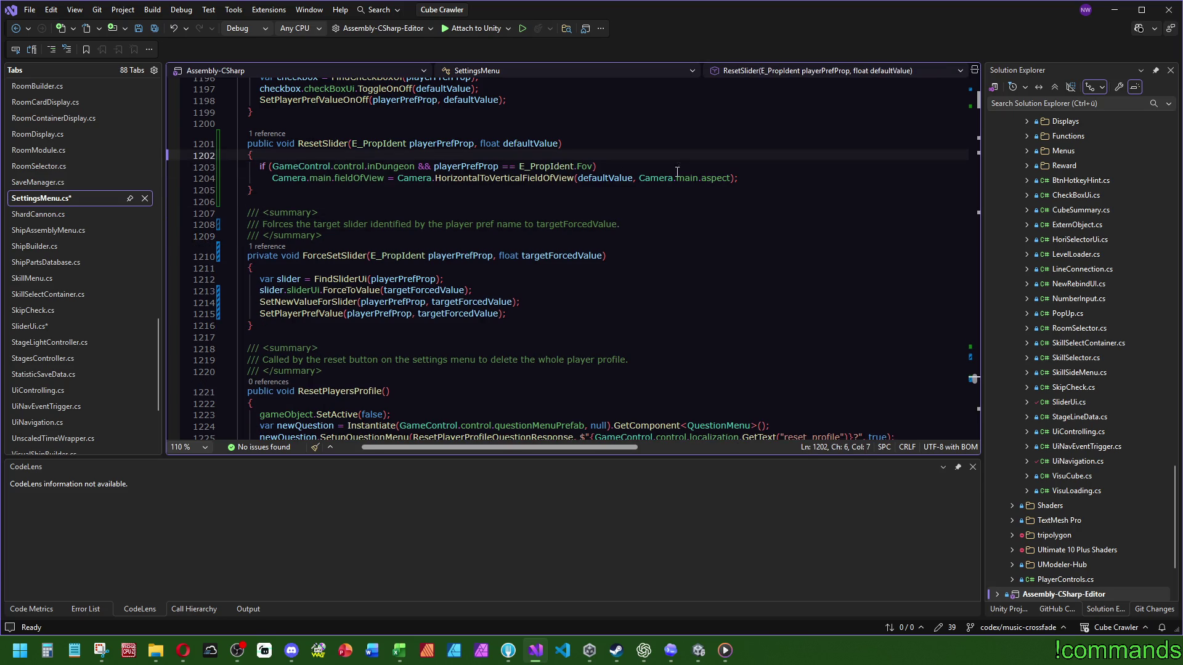
key(shift+Down)
key(shift+Down)
key(ctrl+c)
key(Delete)
click(520, 292)
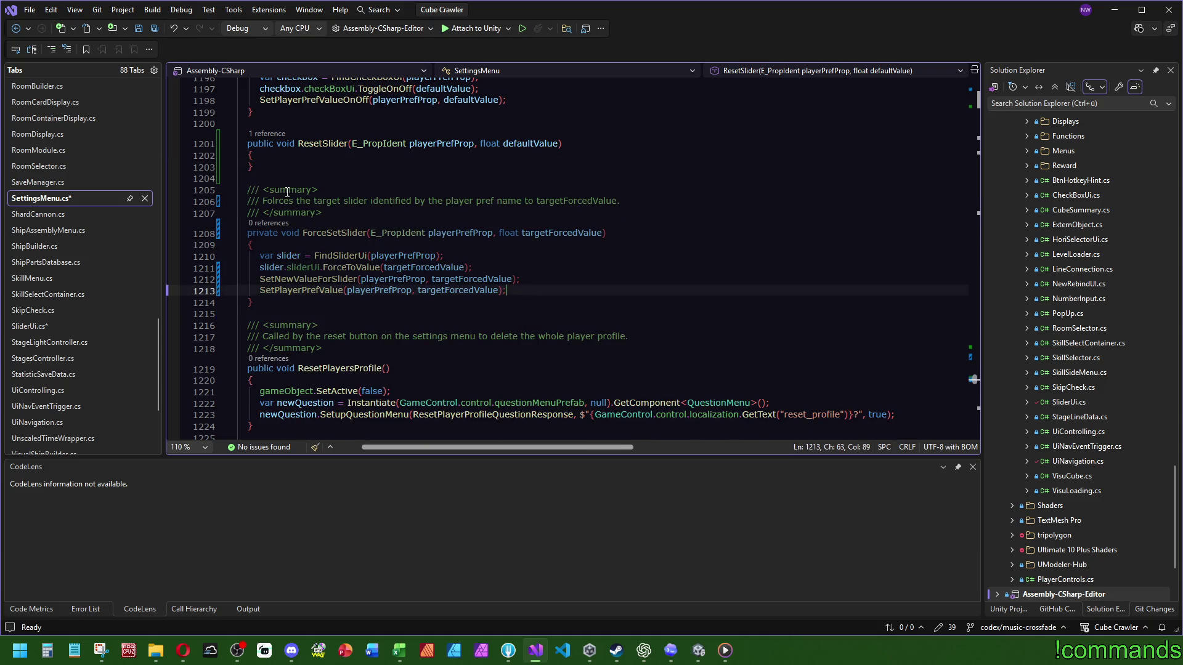
key(ctrl+v)
drag(256, 178, 253, 112)
key(Delete)
Make ForceSetSlider public and change SliderUi's ResetSlider call to ForceSetSlider
double_click(256, 178)
text(public)
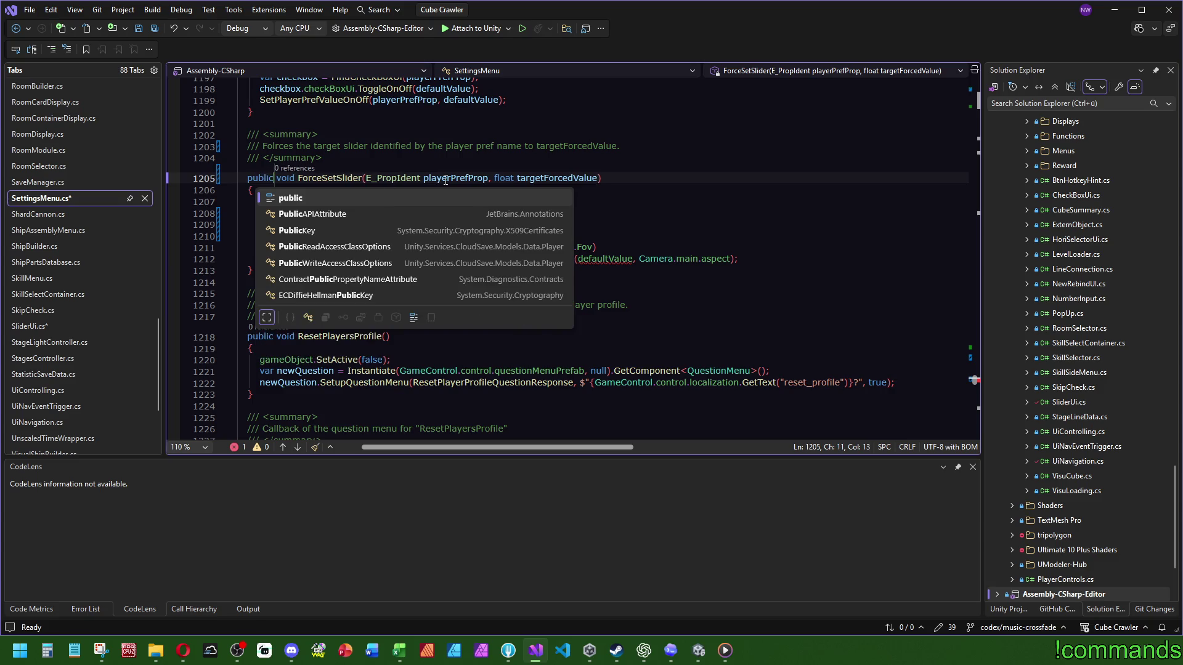
key(ctrl+minus)
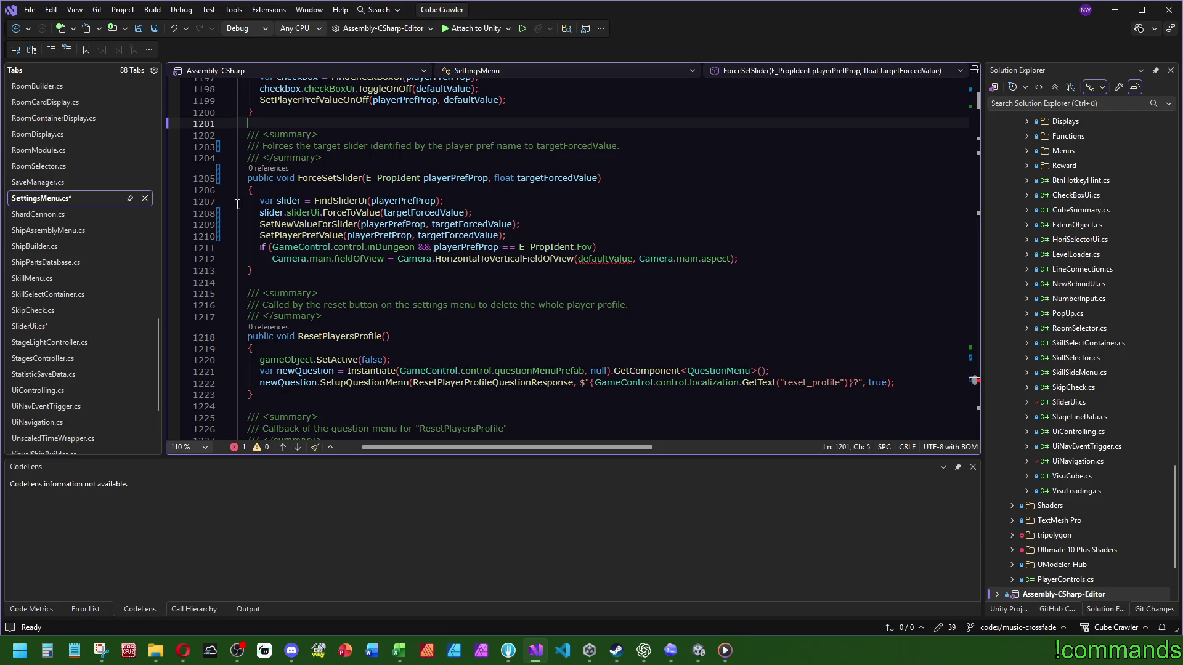
click(37, 326)
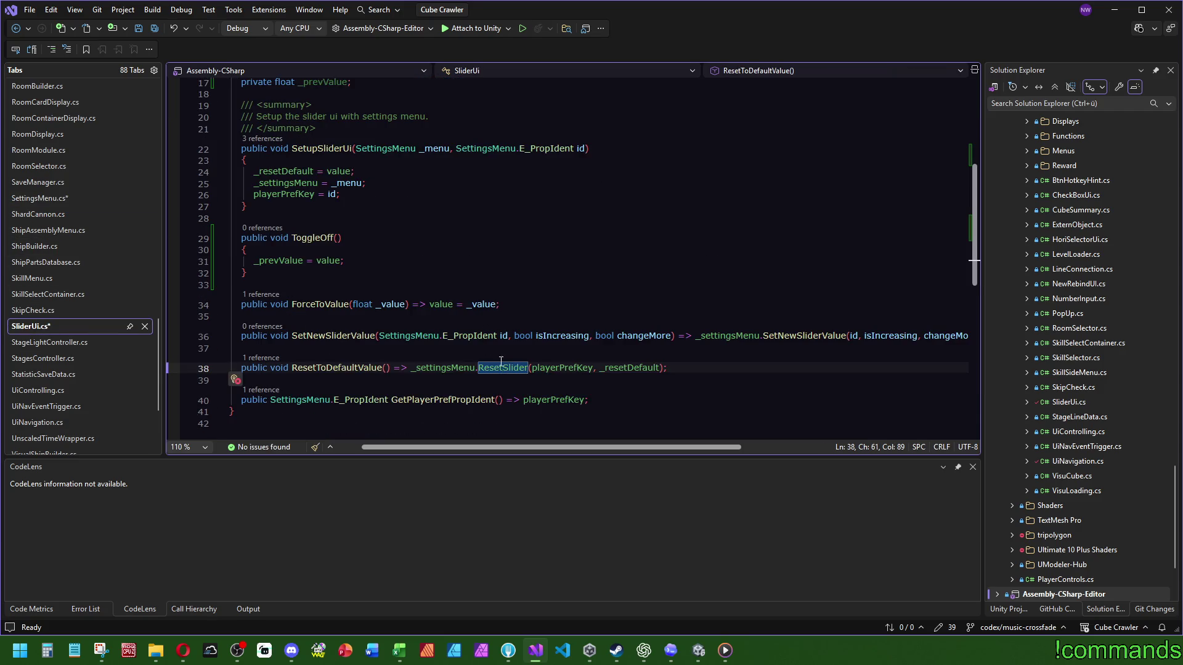
text(ForceSetSlider)
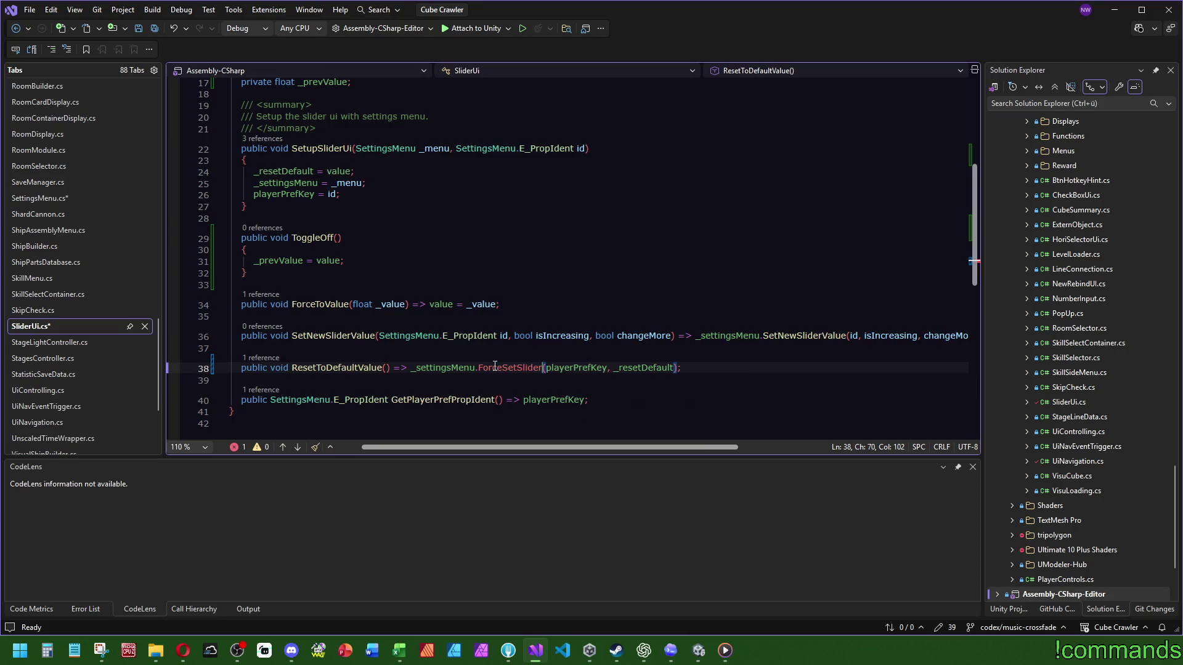
click(566, 274)
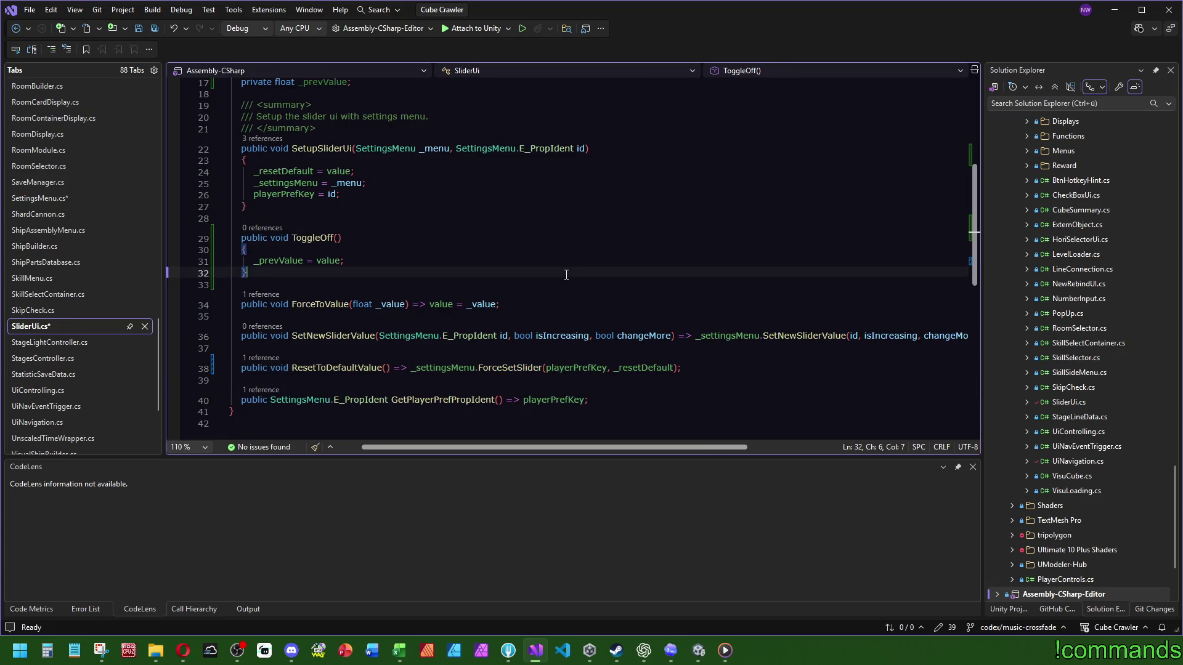
In ForceSetSlider's camera line, replace defaultValue with the targetForcedValue parameter
double_click(326, 369)
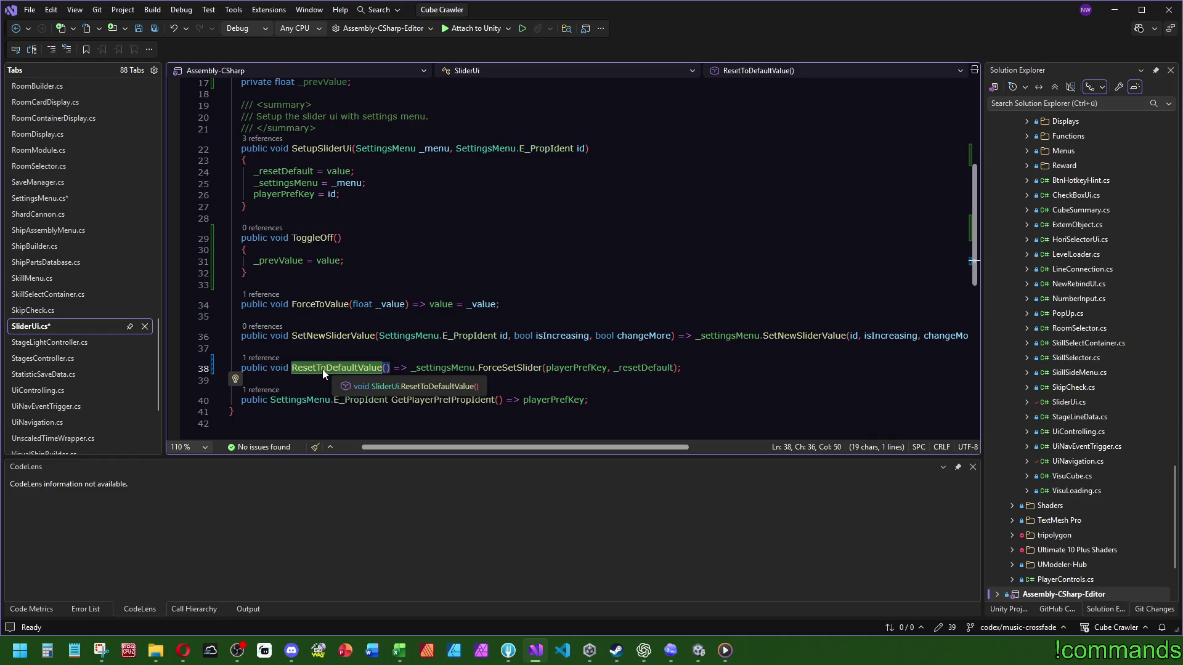
click(497, 368)
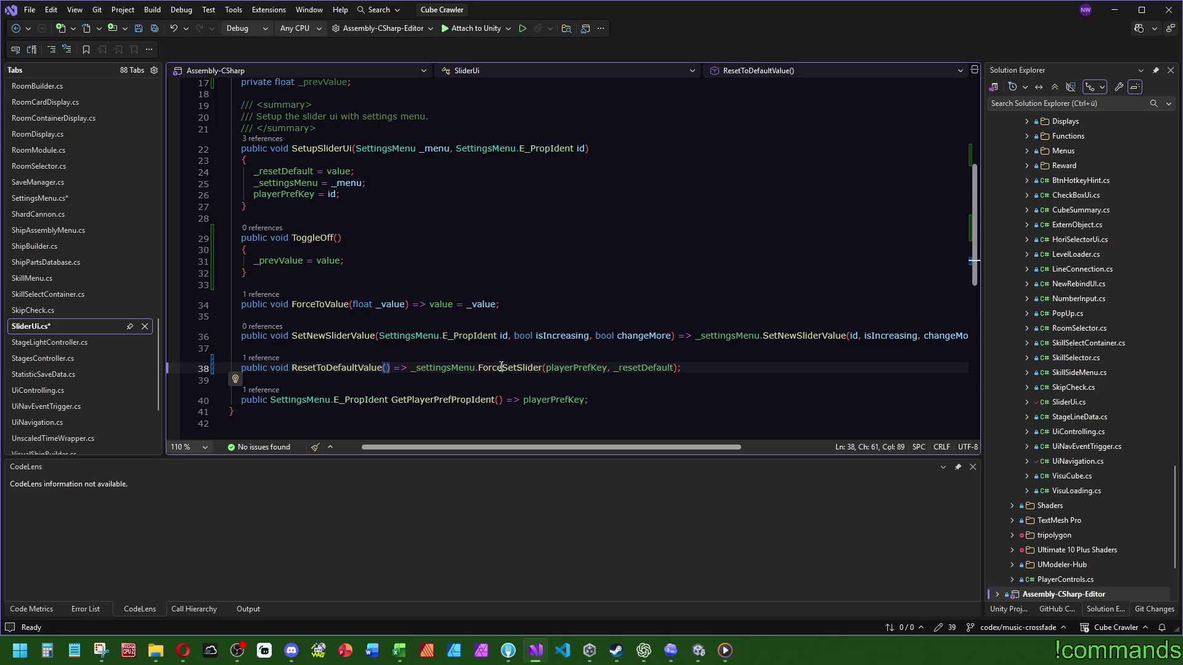
key(F12)
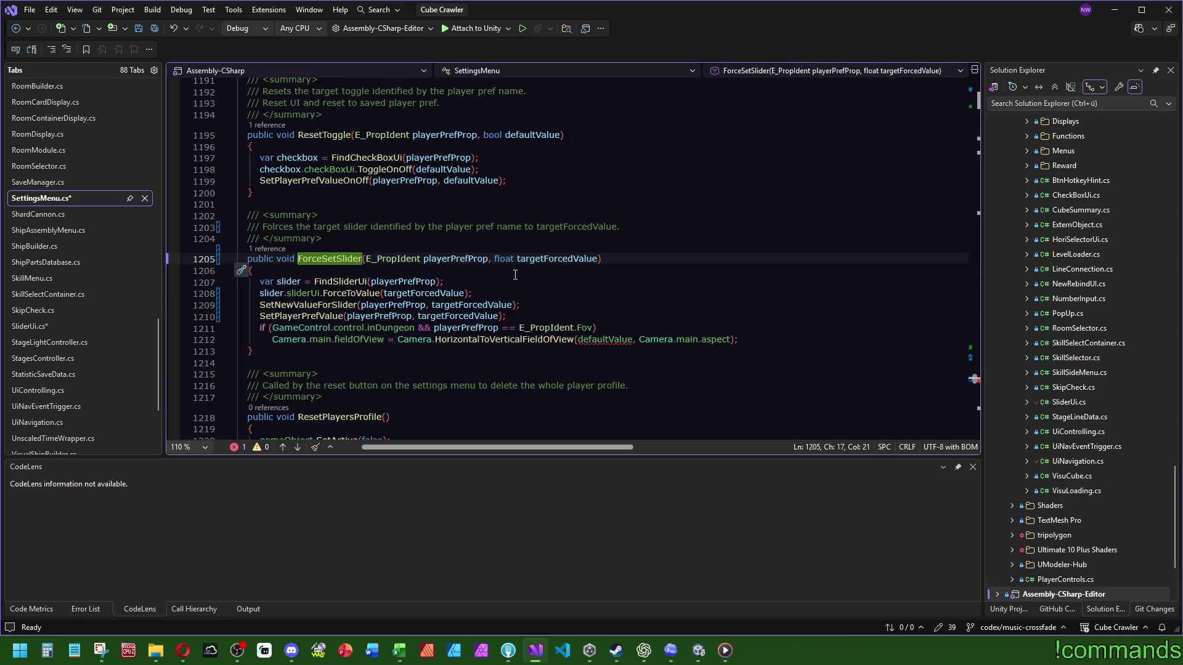
double_click(557, 259)
key(ctrl+c)
double_click(604, 340)
key(ctrl+v)
click(600, 306)
Inspect the ForceToValue definition, then return to SliderUi.cs
click(346, 259)
click(348, 293)
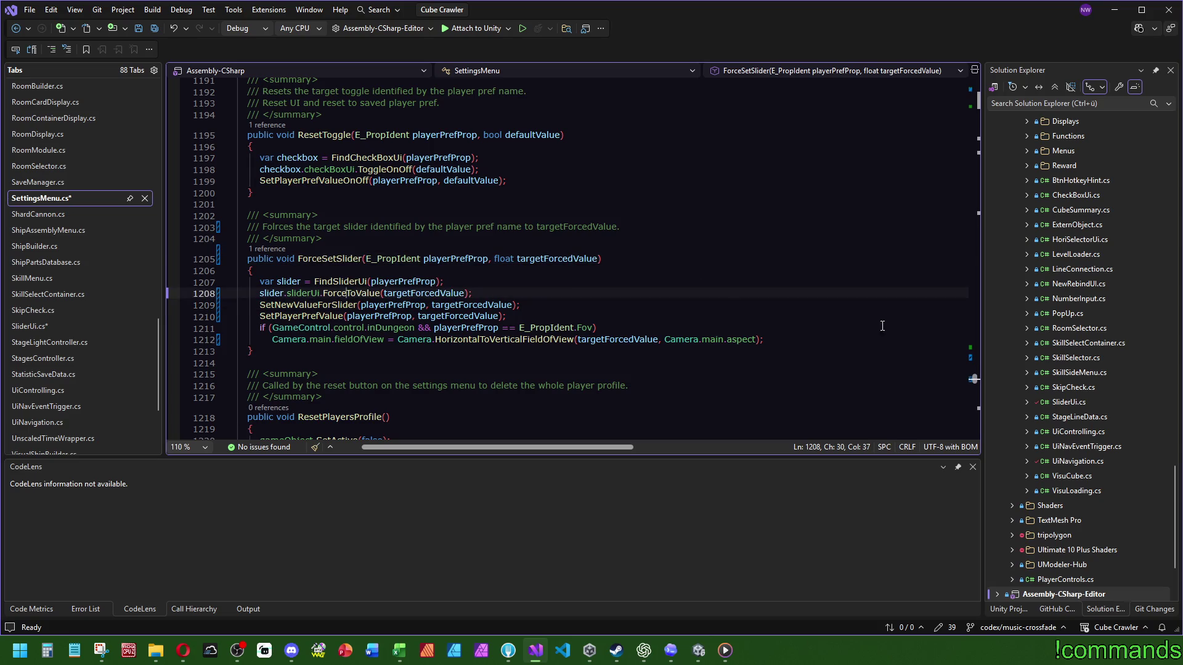
key(F12)
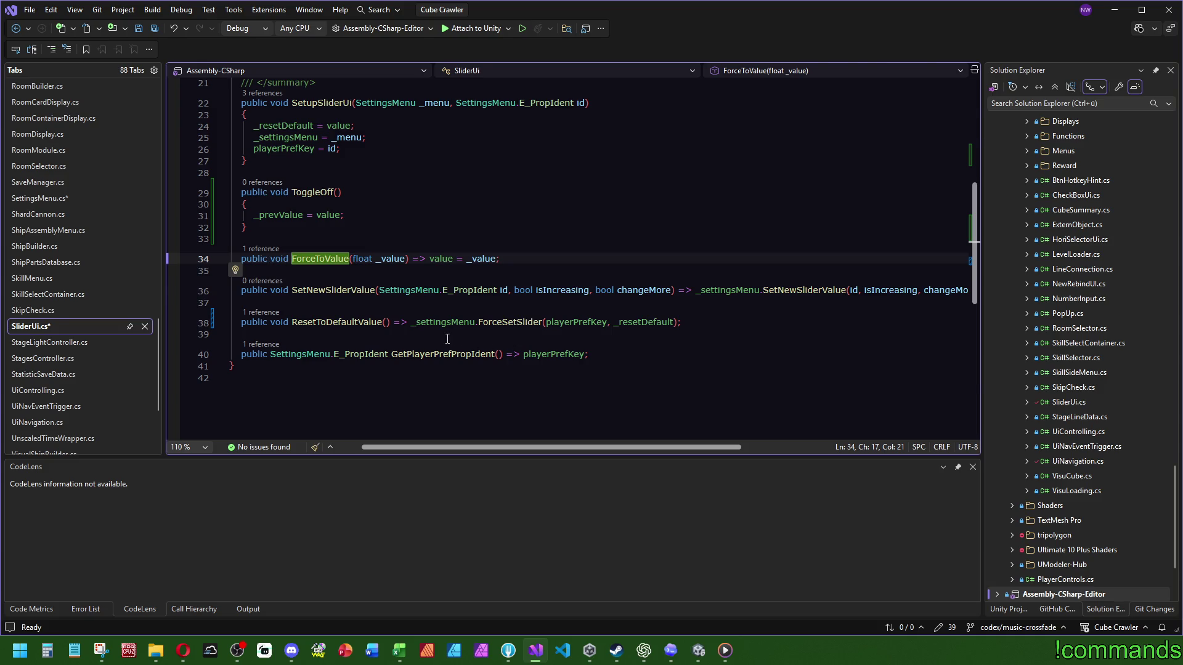
key(ctrl+minus)
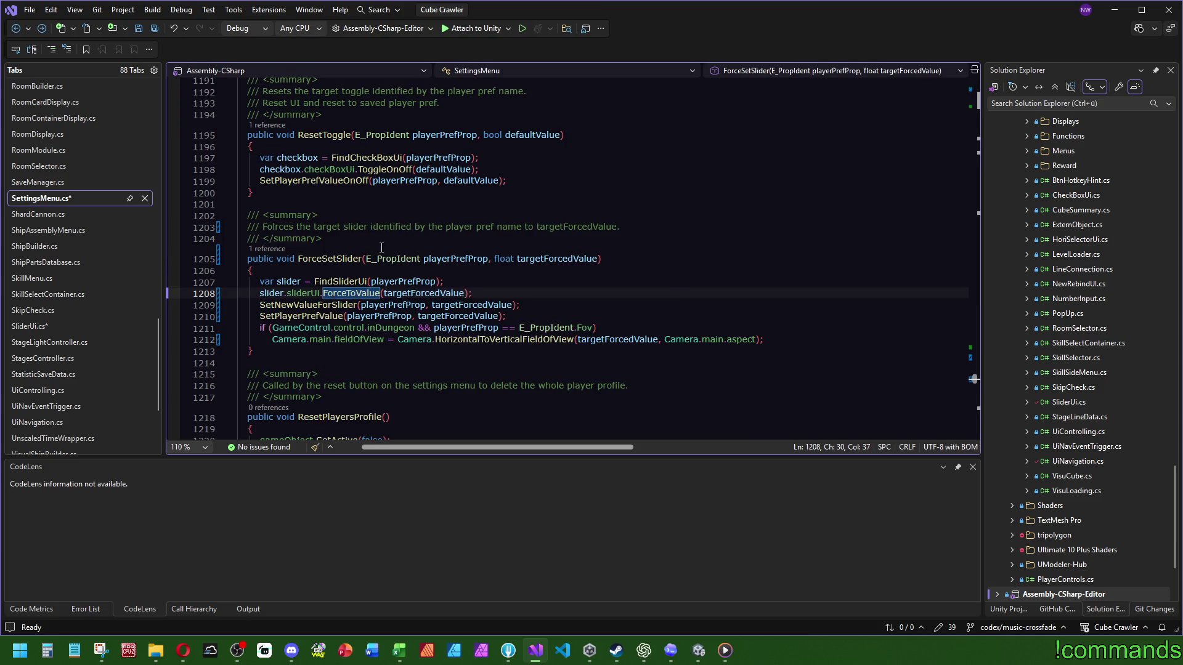
key(ctrl+shift+minus)
Copy the ForceSetSlider(playerPrefKey, _resetDefault) call from line 38 into a new line in ToggleOff
click(366, 217)
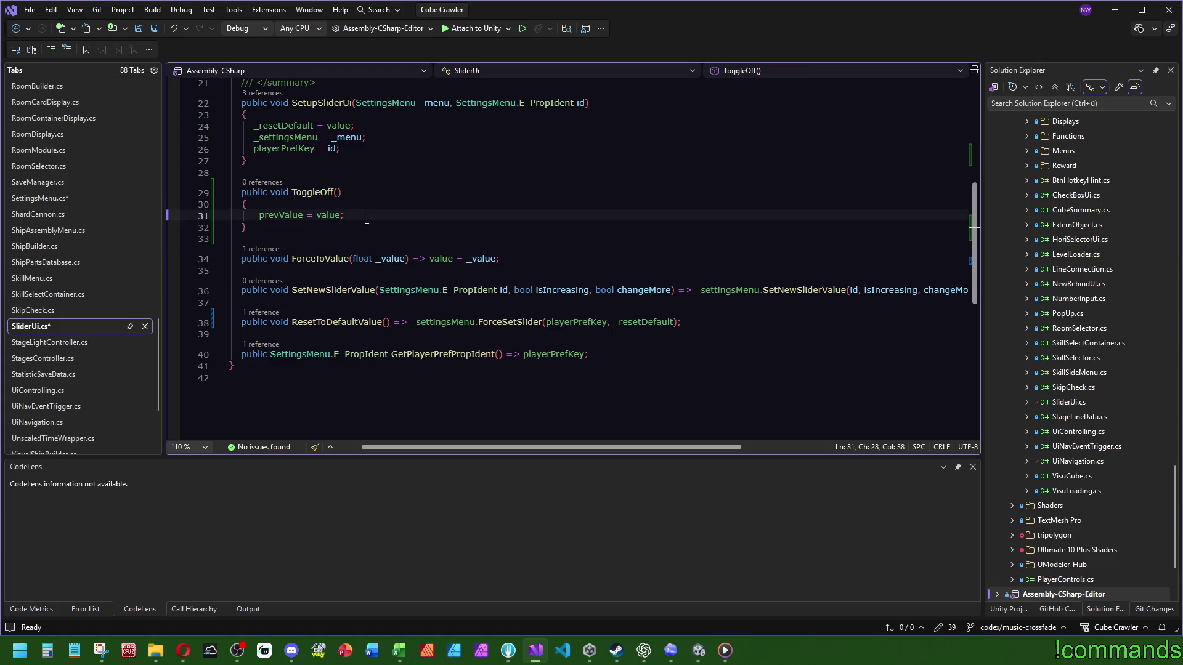
drag(720, 322, 412, 321)
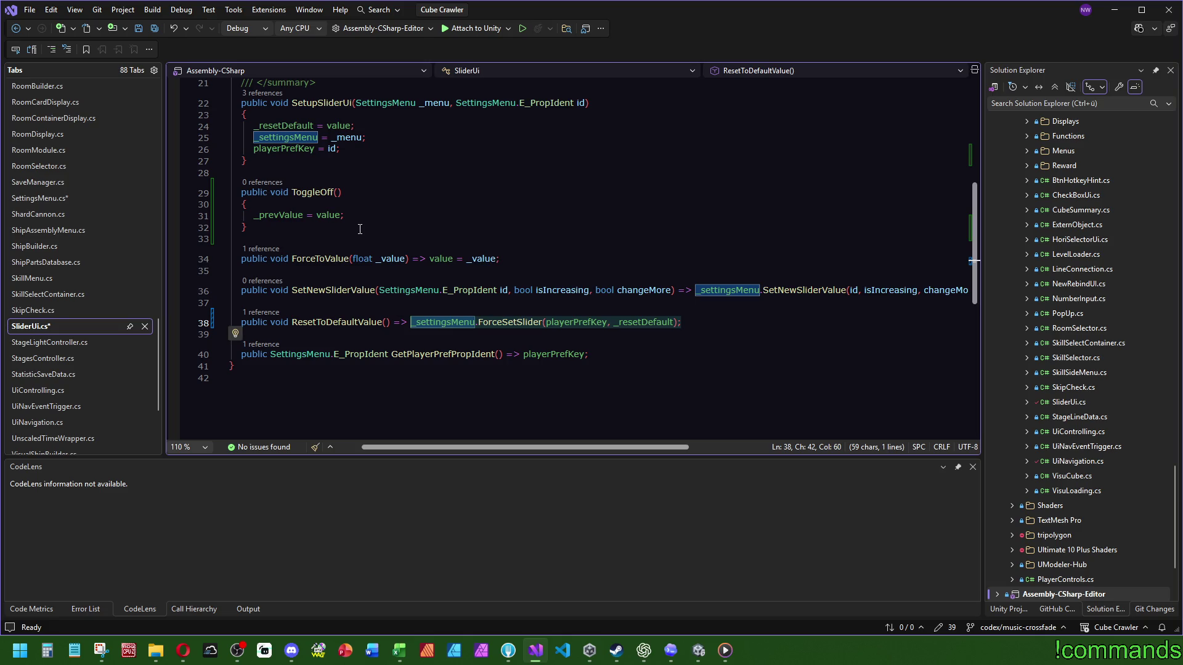
key(ctrl+c)
click(382, 215)
key(Return)
key(ctrl+v)
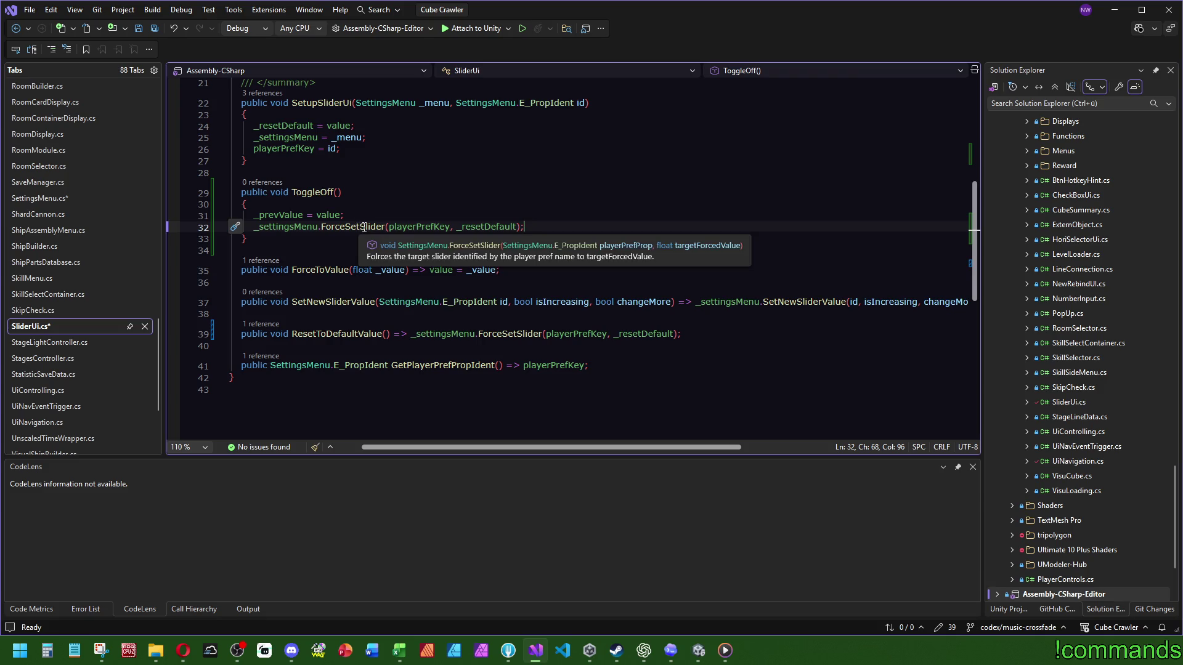
Replace the _resetDefault argument in ToggleOff's ForceSetSlider call with 0
scroll(386, 206, up, 3)
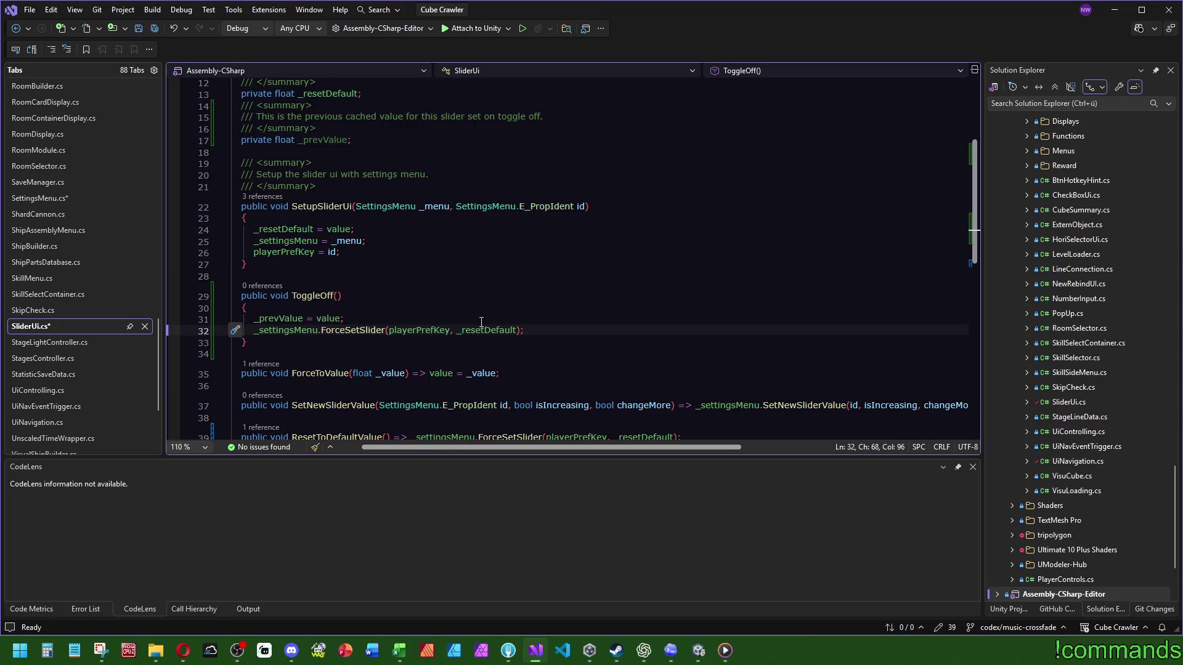
scroll(482, 321, down, 2)
double_click(479, 262)
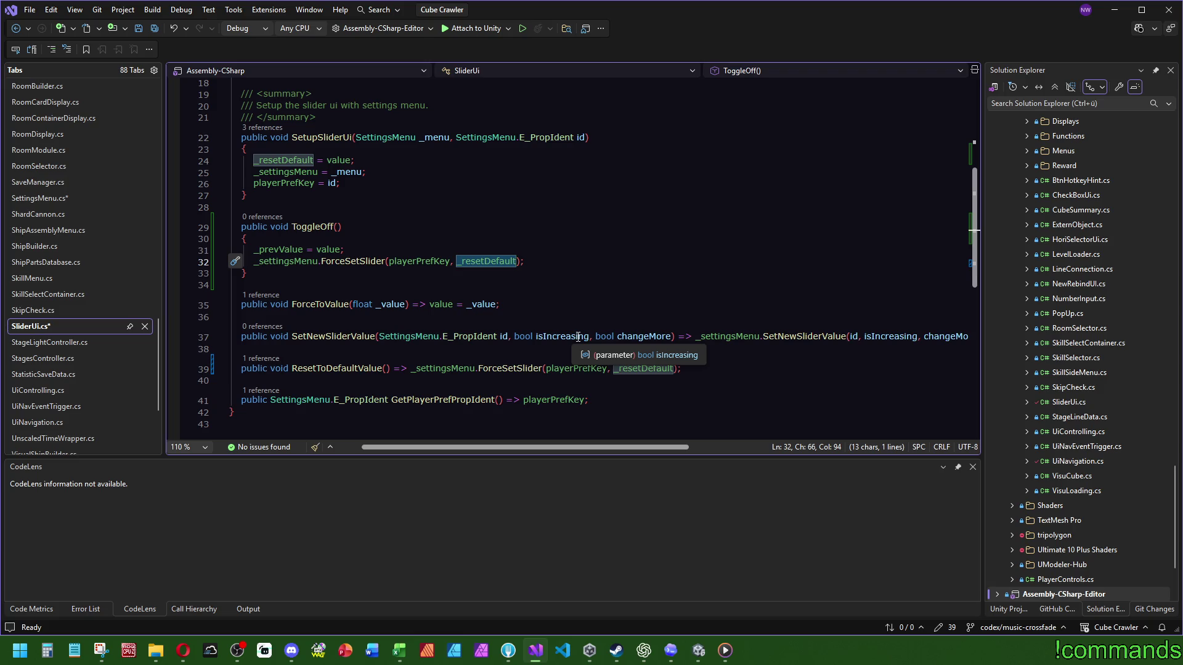
text(0)
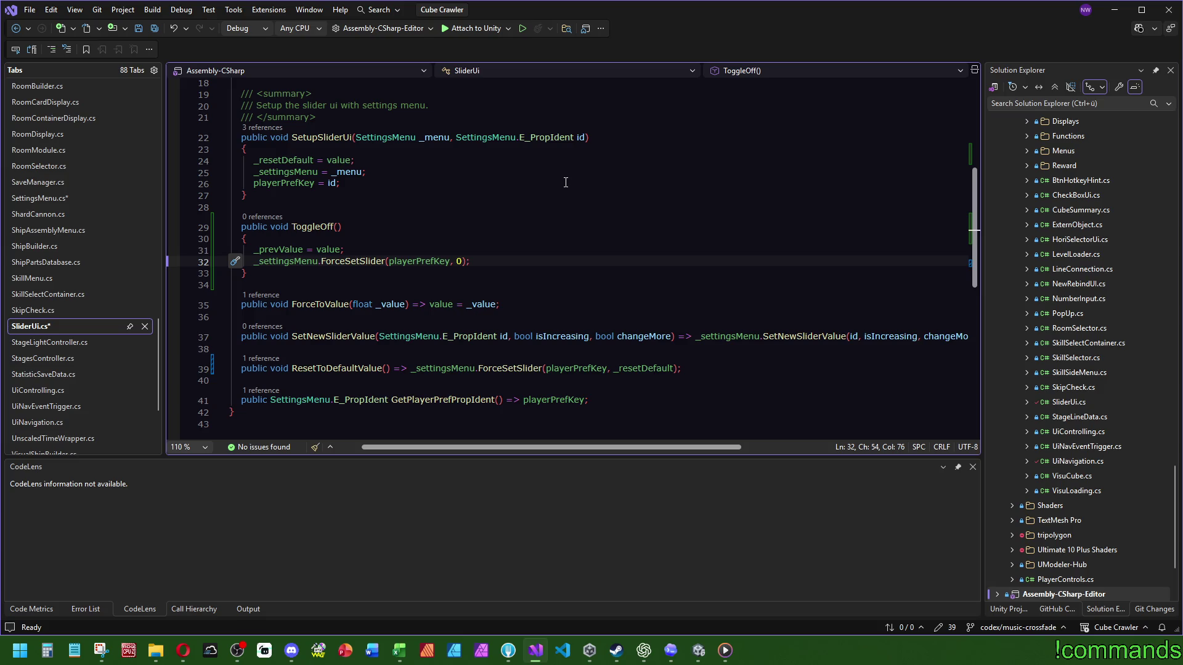
Check how targetForcedValue and _prevValue are used in ForceSetSlider and ForceToValue
ctrl+click(352, 262)
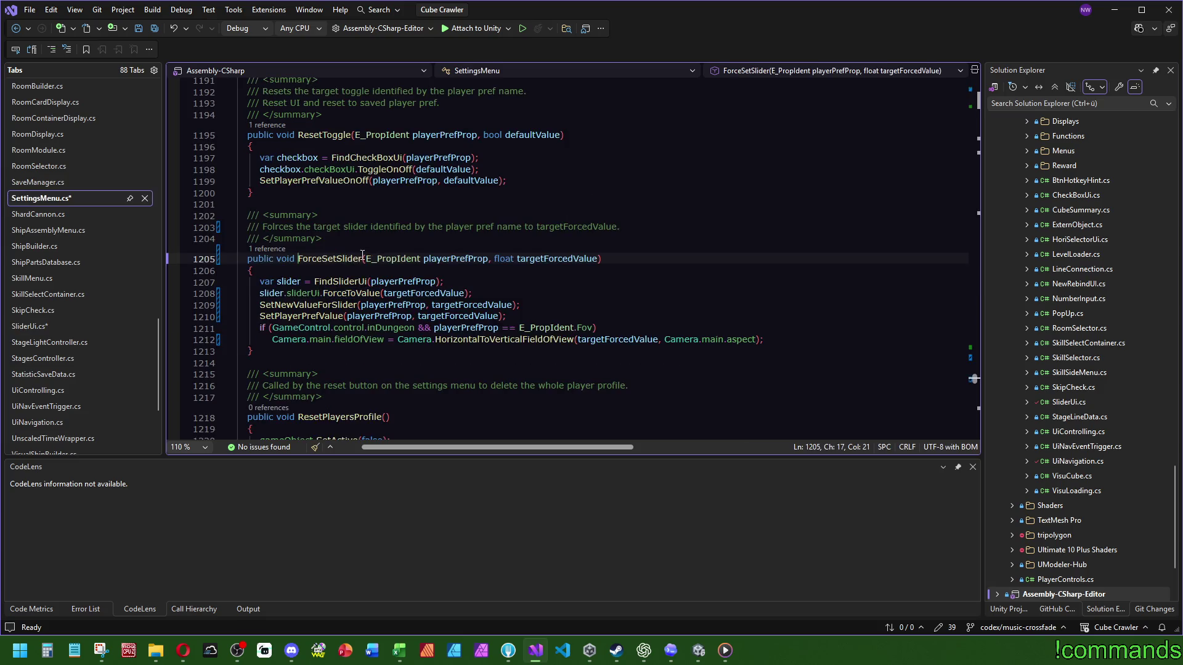
double_click(549, 259)
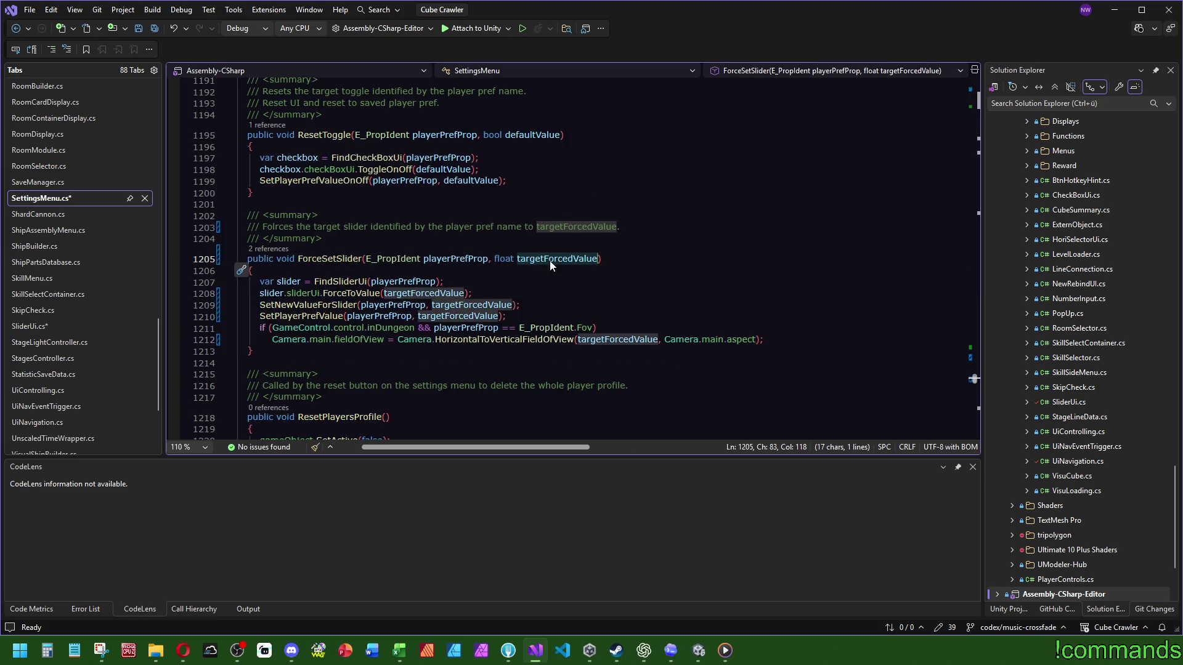
ctrl+click(351, 294)
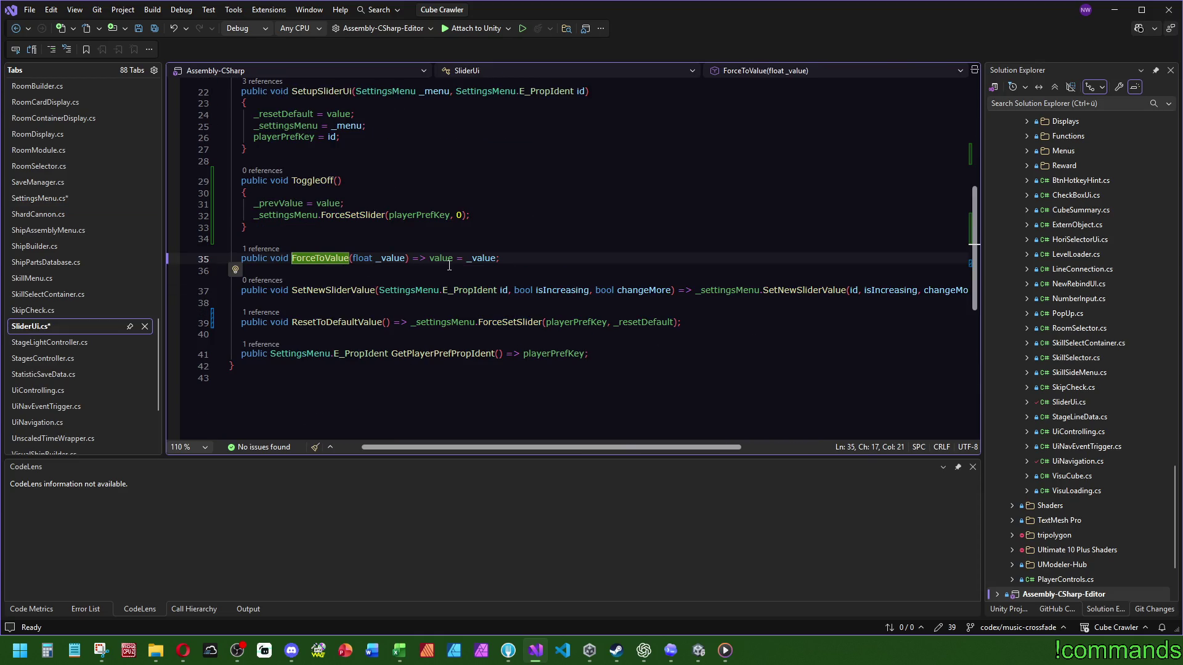
double_click(278, 204)
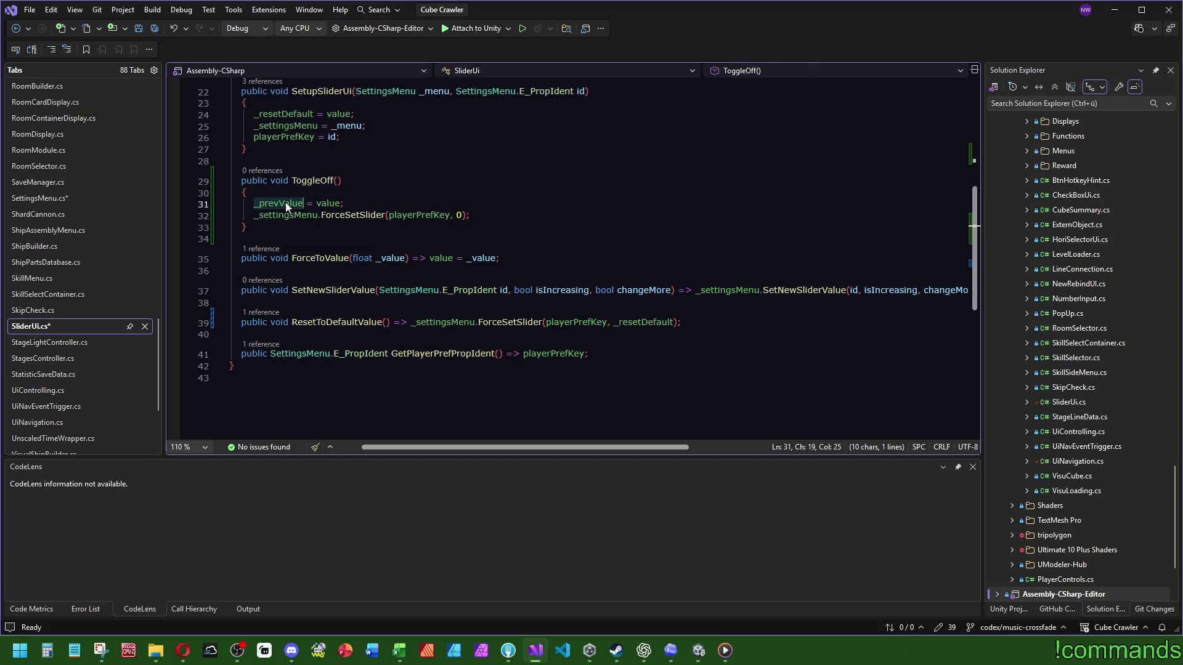
scroll(386, 207, up, 3)
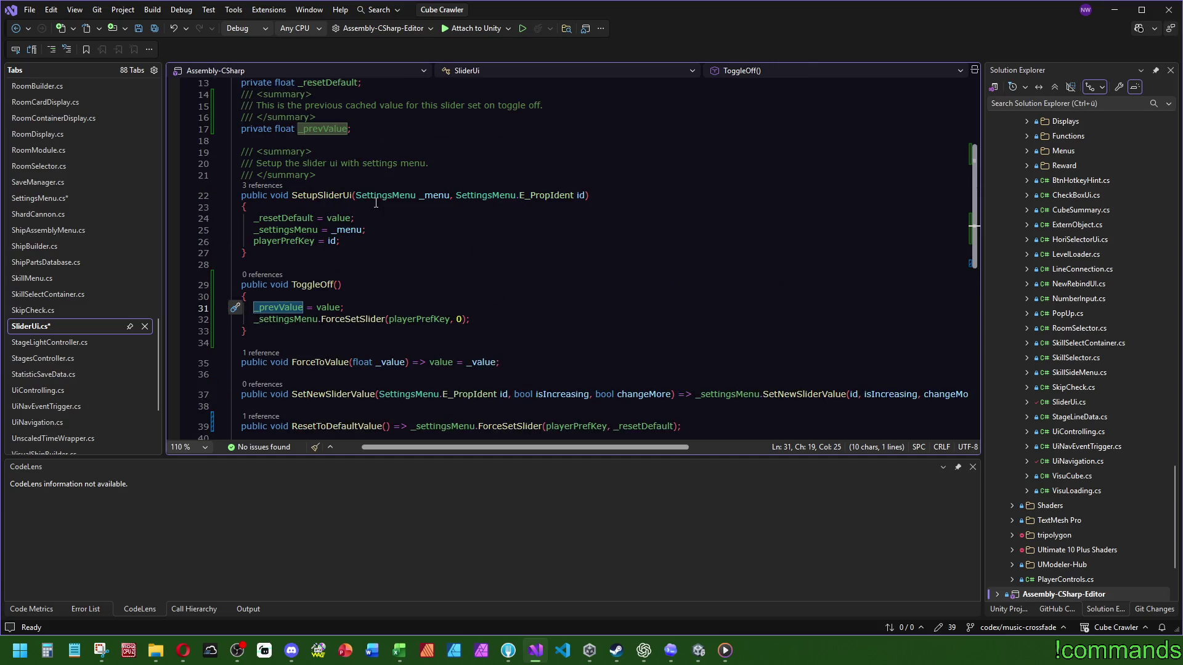
click(338, 284)
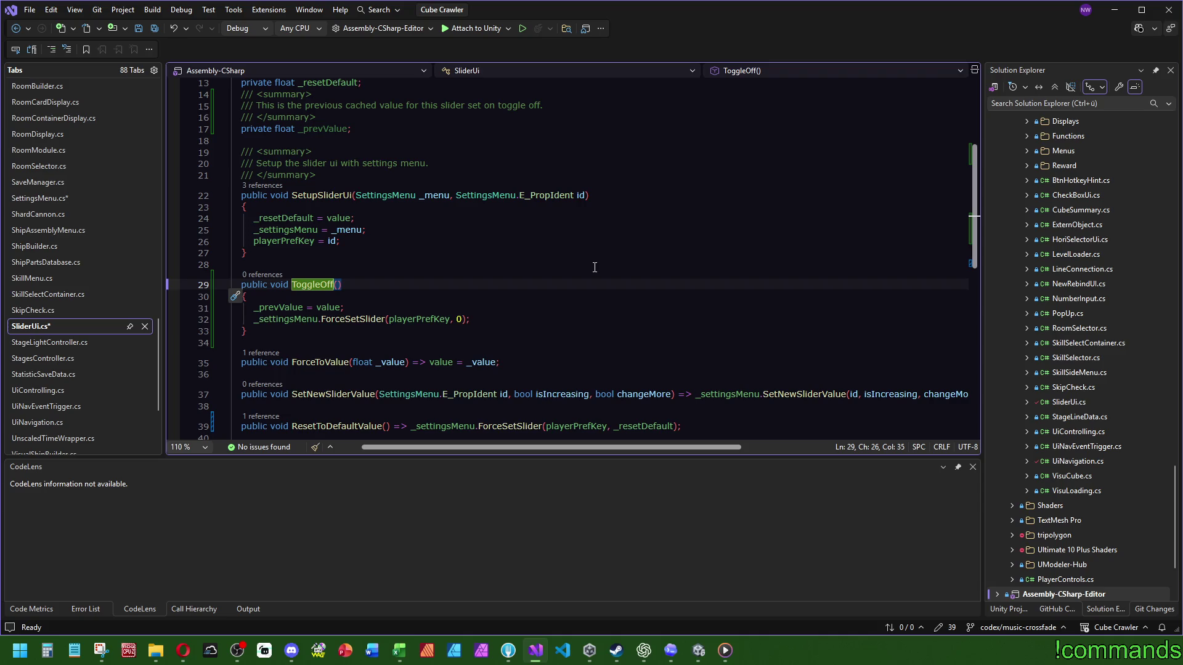
Rename ToggleOff to ToggleOffOn and save all changed scripts
text(ON)
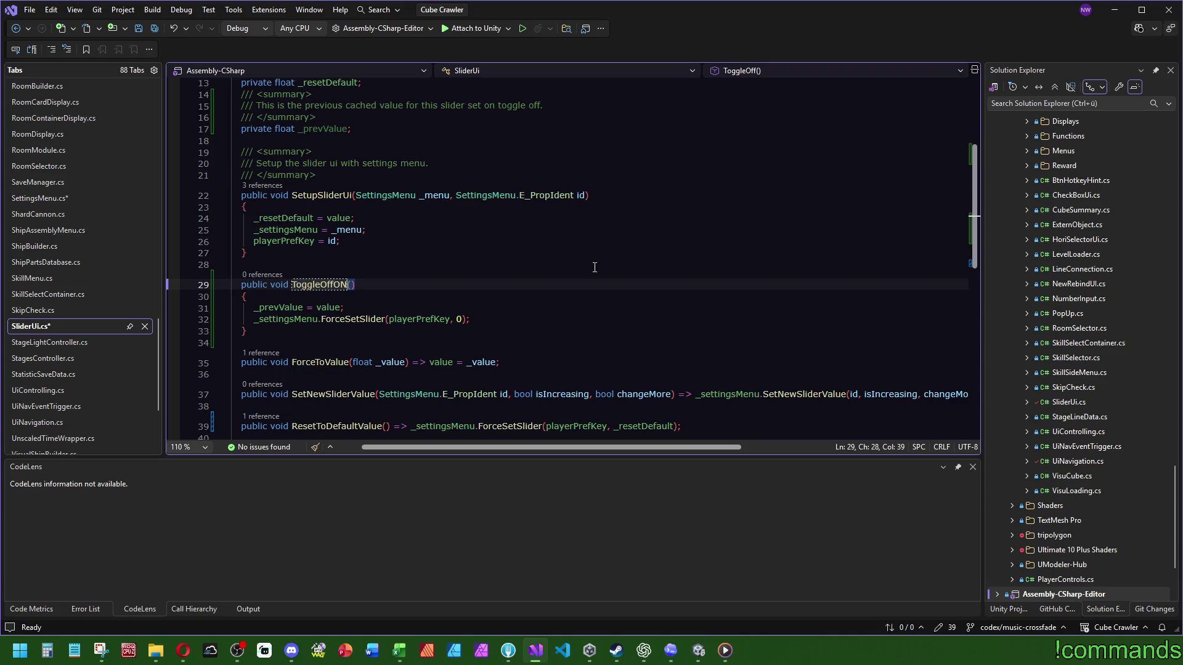
key(BackSpace)
text(n)
key(ctrl+shift+s)
Change the method name from ToggleOffOn to ToggleValueOnOff and confirm the rename
scroll(524, 248, up, 3)
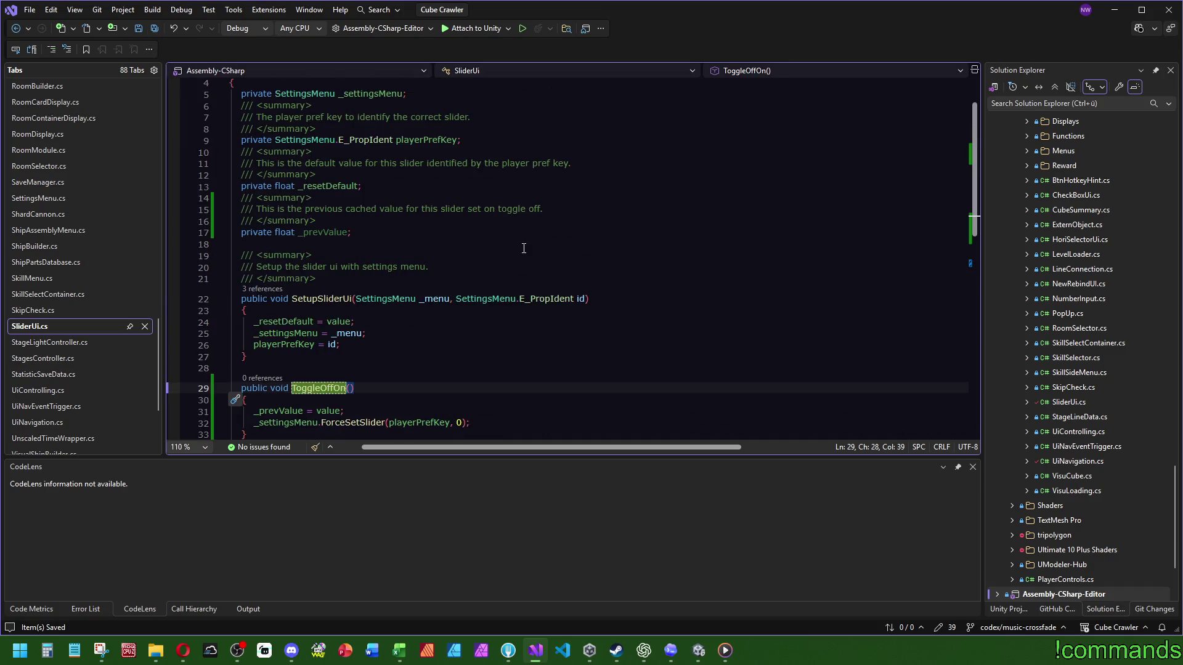
scroll(552, 237, down, 3)
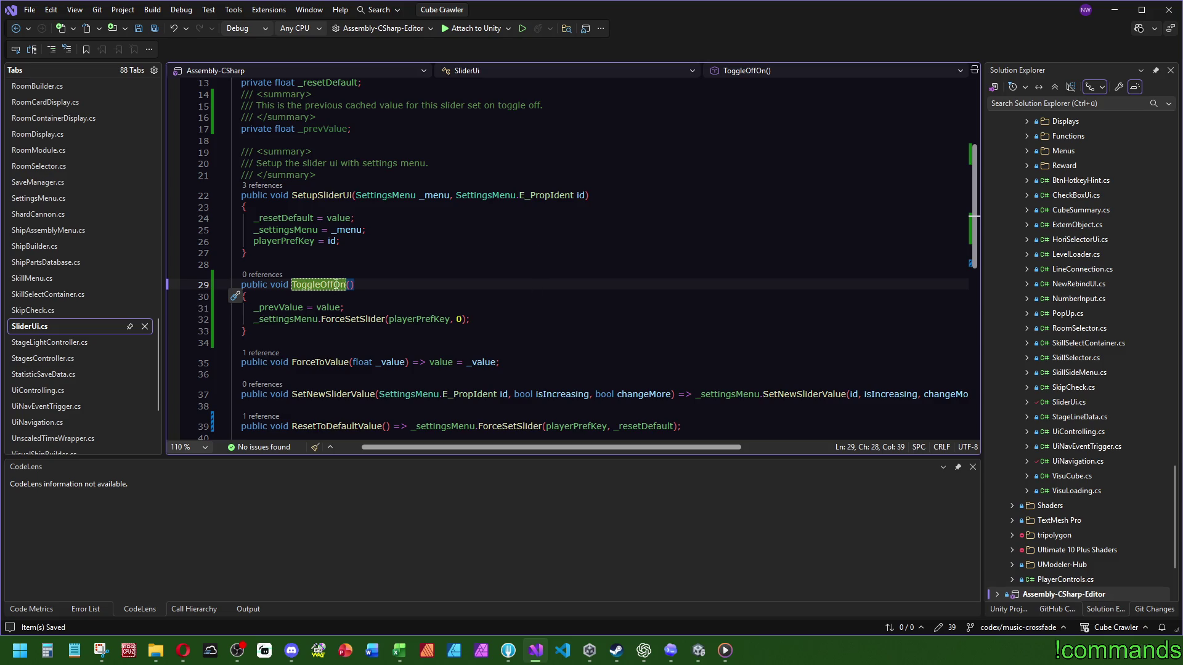
mouse_move(336, 284)
click(322, 284)
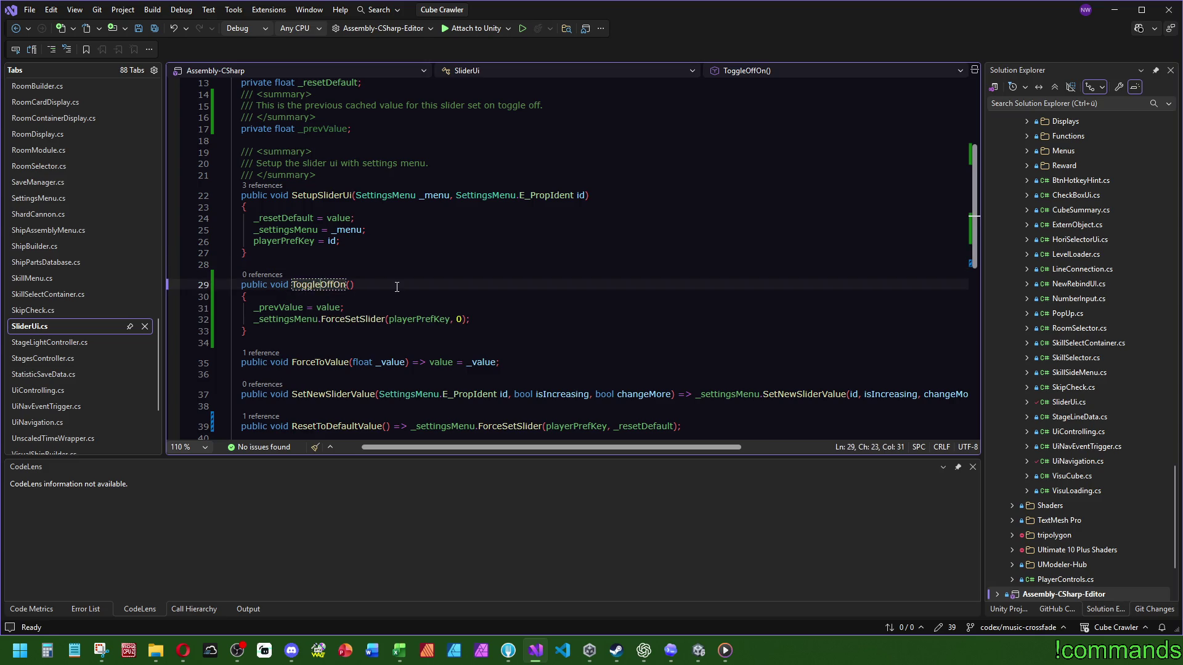
click(347, 285)
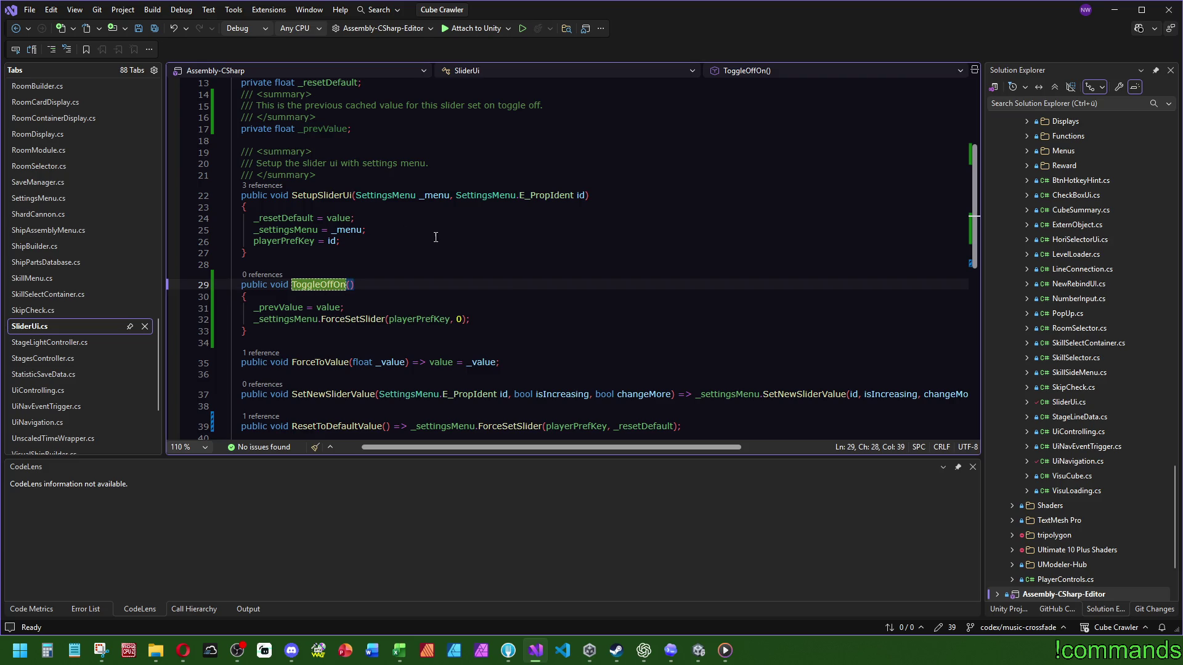
key(BackSpace)
key(BackSpace)
key(BackSpace)
text(Valu)
text(eOnO)
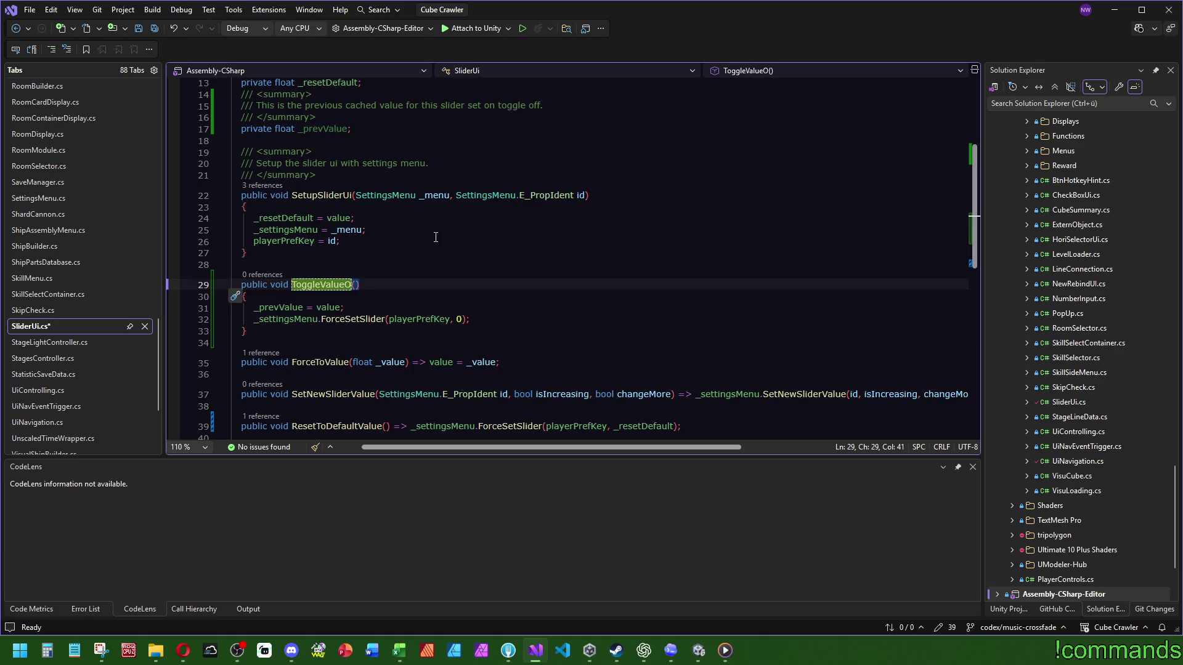
text(ff)
drag(408, 250, 407, 241)
click(154, 28)
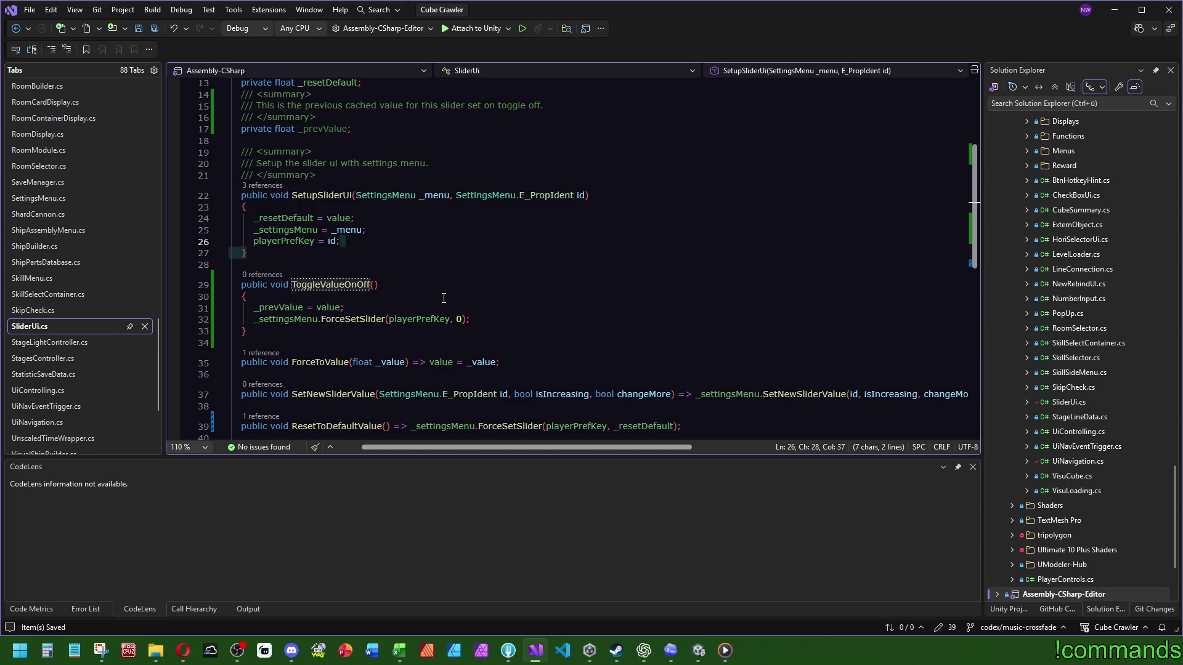
scroll(444, 299, up, 4)
click(379, 266)
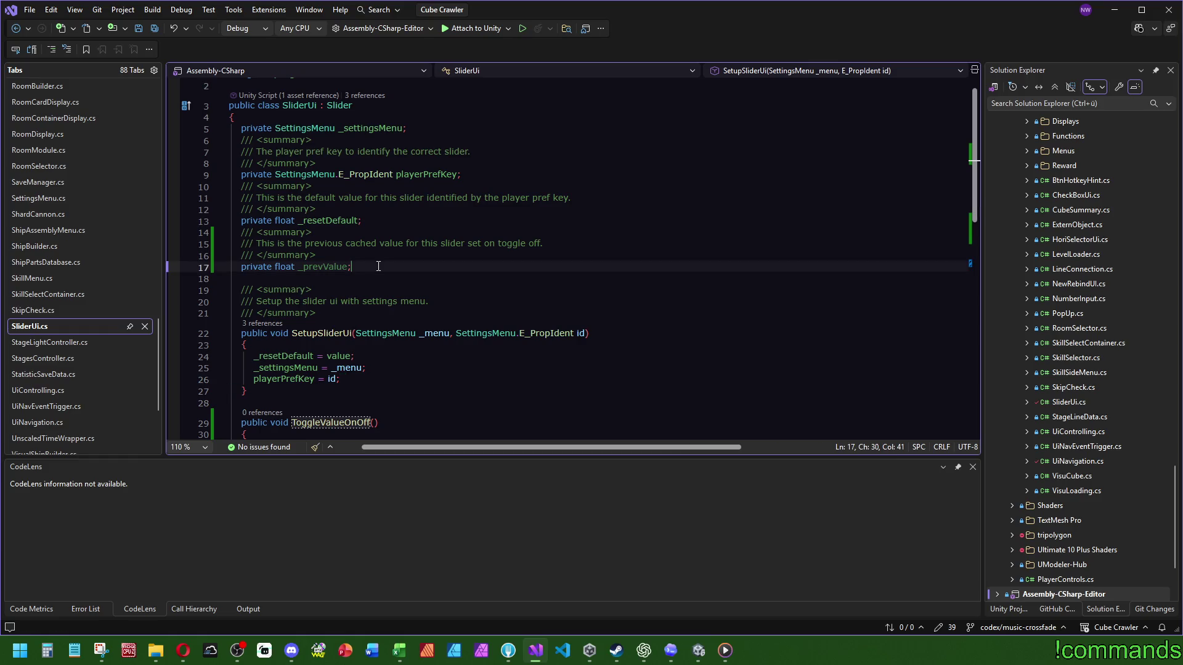
Add a 'private bool _isToggled;' field below _prevValue
scroll(395, 278, up, 1)
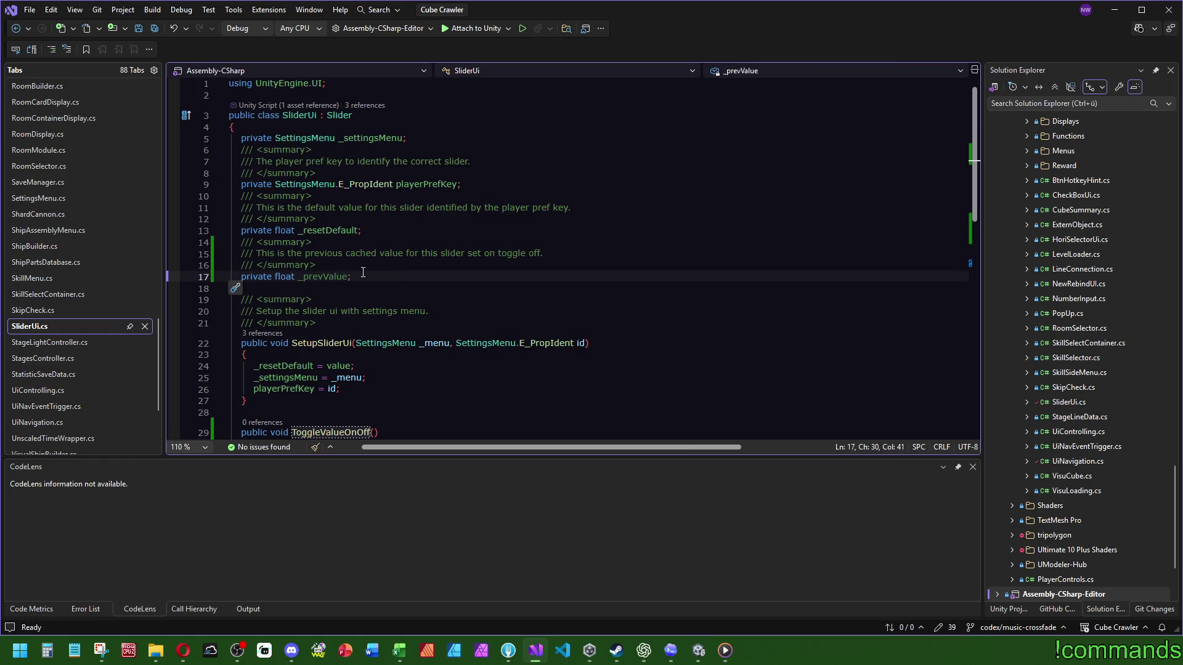
key(Return)
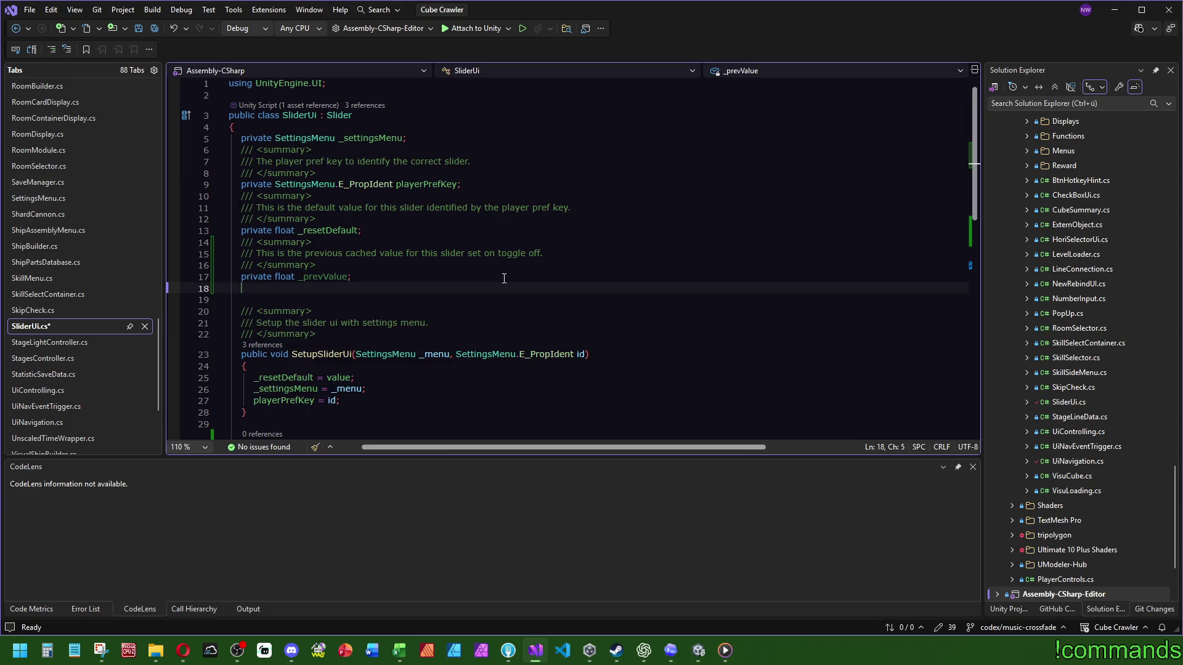
text(private bool _)
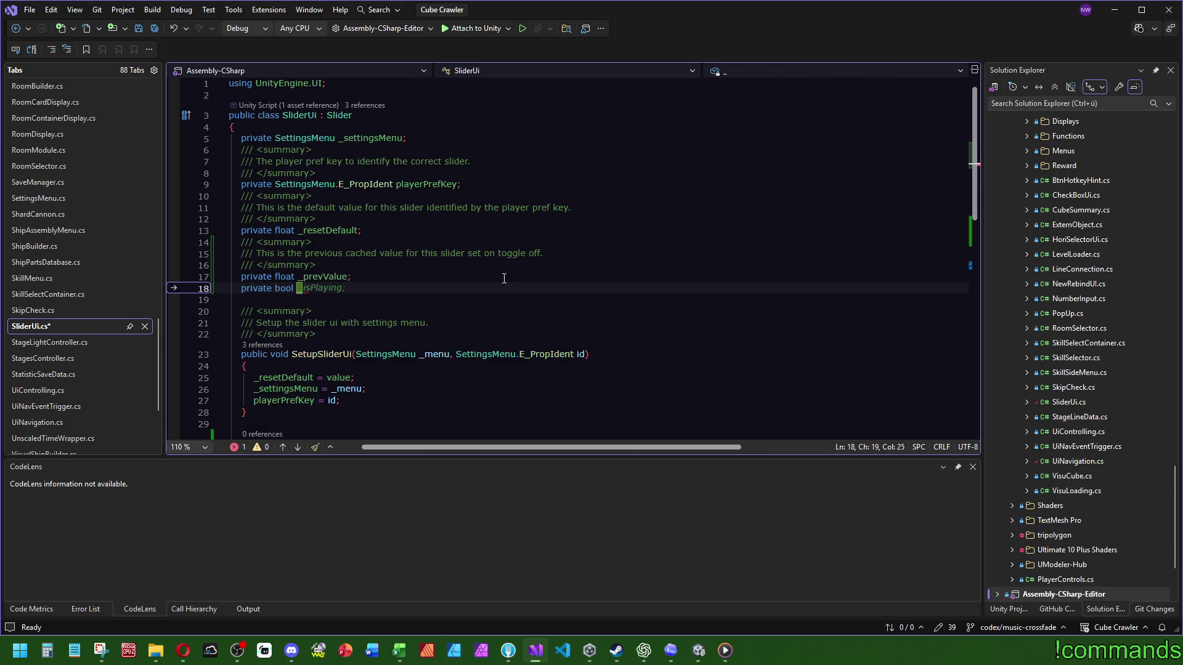
text(is)
key(BackSpace)
key(BackSpace)
key(BackSpace)
text(_toggle)
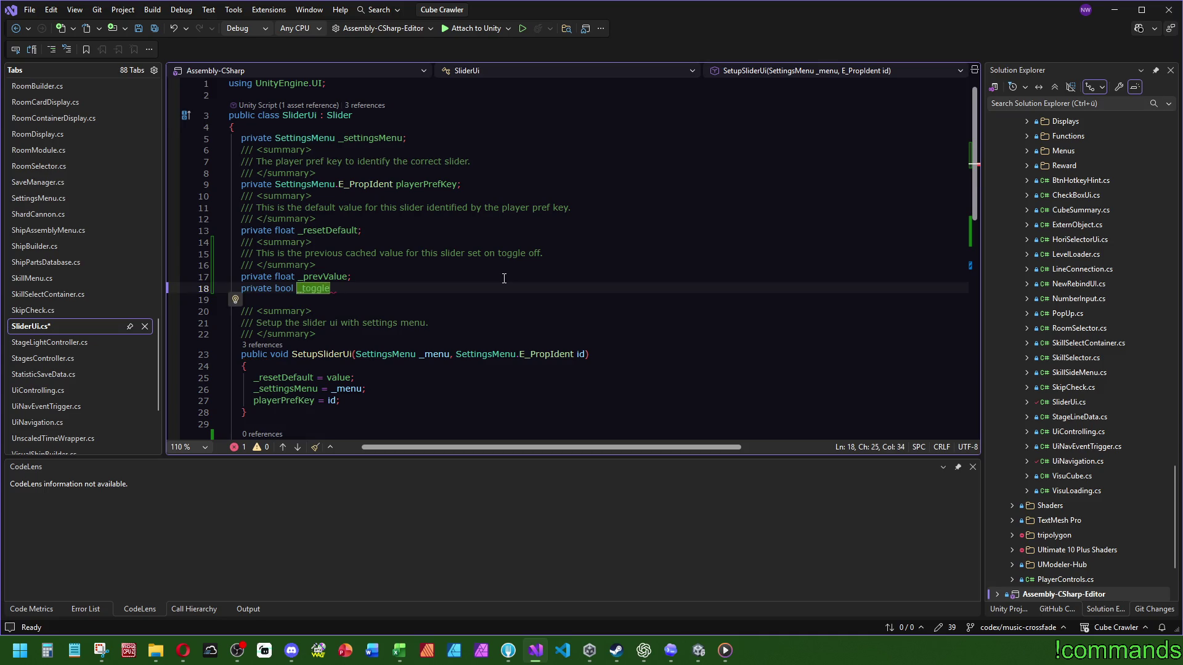
key(BackSpace)
key(BackSpace)
key(BackSpace)
text(isToggled;)
Document _isToggled with the summary 'Has the user used the toggle for value on off'
key(Up)
key(End)
key(Return)
text(/// )
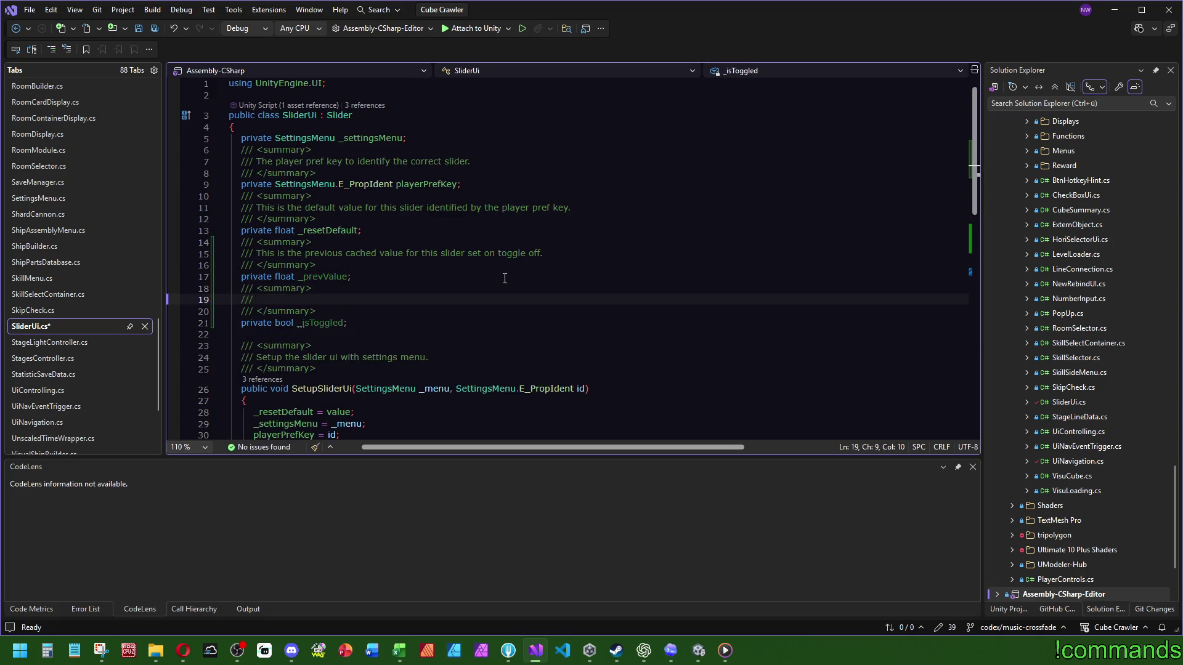
text(Has the user )
text(used the tog)
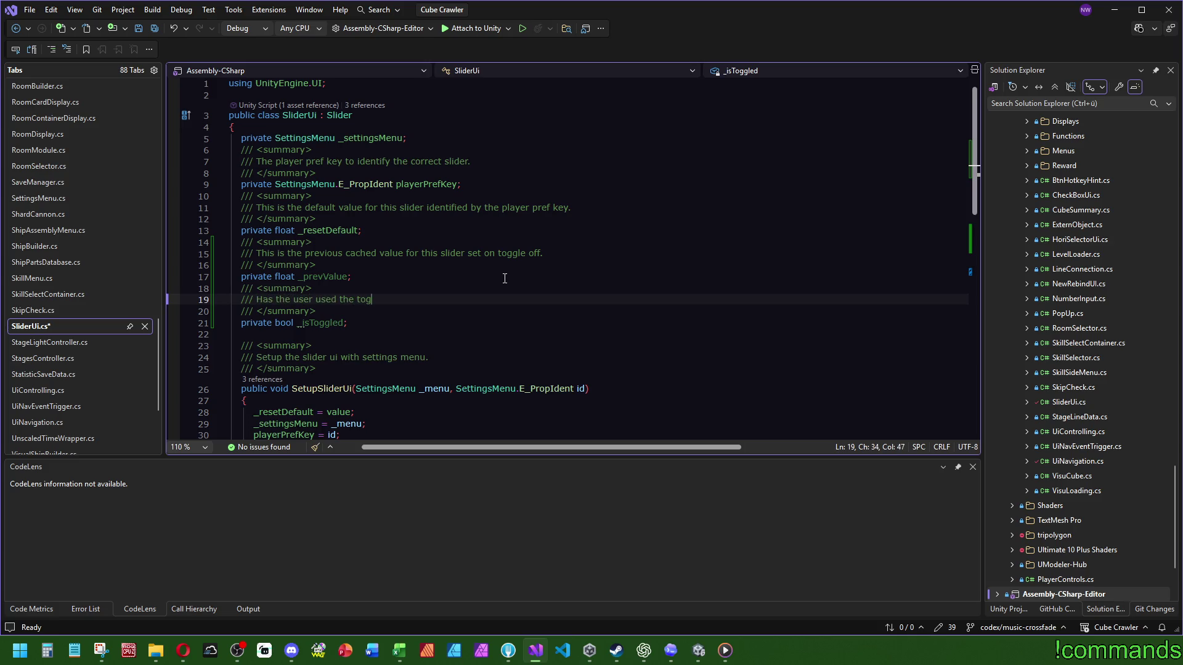
text(gle for value on of)
text(f)
scroll(314, 327, down, 6)
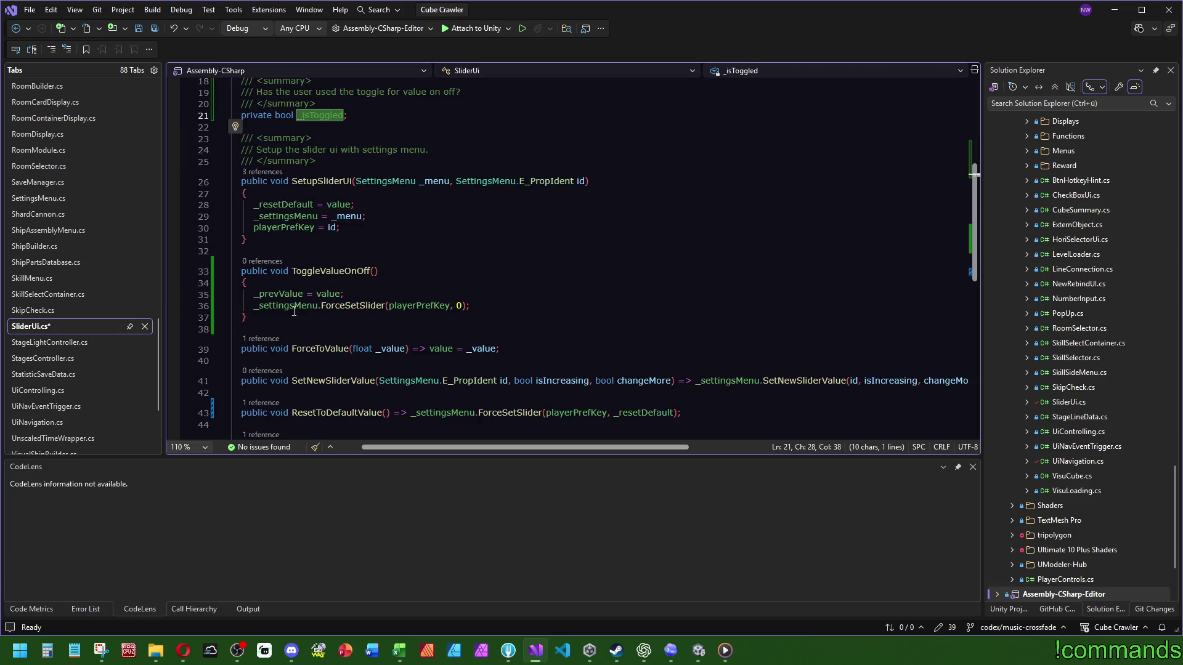
click(504, 288)
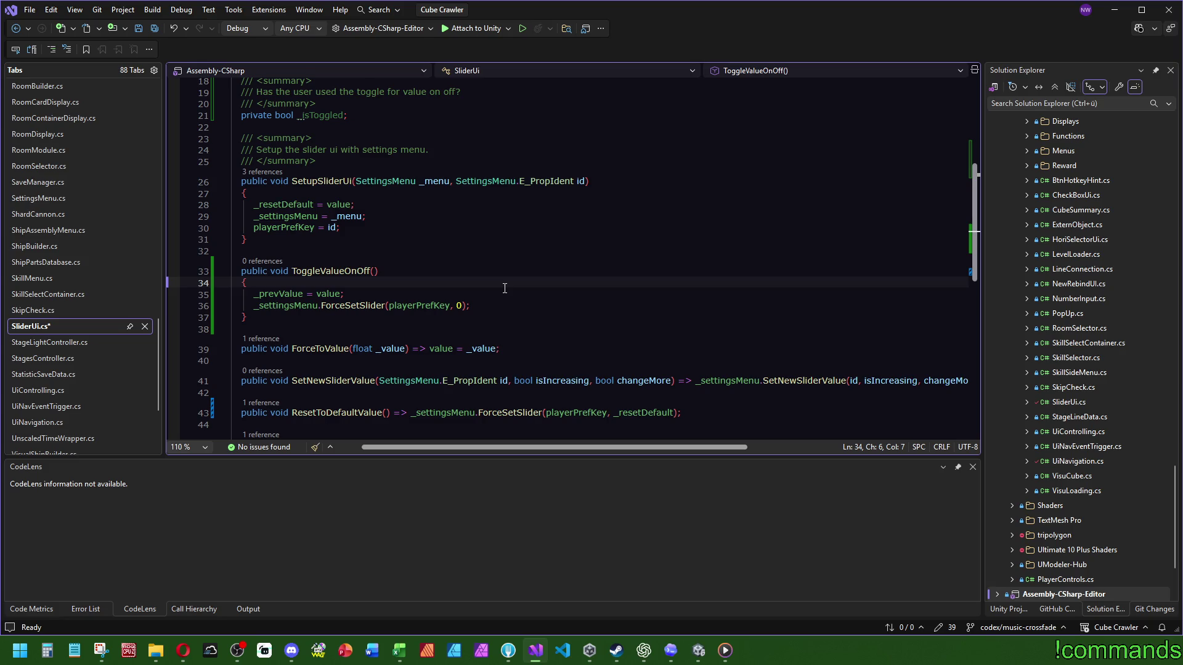
Add an if (_isToggled) block with an else branch at the top of ToggleValueOnOff
key(Return)
text(if ())
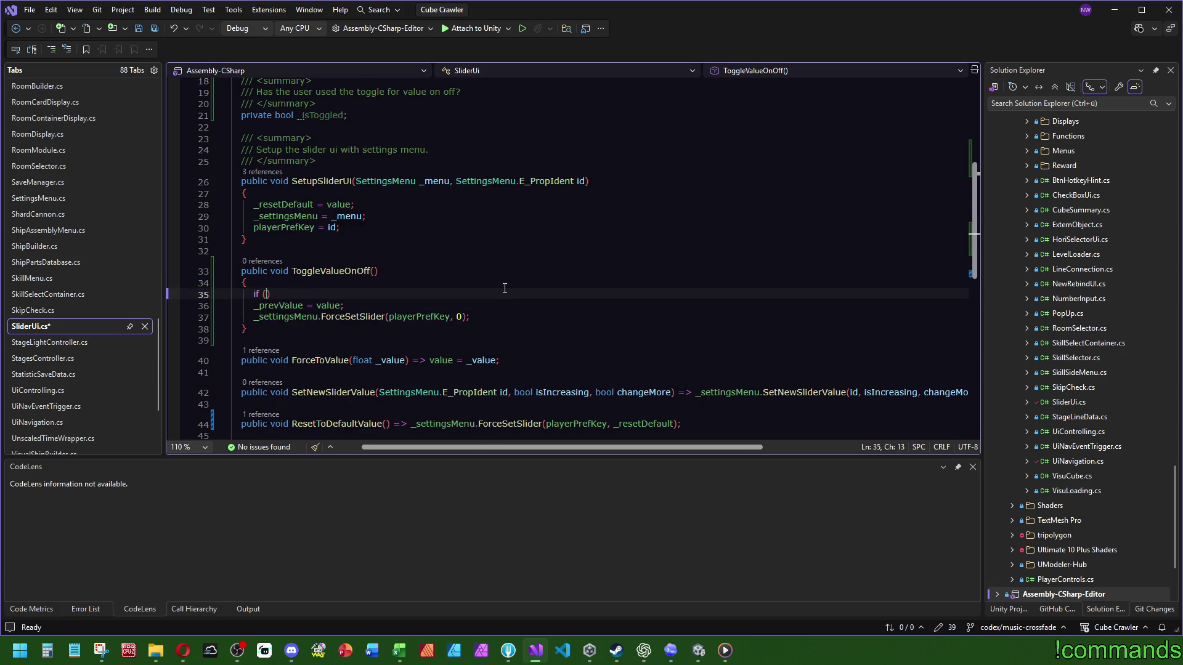
key(Return)
text({)
key(Return)
key(Down)
key(Return)
text(else)
key(Tab)
key(Tab)
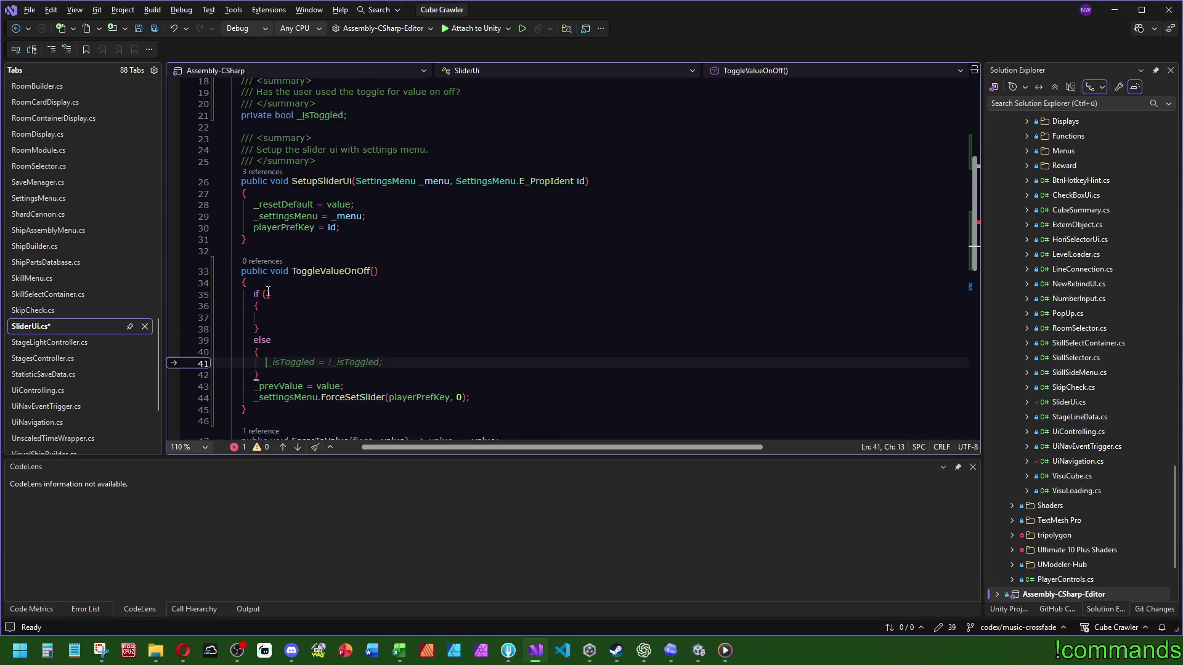
click(268, 294)
text(_isToggled)
Move the _prevValue and ForceSetSlider lines into the if block and negate it to !_isToggled
drag(490, 404, 260, 375)
key(ctrl+c)
key(Delete)
click(288, 317)
key(ctrl+v)
click(266, 294)
text(!")
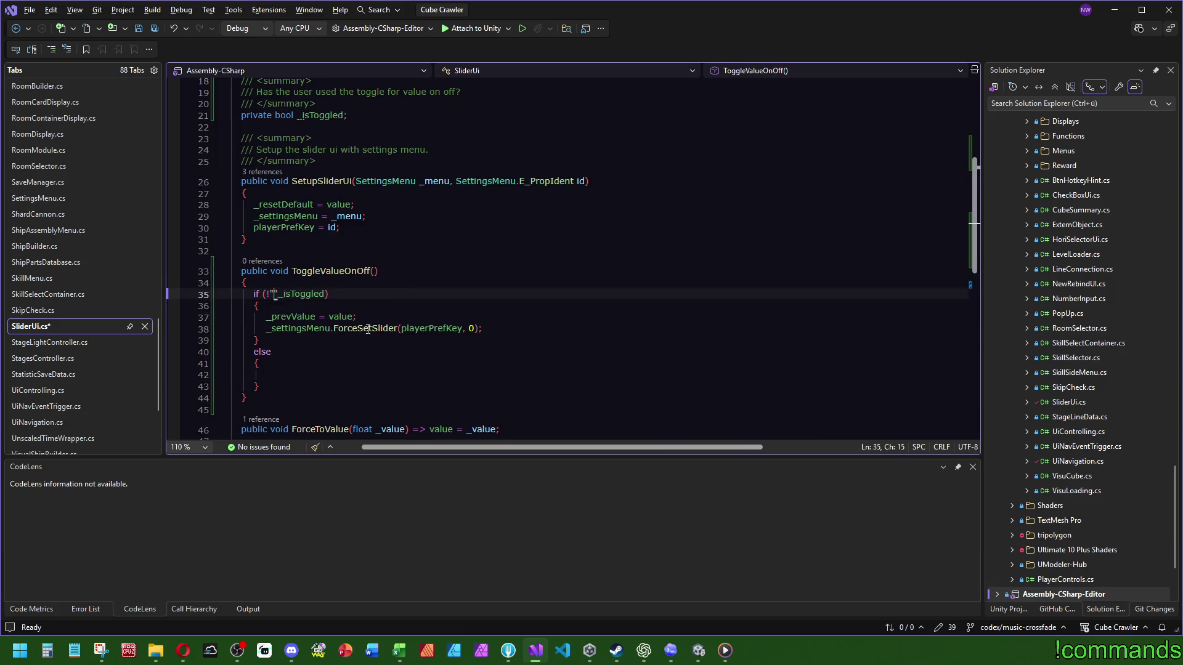
key(BackSpace)
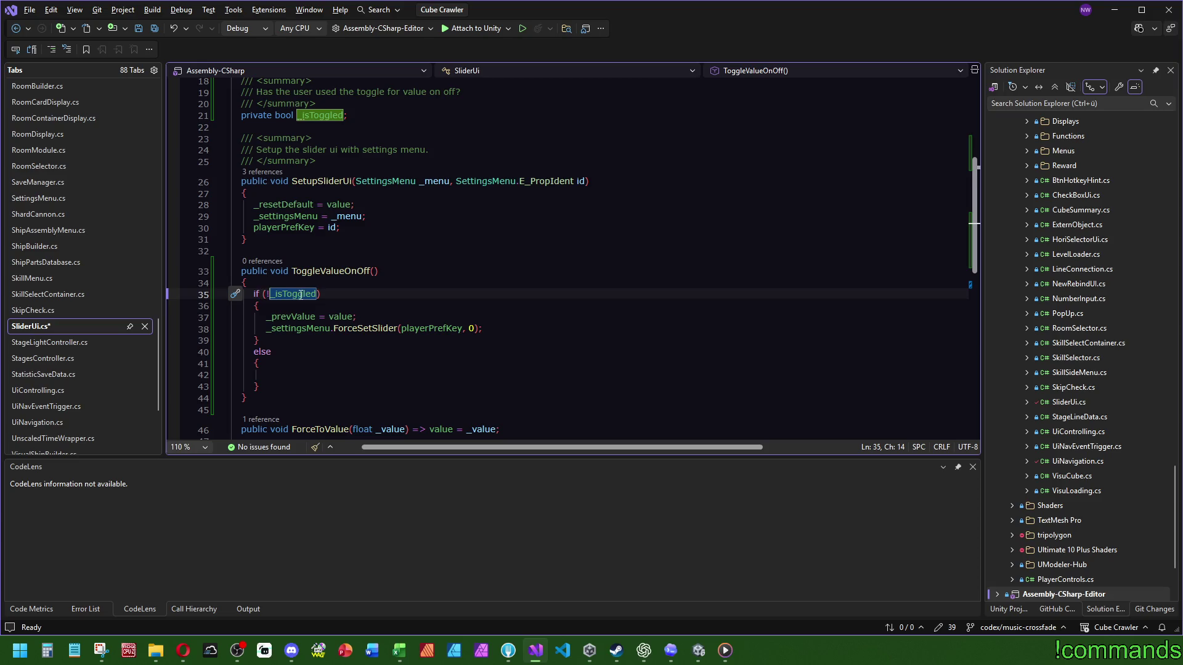
Add '_isToggled = true;' and 'return;' at the end of the if block
click(536, 333)
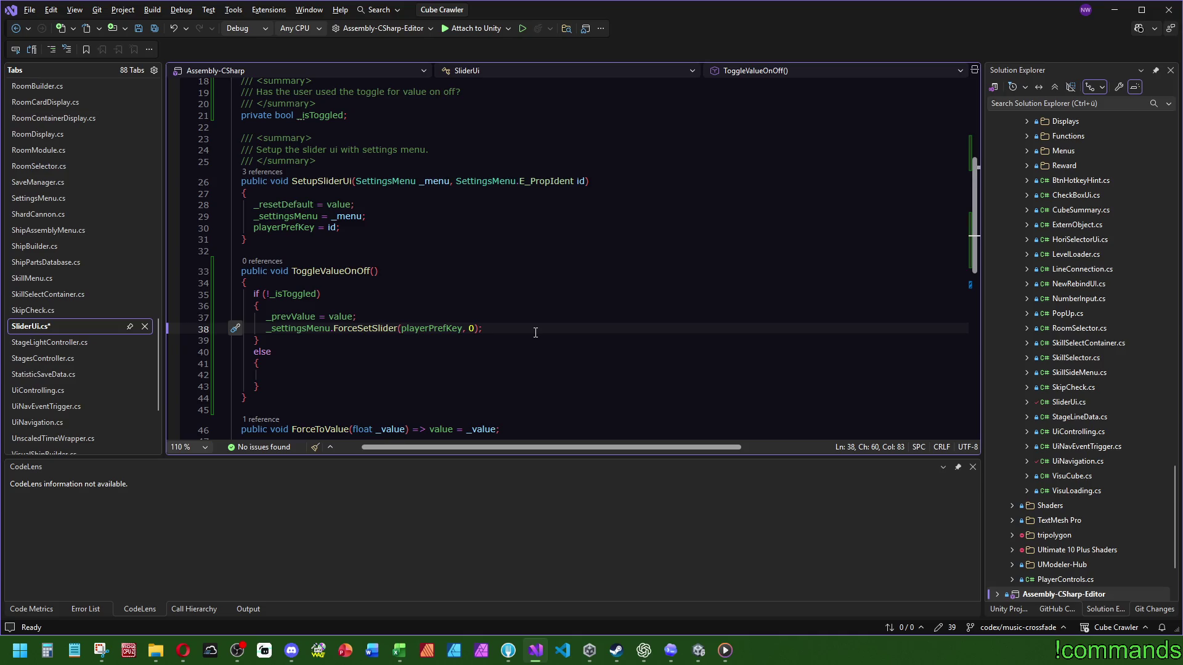
key(Return)
text(_is)
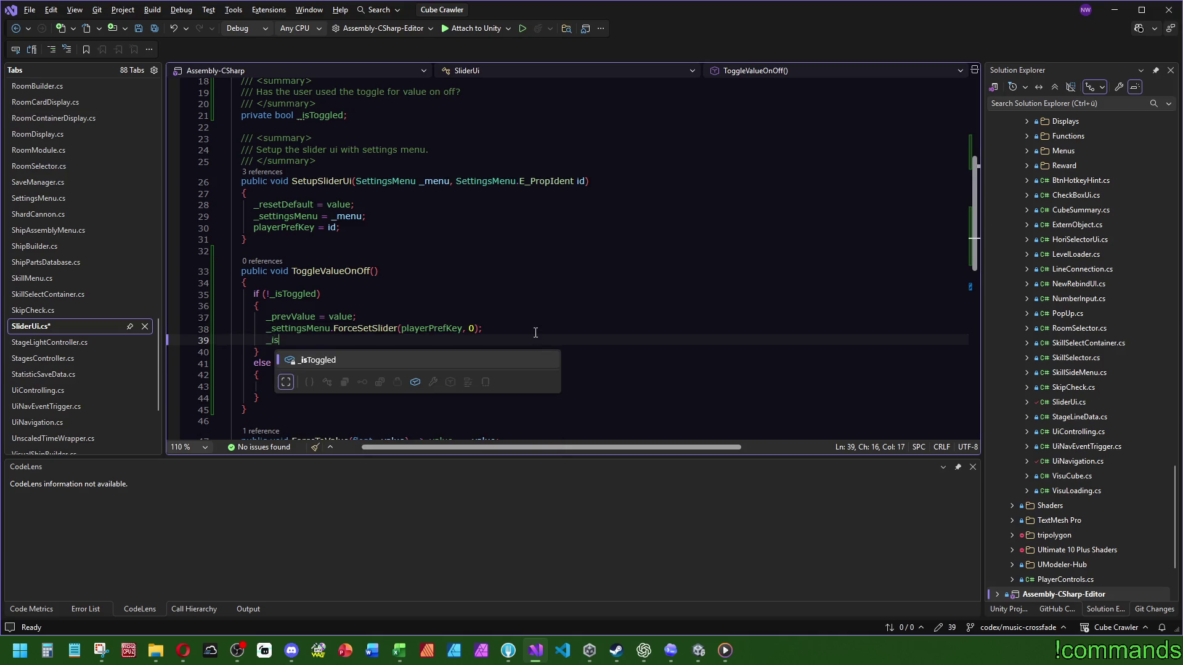
text(Toggled = true;)
key(Return)
text(return;)
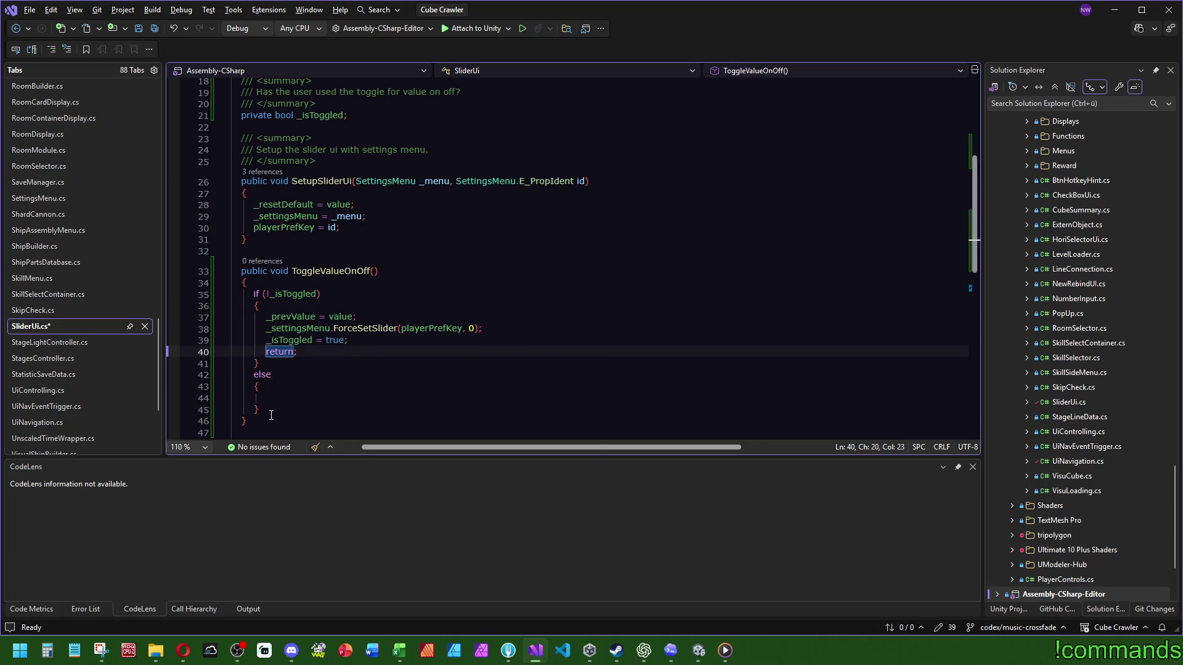
Delete the empty else block and insert blank lines at the top of the method
drag(271, 415, 252, 375)
key(Delete)
click(381, 308)
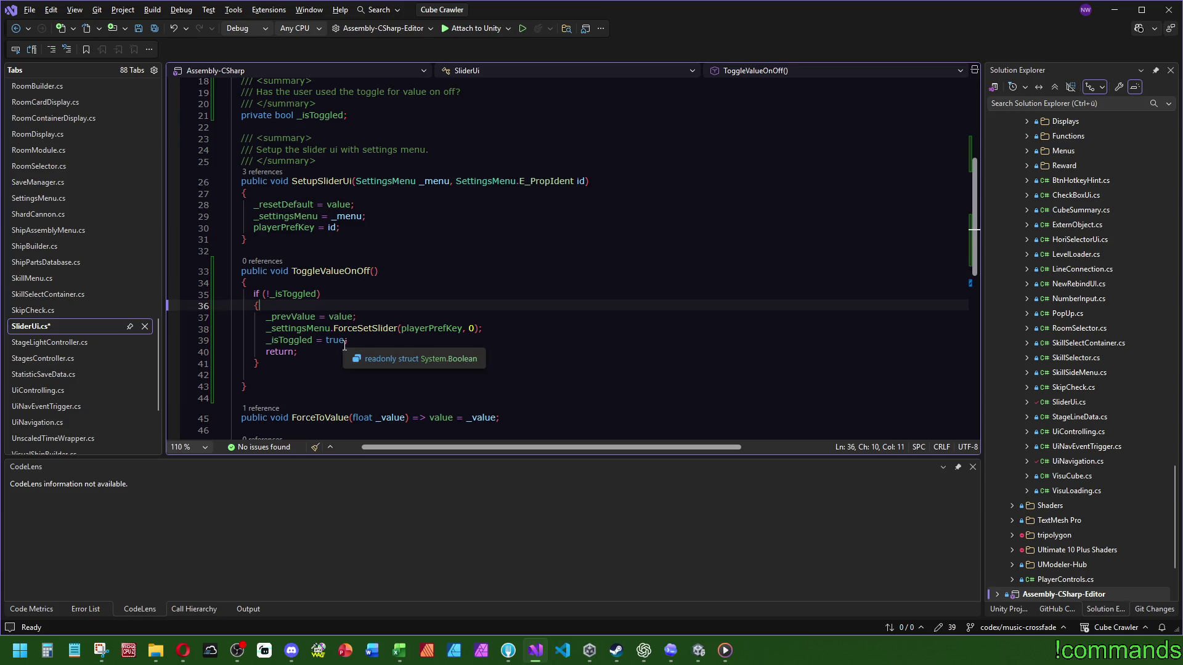
click(356, 287)
key(Return)
key(Return)
key(Return)
key(Up)
key(Up)
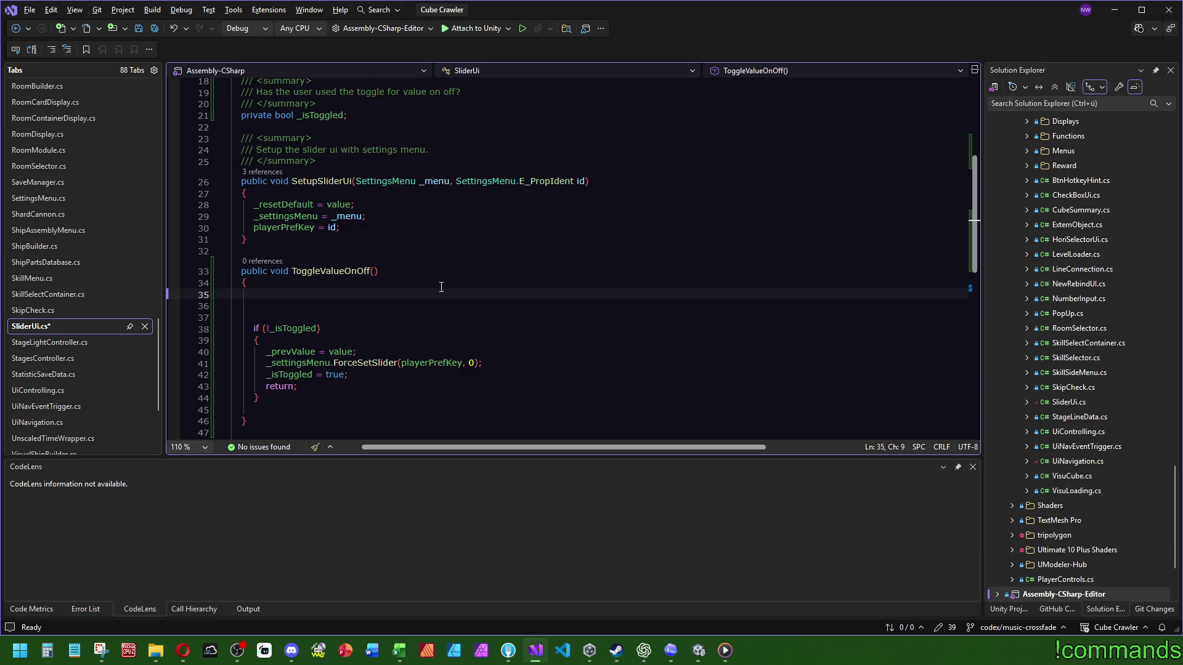
Write '_prevValue = _isToggled ? 0 : value;' at the top of ToggleValueOnOff
text(_)
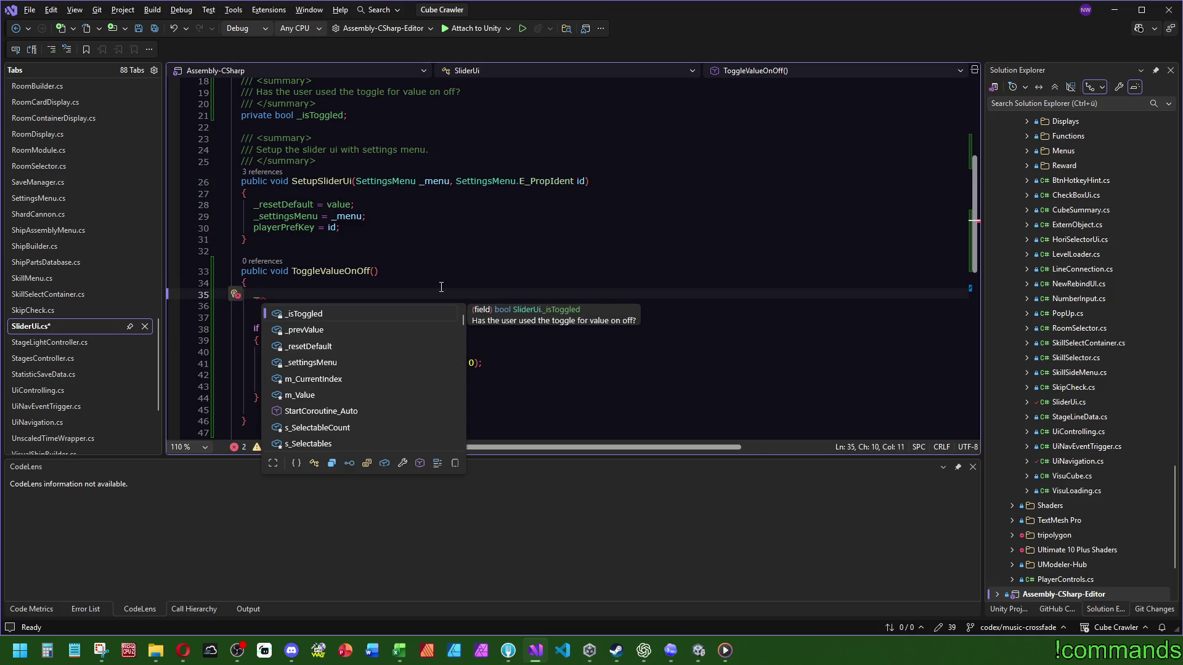
text(prevValue = )
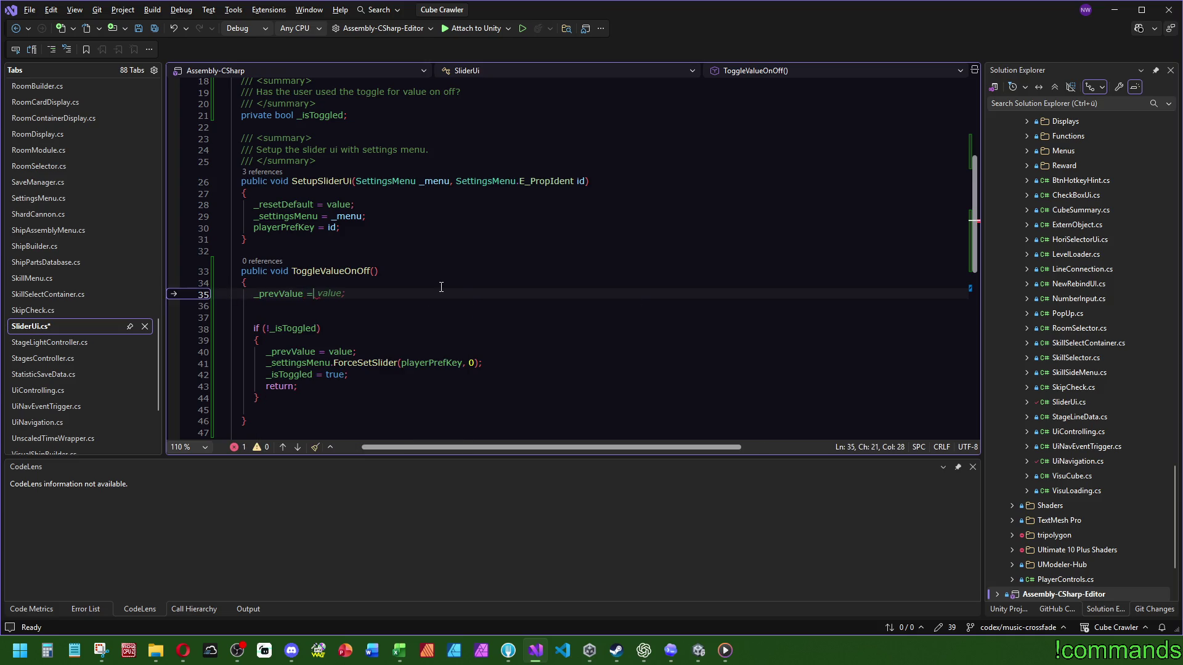
text(_isT)
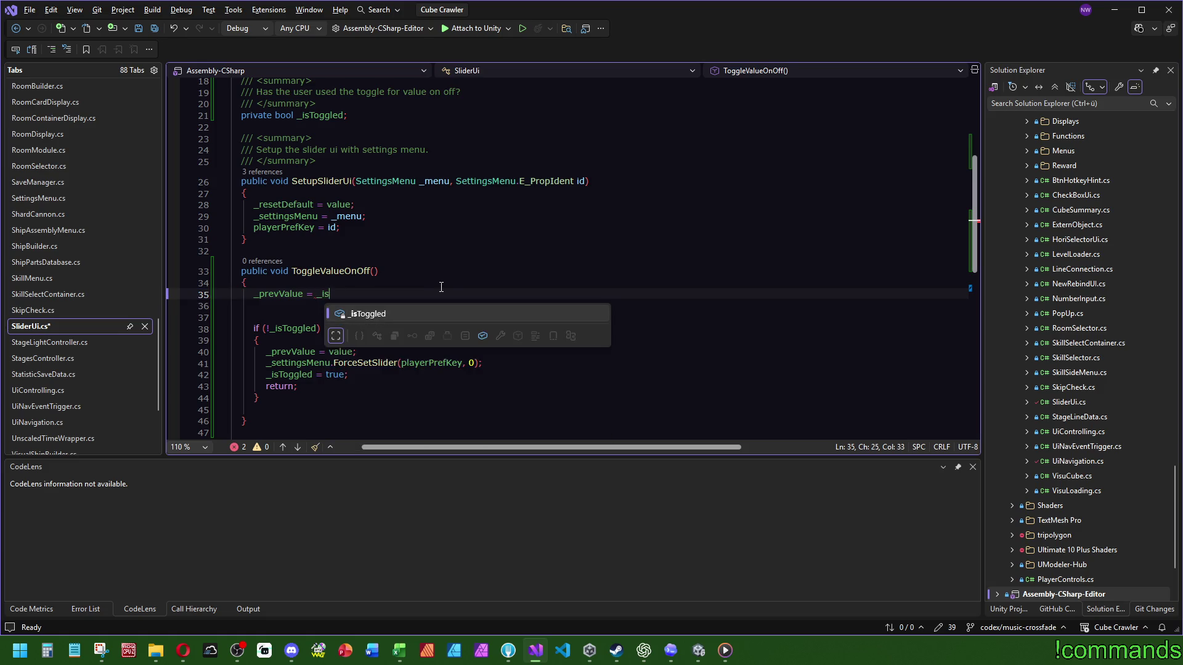
key(Tab)
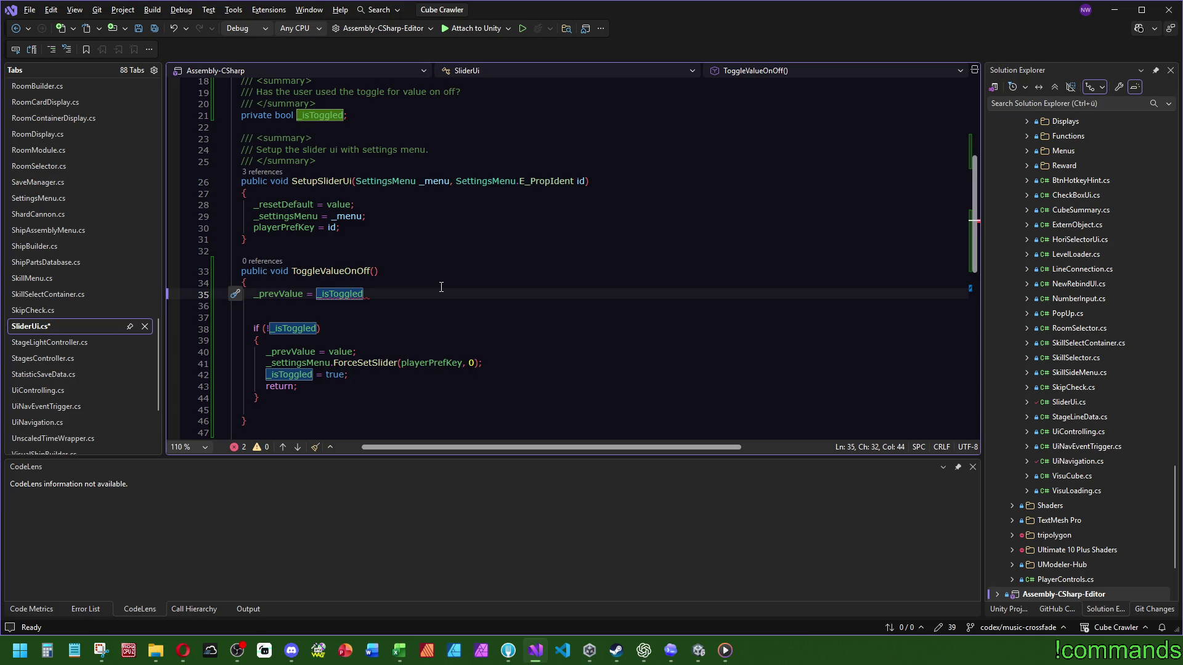
text( ?)
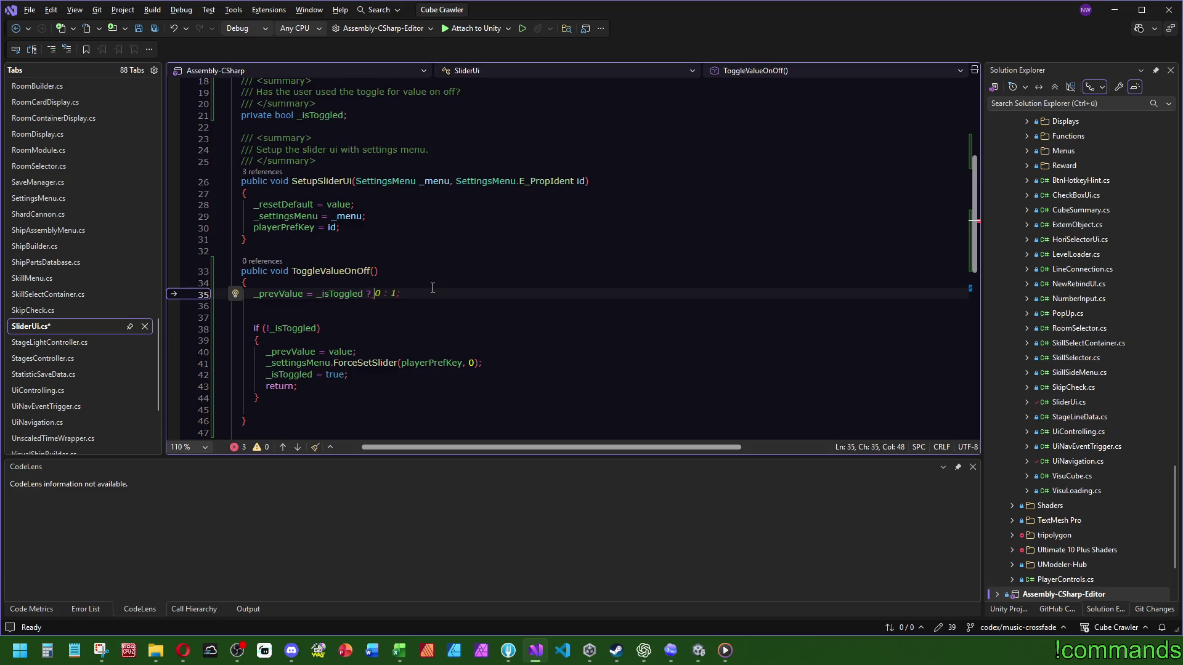
text(0)
text( : value;)
Copy the ForceSetSlider call above it, passing _isToggled ? _prevValue : 0 as the value
click(537, 359)
key(shift+Home)
key(ctrl+c)
click(418, 281)
key(Return)
key(ctrl+v)
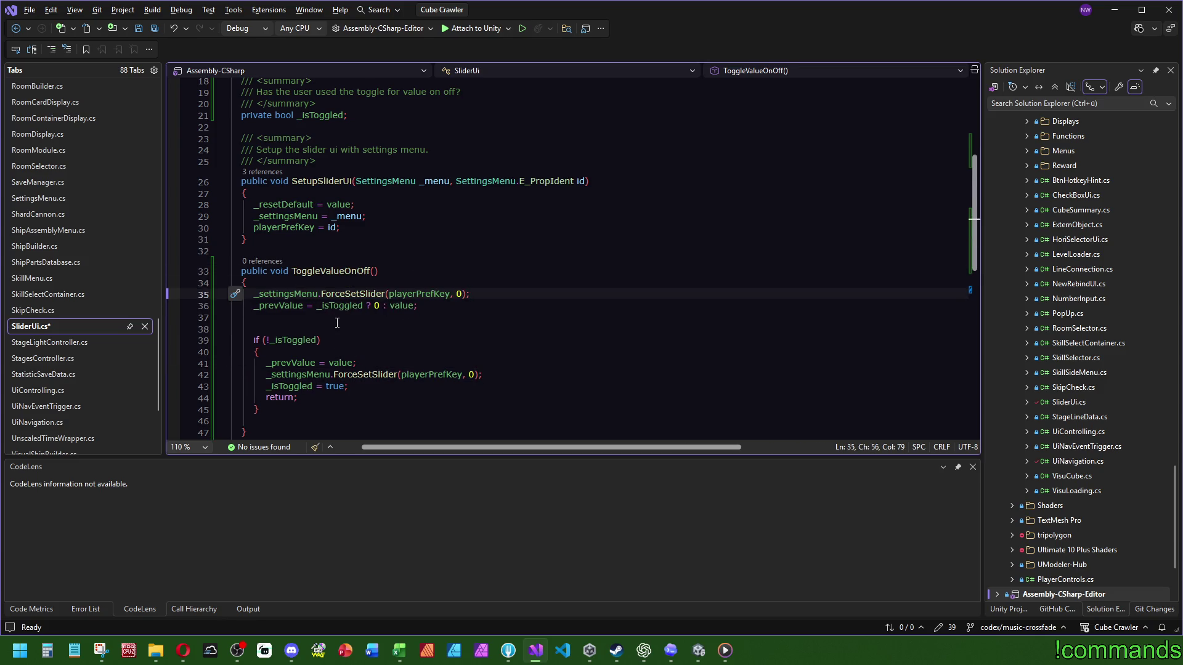
key(Left)
key(Left)
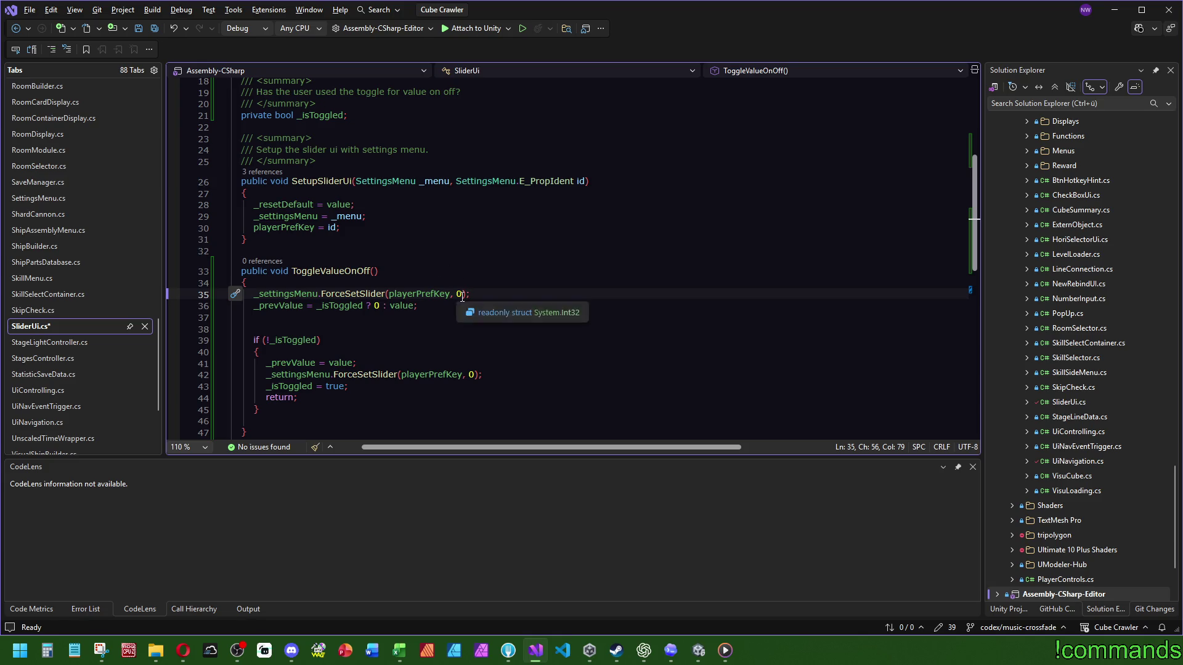
key(BackSpace)
text(_isToggled ? :)
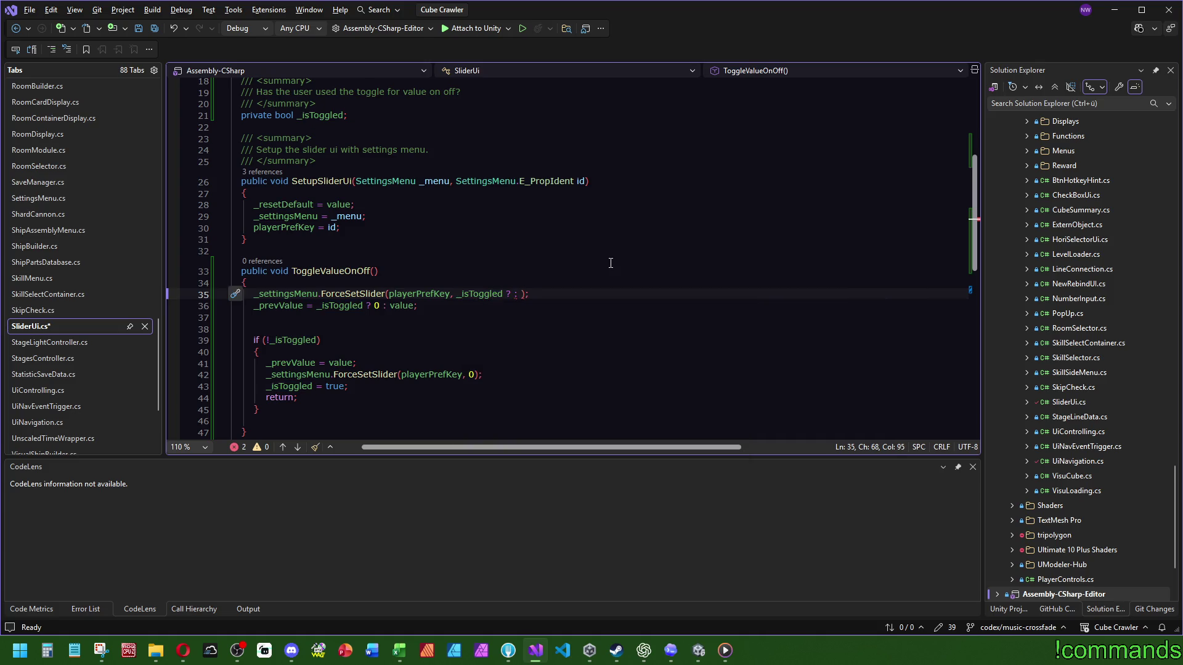
text( 0)
text(_prevValue)
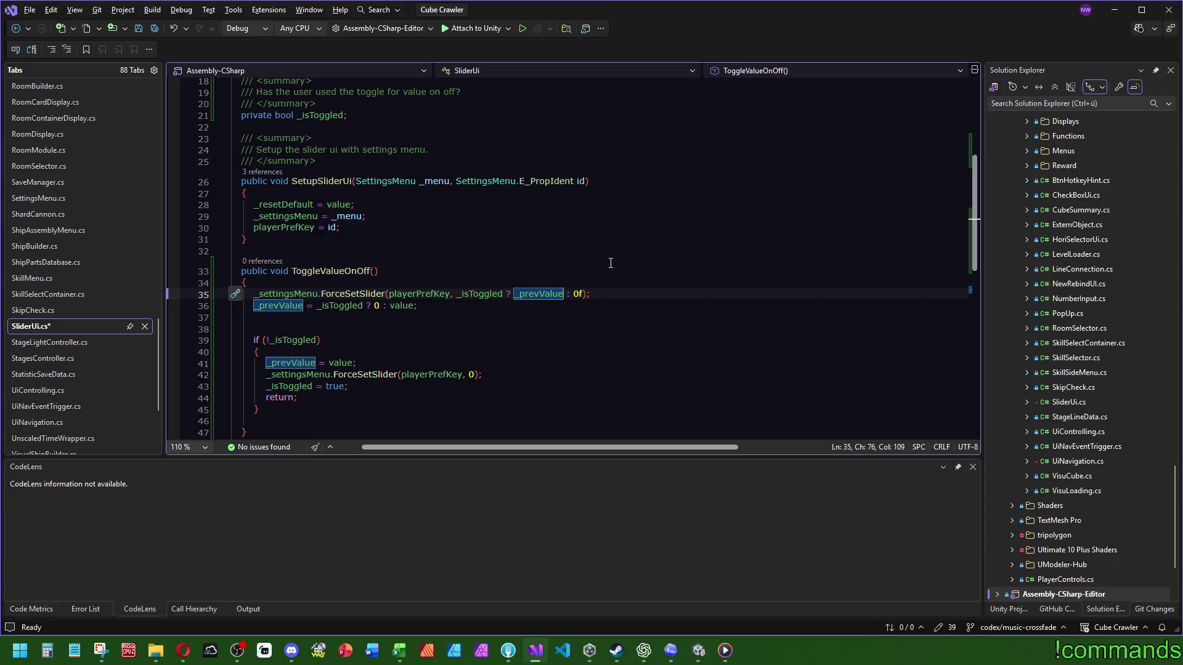
Add '_isToggled = !_isToggled;' and delete the old if block
click(374, 316)
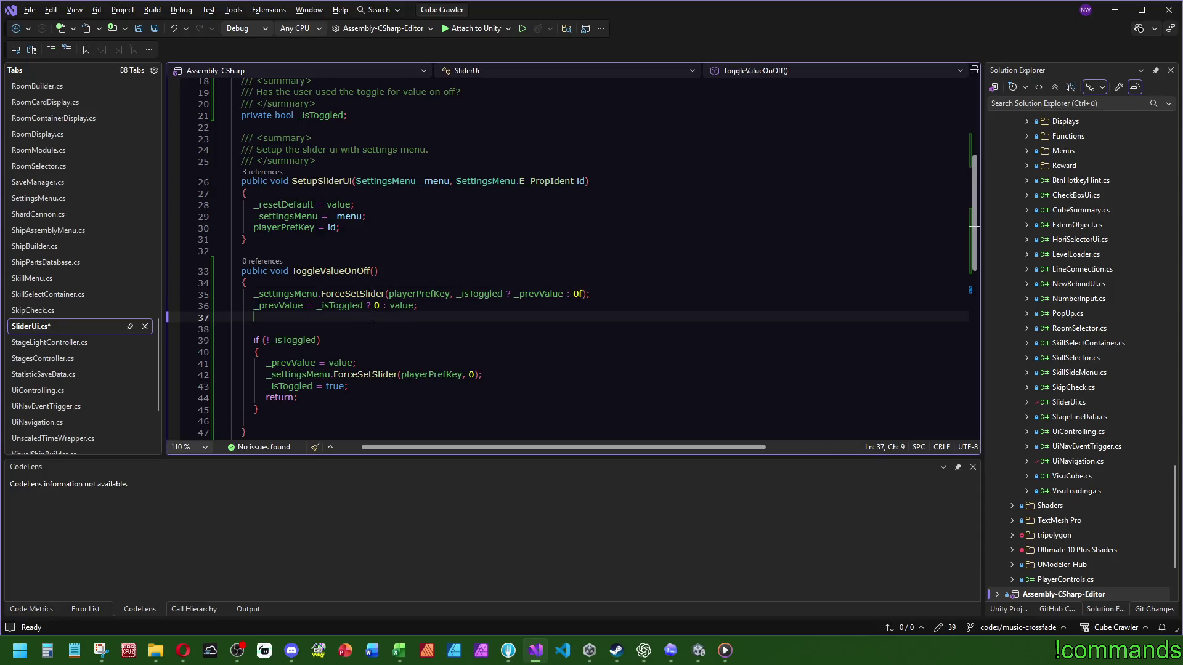
text(_i)
key(Tab)
text(= !_isToggled;)
drag(259, 422, 402, 317)
key(Delete)
click(378, 271)
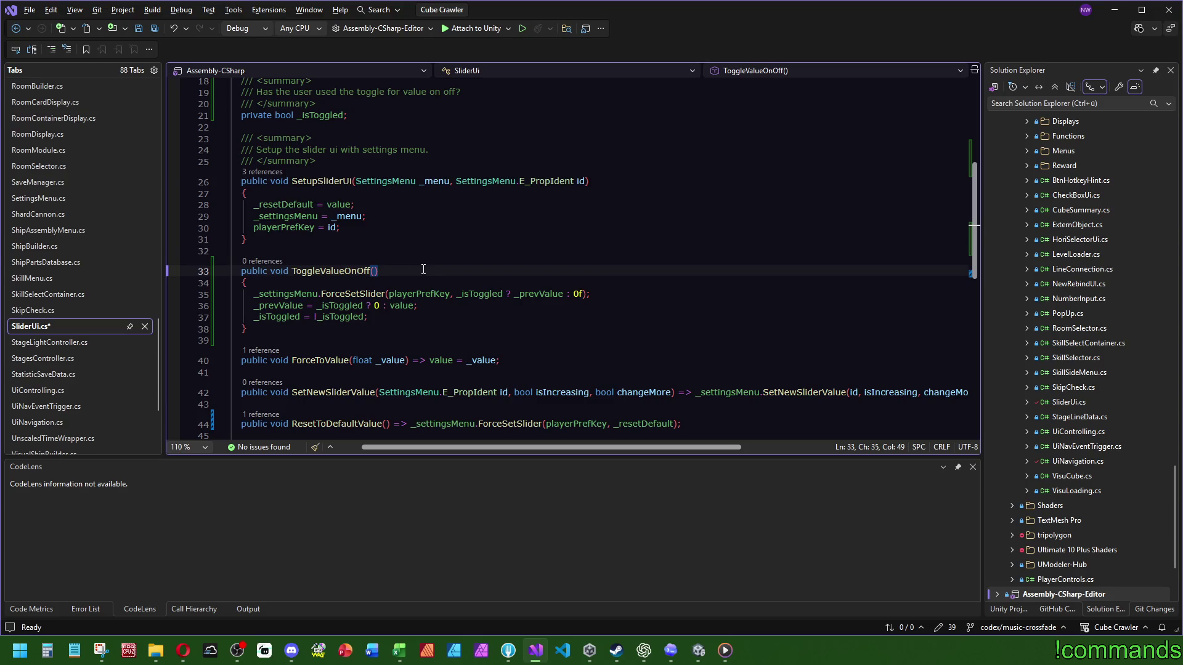
Save SliderUi.cs and review _isToggled, _prevValue and the 0f fallback in ToggleValueOnOff
click(155, 29)
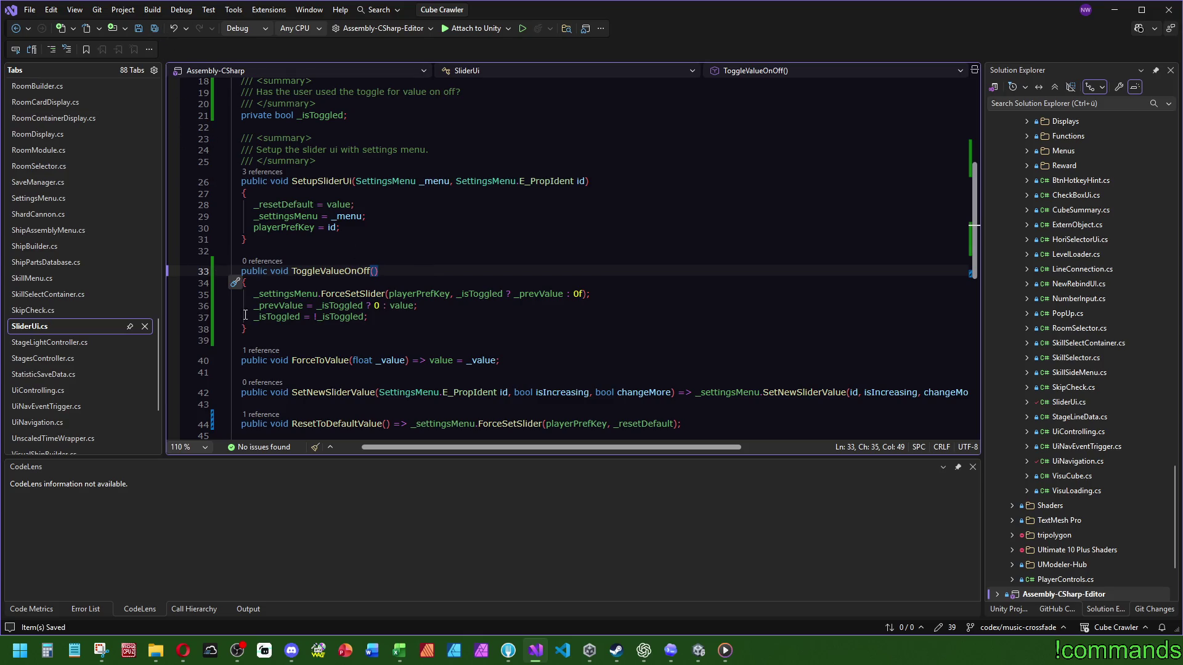
click(369, 294)
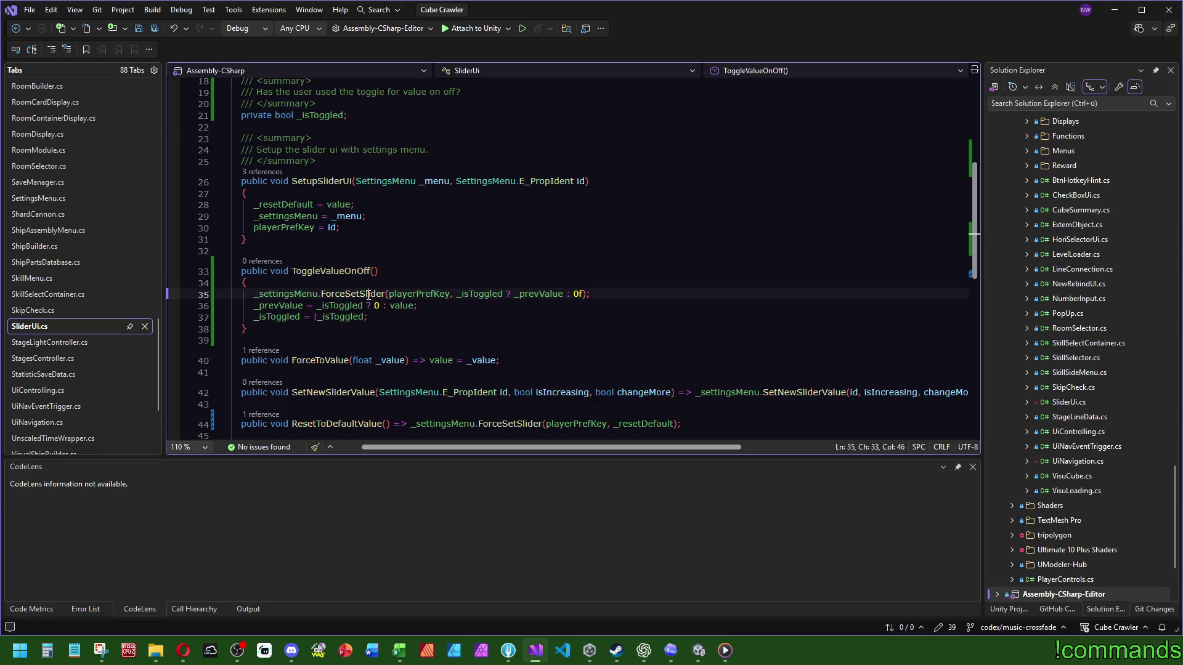
double_click(479, 294)
double_click(579, 294)
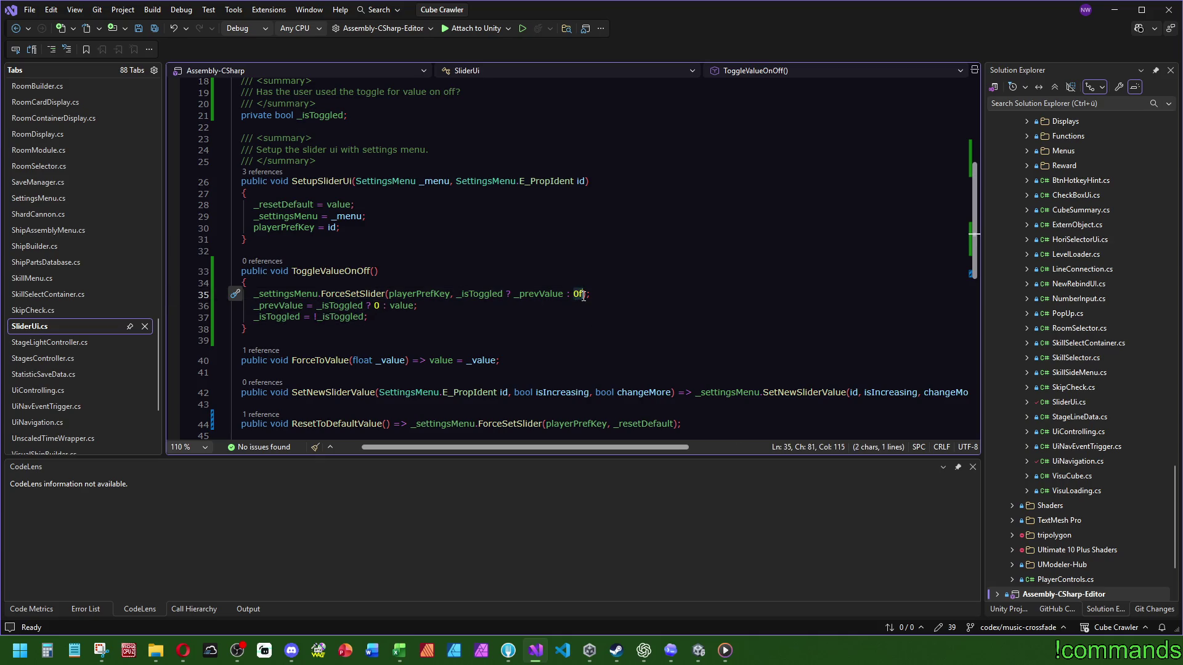
click(481, 254)
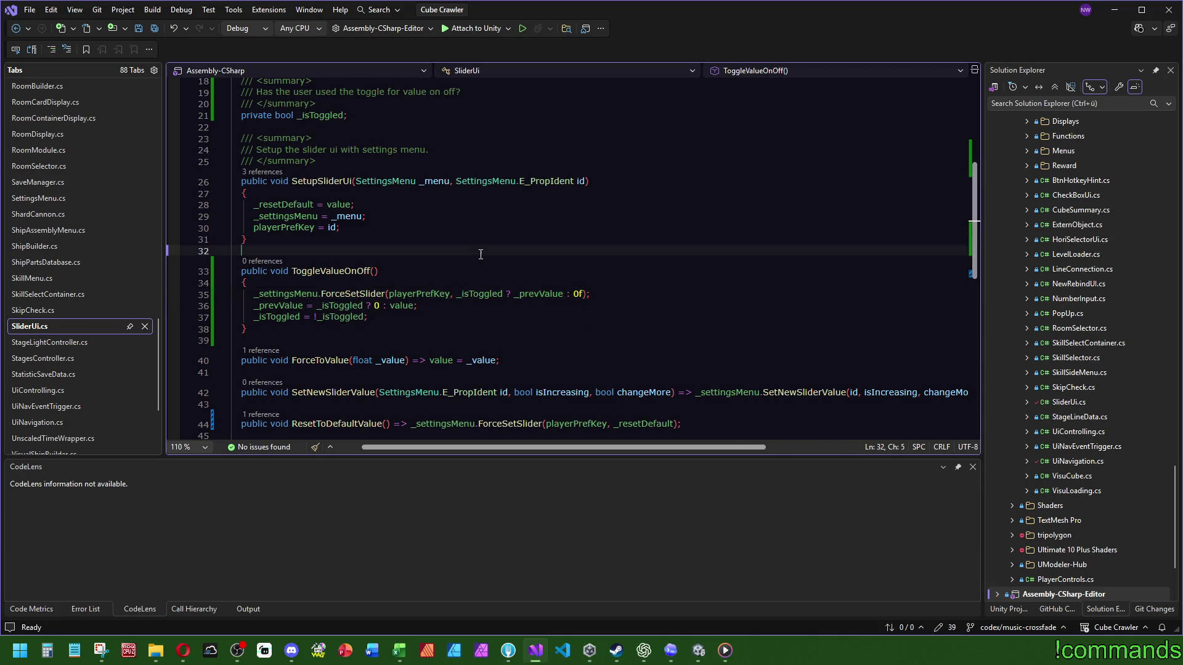
double_click(290, 308)
double_click(344, 307)
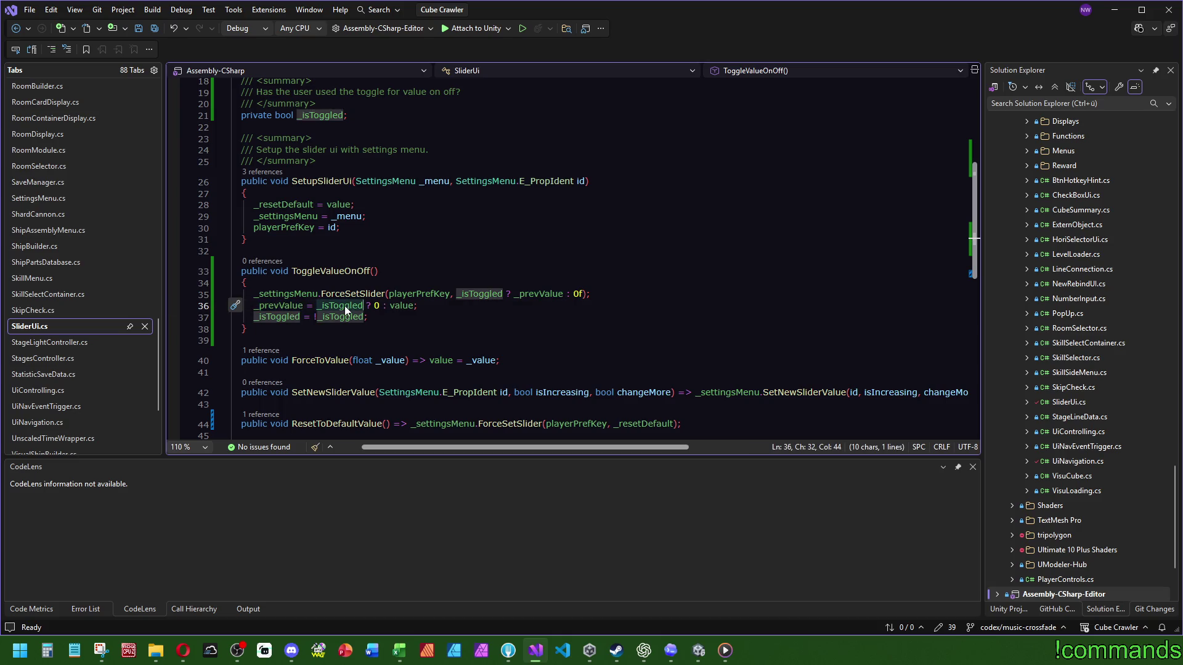
double_click(401, 306)
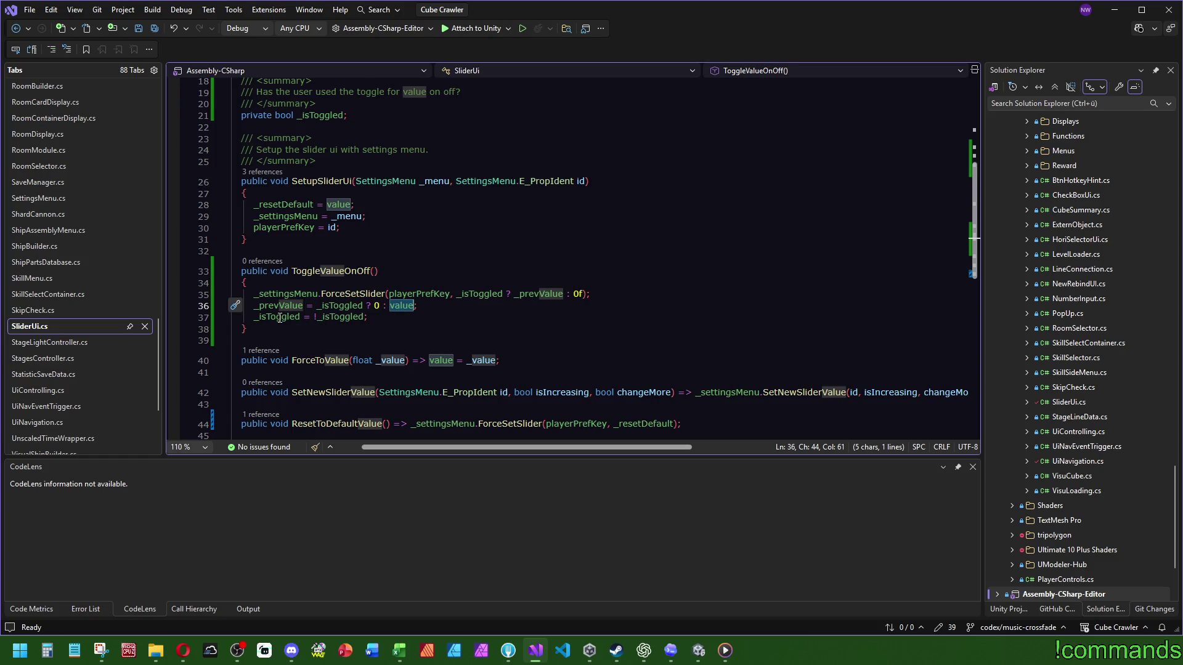
click(395, 248)
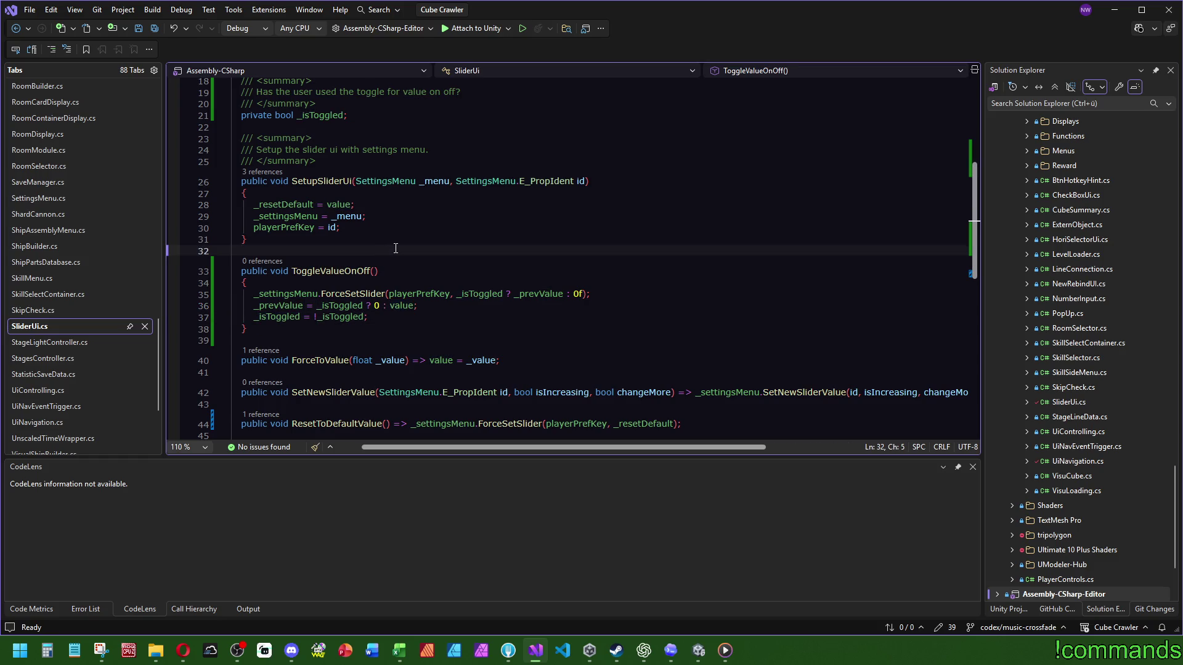
Recheck the _prevValue and _isToggled uses on lines 36-37, save all files and return to Unity
double_click(485, 294)
double_click(534, 294)
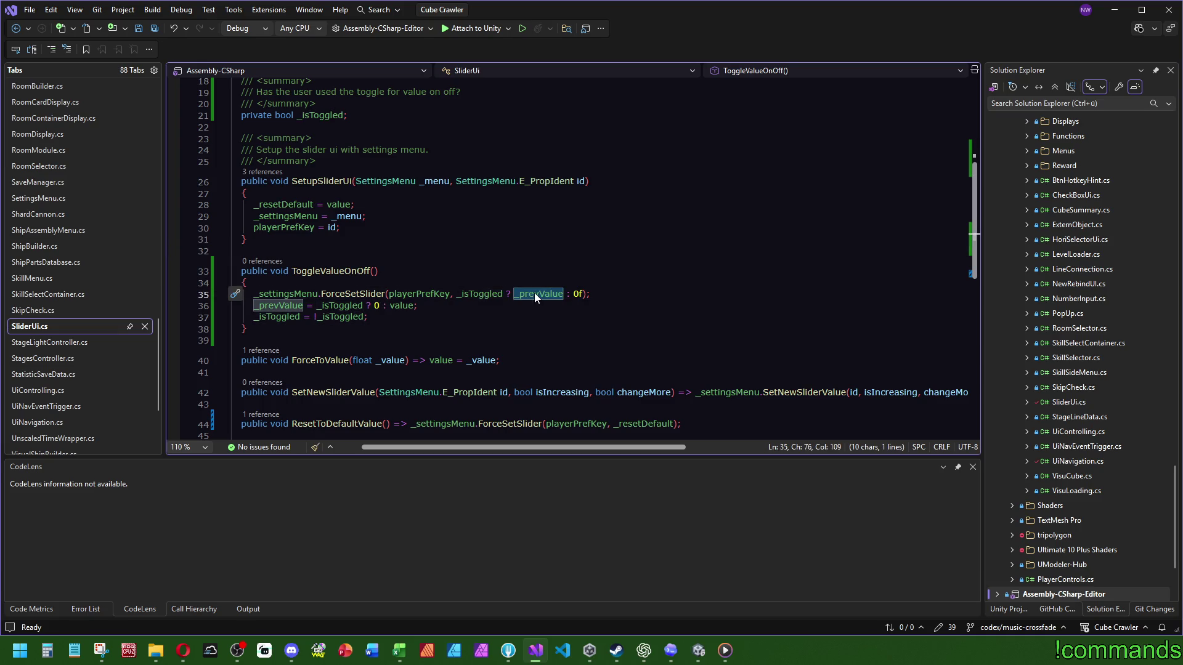
double_click(342, 307)
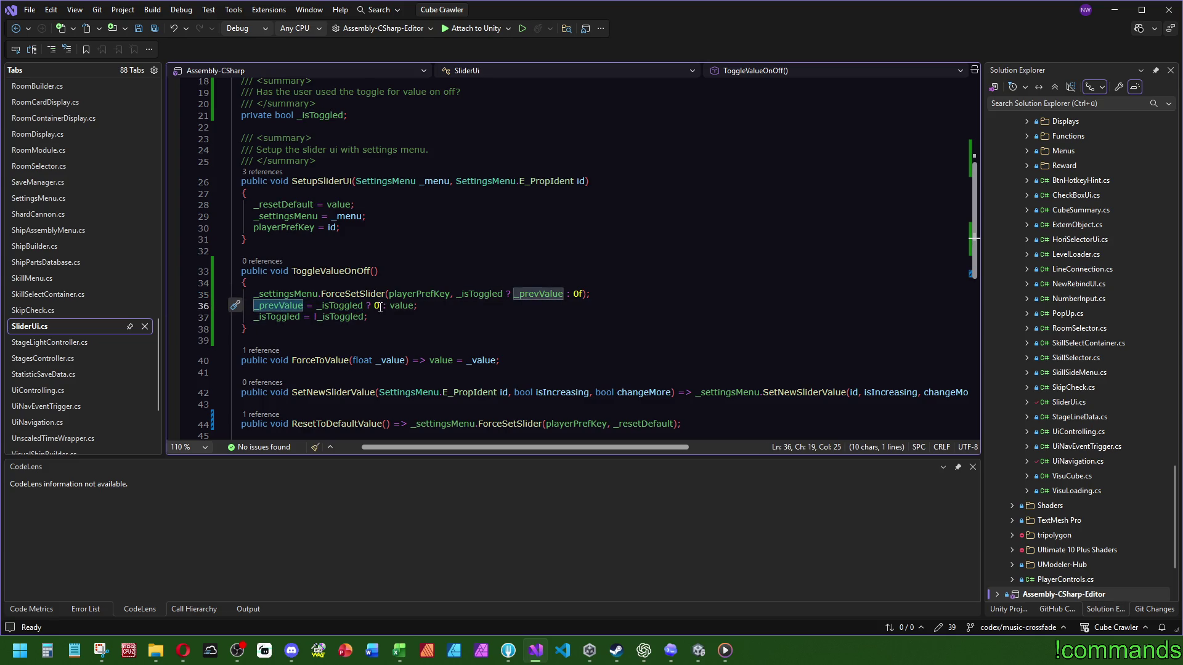
double_click(376, 306)
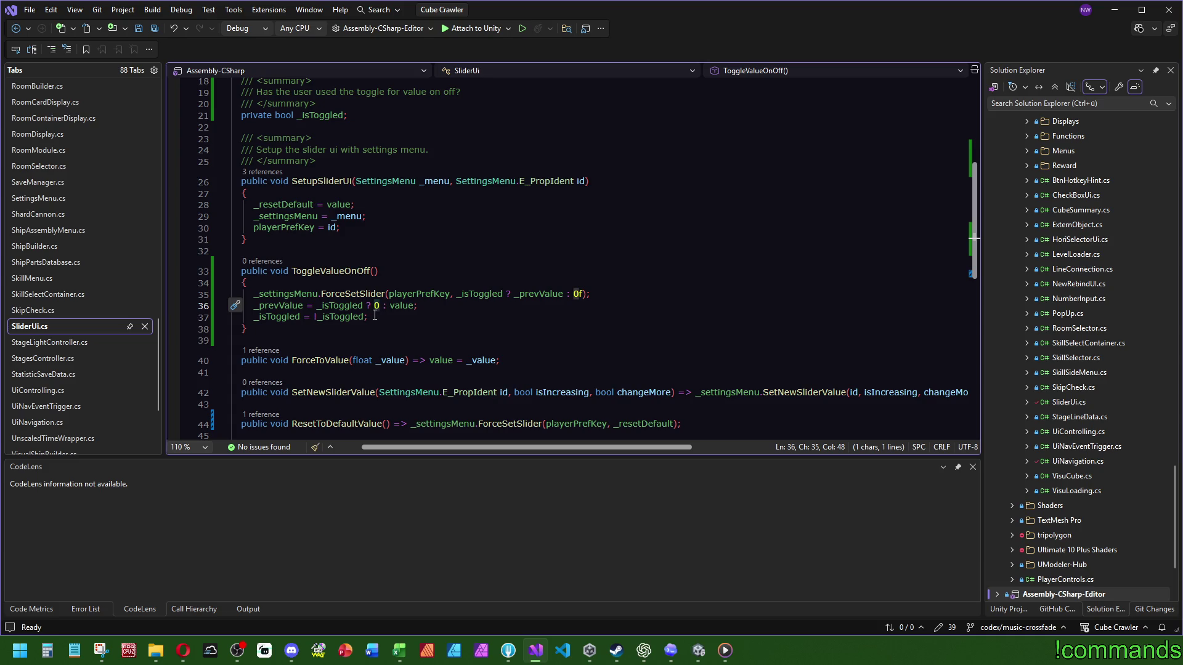
click(276, 319)
click(427, 240)
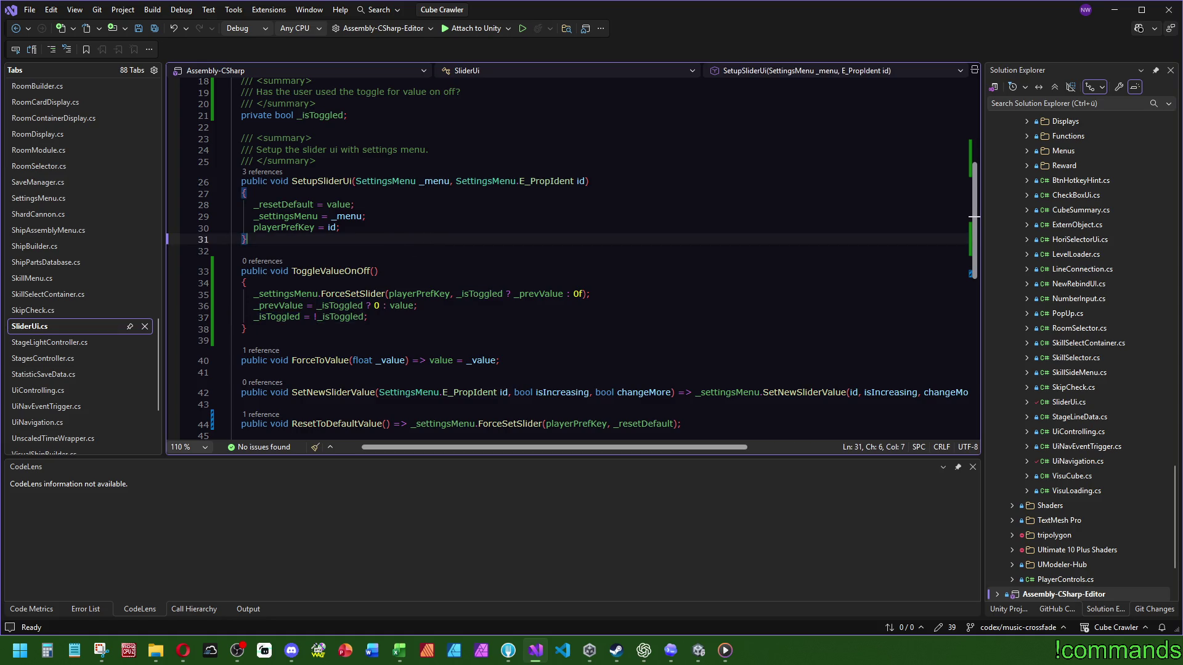
click(156, 30)
click(698, 651)
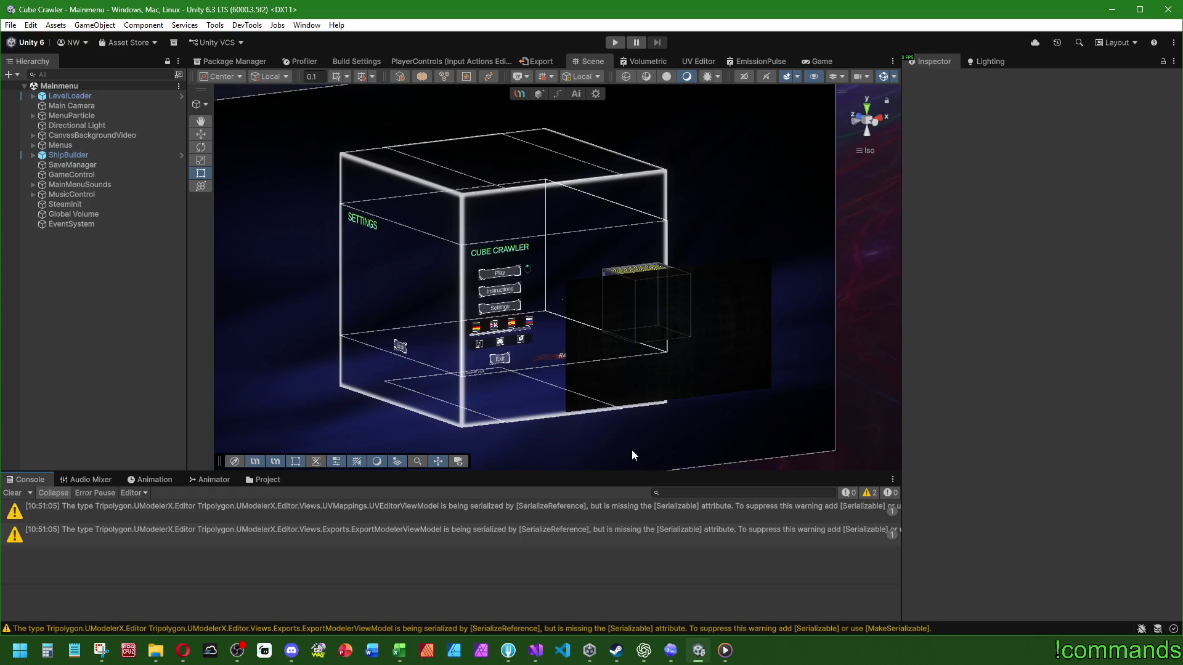
Clear the Console warnings and show the Assets/Prefabs/UI folder containing SliderUi
click(269, 480)
scroll(546, 563, down, 5)
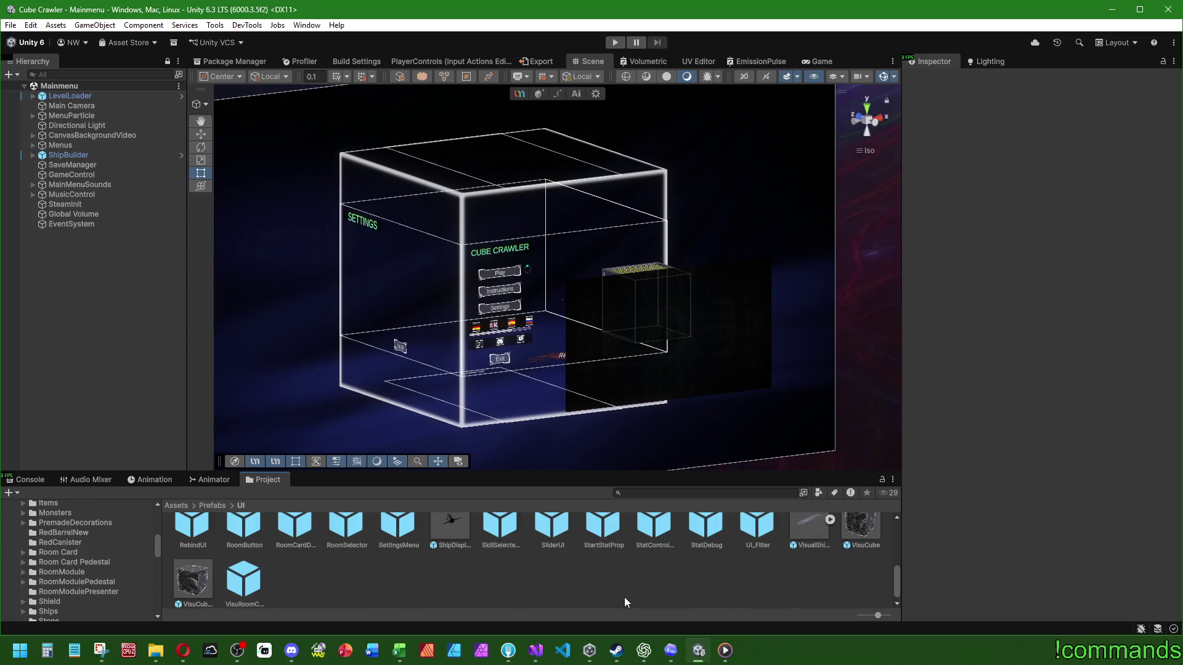
scroll(493, 585, up, 1)
click(29, 480)
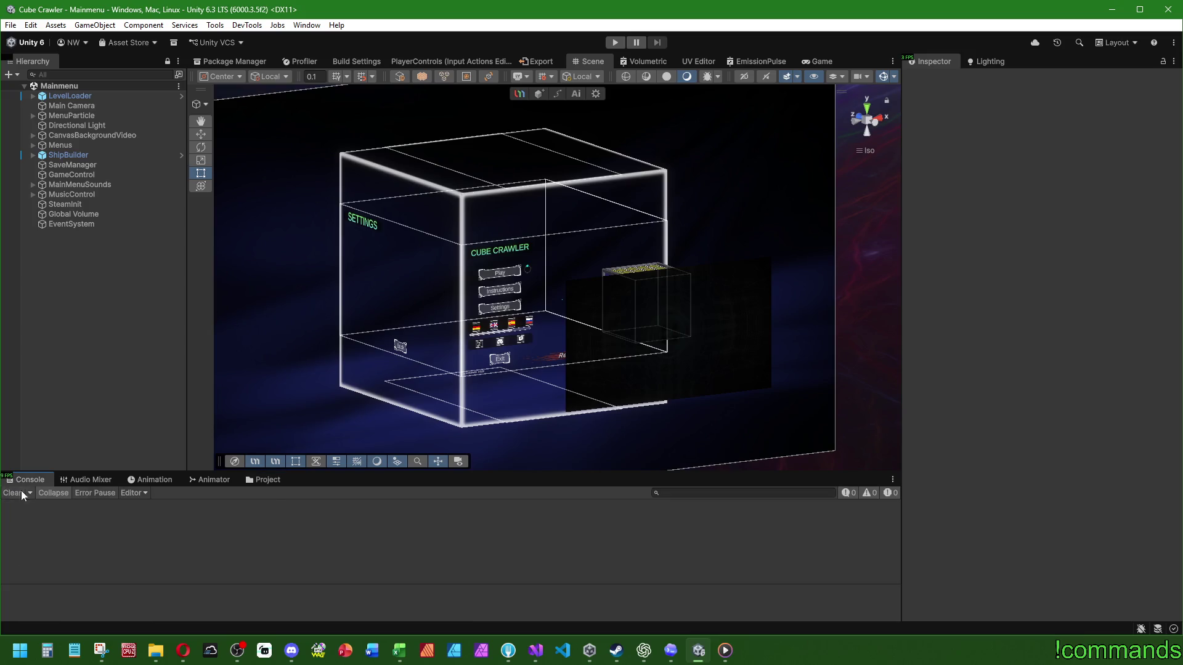
click(269, 481)
scroll(408, 542, down, 2)
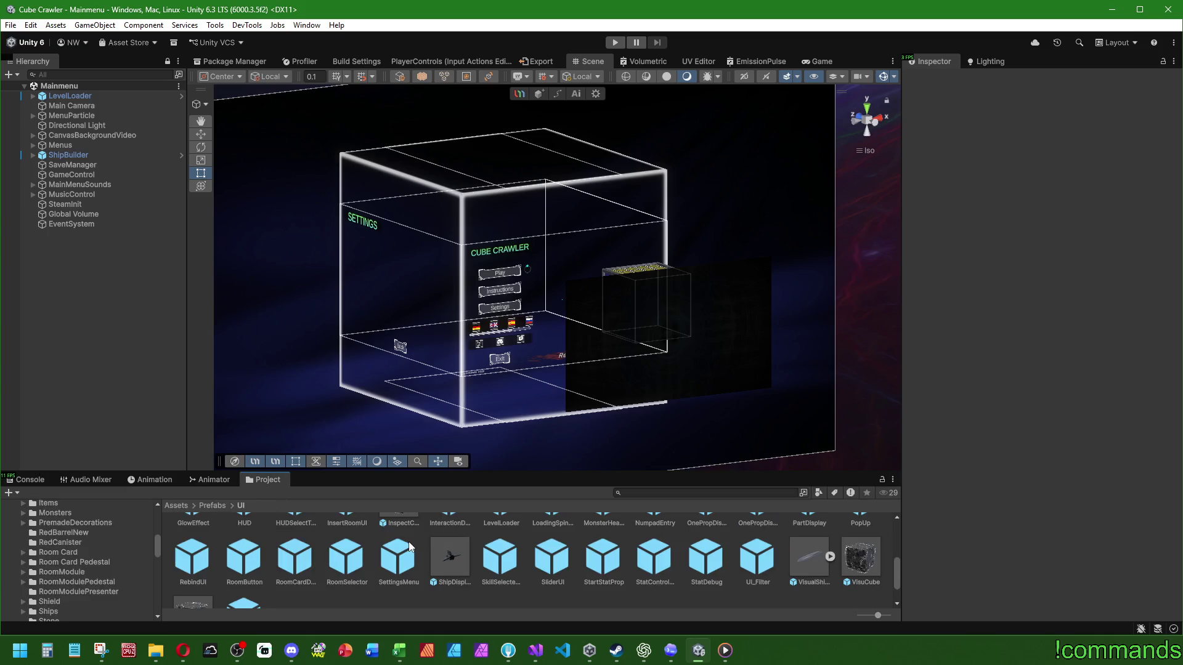
Open the SliderUI prefab and inspect its Slider object's settings
double_click(554, 560)
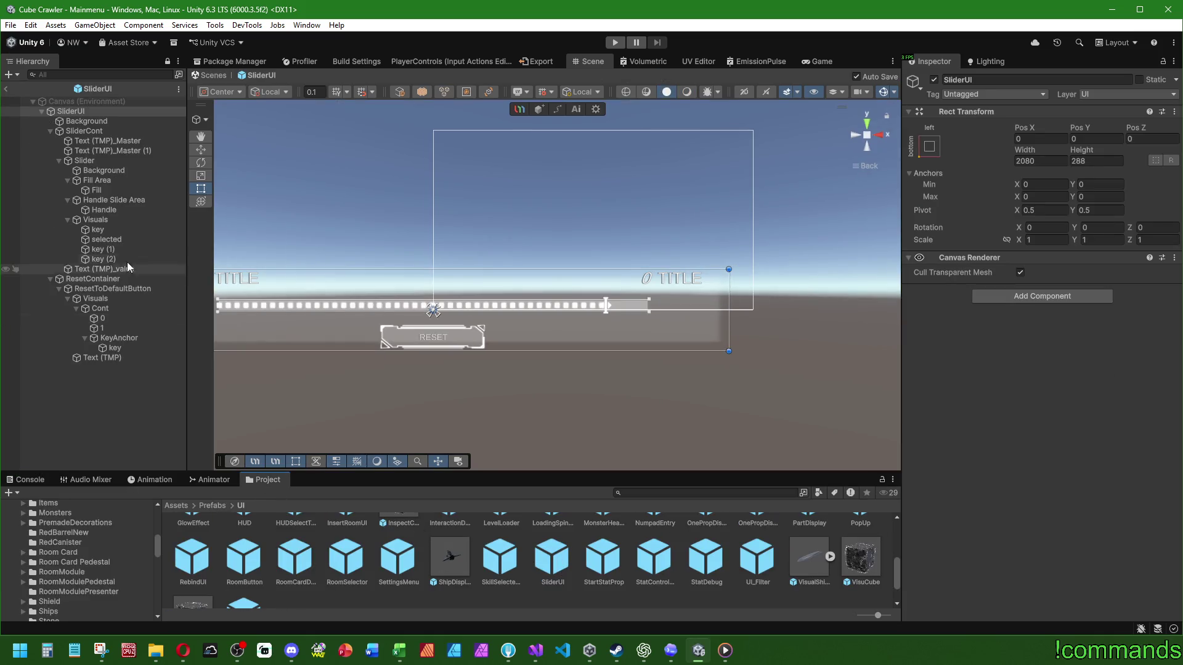
click(92, 160)
scroll(1000, 357, down, 5)
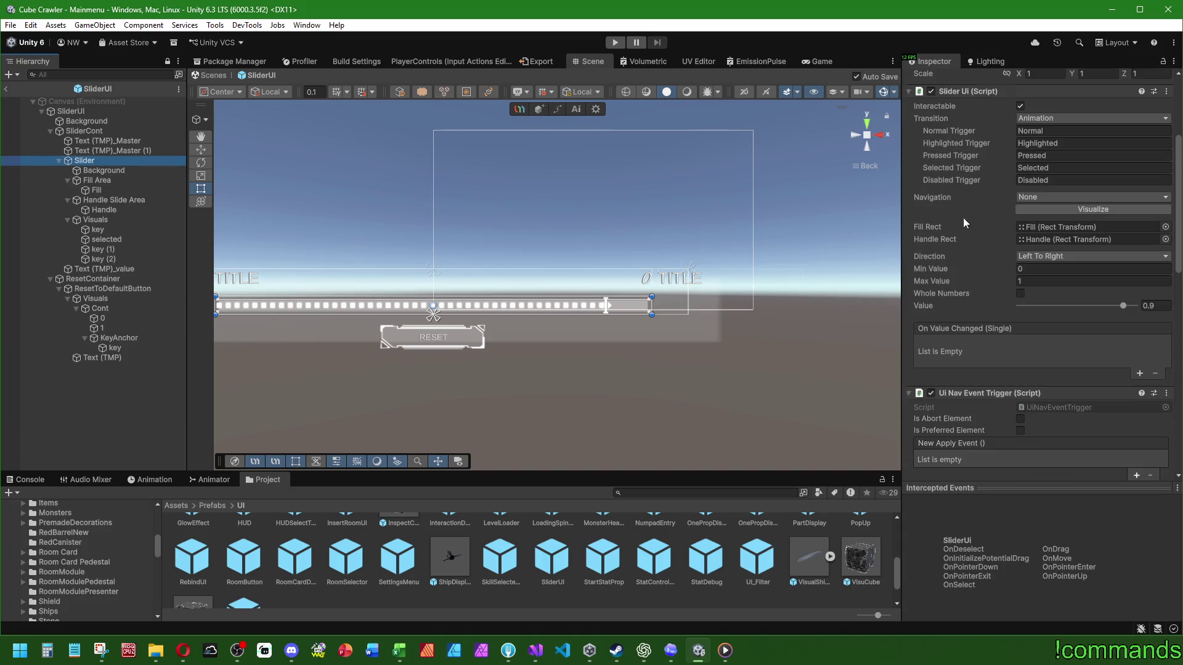
scroll(954, 227, down, 3)
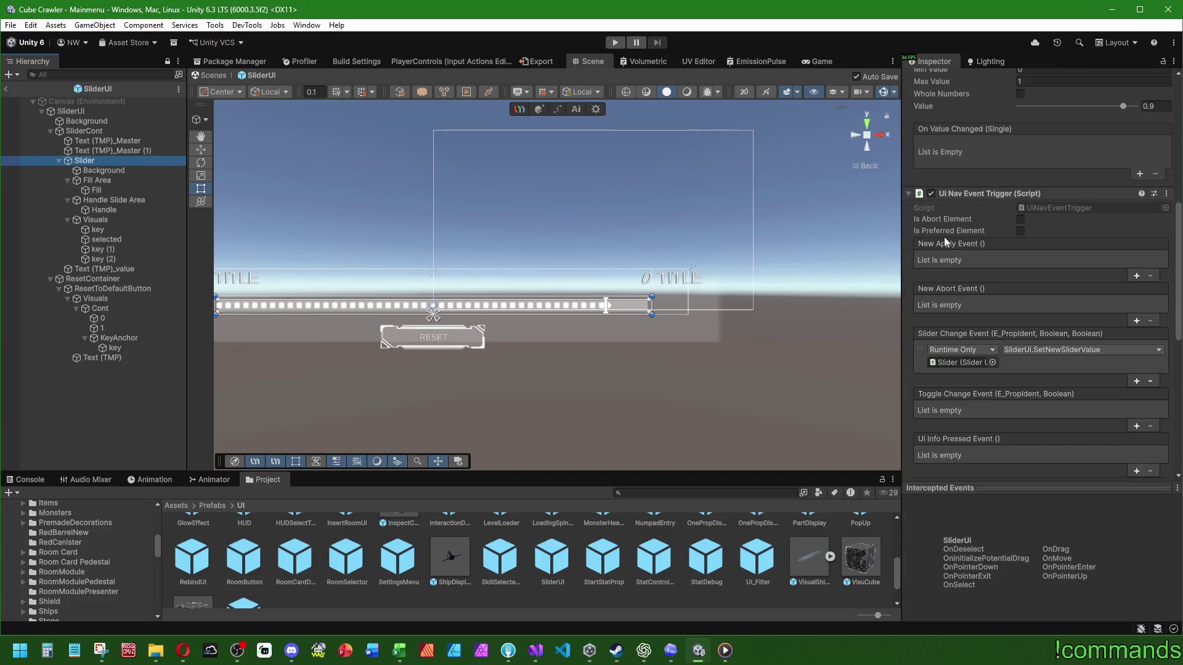
Add an apply event entry calling Slider's SliderUi.ToggleValueOnOff, then exit to the Mainmenu scene
click(1135, 276)
drag(980, 254, 975, 270)
click(1035, 260)
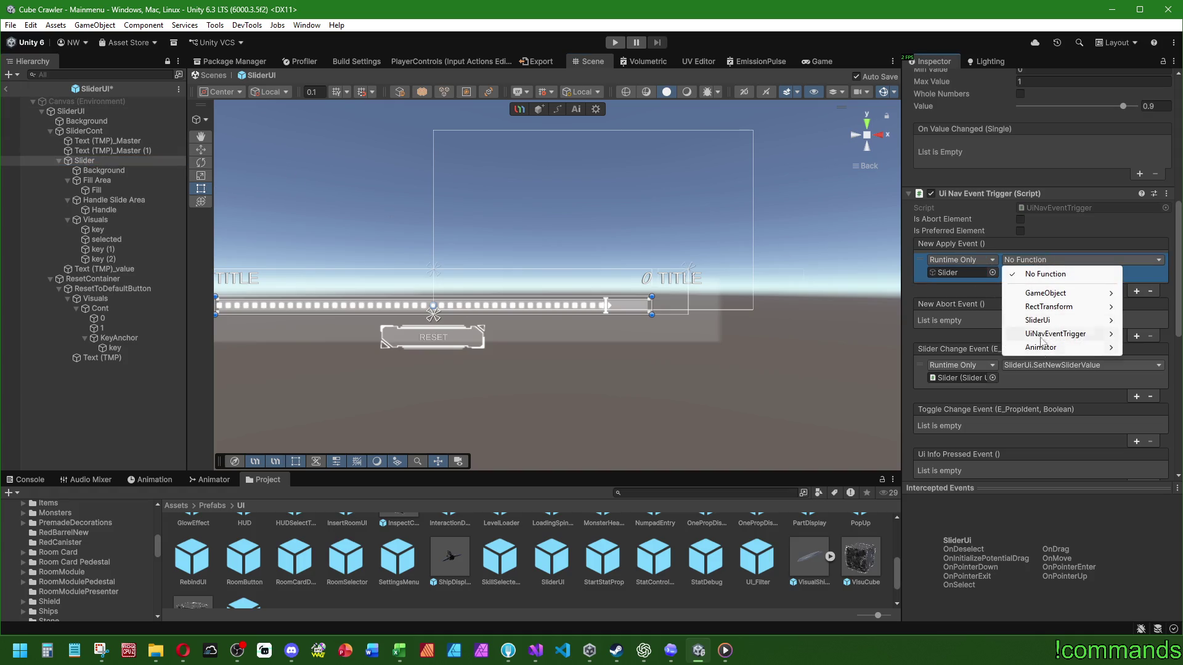
mouse_move(1043, 321)
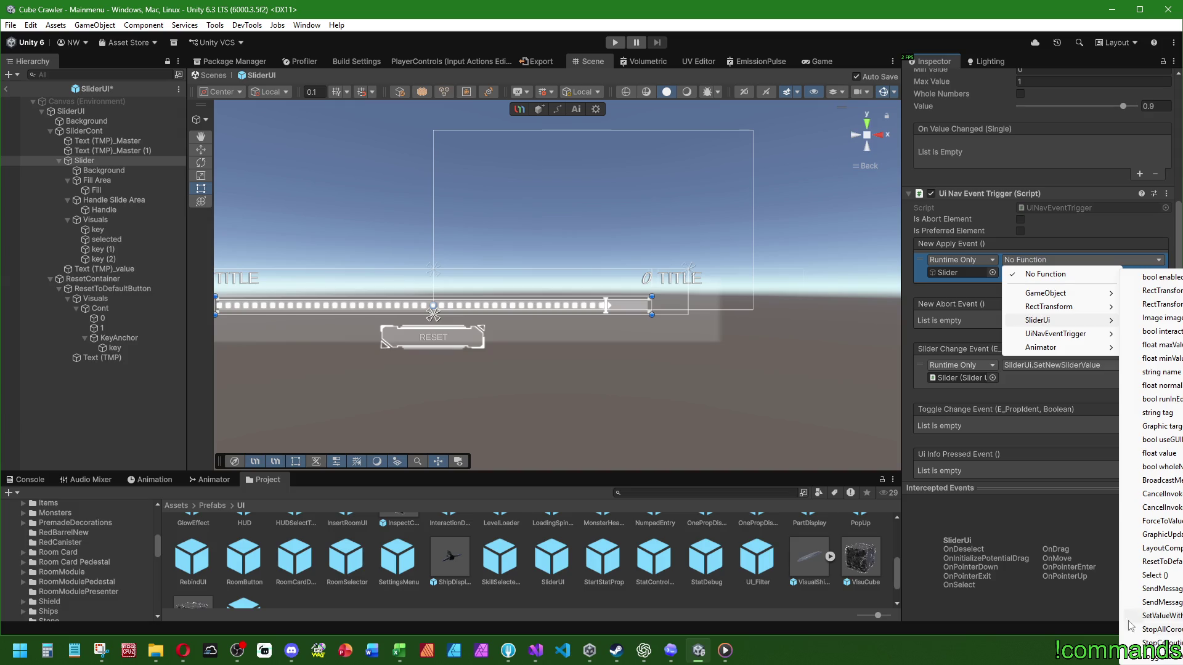
click(1158, 655)
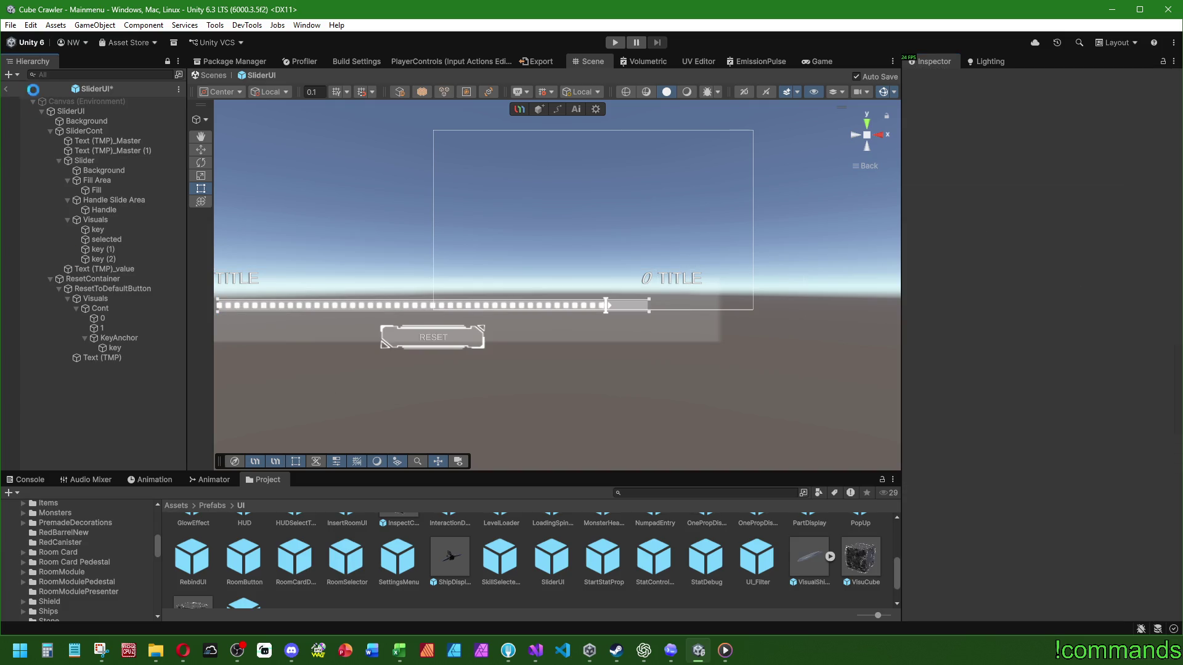
click(5, 88)
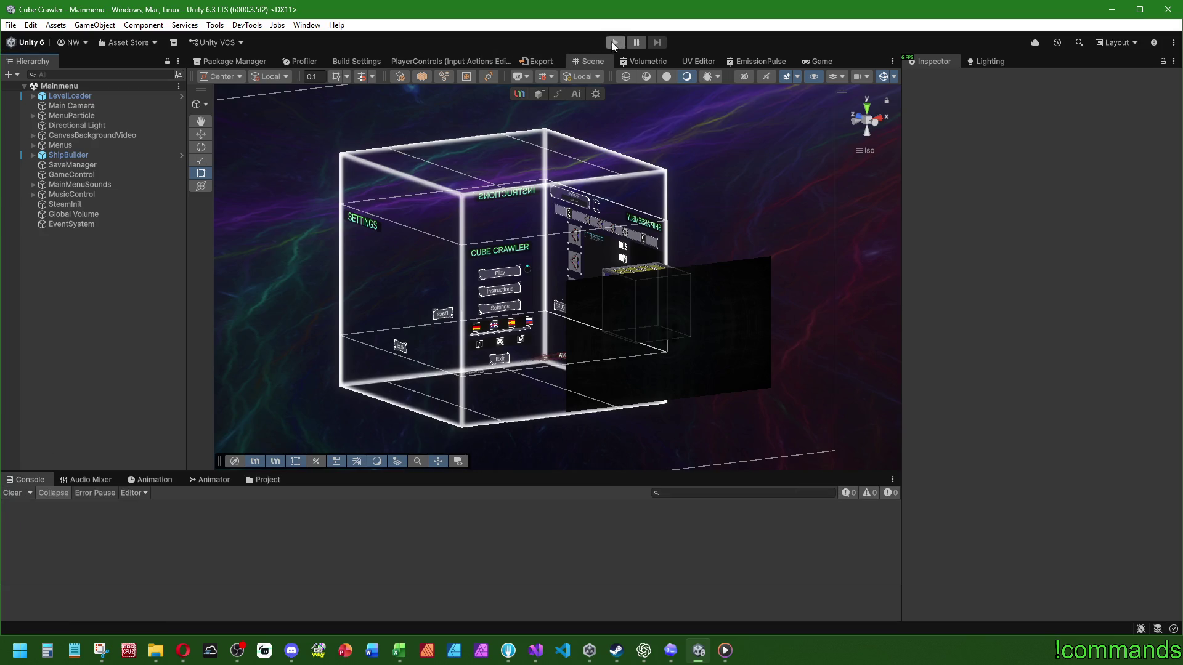
Start play mode, skip the intro and go to the Settings AUDIO page
click(615, 42)
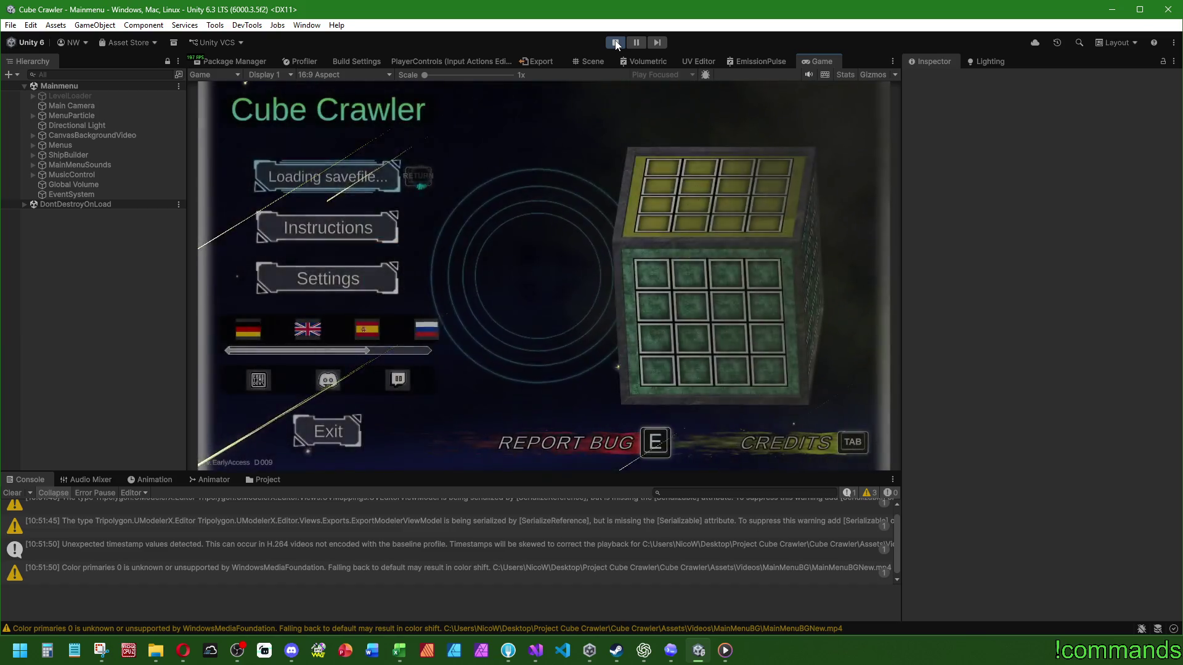
key(super)
key(super)
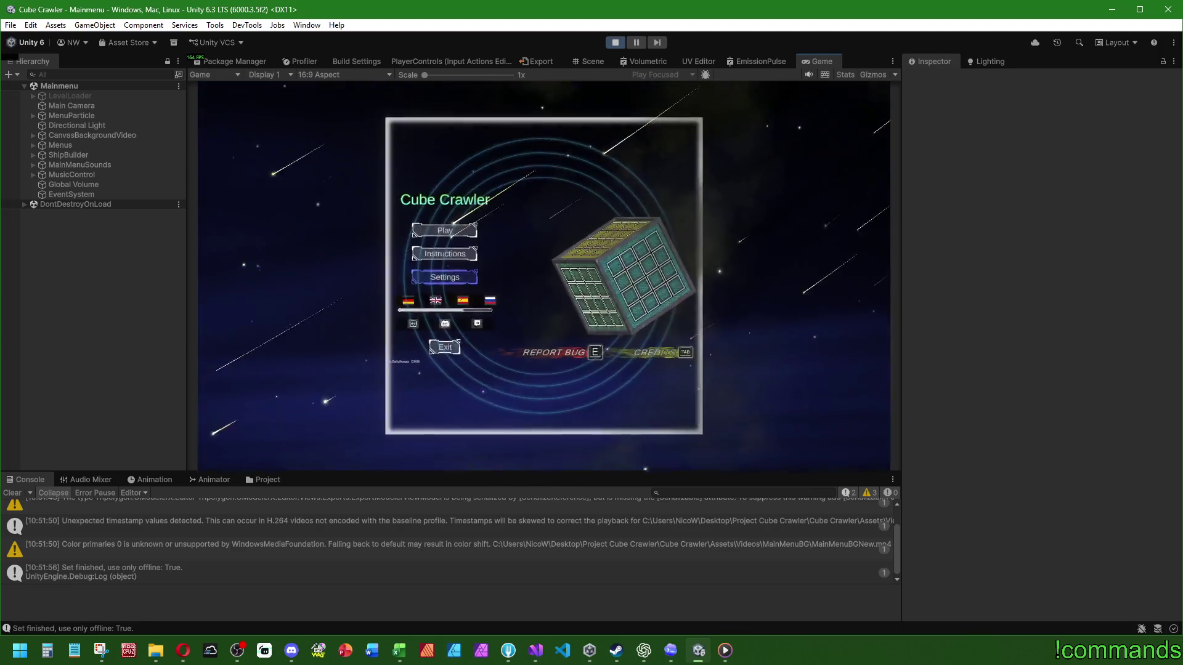
key(Down)
key(Down)
key(Return)
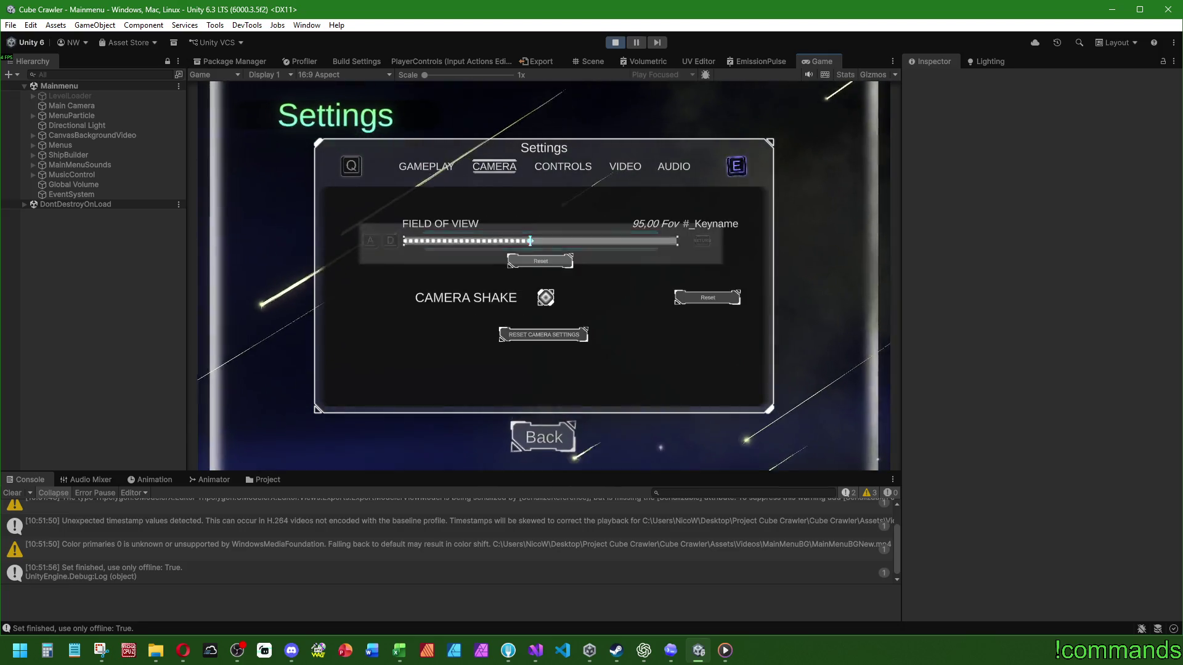
key(e)
key(e)
key(e)
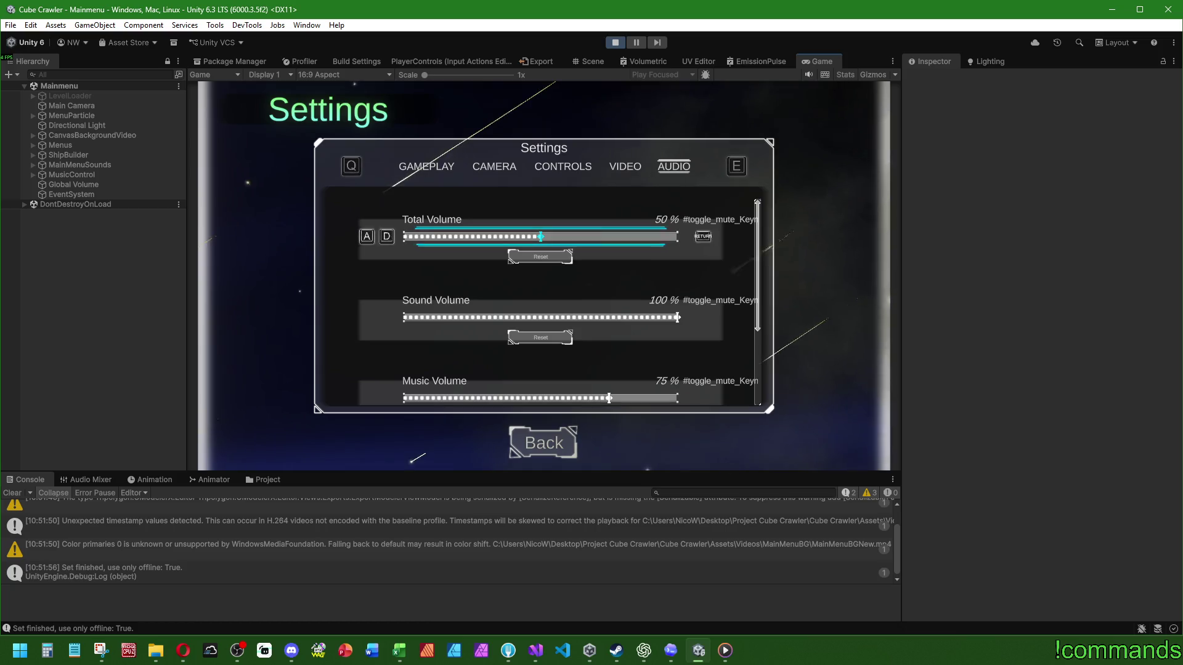
Toggle Total Volume mute several times, ending at 50%, then return to the code
key(a)
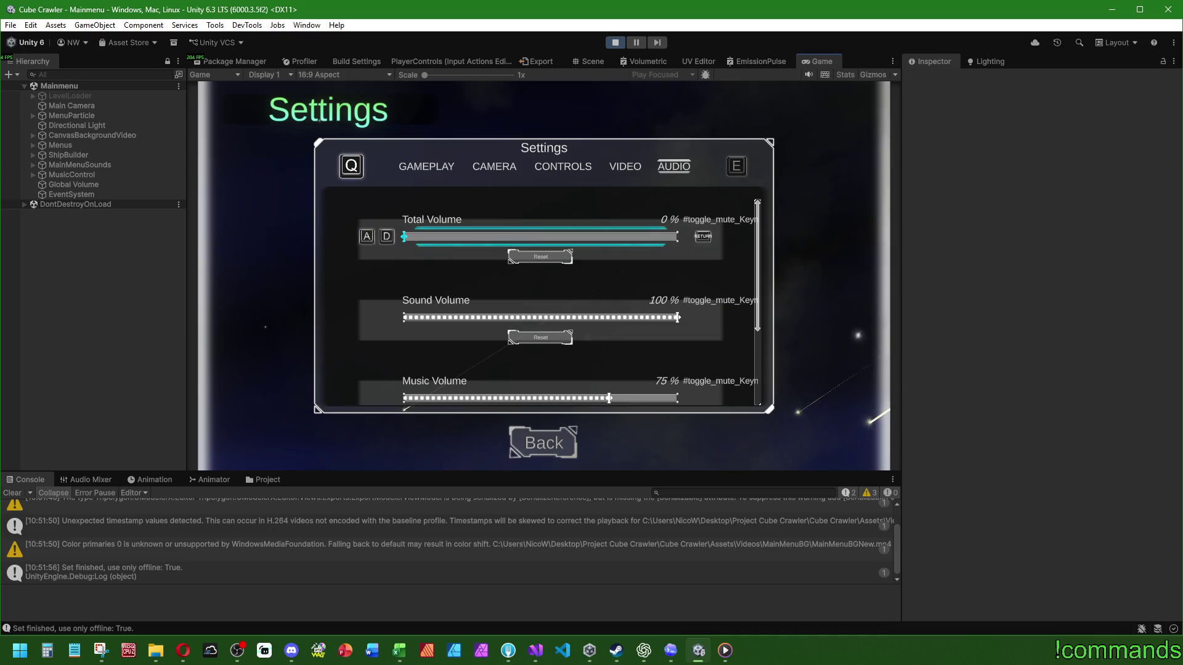
key(a)
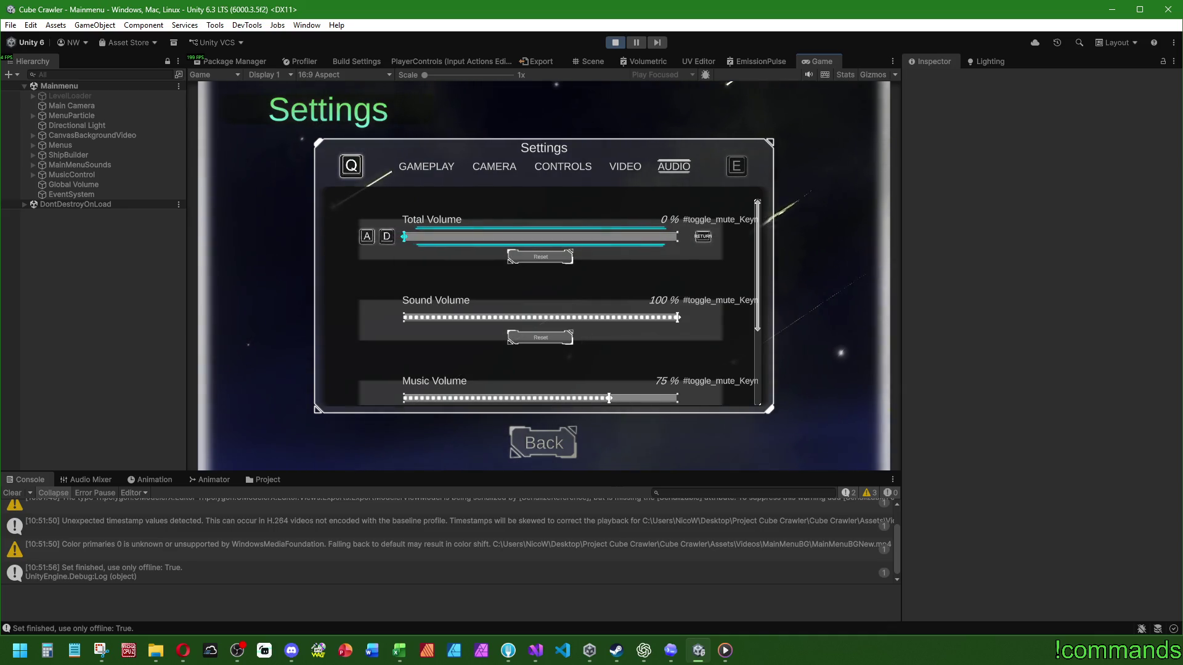
key(a)
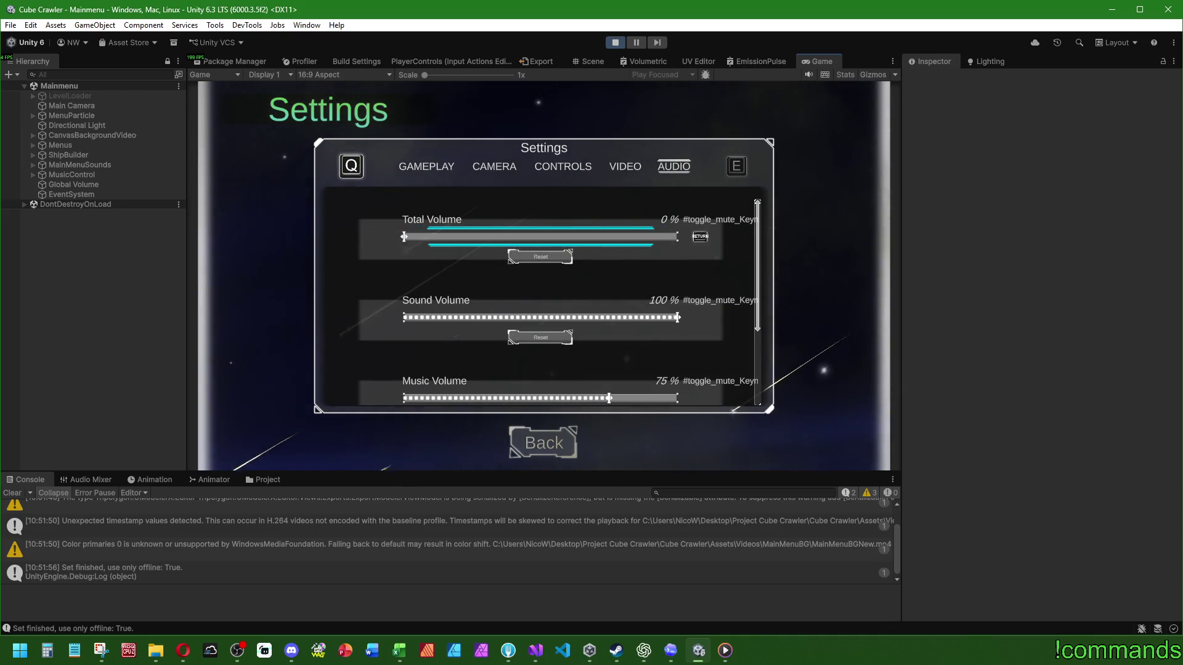
key(d)
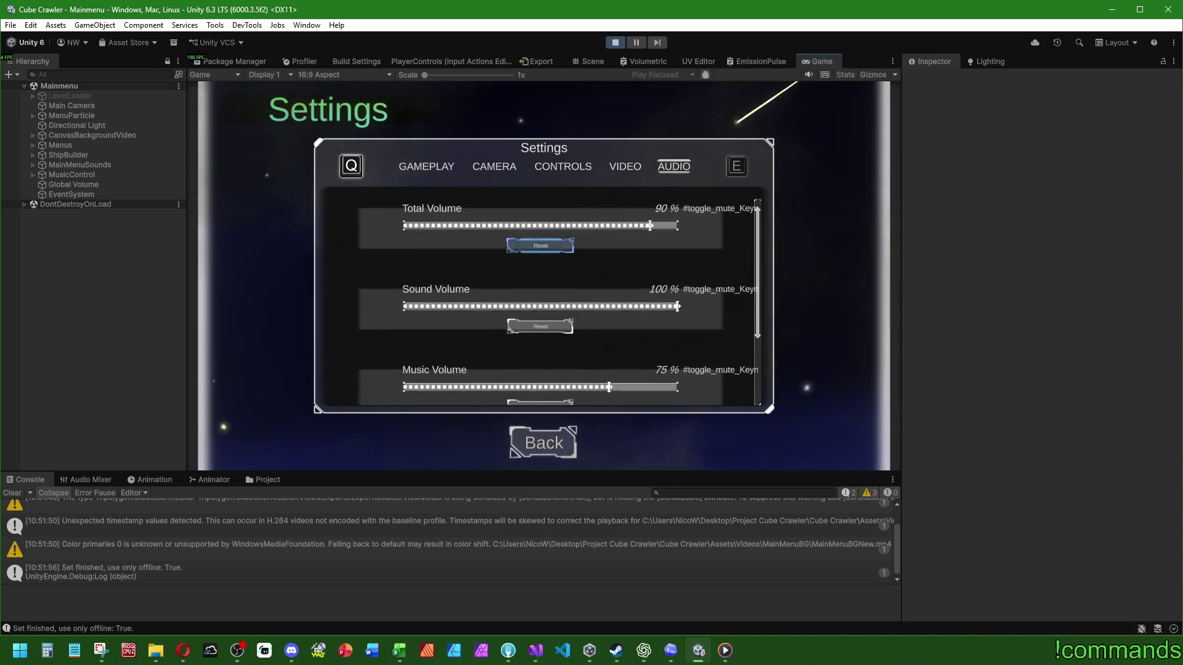
key(a)
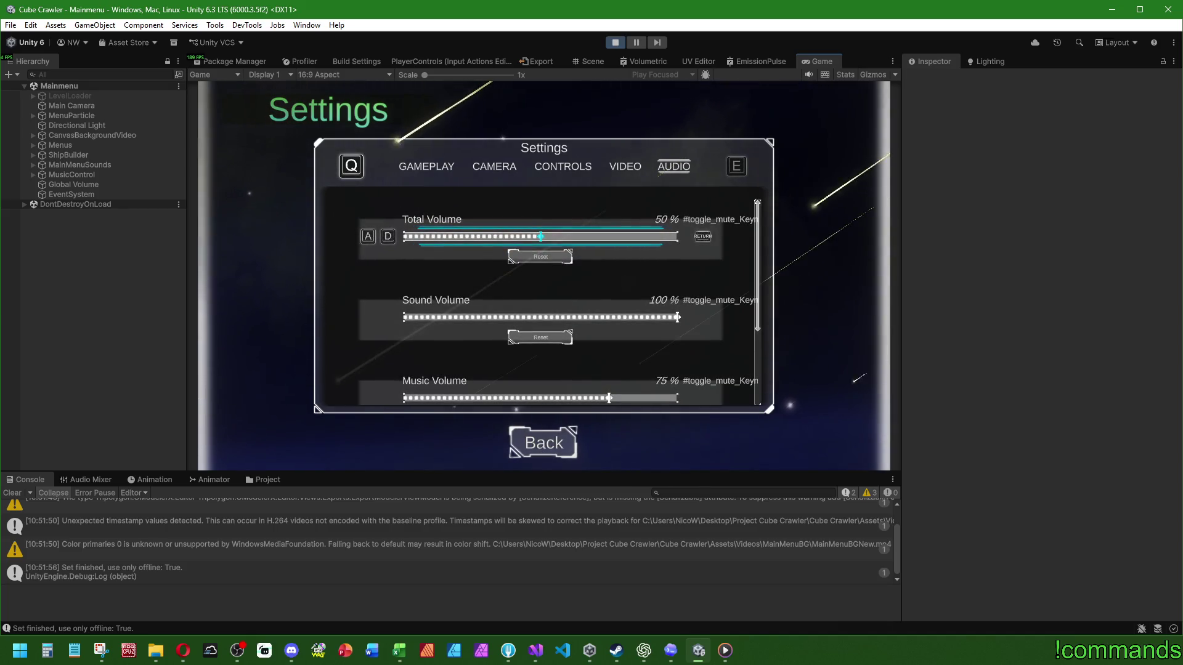
key(d)
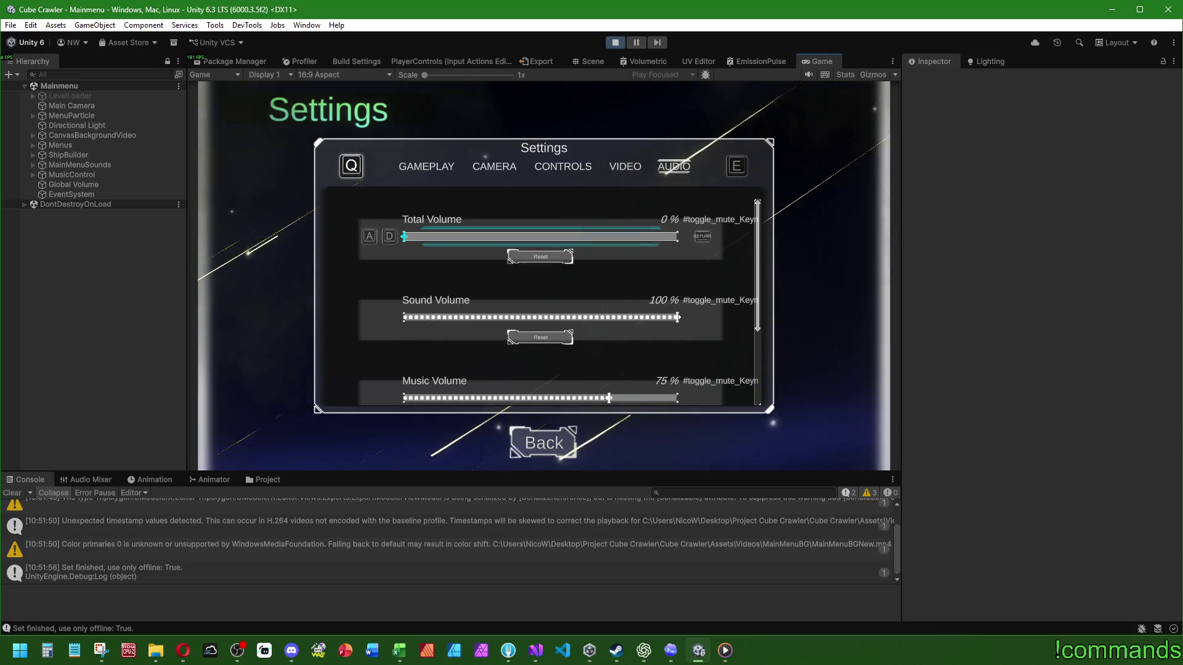
key(s)
key(w)
key(a)
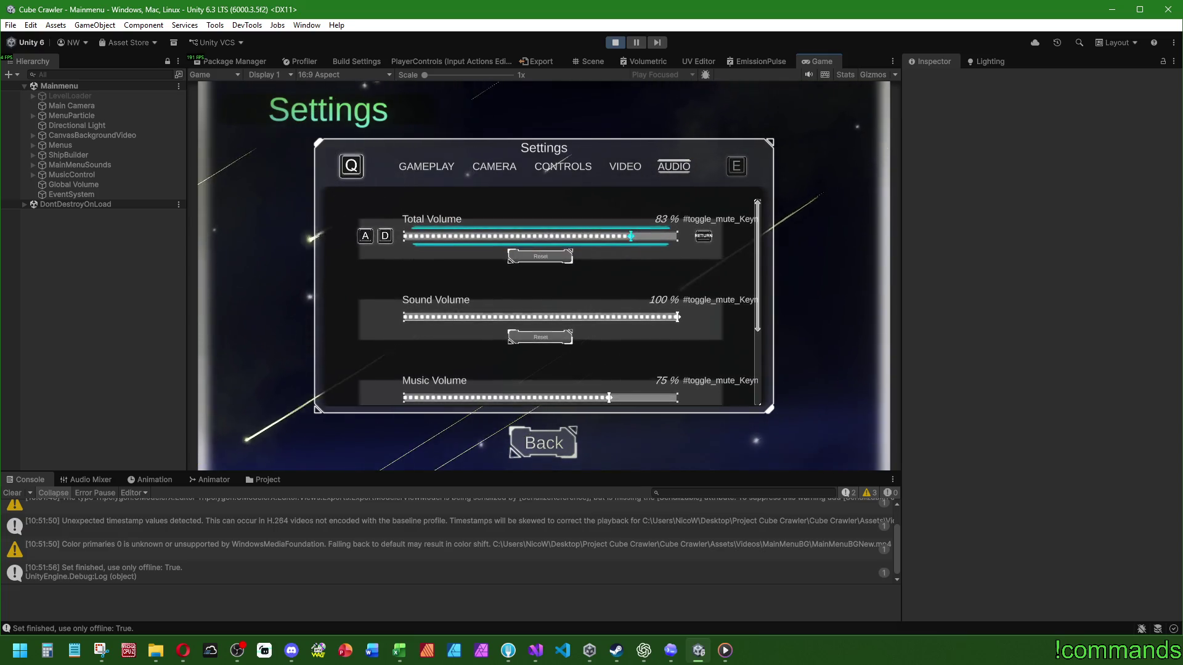
key(a)
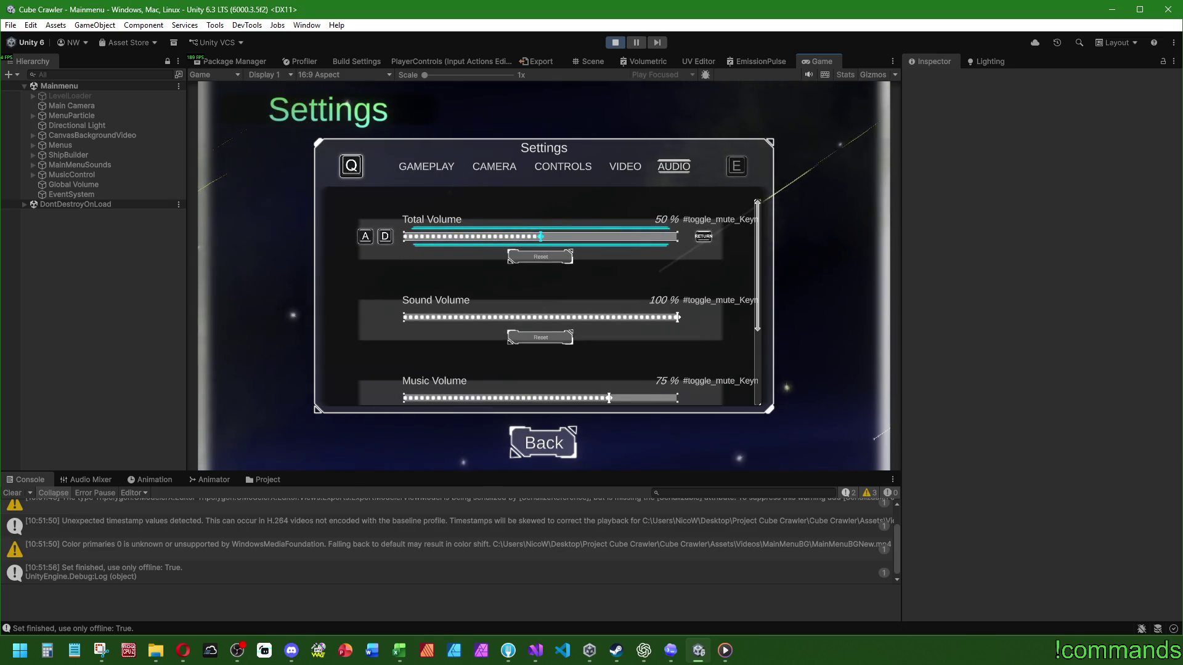
key(super)
key(super)
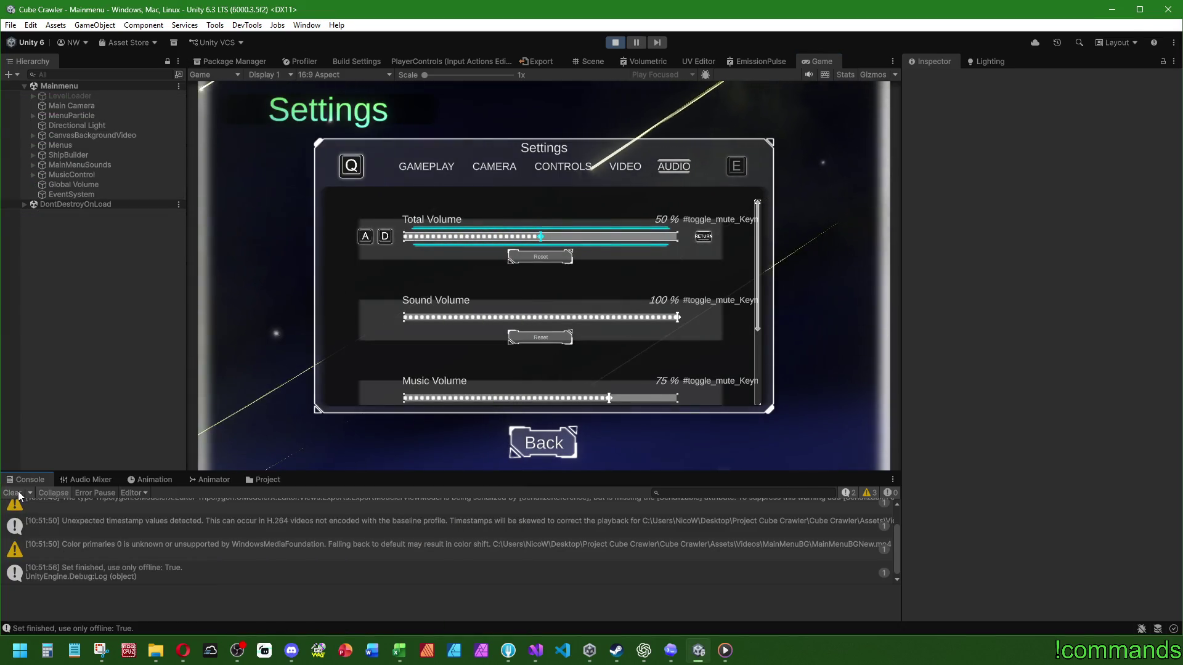
click(528, 655)
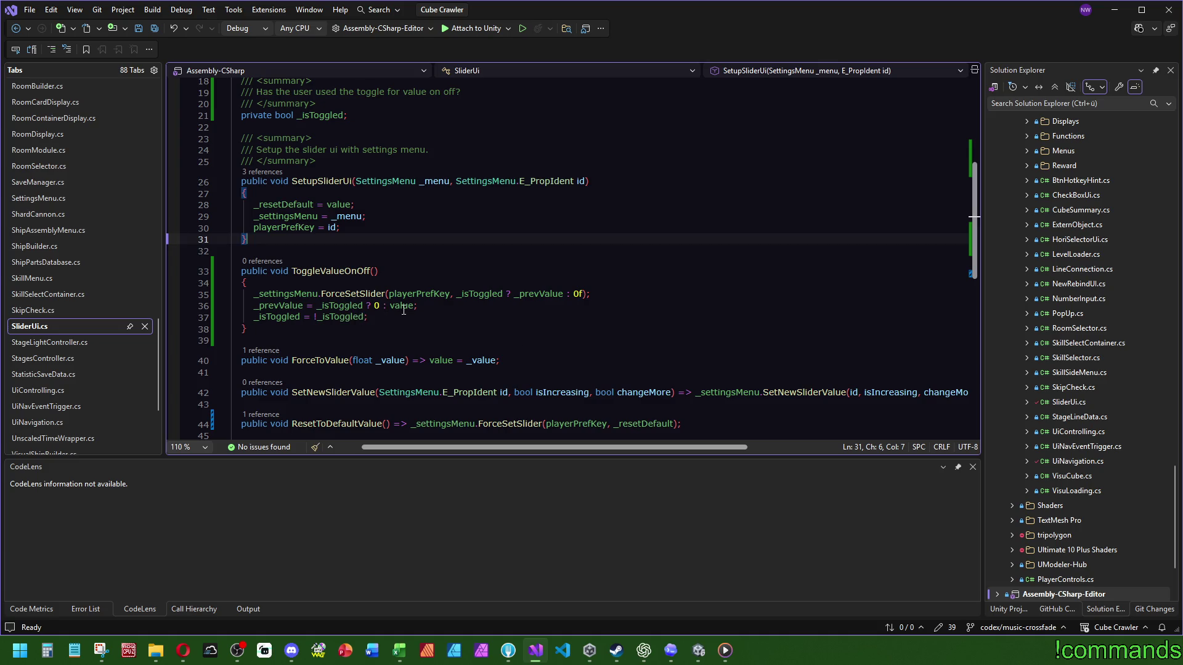
mouse_move(405, 306)
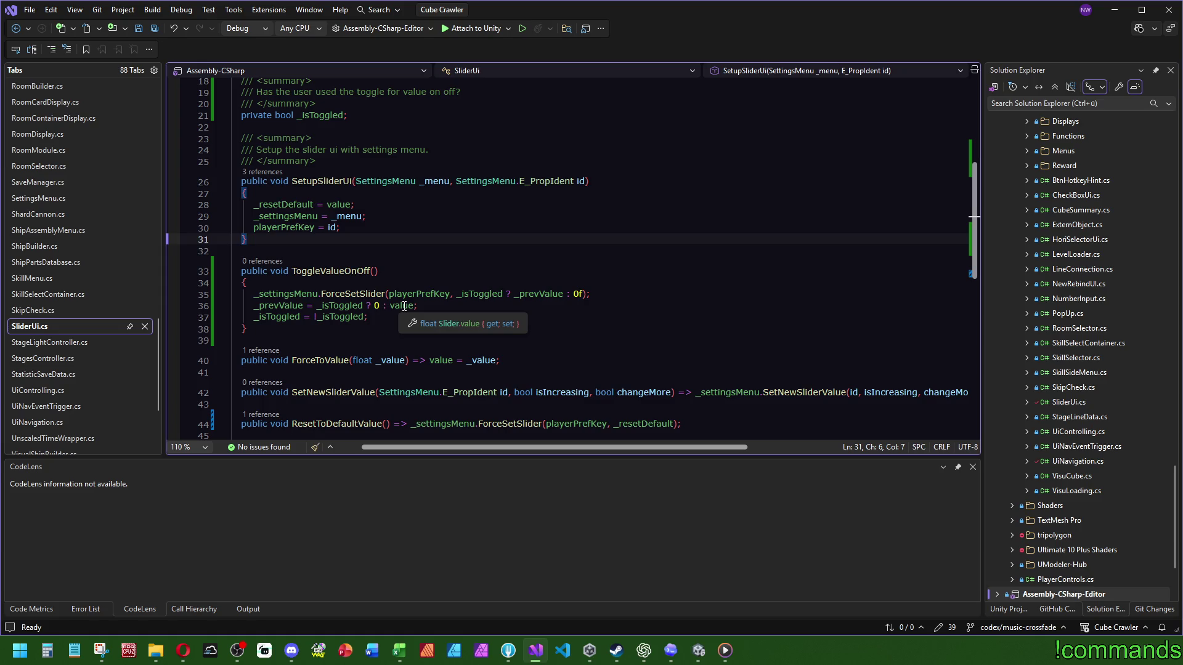
click(374, 294)
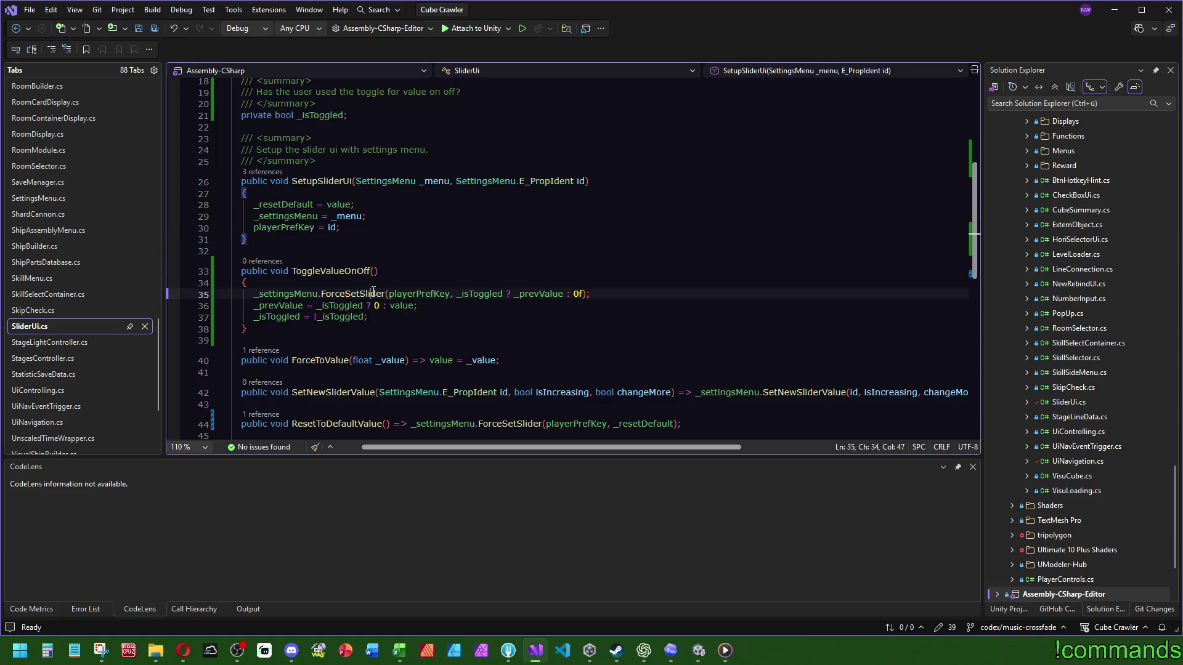
click(441, 361)
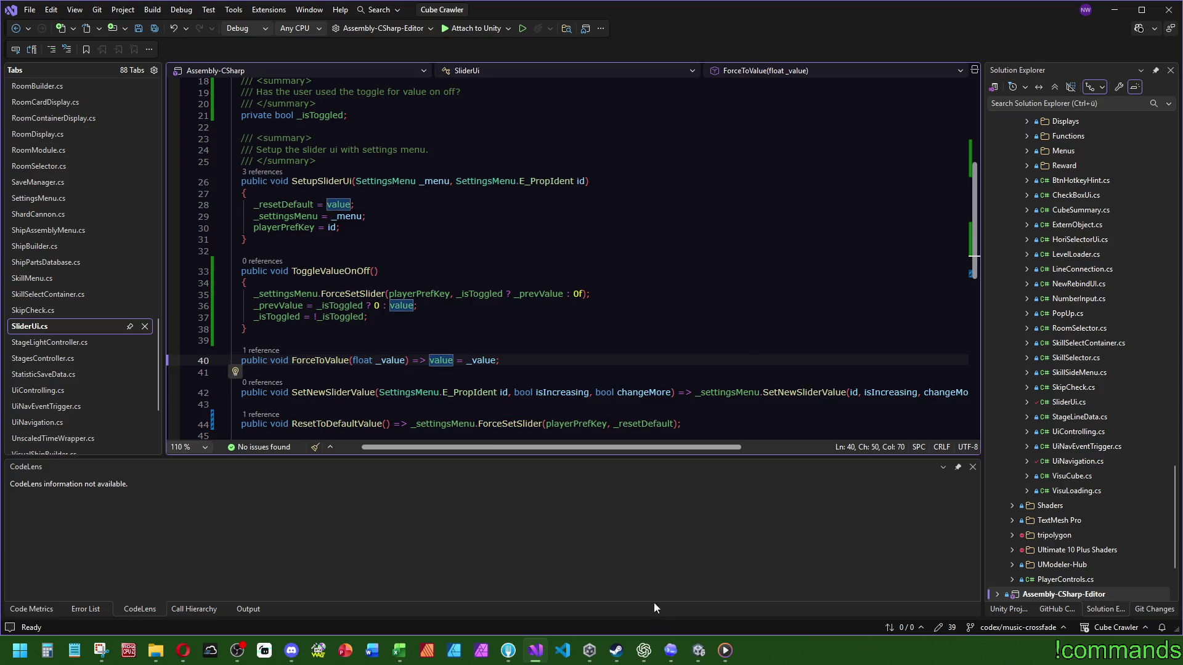
click(689, 654)
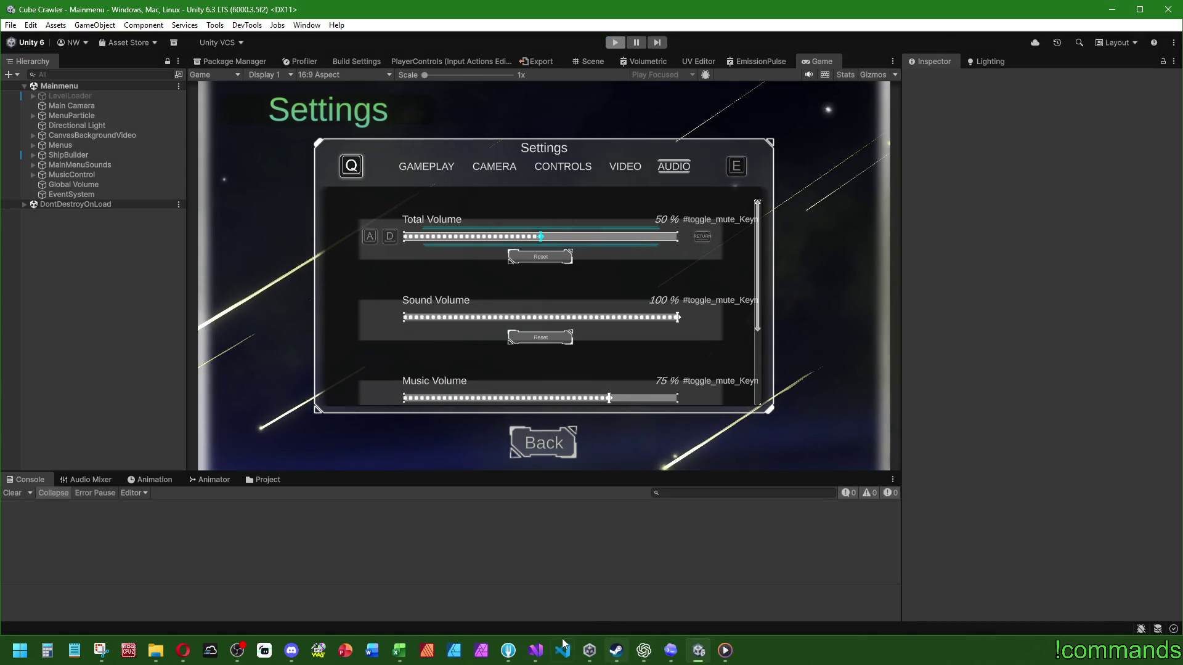
click(545, 655)
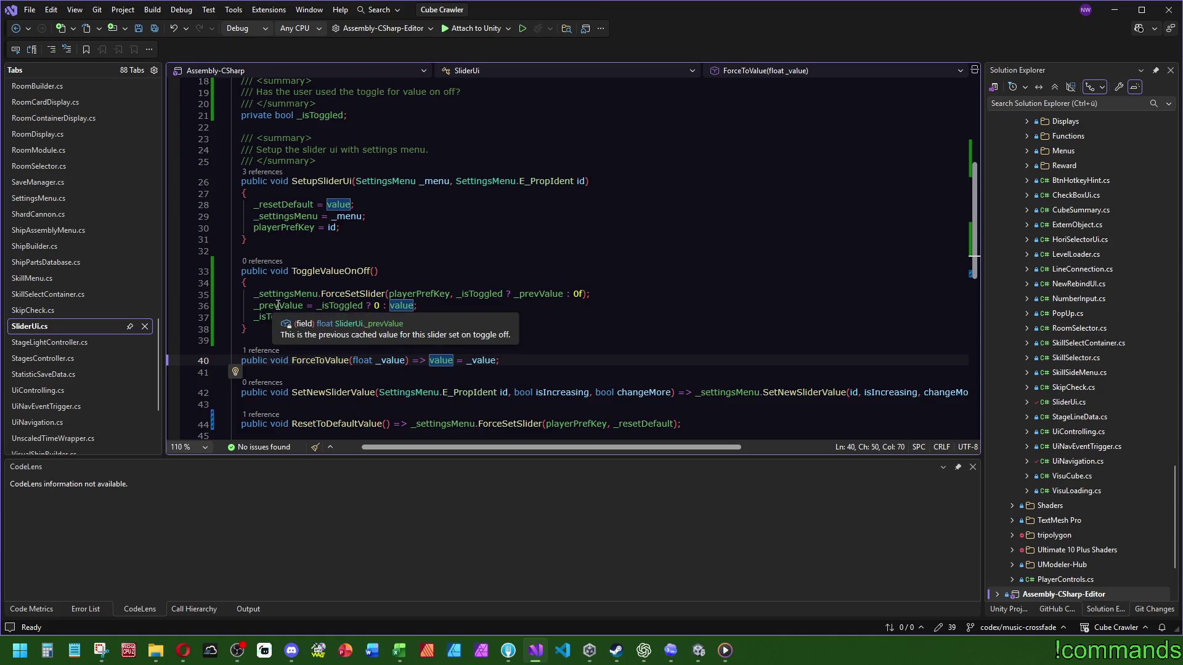
double_click(533, 296)
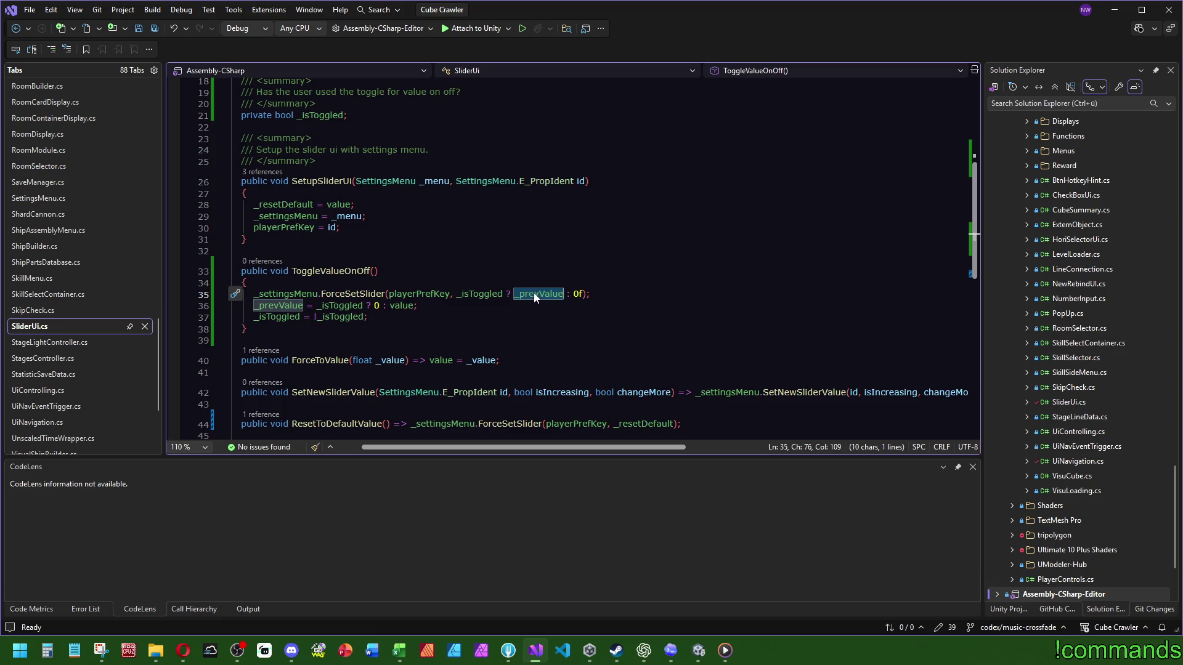
mouse_move(534, 293)
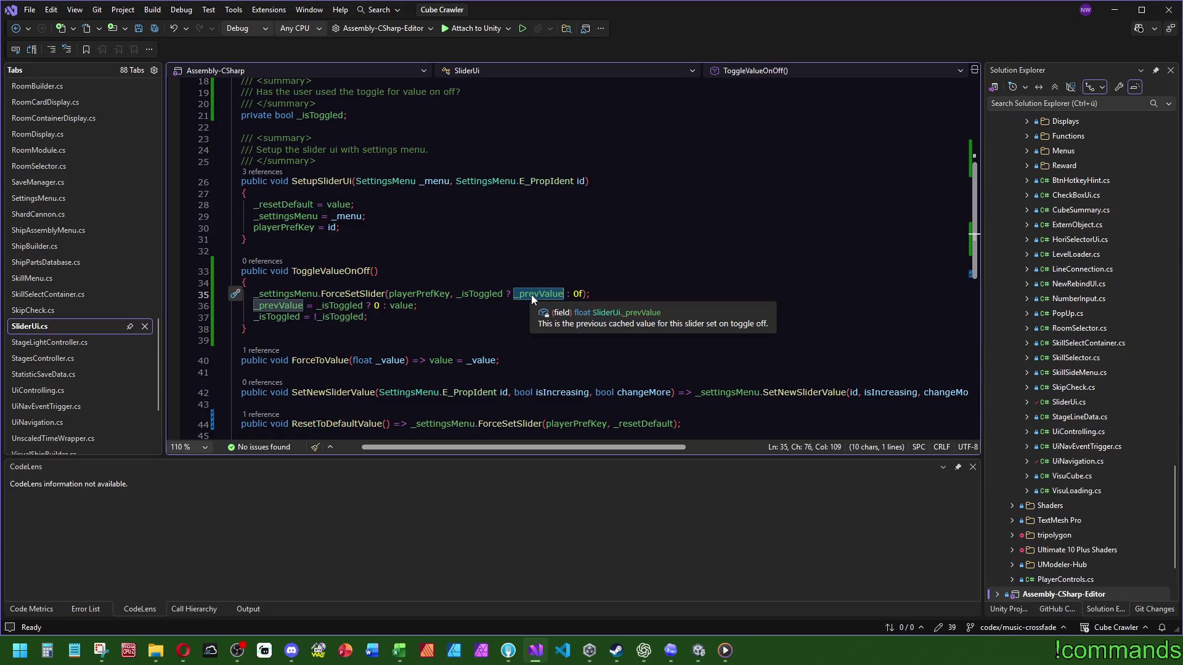
double_click(346, 294)
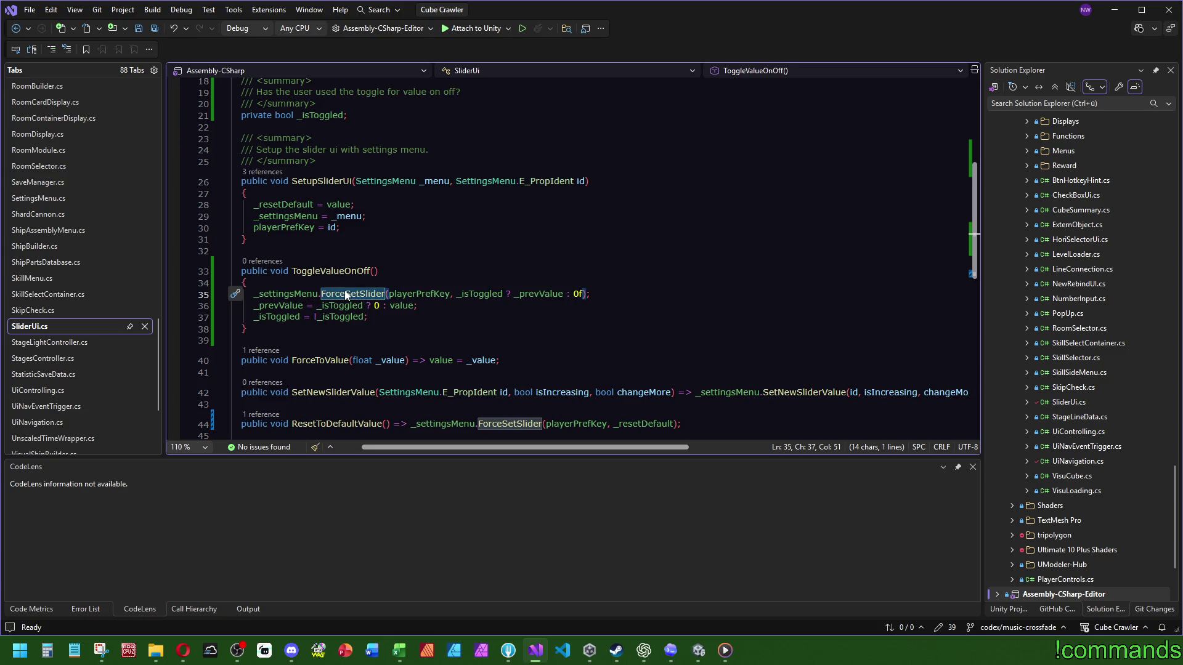
double_click(408, 310)
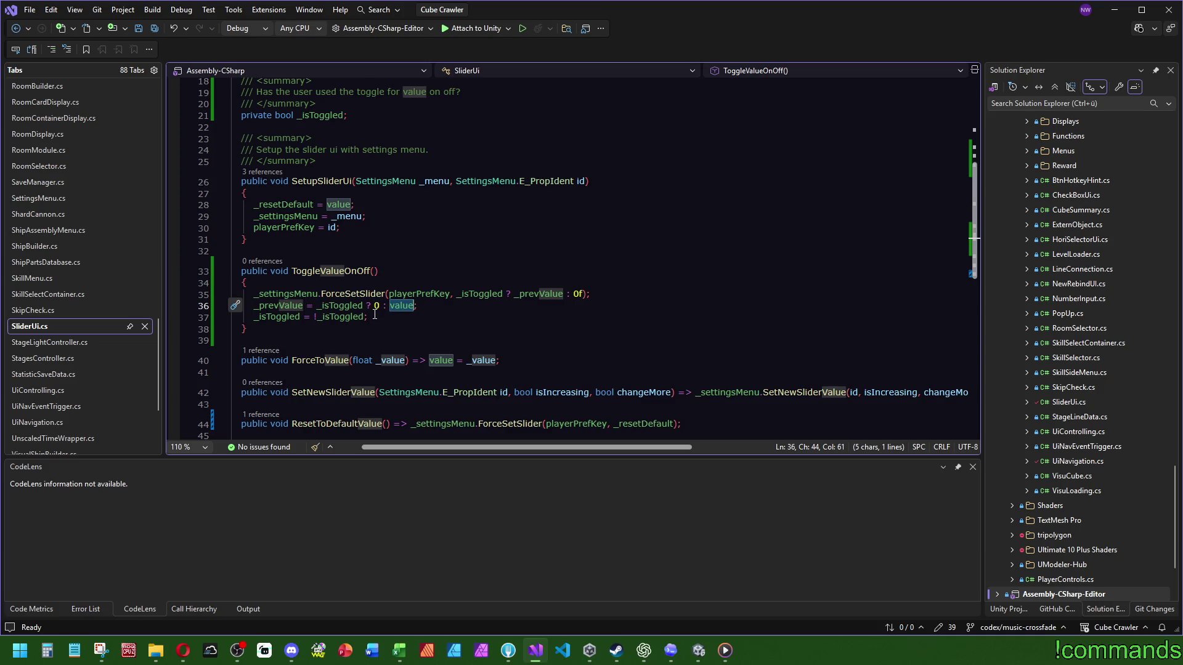
click(320, 283)
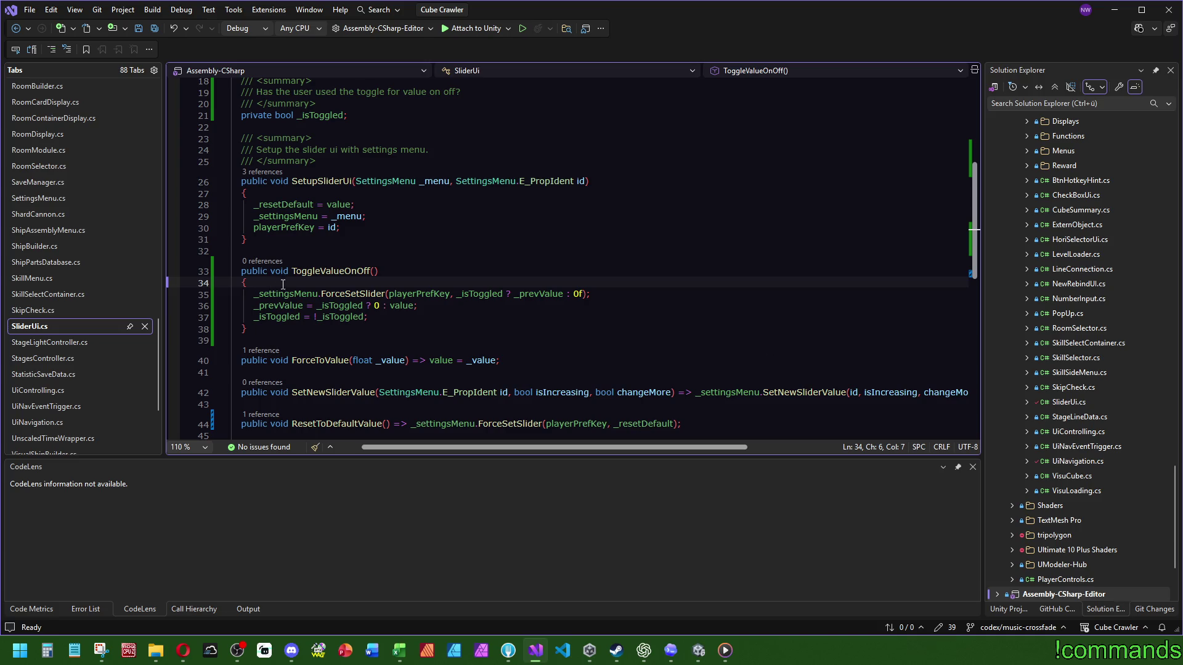
key(Return)
text(var)
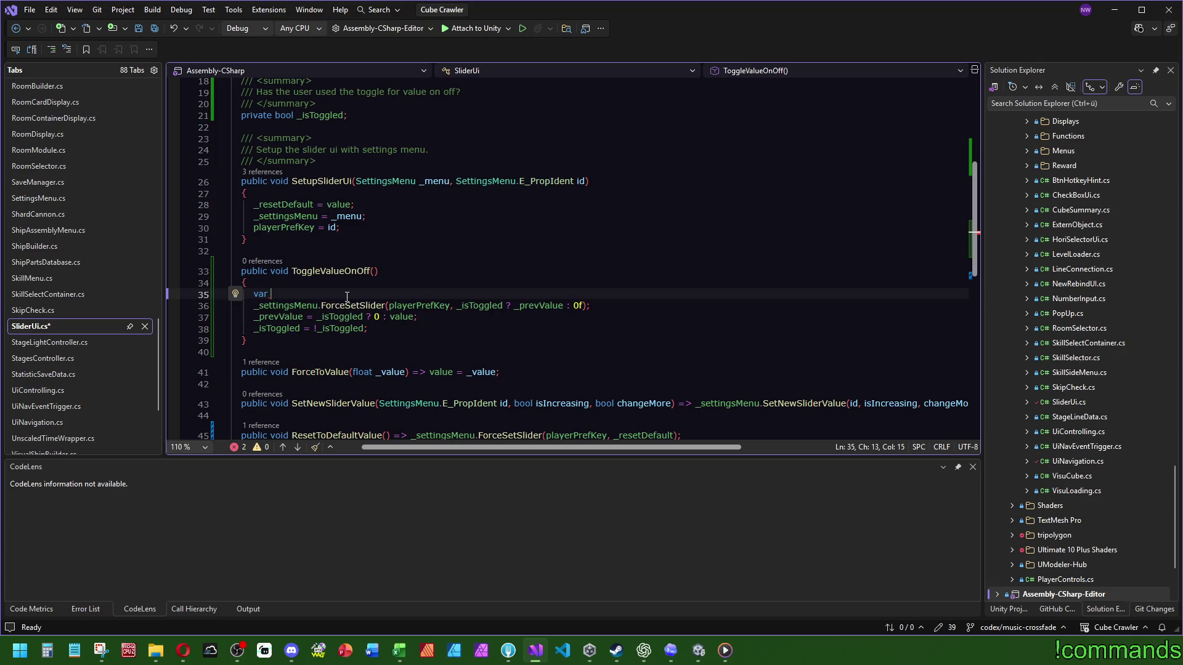
Write 'prefValue = value; // Needed because ForceSetSlider changes the value'
text(prevValu)
key(BackSpace)
key(BackSpace)
key(BackSpace)
text(fValue =)
text( val)
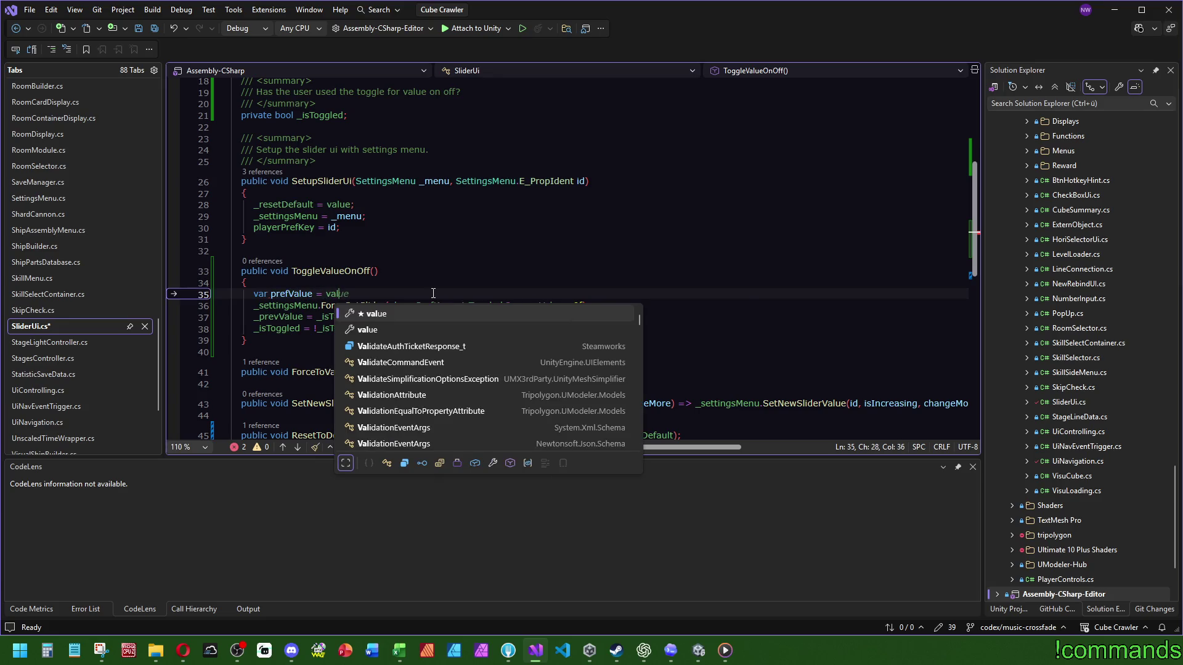
text(ue; // Needed bve)
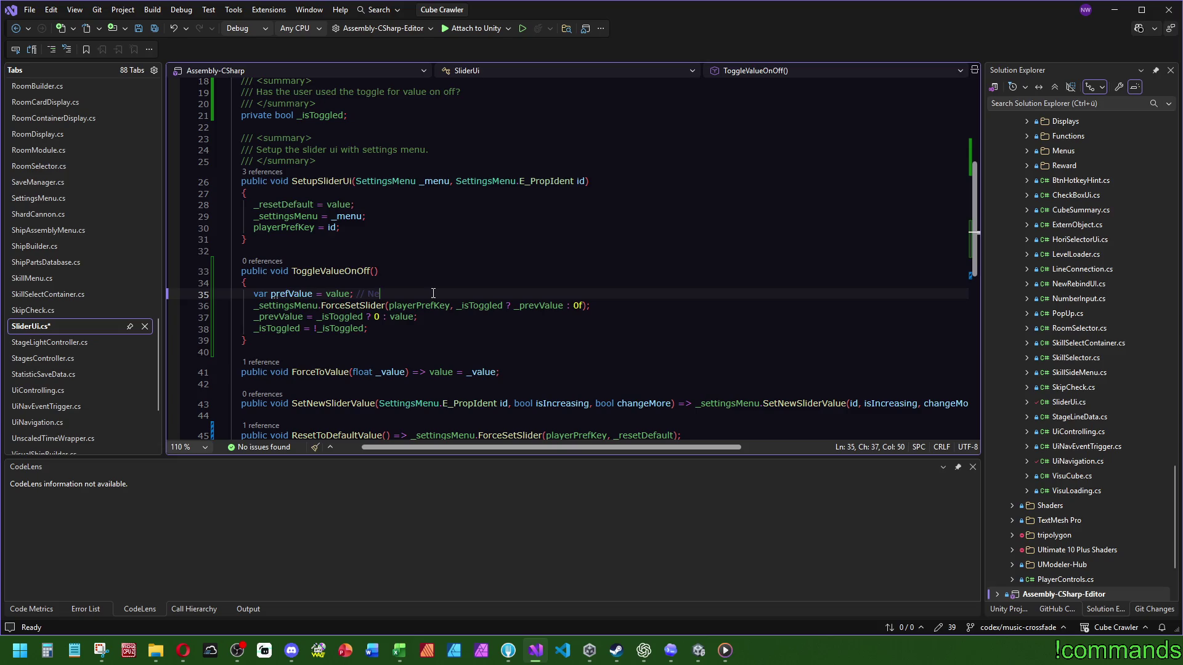
key(BackSpace)
key(BackSpace)
text(ecause)
text( ForceSetSlider c)
text(hanges the value)
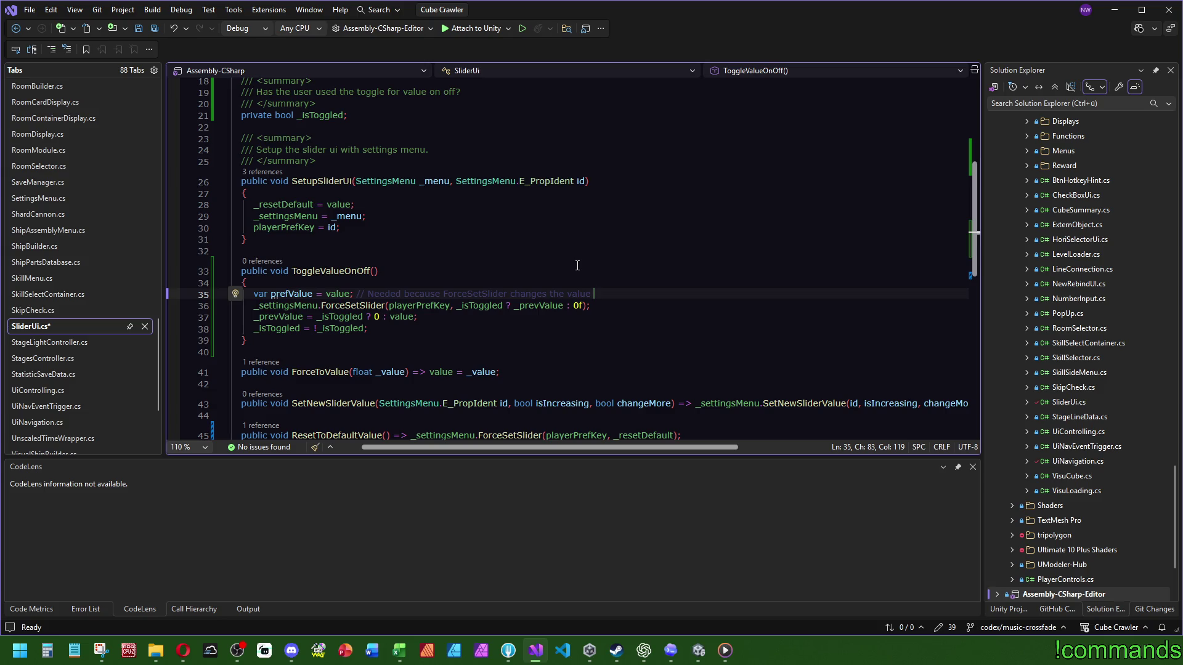
Use prefValue instead of value in the _prevValue assignment, save, and switch to Unity
click(280, 294)
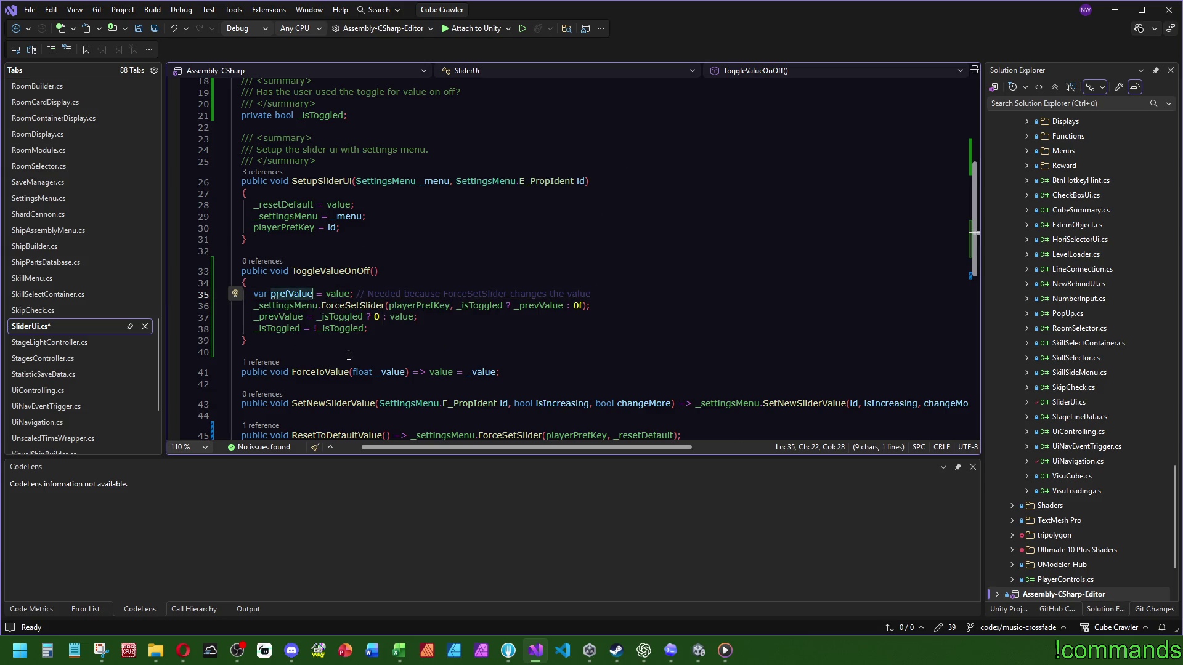
double_click(398, 318)
click(392, 270)
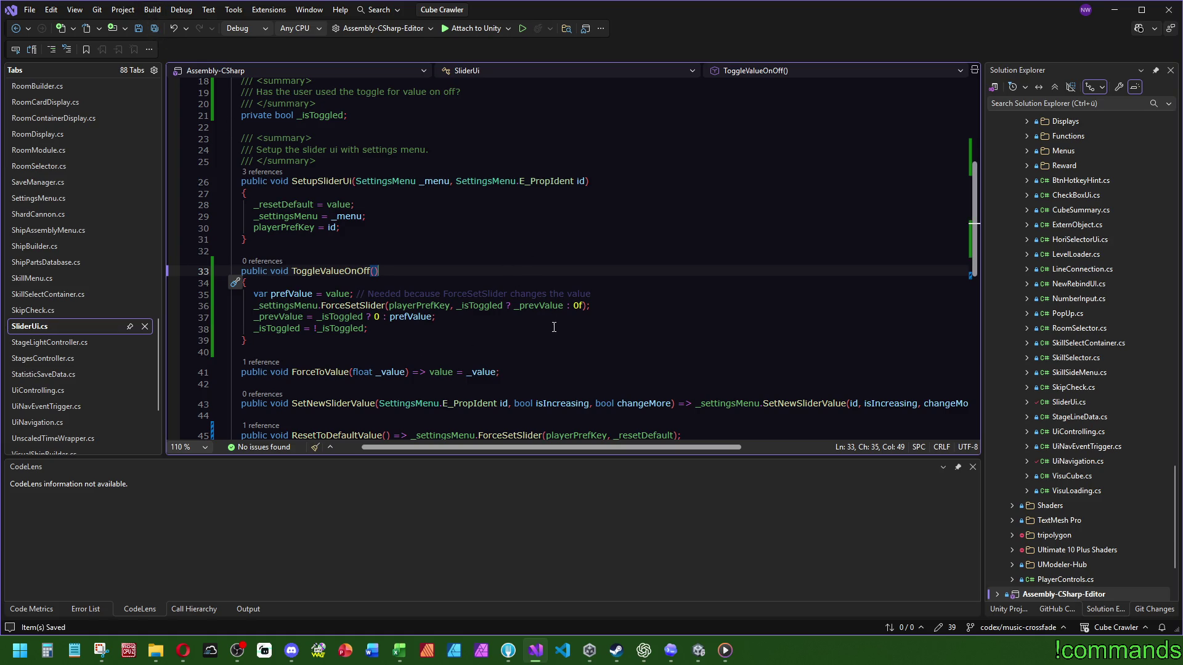
click(443, 208)
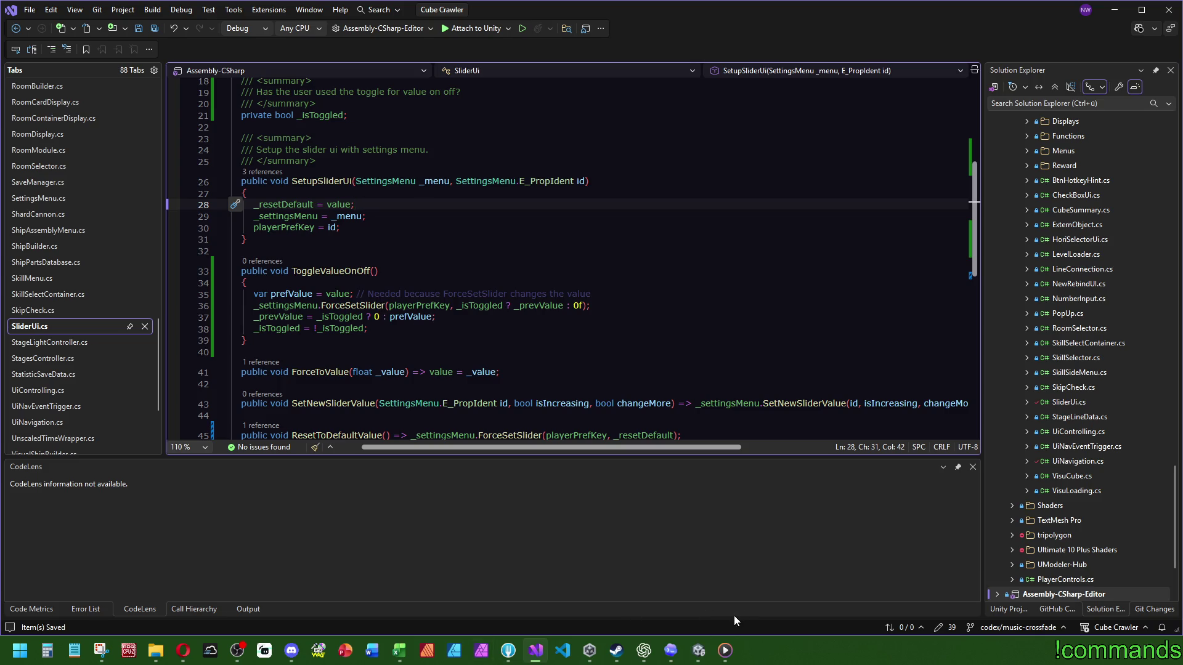
click(569, 182)
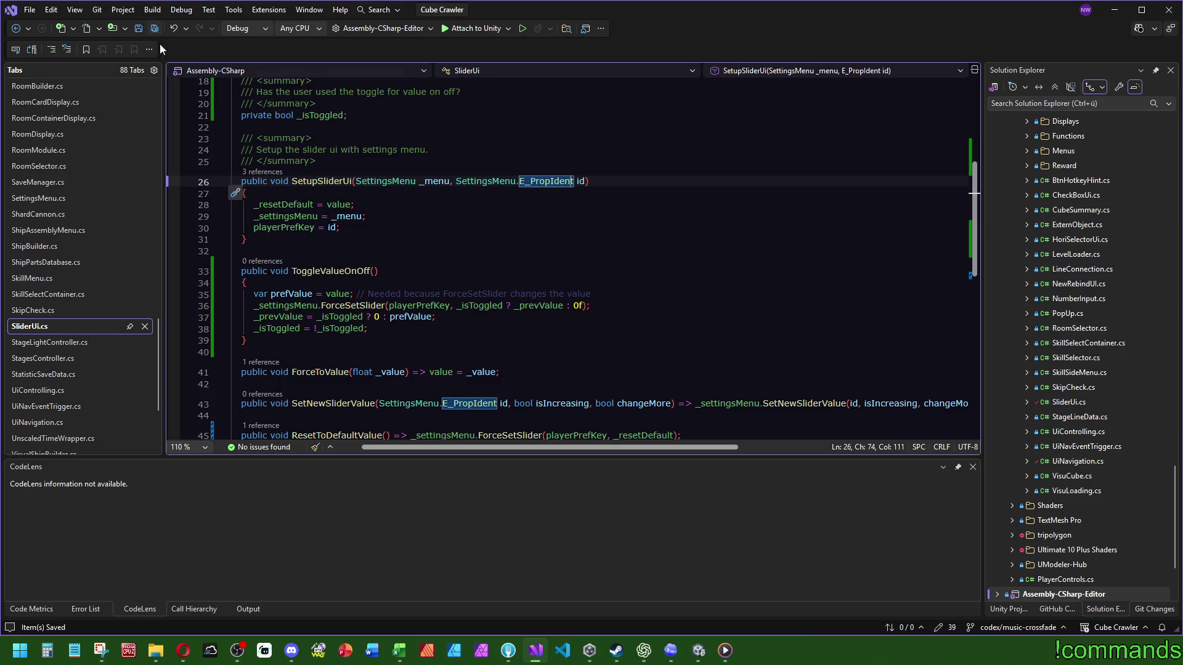
click(698, 650)
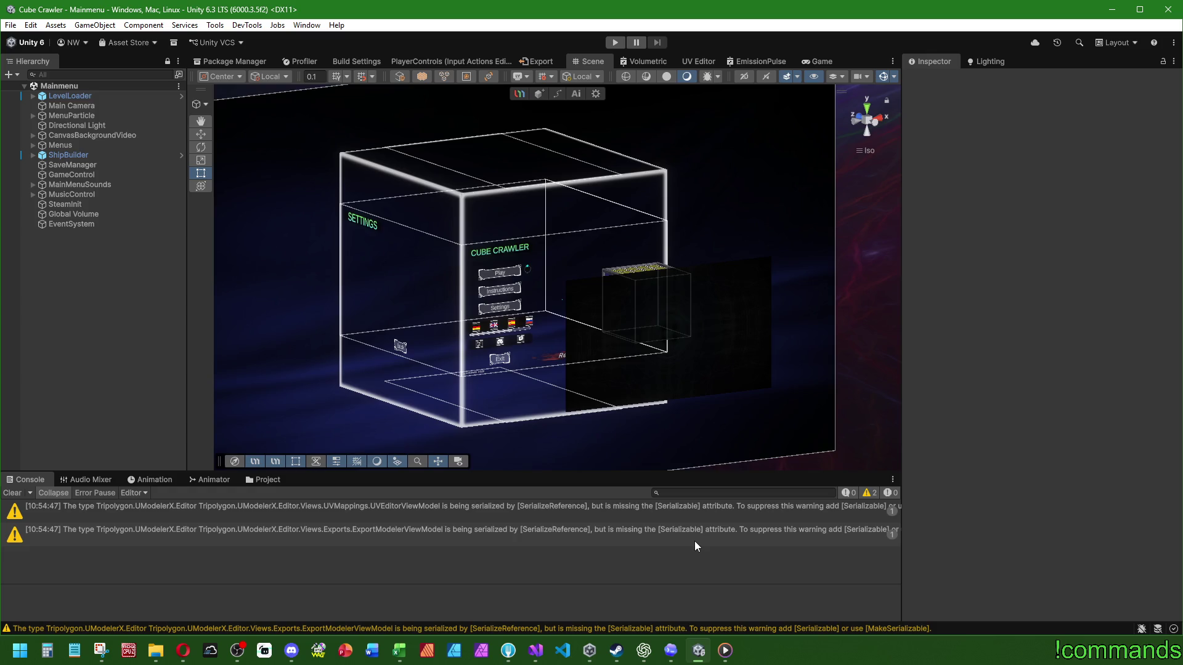
Clear the Console, start play mode and maximize the Game view
click(9, 492)
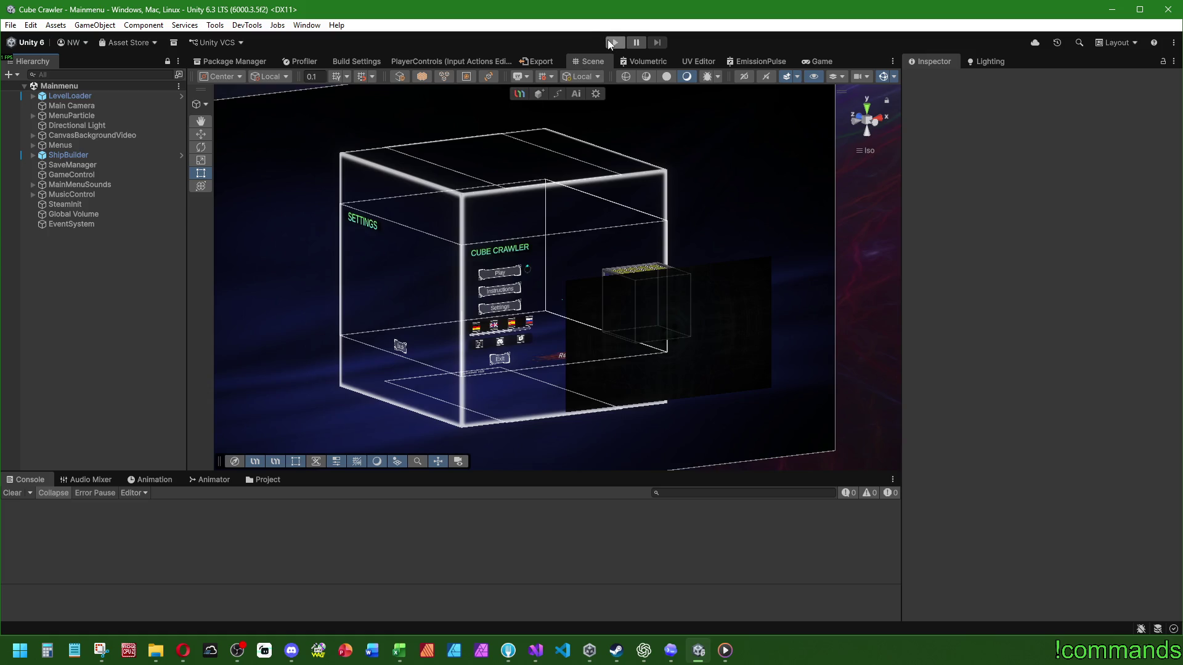
click(613, 42)
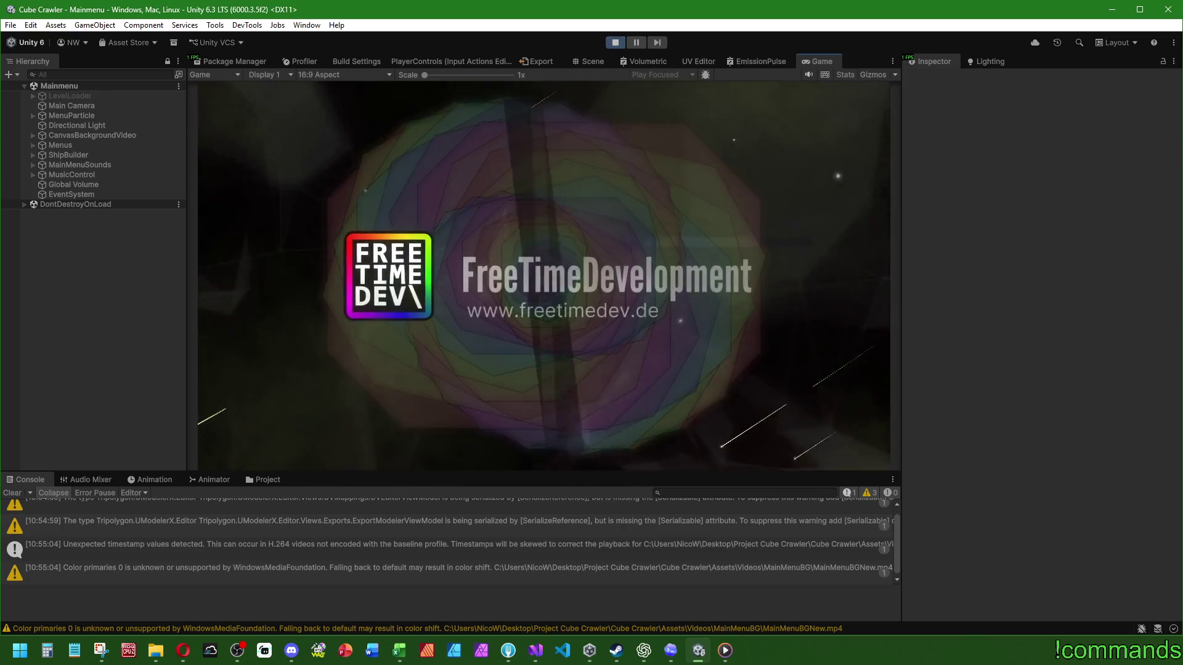
double_click(835, 62)
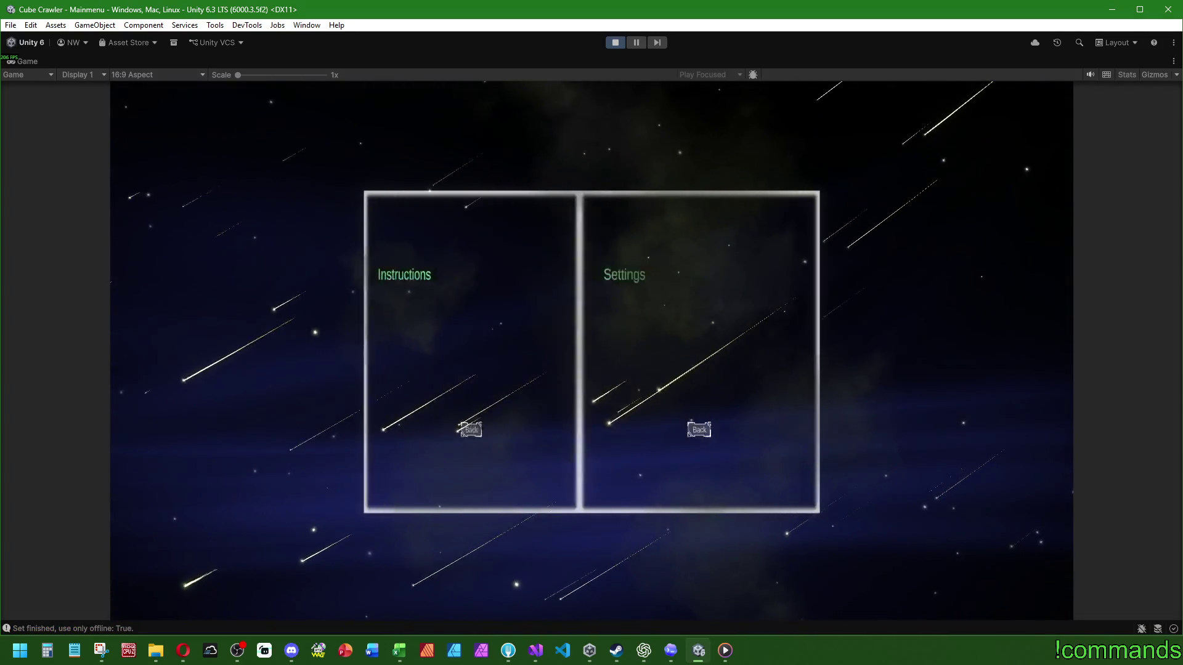
On the AUDIO page, mute and unmute Total, Sound and Music Volume, restoring 50%, 100% and 75%
key(e)
key(e)
key(e)
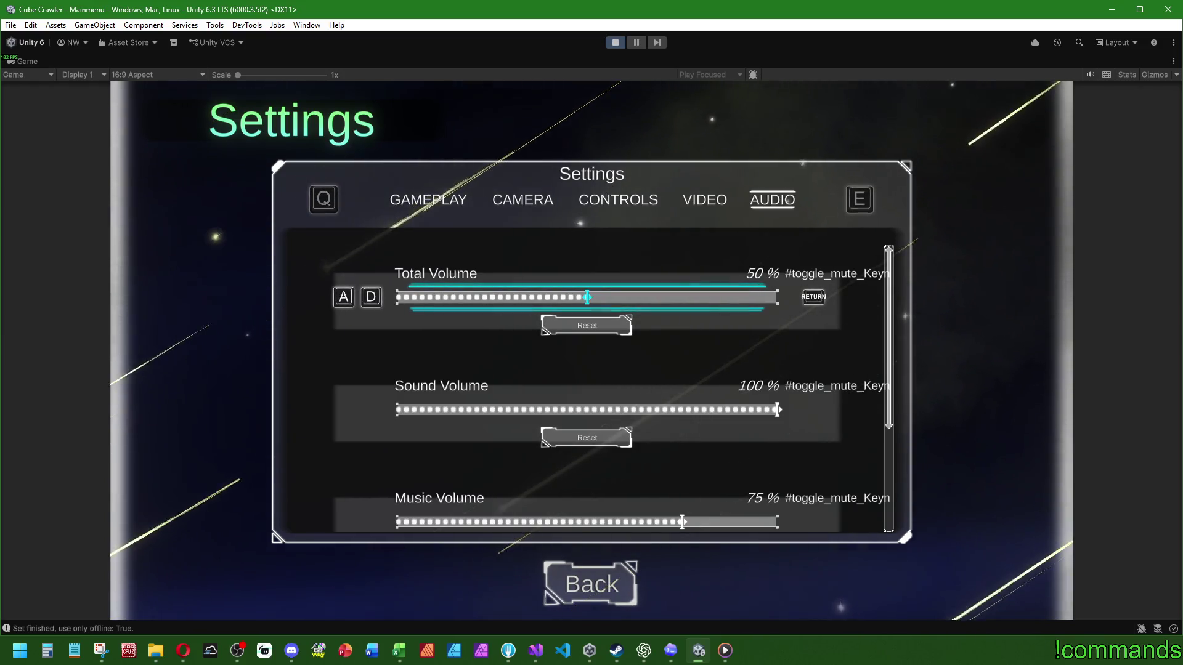
key(a)
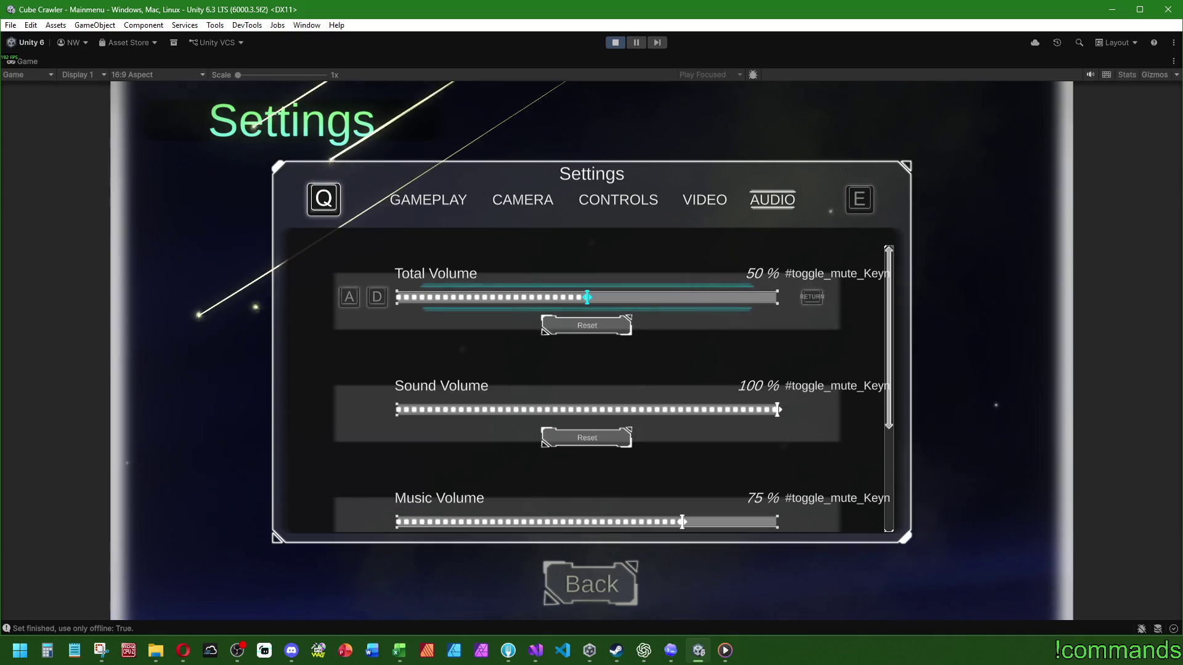
key(Return)
key(Return)
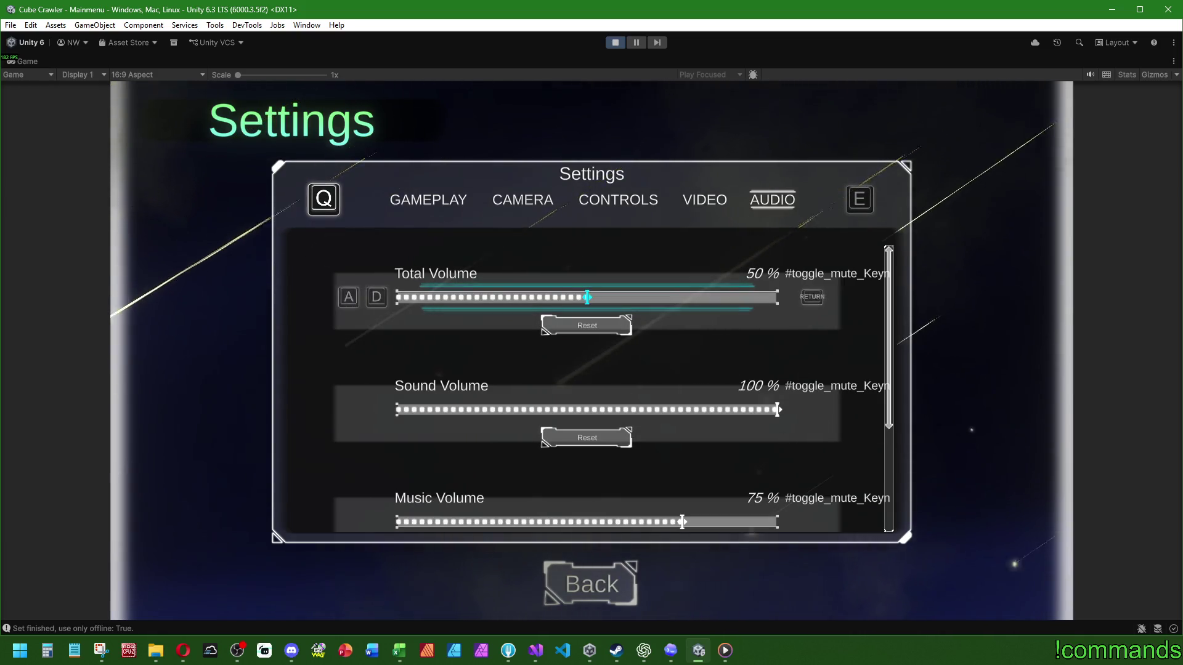
key(Down)
key(Return)
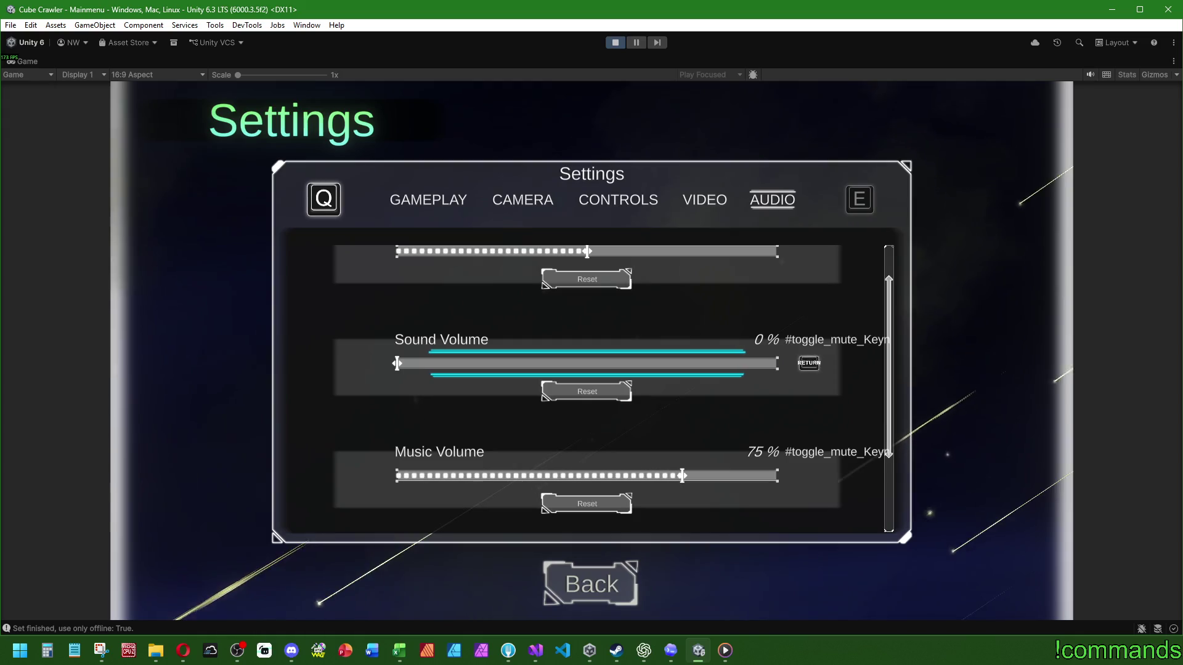
key(Return)
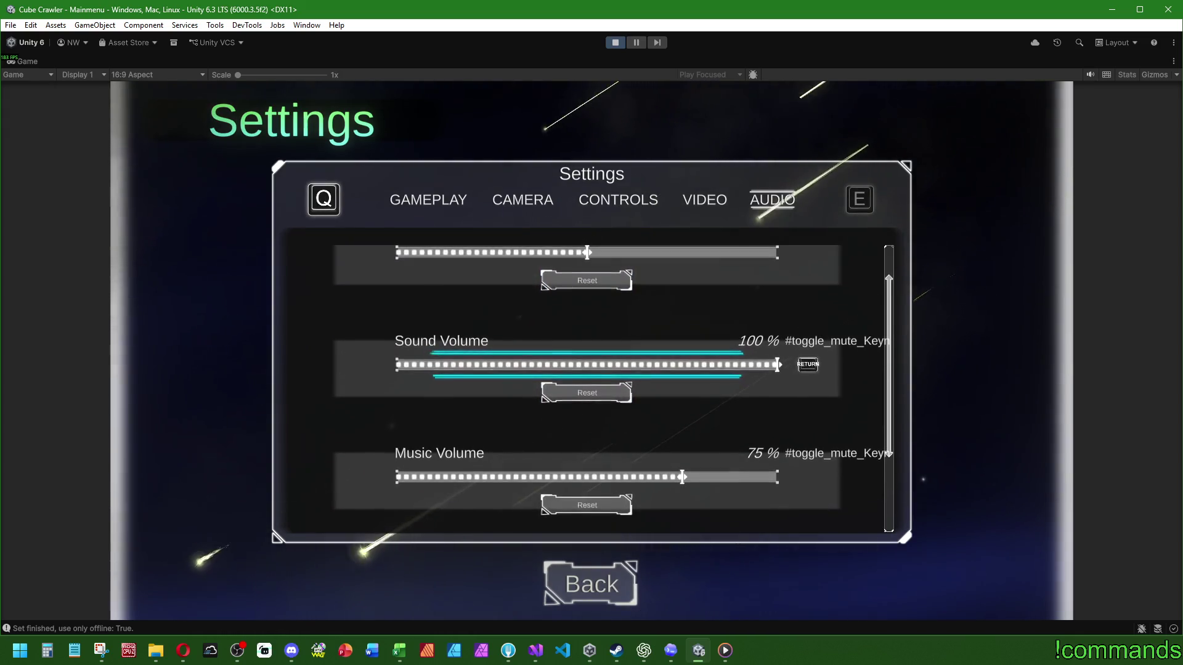
key(Down)
key(Return)
key(Up)
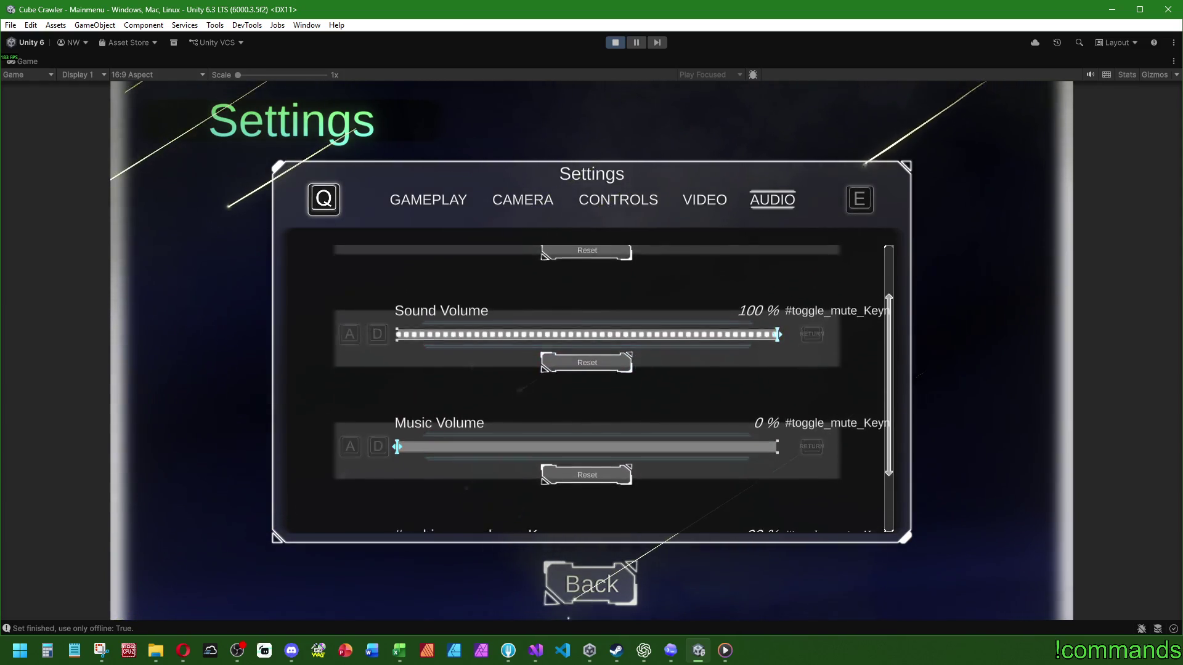
key(Down)
key(Return)
key(Down)
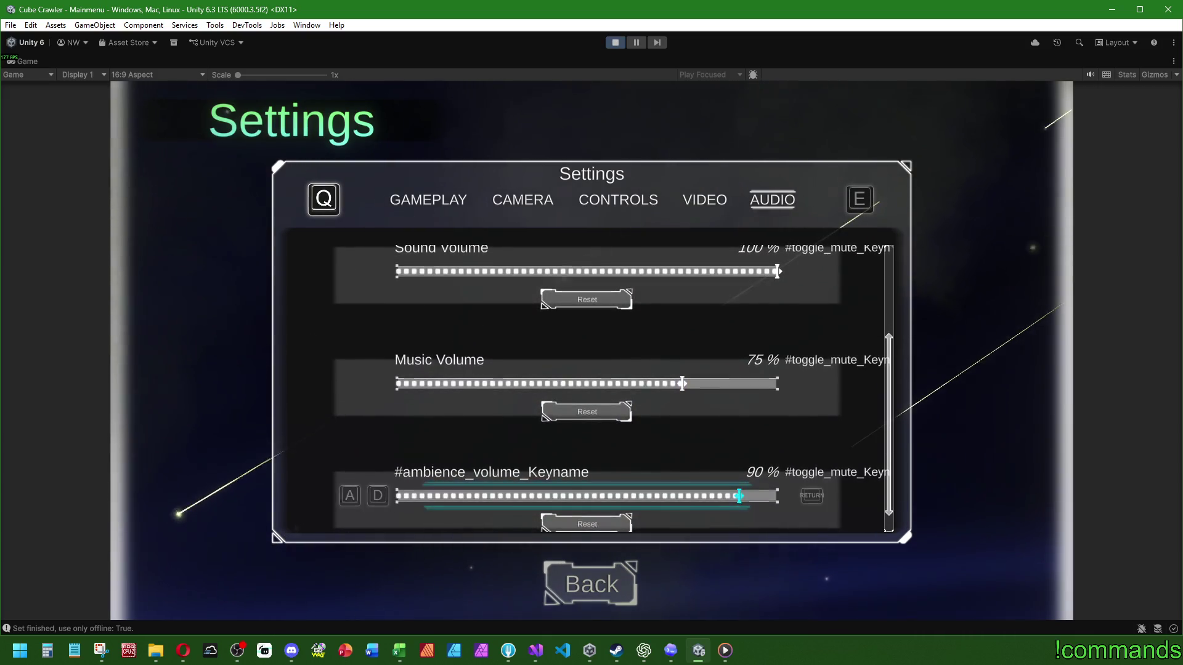
Mute each volume in turn going down the list, then unmute each going back up
key(Up)
key(Up)
key(Up)
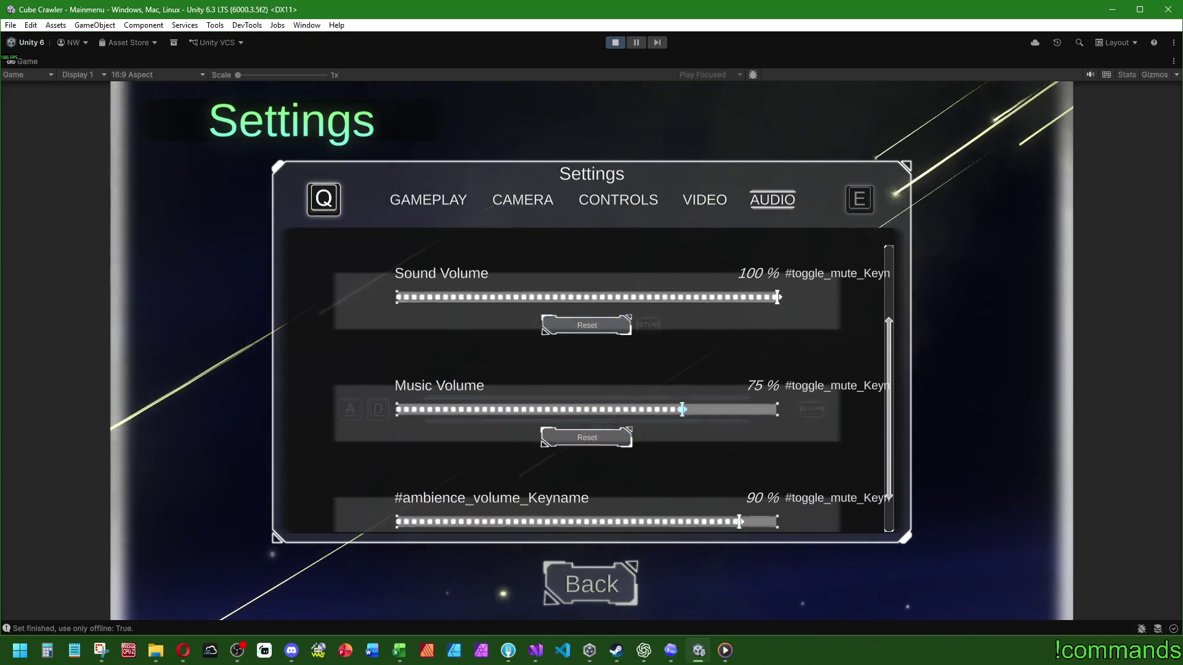
key(Down)
key(Return)
key(Down)
key(Return)
key(Down)
key(Return)
key(Return)
key(Up)
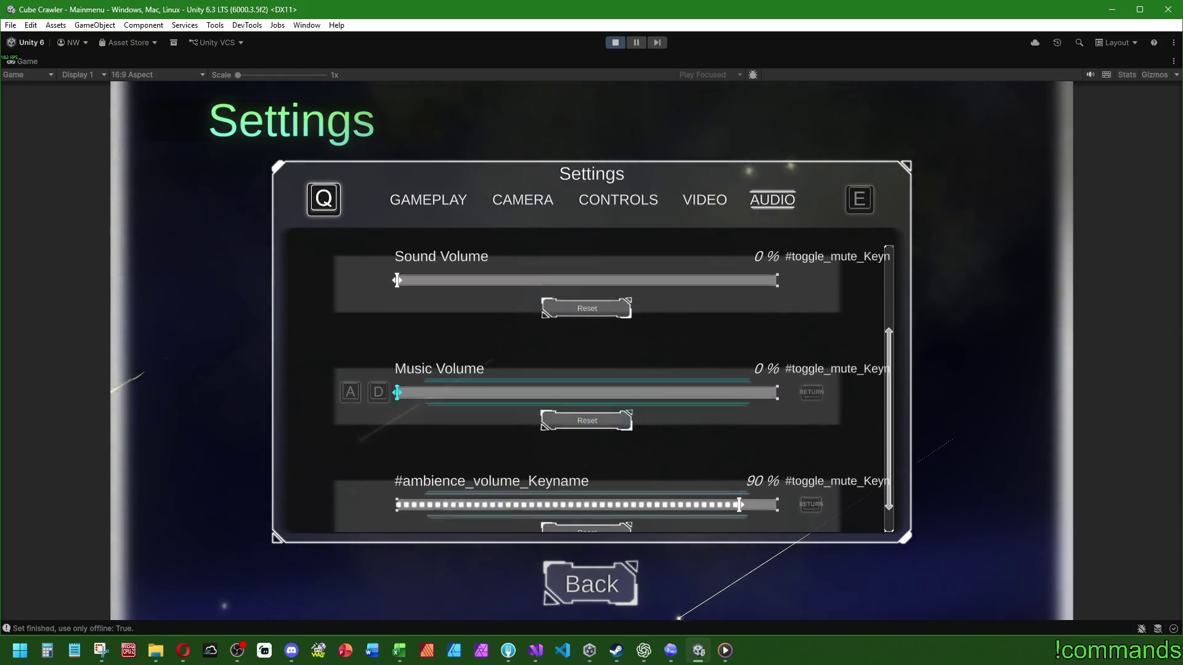
key(Return)
key(Up)
key(Return)
key(Up)
key(Return)
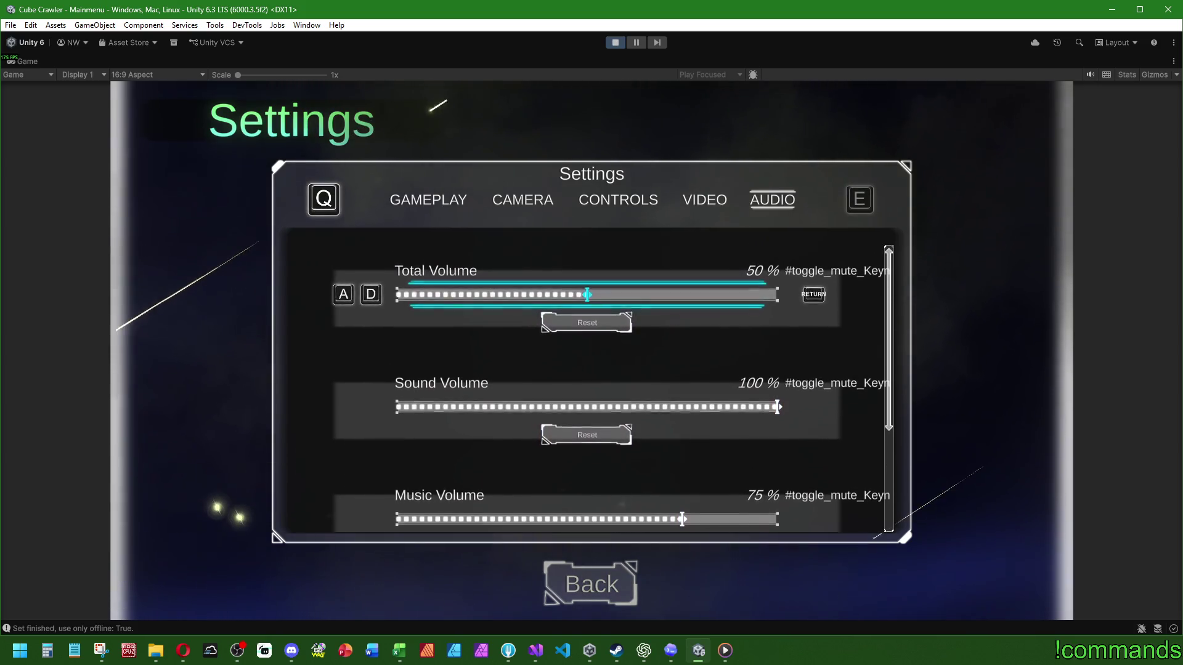
key(super)
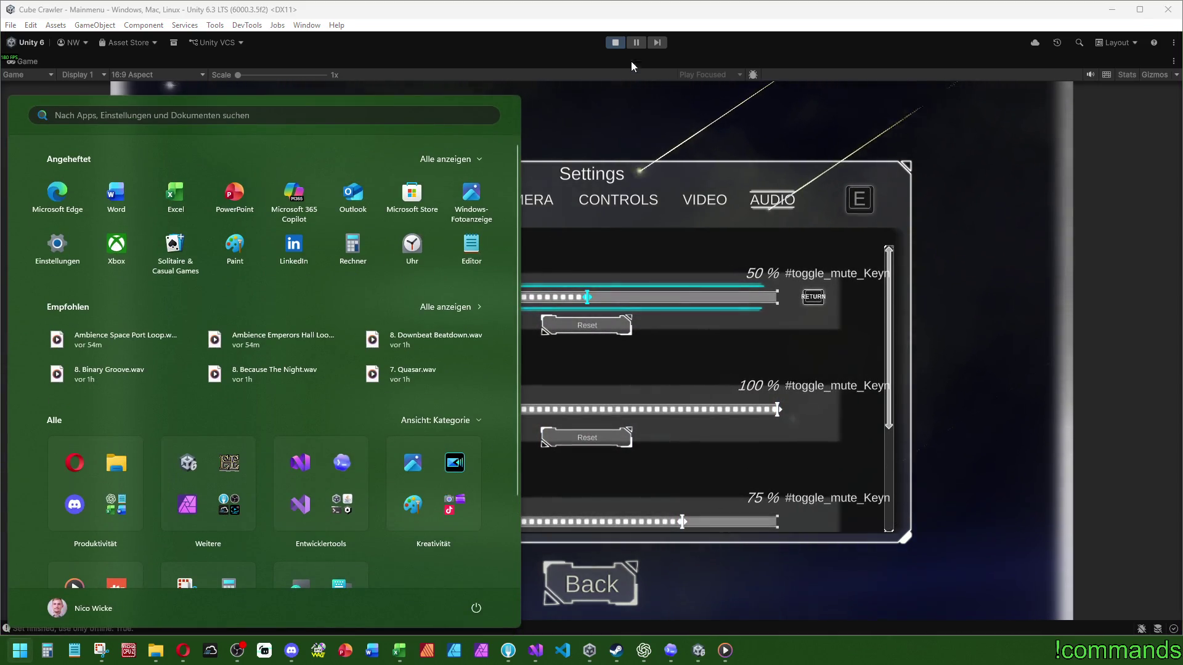
key(super)
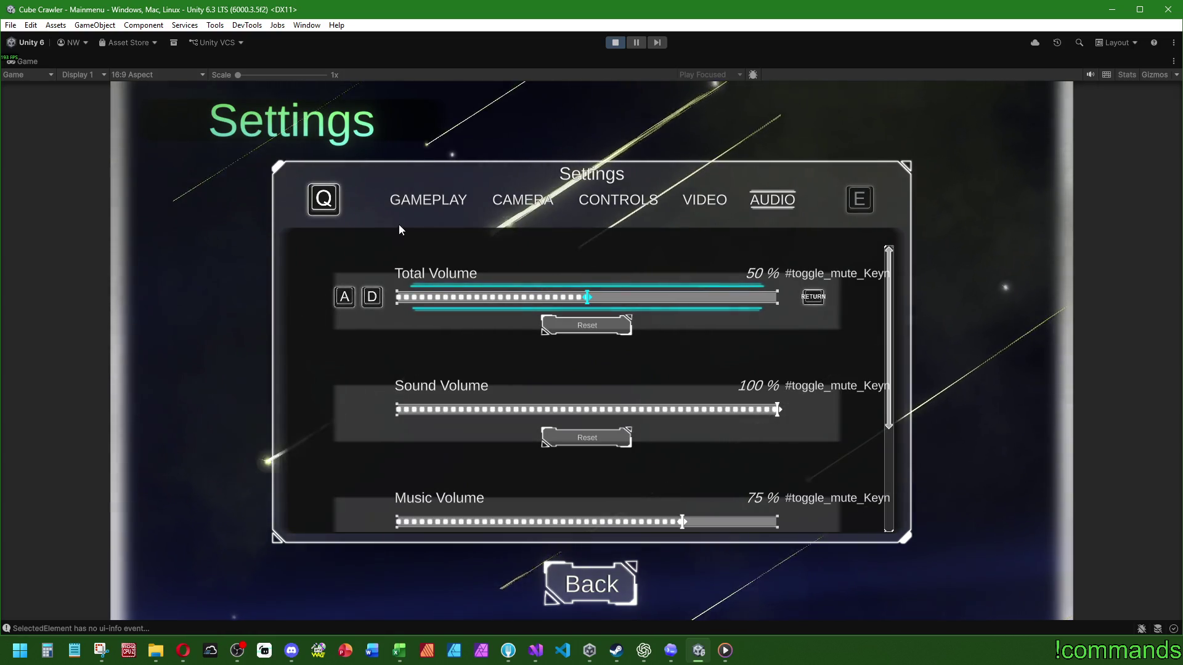
Return Total Volume to 50%, retest the Sound Volume mute, and go back to the main menu
key(d)
key(a)
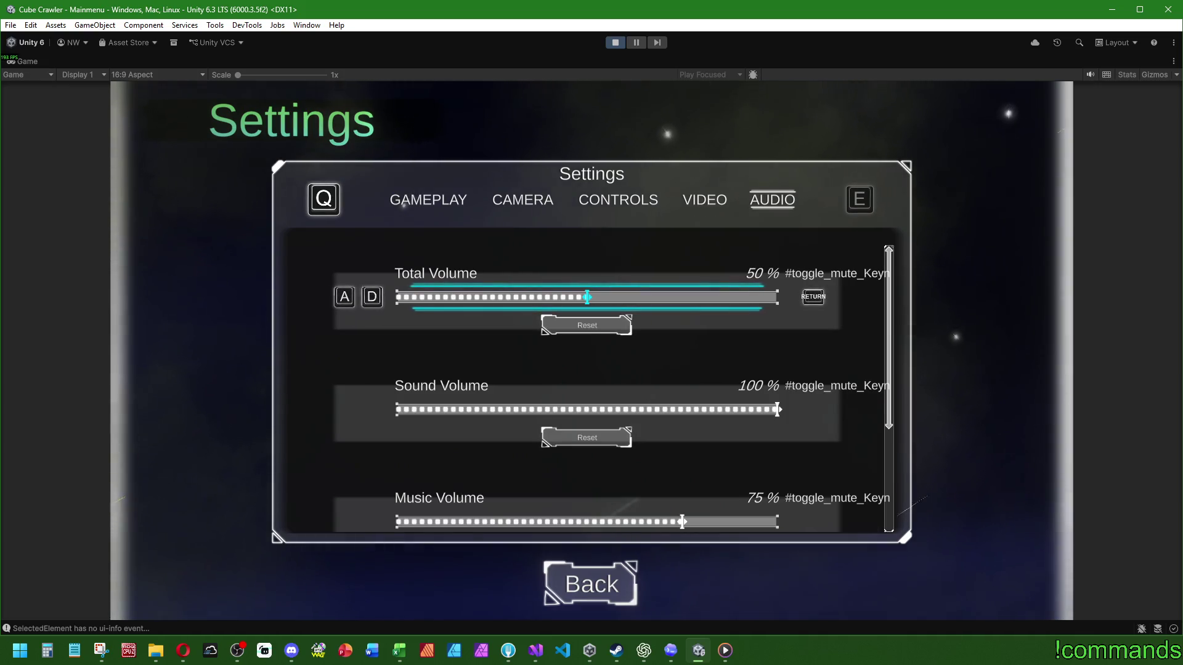
key(s)
key(Return)
key(Return)
key(s)
key(s)
key(s)
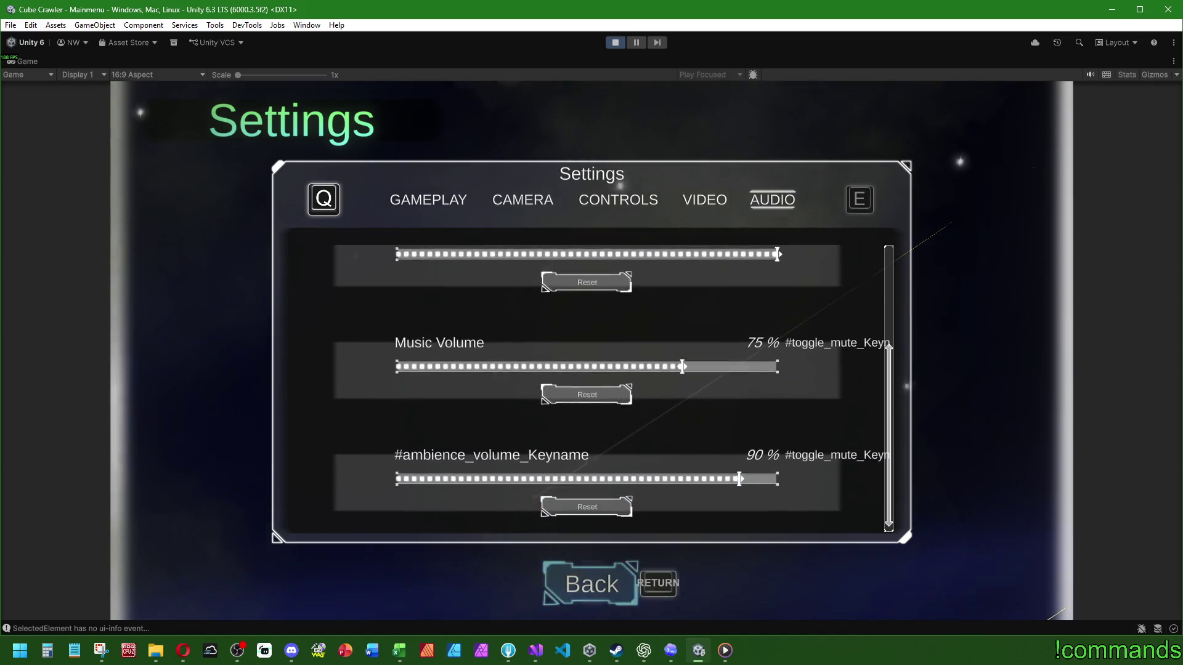
key(Return)
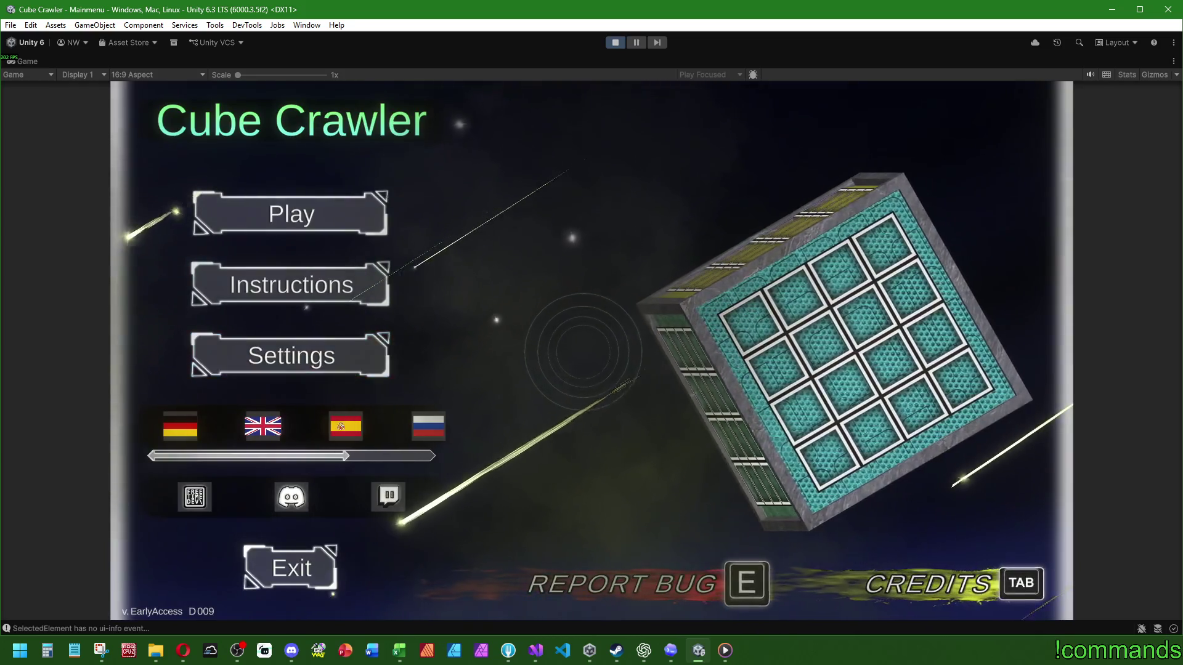
Open the Skills screen and browse the Echo of Wrath, Impulsive Wrath and Great Echoing details
key(Return)
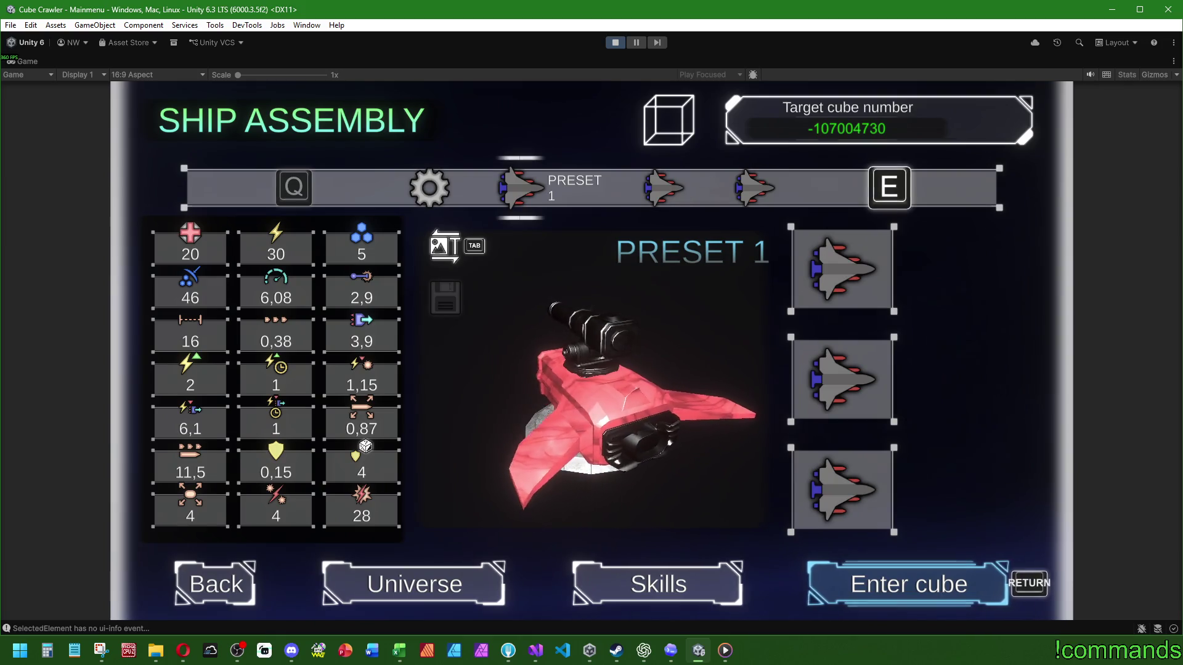
key(Left)
key(Return)
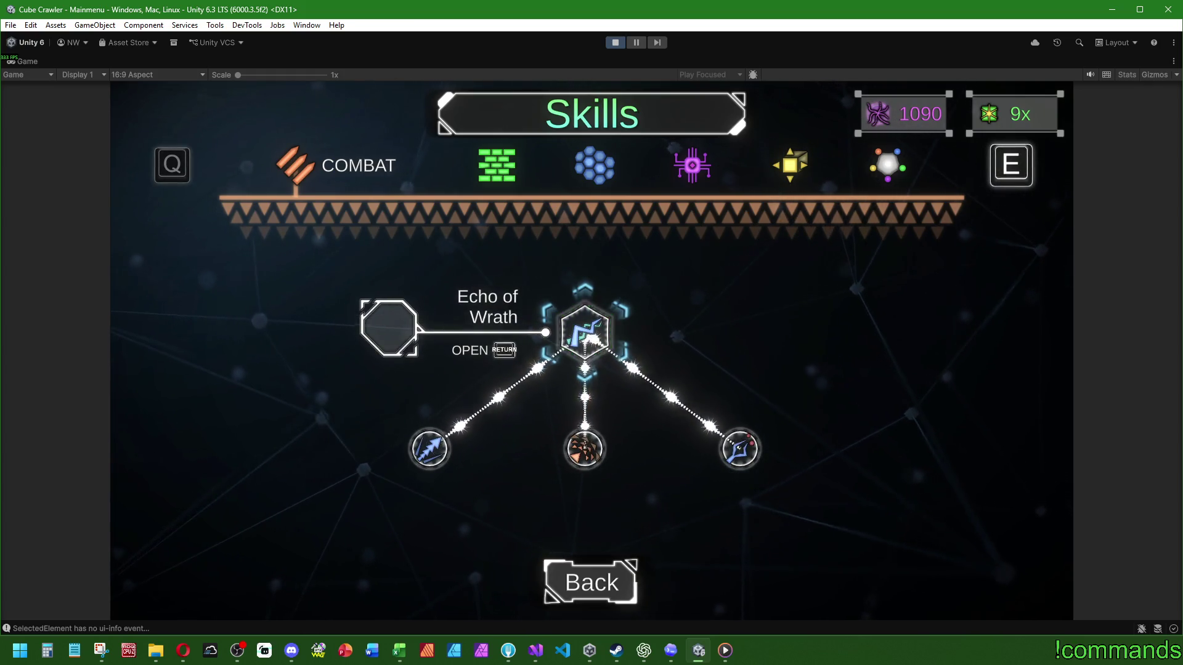
key(Return)
key(Return)
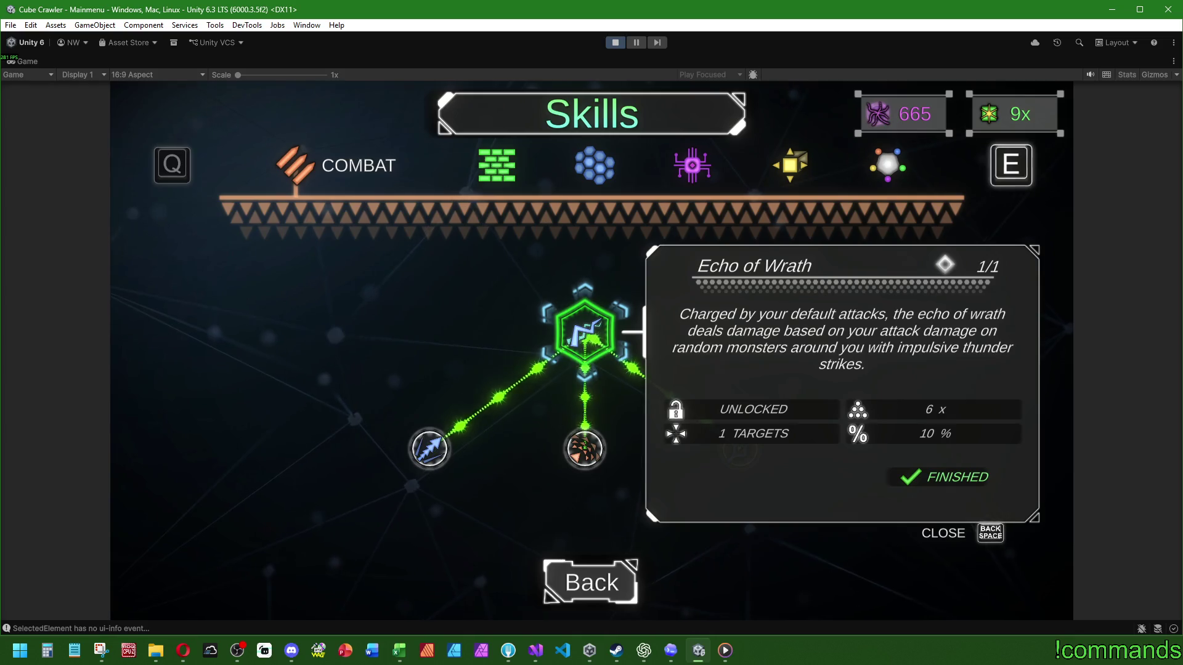
key(BackSpace)
key(Left)
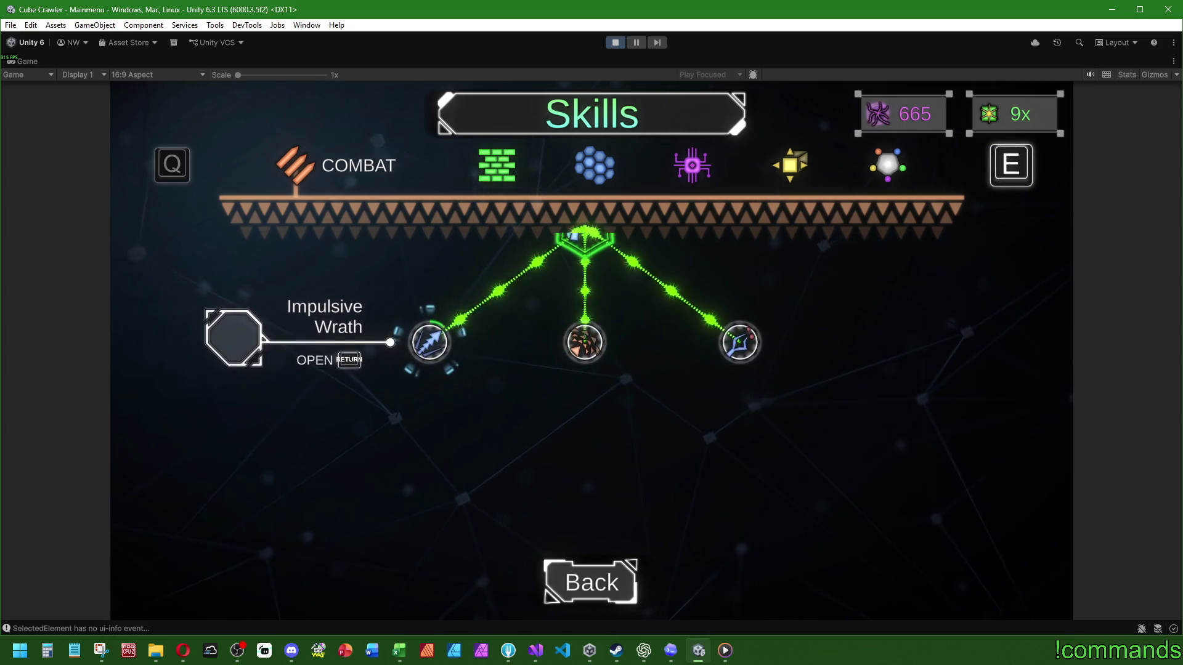
key(Right)
key(Return)
key(BackSpace)
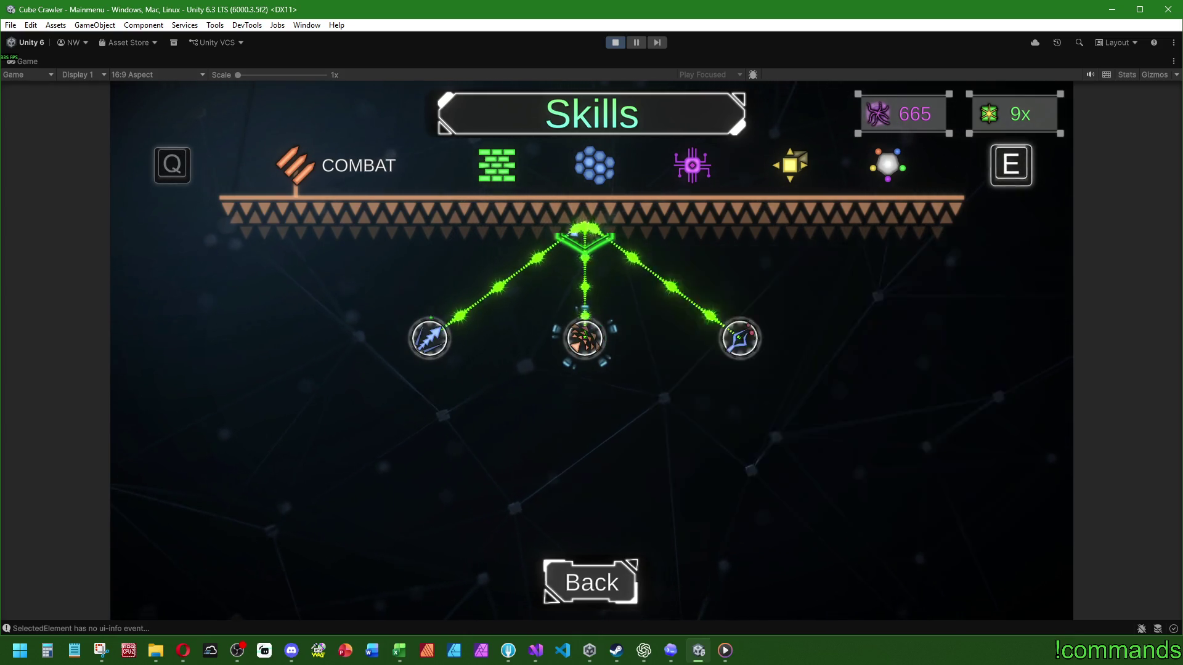
key(Left)
key(Return)
key(BackSpace)
key(Right)
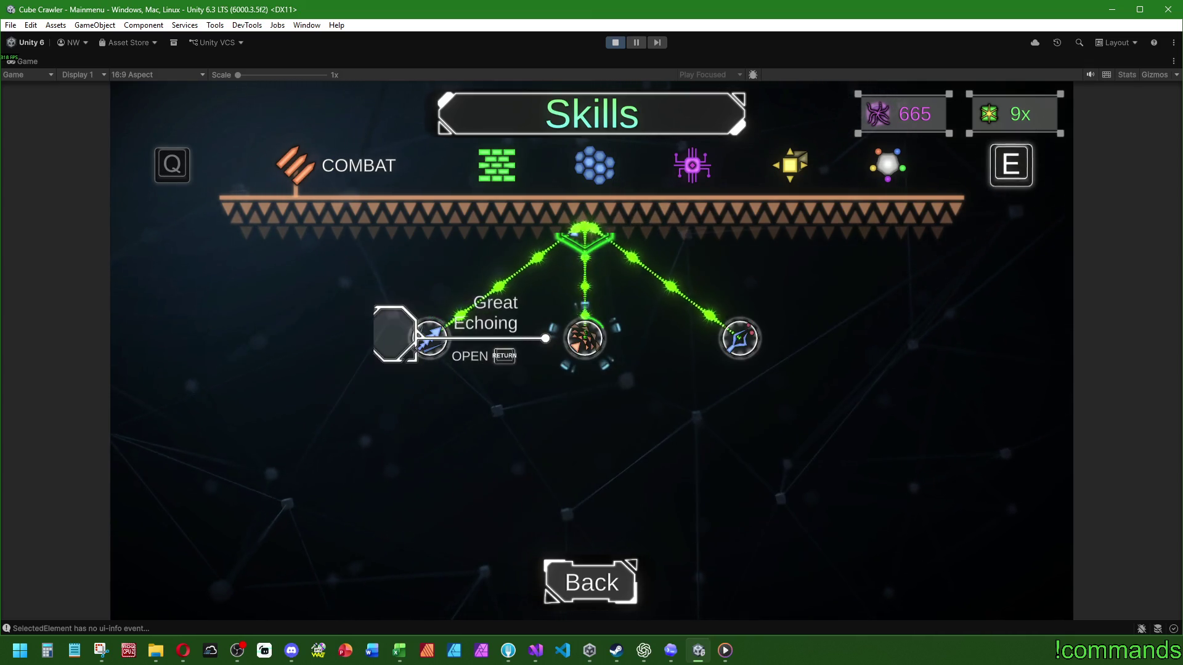
key(Return)
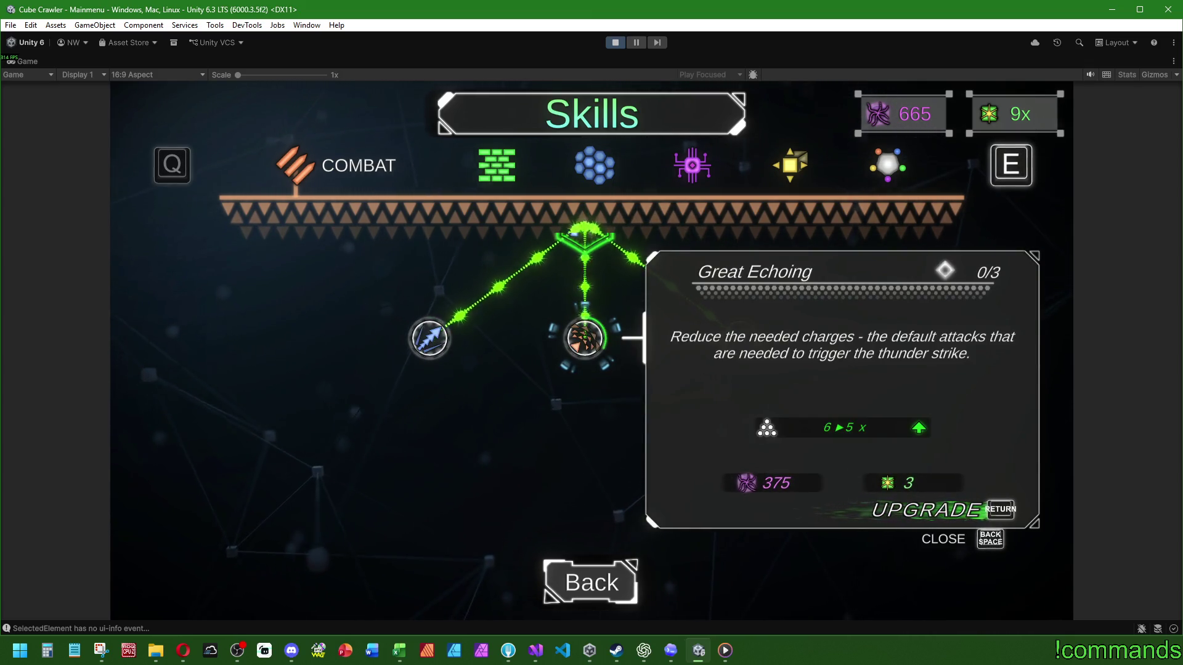
Upgrade Great Echoing to 1/3 and try Fractured Amplification without enough currency
key(Return)
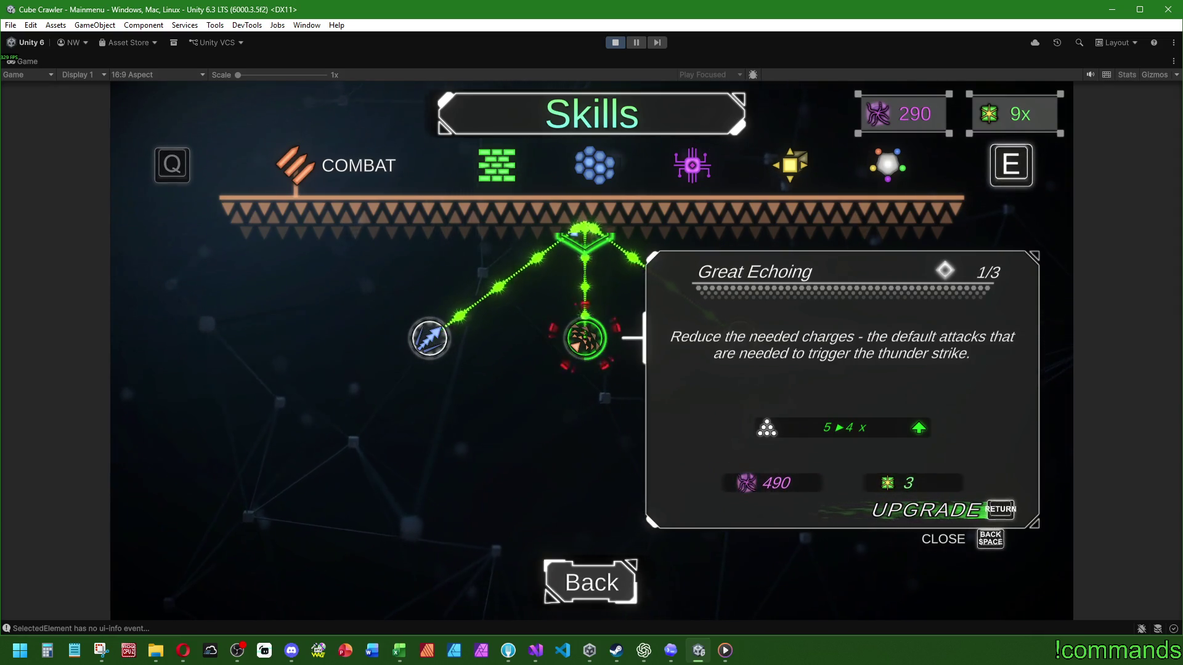
key(Return)
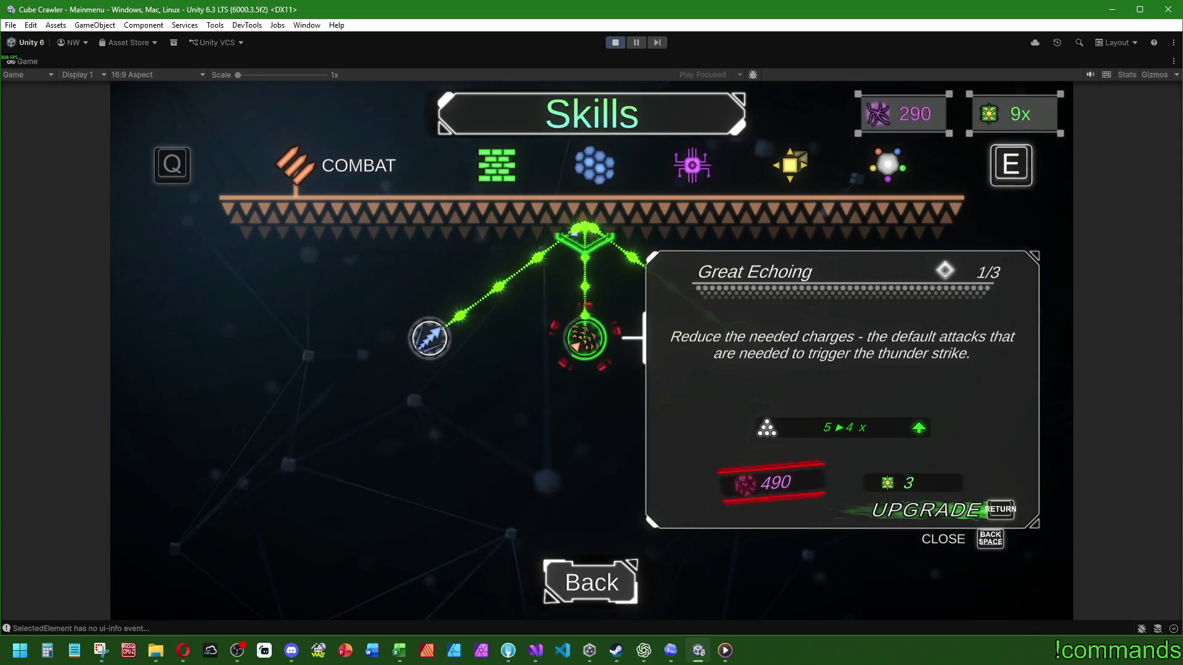
key(BackSpace)
key(Right)
key(Return)
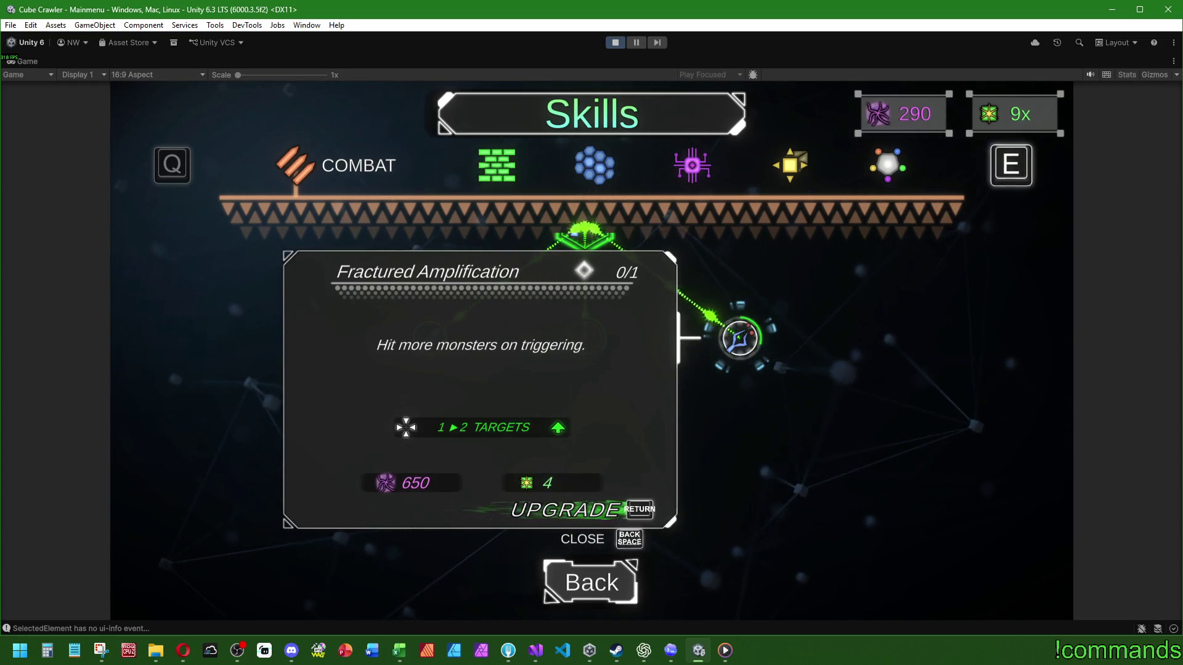
key(Return)
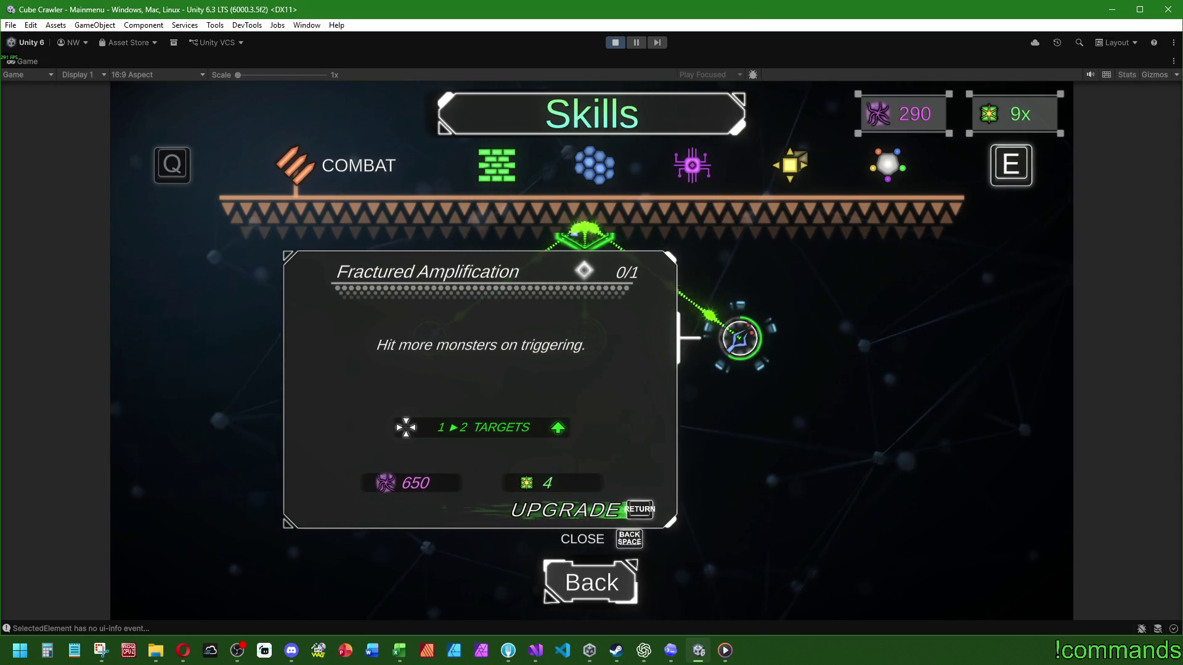
In the STRUCTURE category, upgrade Armory to 1/1
key(e)
key(Return)
key(Return)
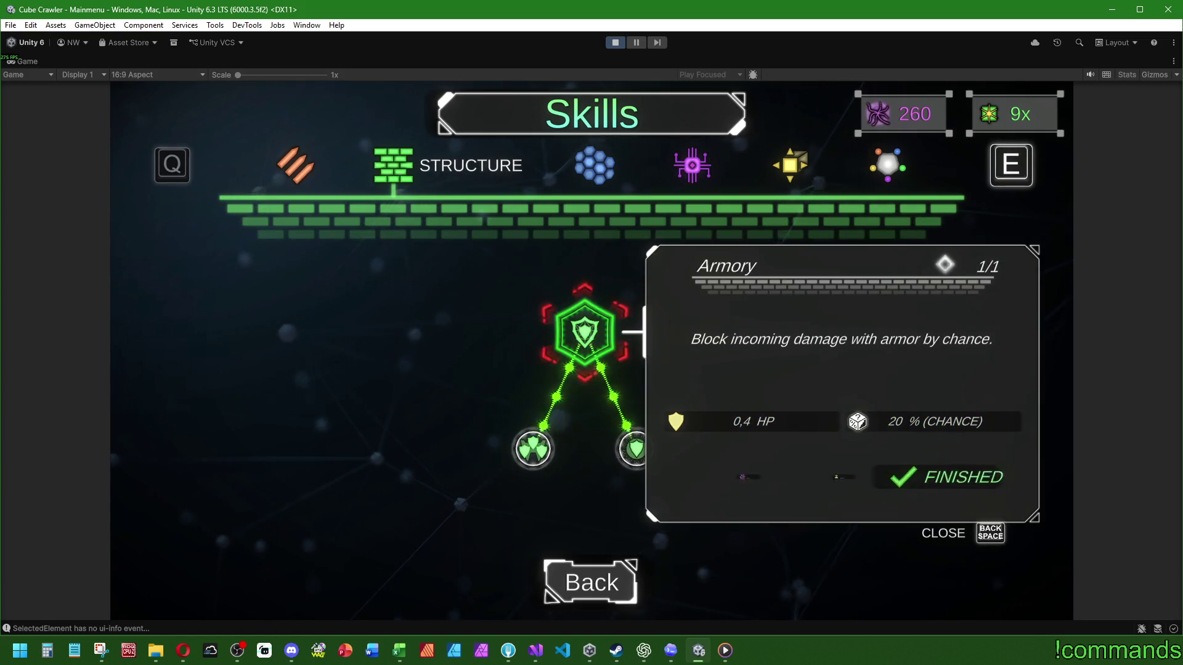
Close the Armory details and upgrade the Strong and Clever skills to 1/3
key(Escape)
key(Down)
key(Return)
key(Return)
key(Right)
key(Return)
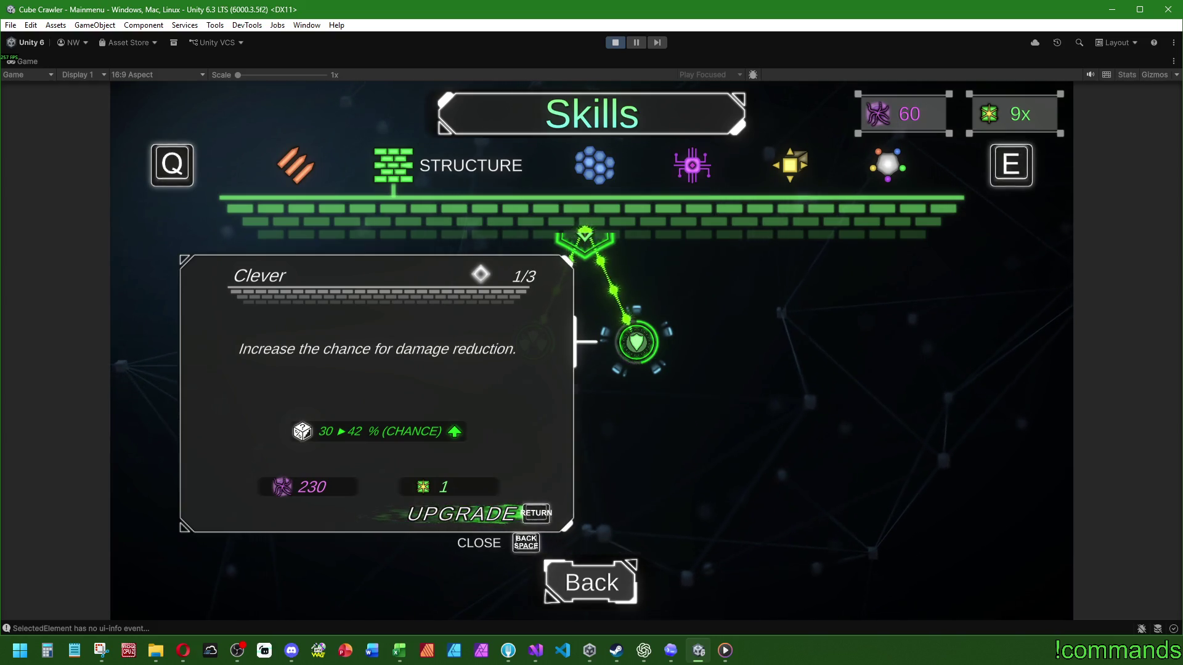
In the SHIELD category, upgrade the Durability skill and review the Power skill details
key(e)
key(Return)
key(Return)
key(BackSpace)
key(Right)
key(Return)
key(Return)
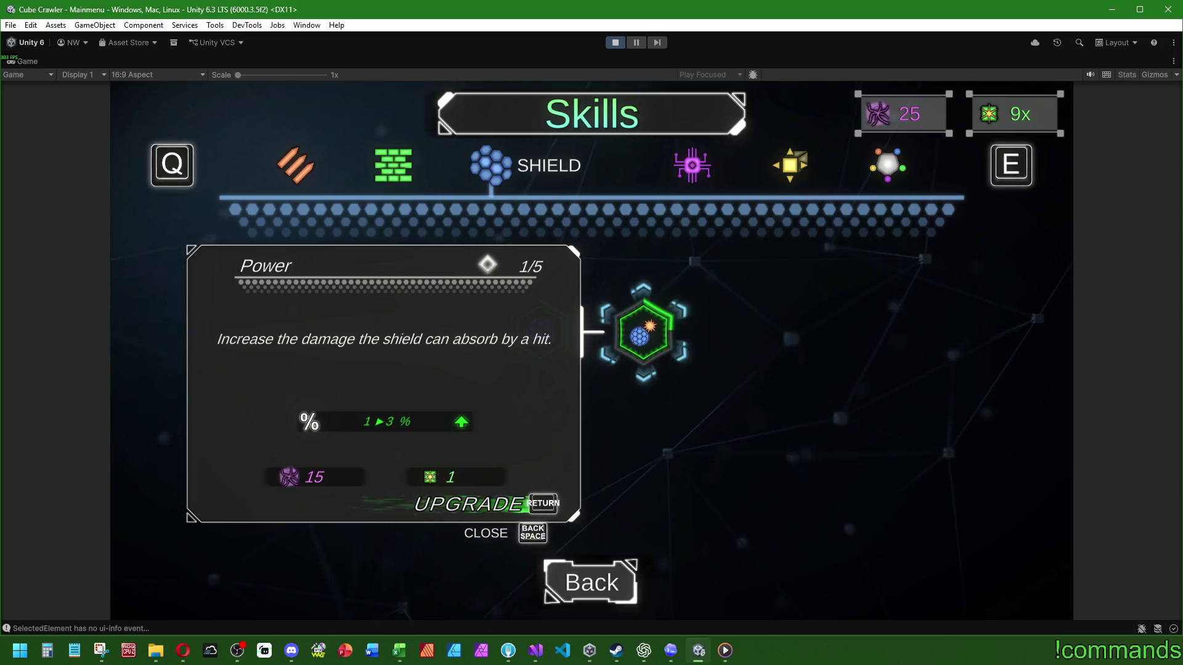
key(BackSpace)
Review Technology, Environment's Joker, and Universal's Passive and Active fighter skill details
key(e)
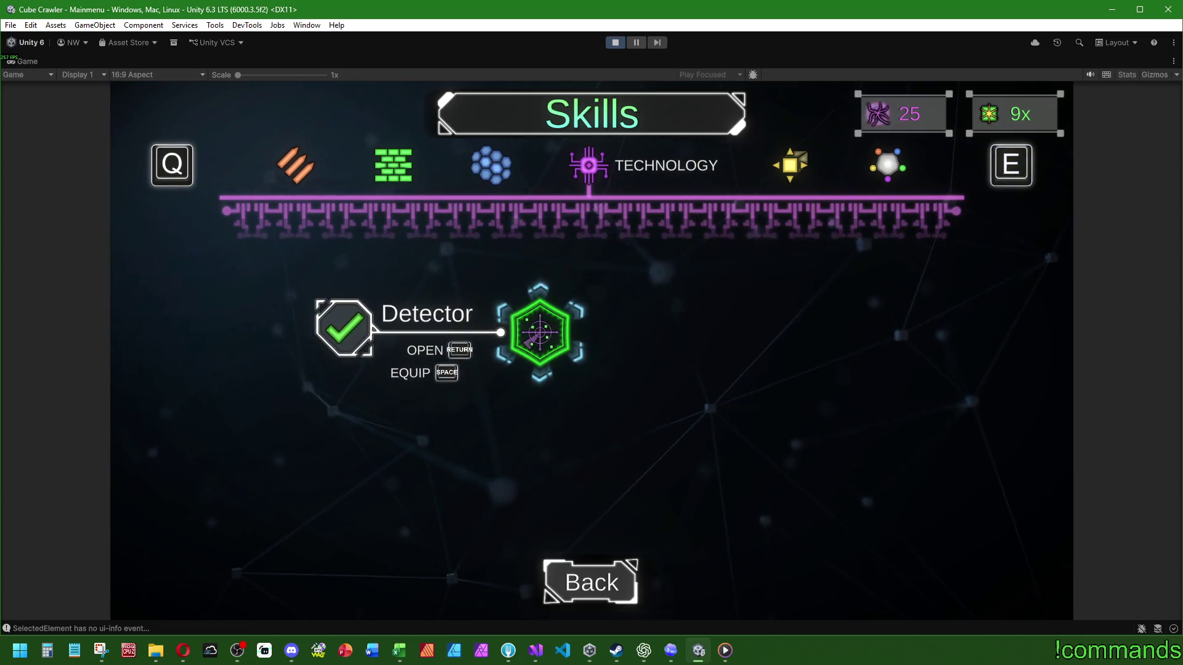
key(e)
key(Down)
key(Return)
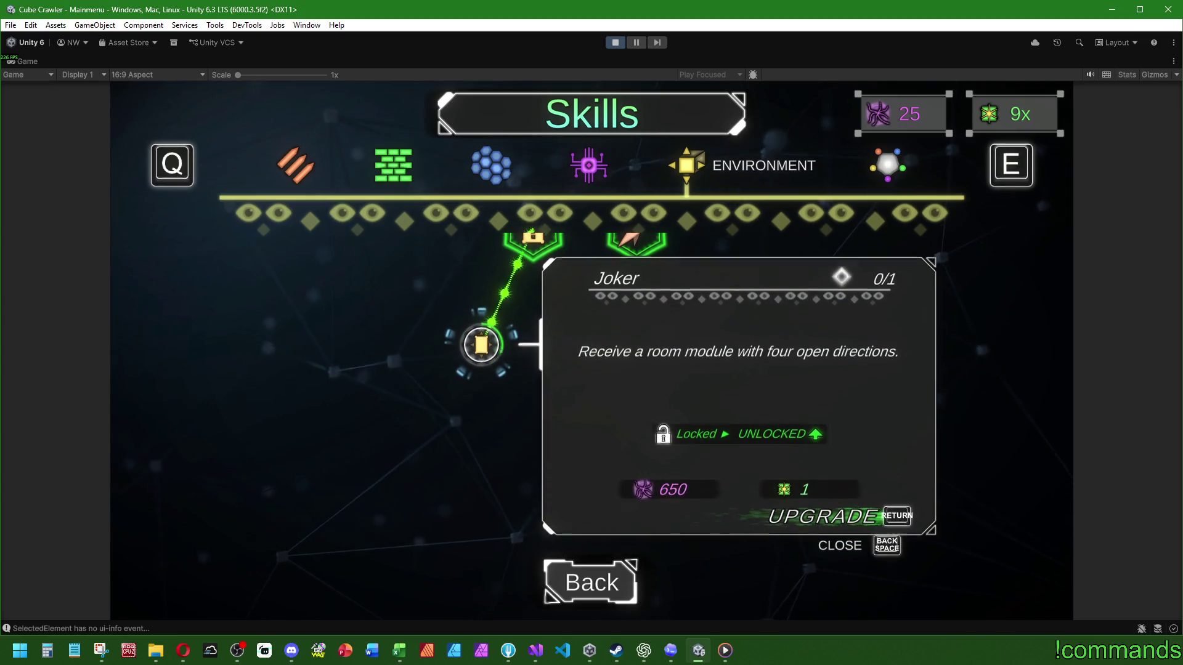
key(BackSpace)
key(e)
key(Return)
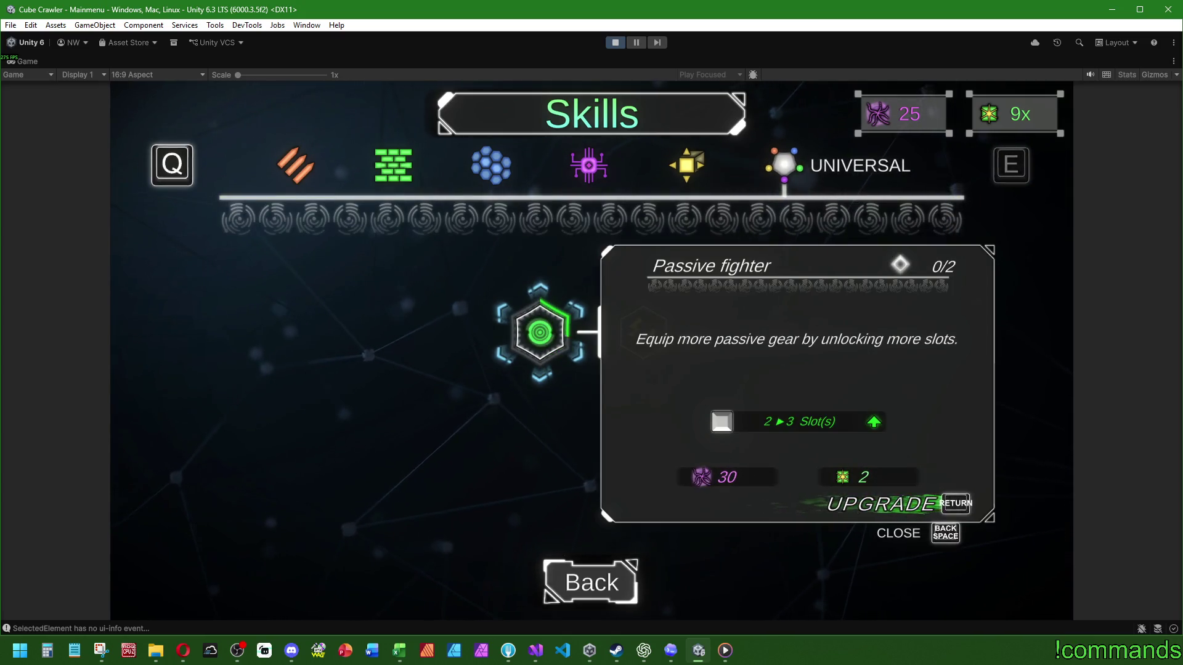
key(BackSpace)
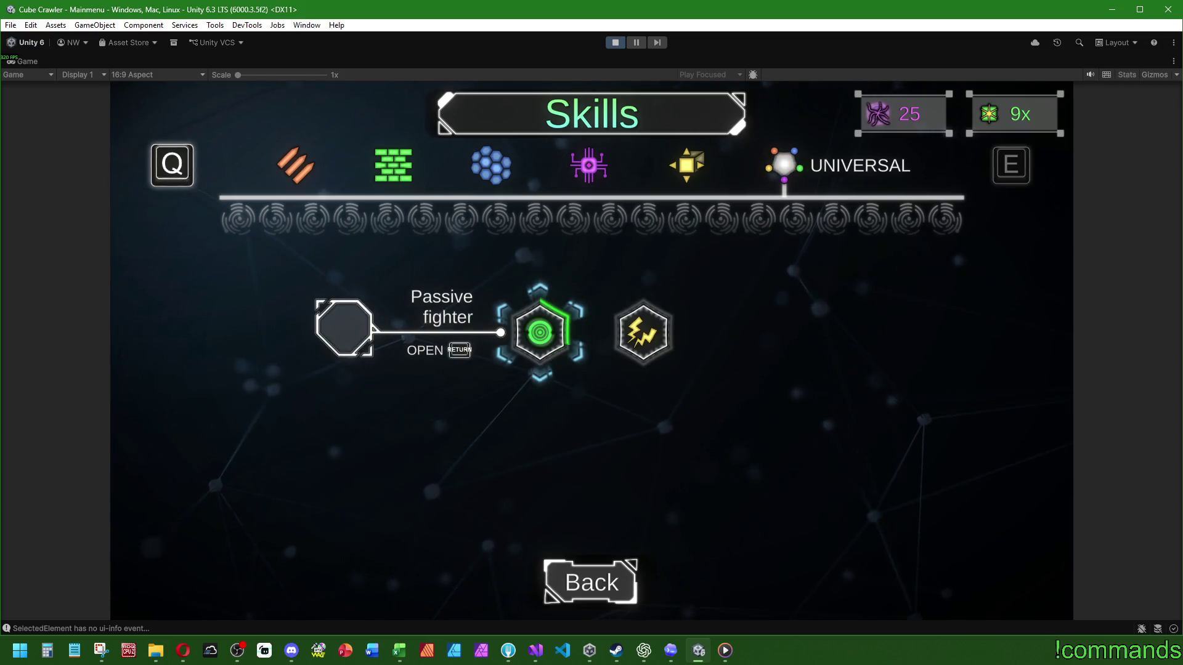
key(Right)
key(Return)
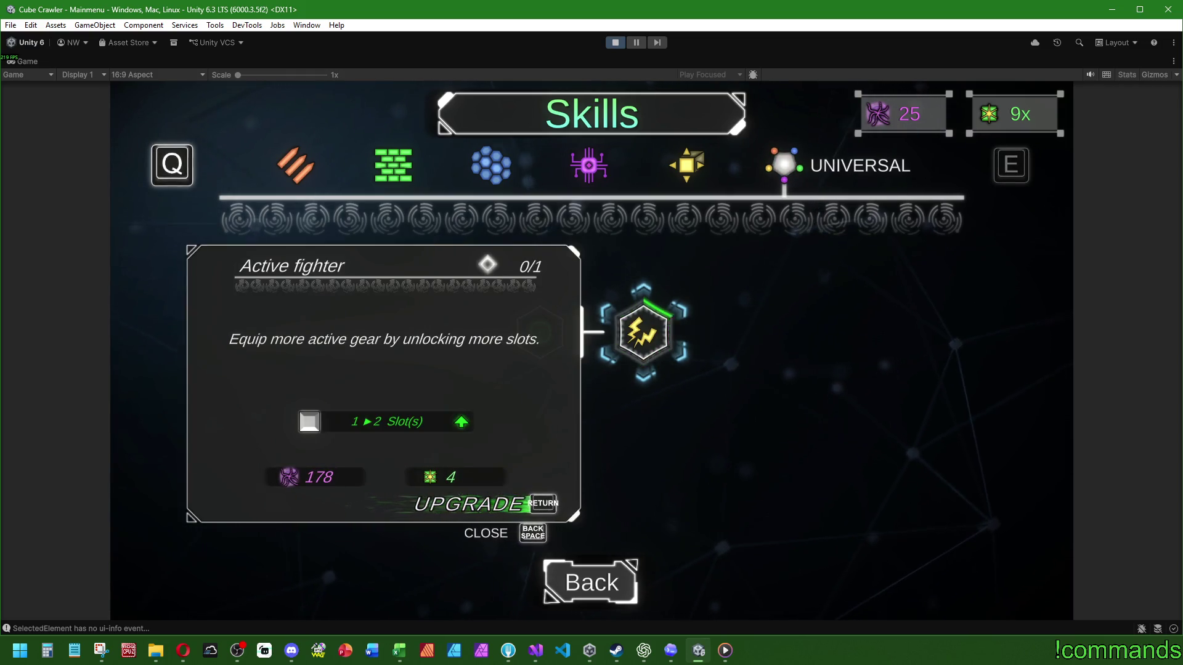
key(BackSpace)
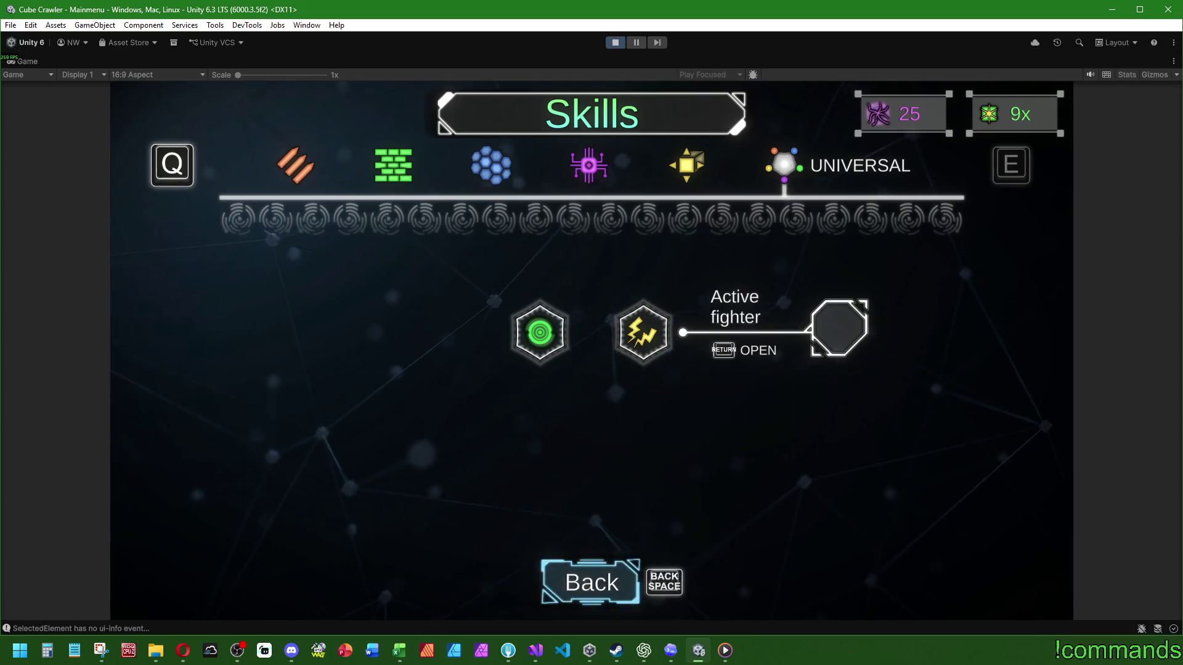
Return to Ship Assembly and start generating and entering the cube
key(BackSpace)
key(Right)
key(Return)
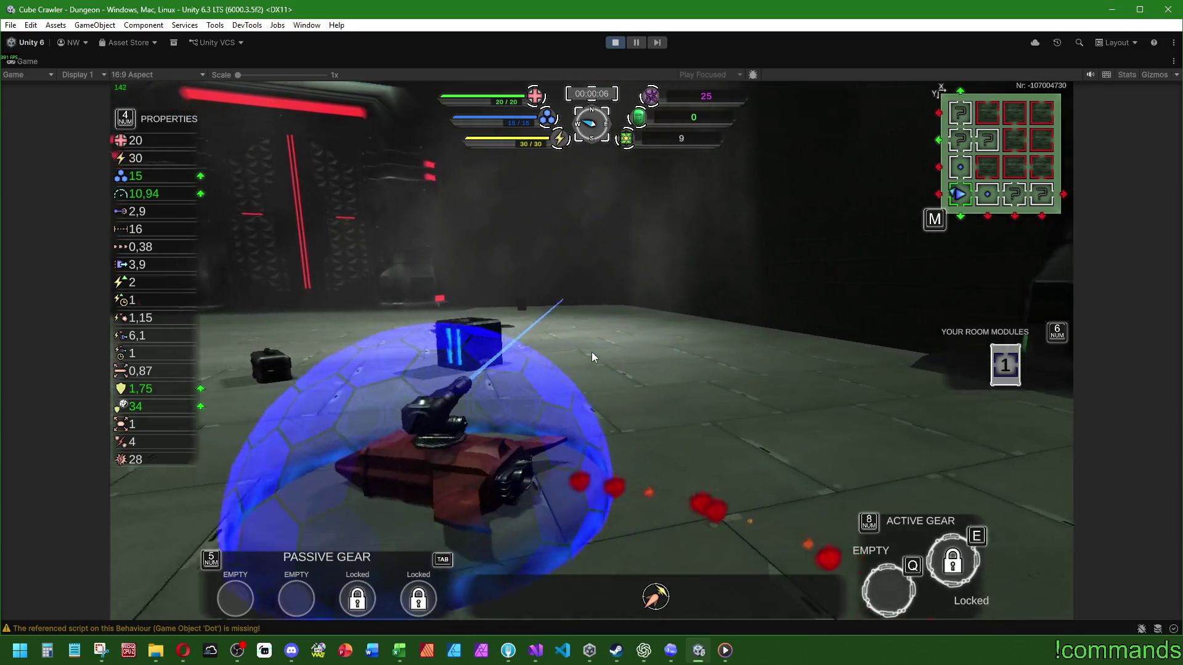
Open the dungeon map and try inserting a room module above the start room, then cancel
key(m)
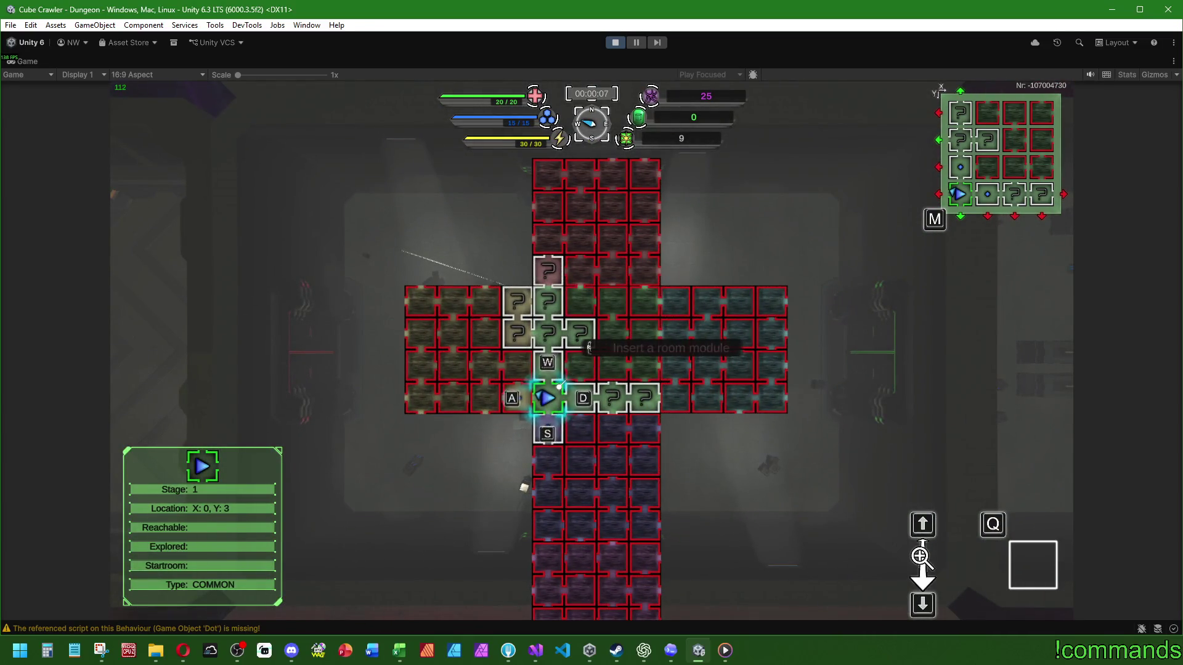
key(s)
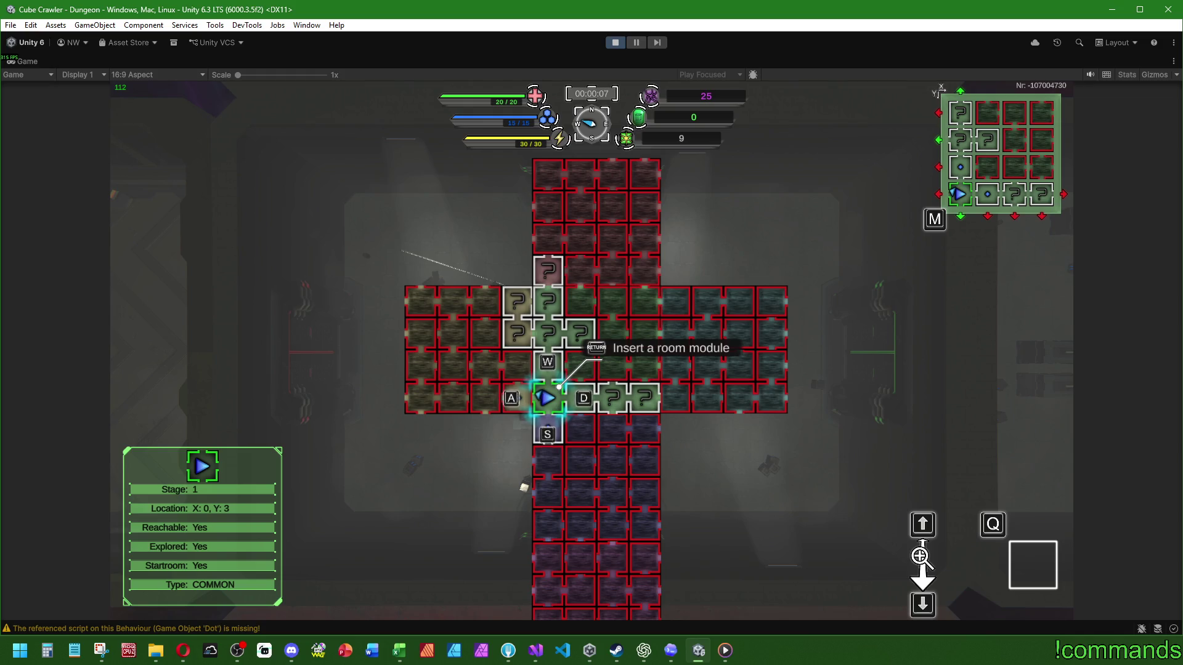
key(w)
key(w)
key(w)
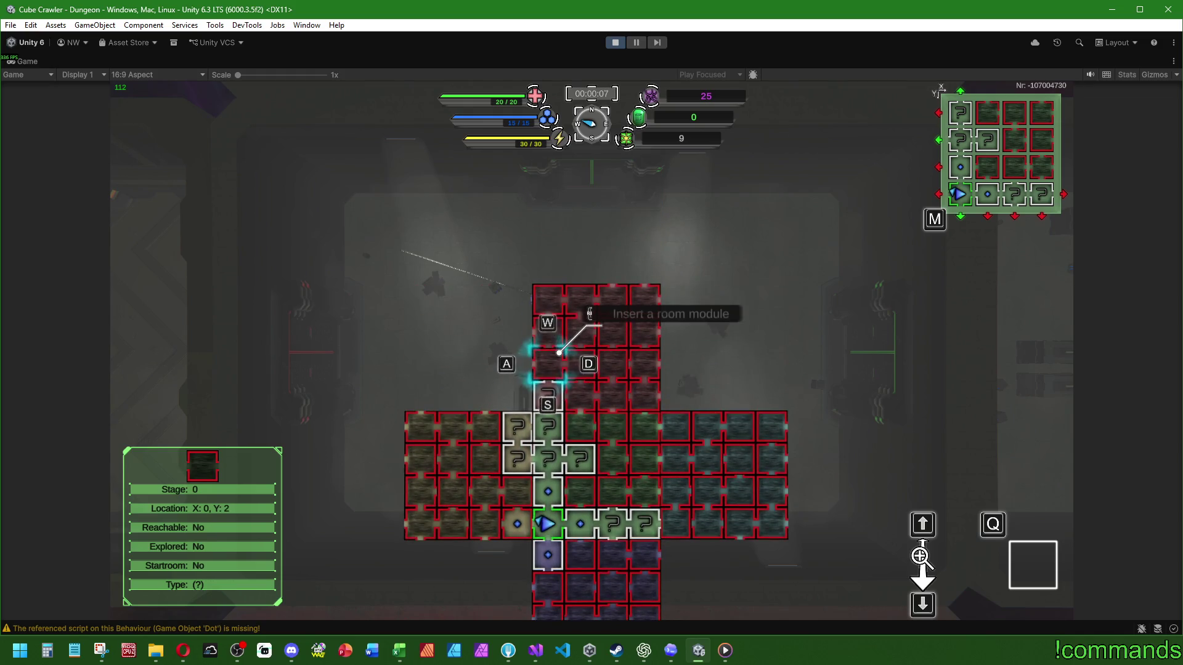
key(Return)
key(BackSpace)
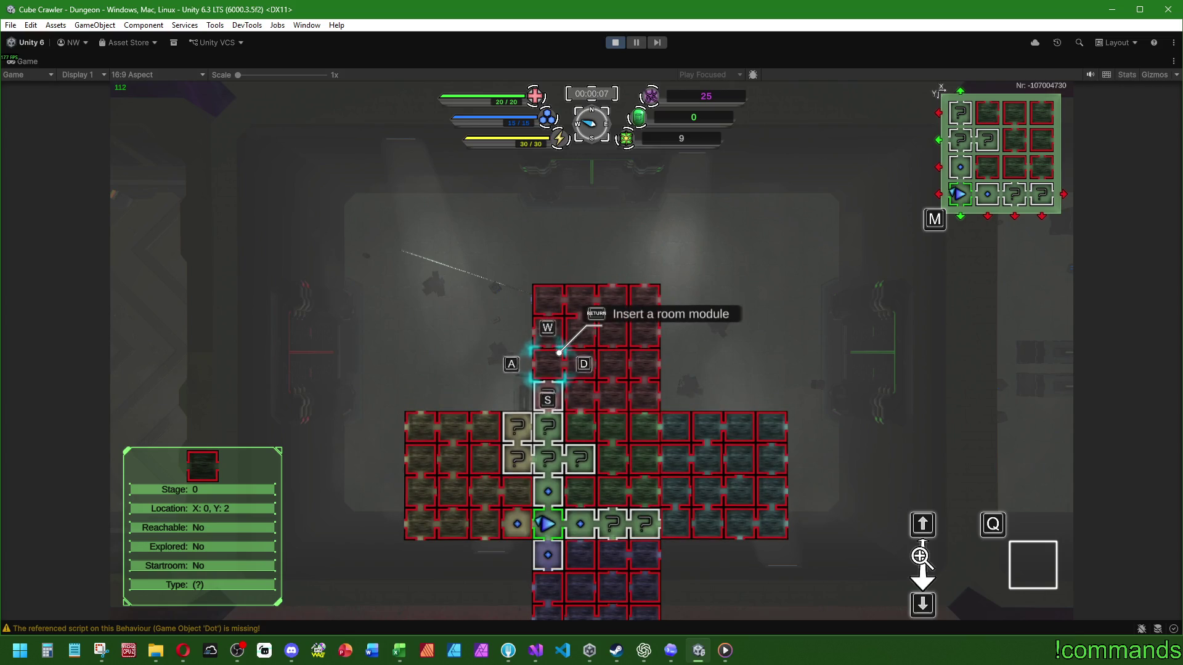
Start a room module insertion right of the player, then check the cell below the player
key(s)
key(s)
key(s)
key(d)
key(d)
key(d)
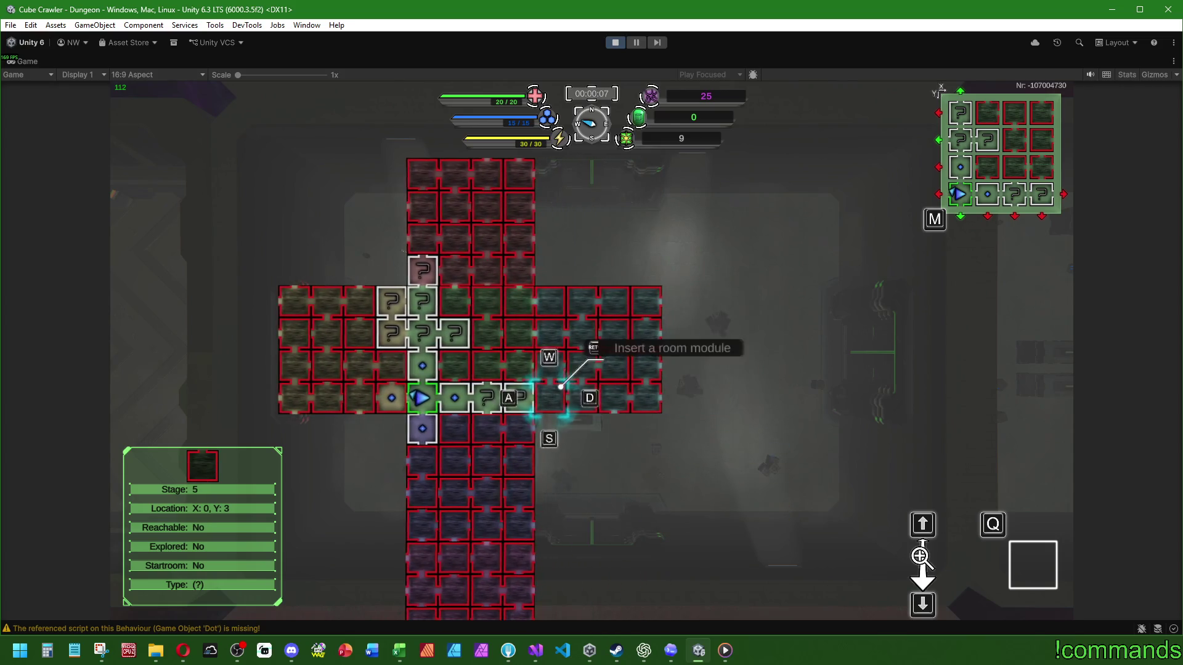
key(Return)
key(Return)
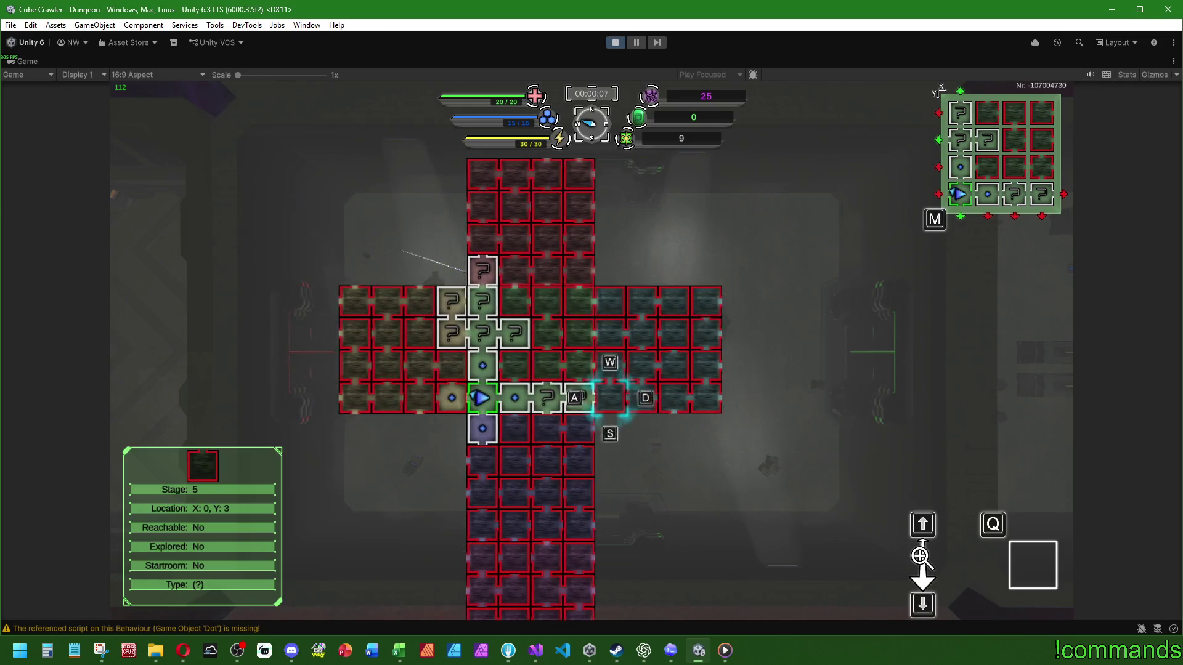
key(a)
key(a)
key(a)
key(s)
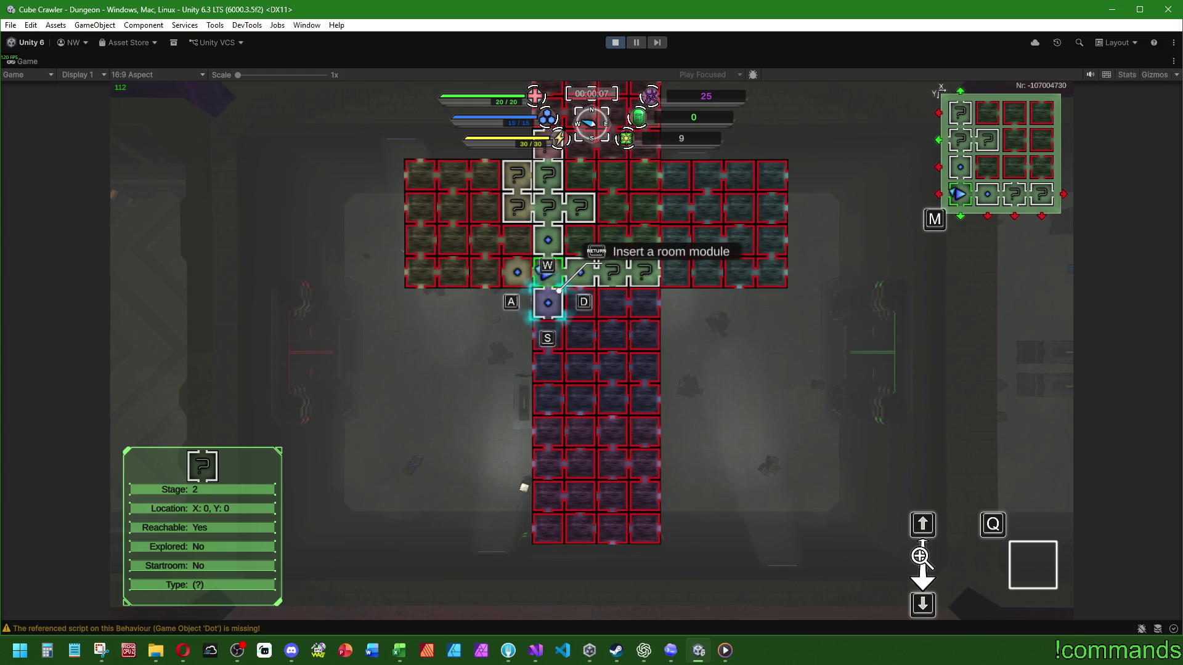
key(super)
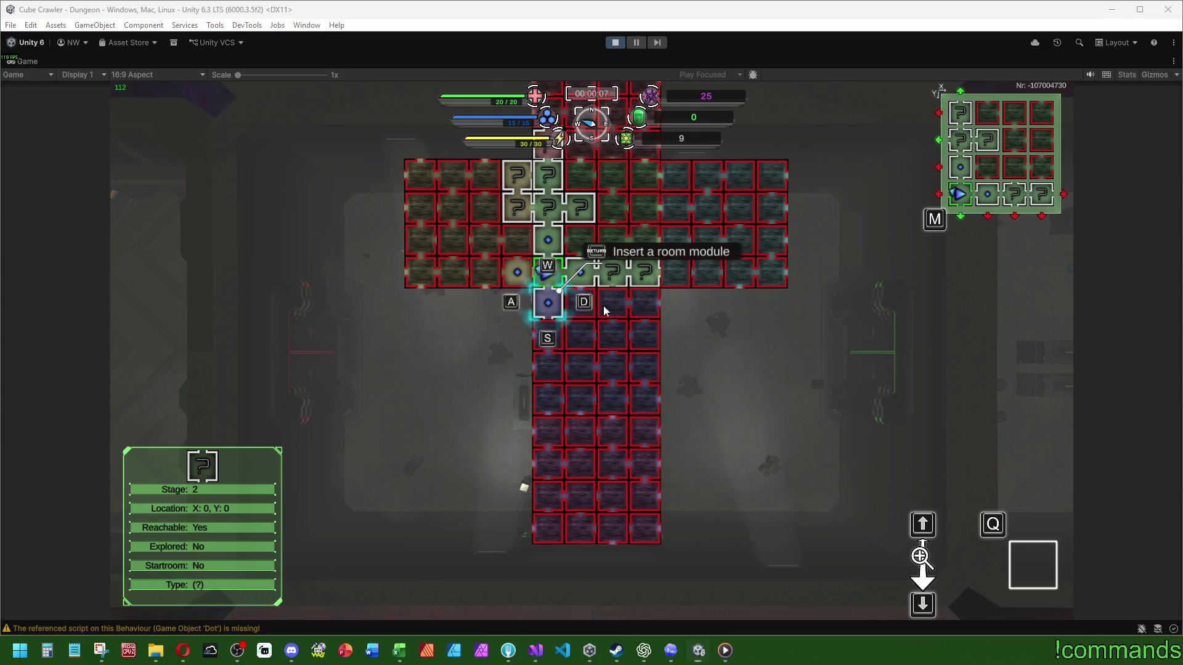
click(742, 22)
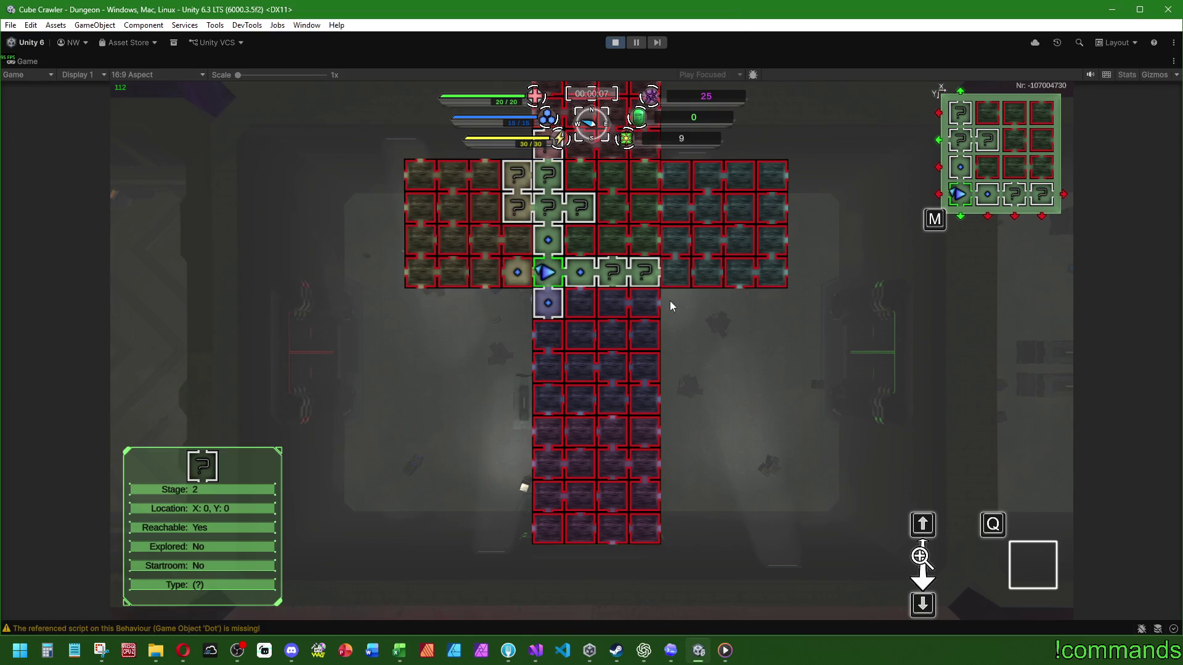
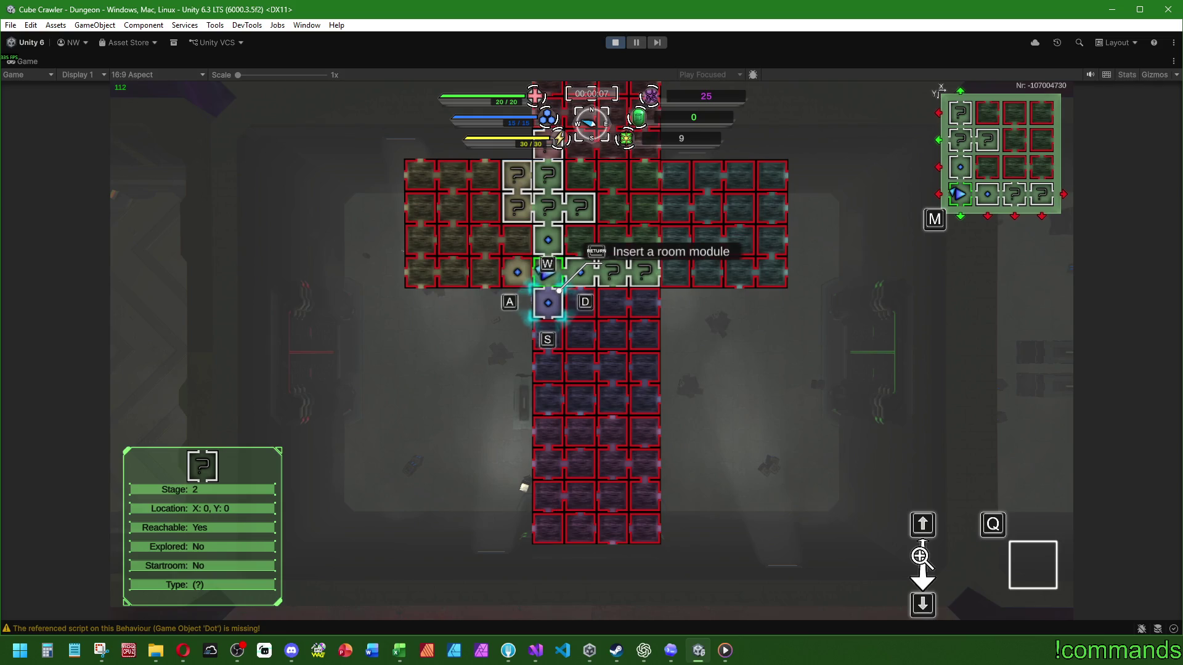
Insert room module 1 facing East beside the player's room, check it on the map, then close the map
key(Return)
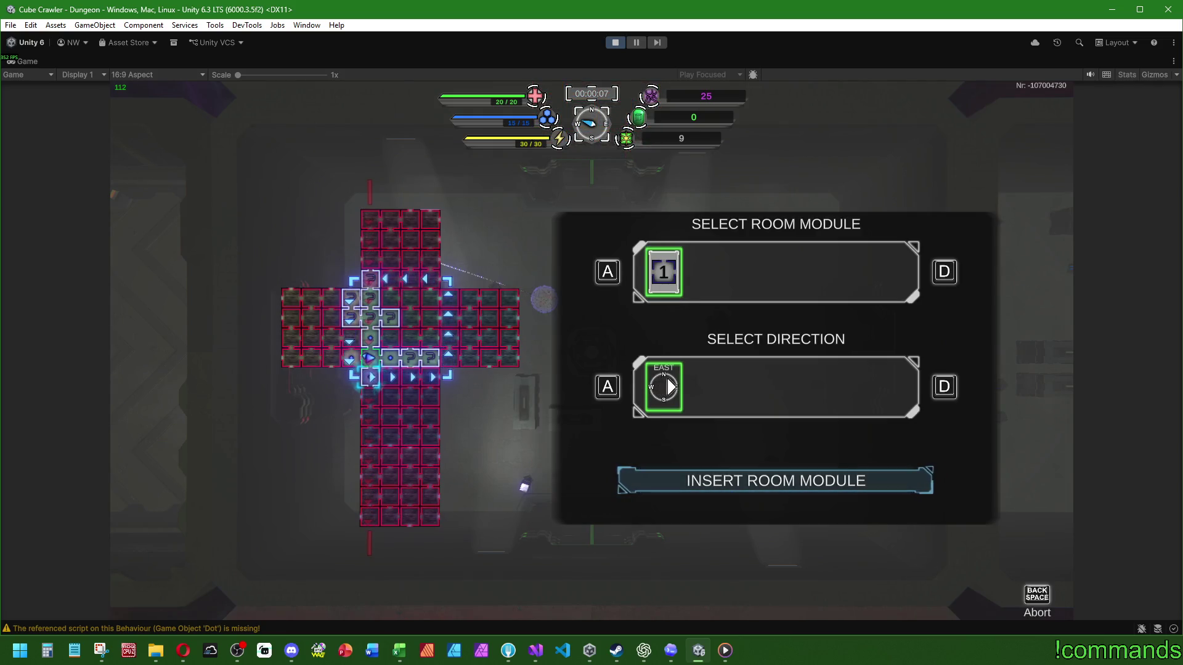
key(Return)
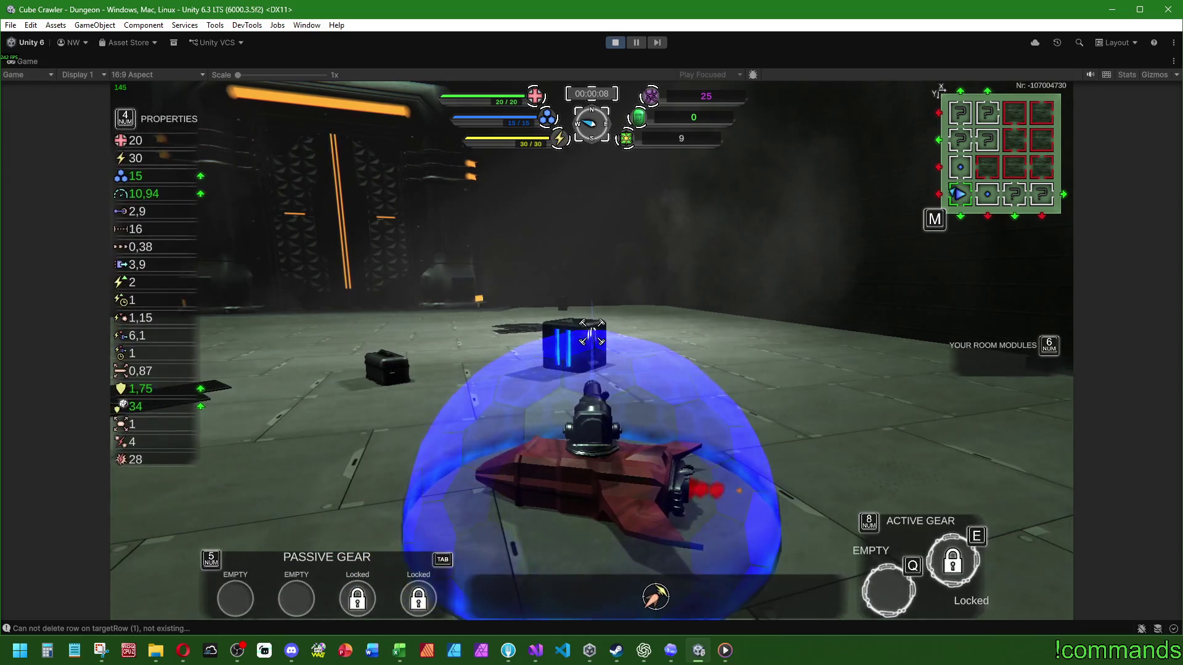
key(KP_6)
key(d)
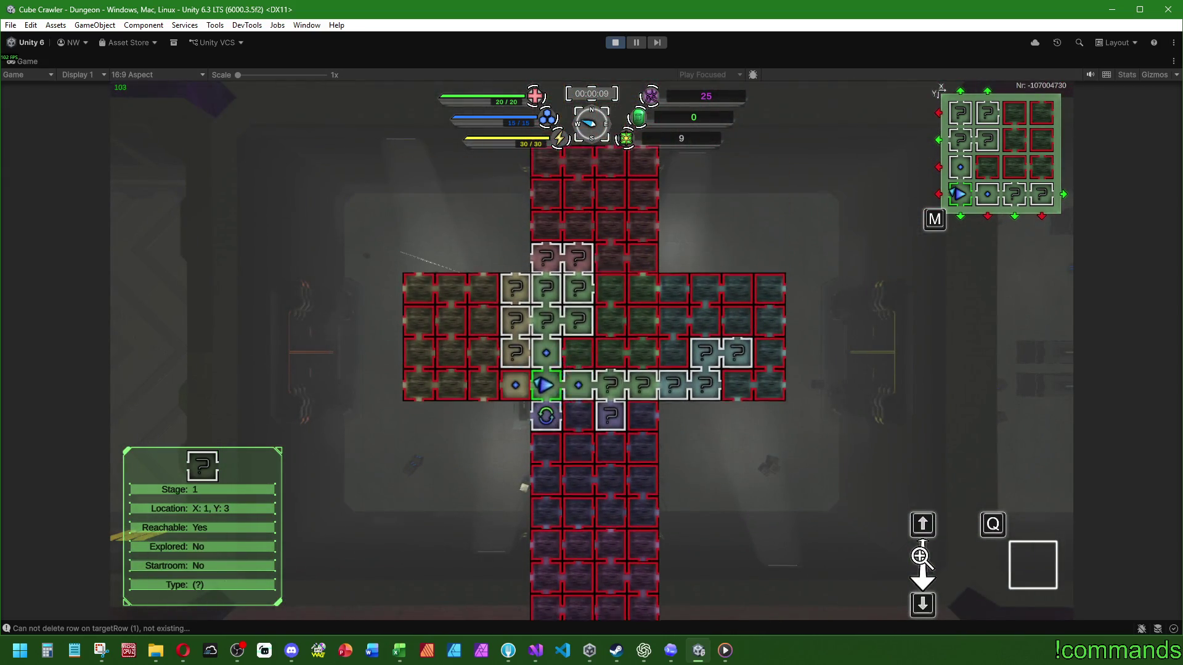
key(d)
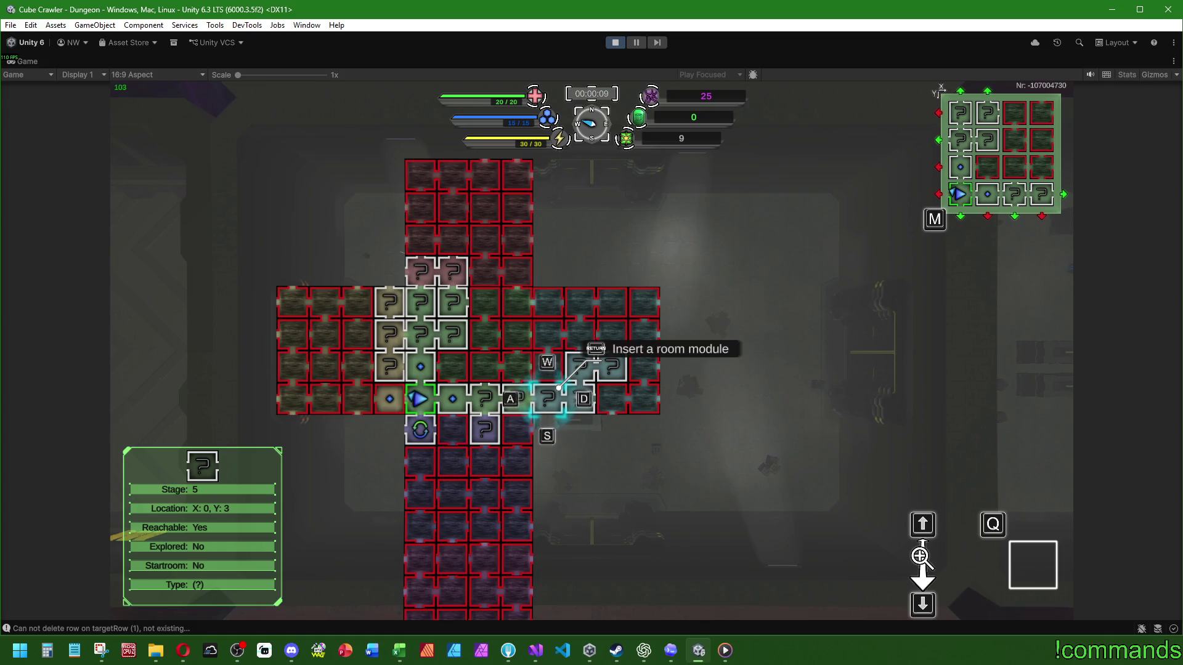
key(a)
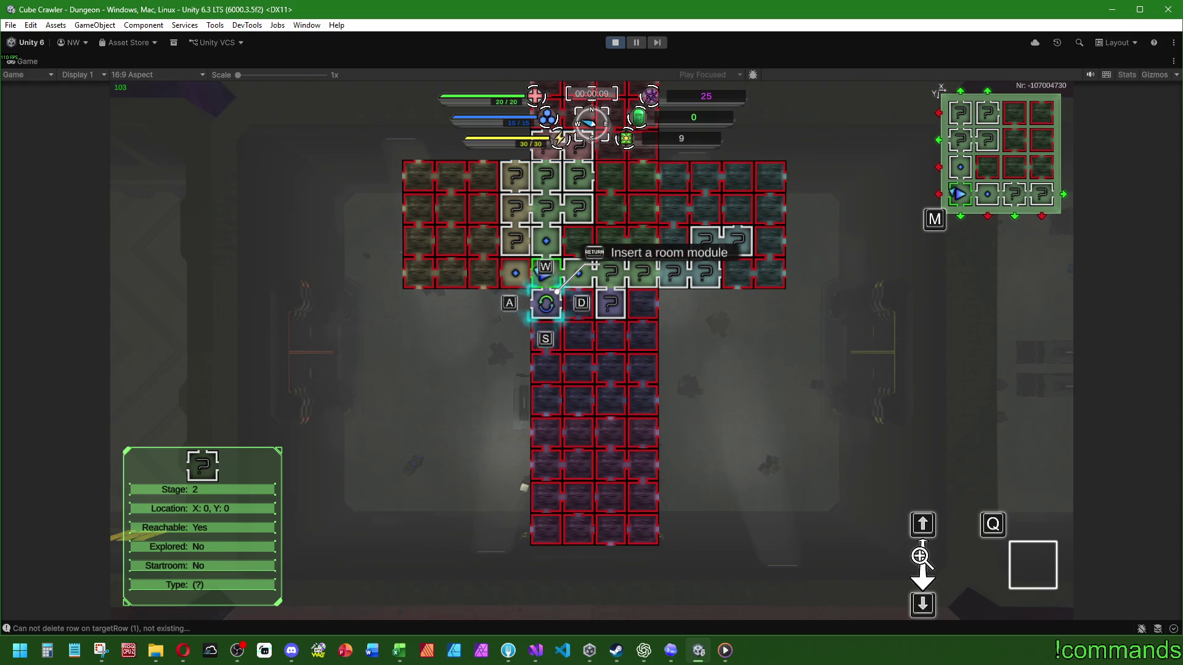
key(m)
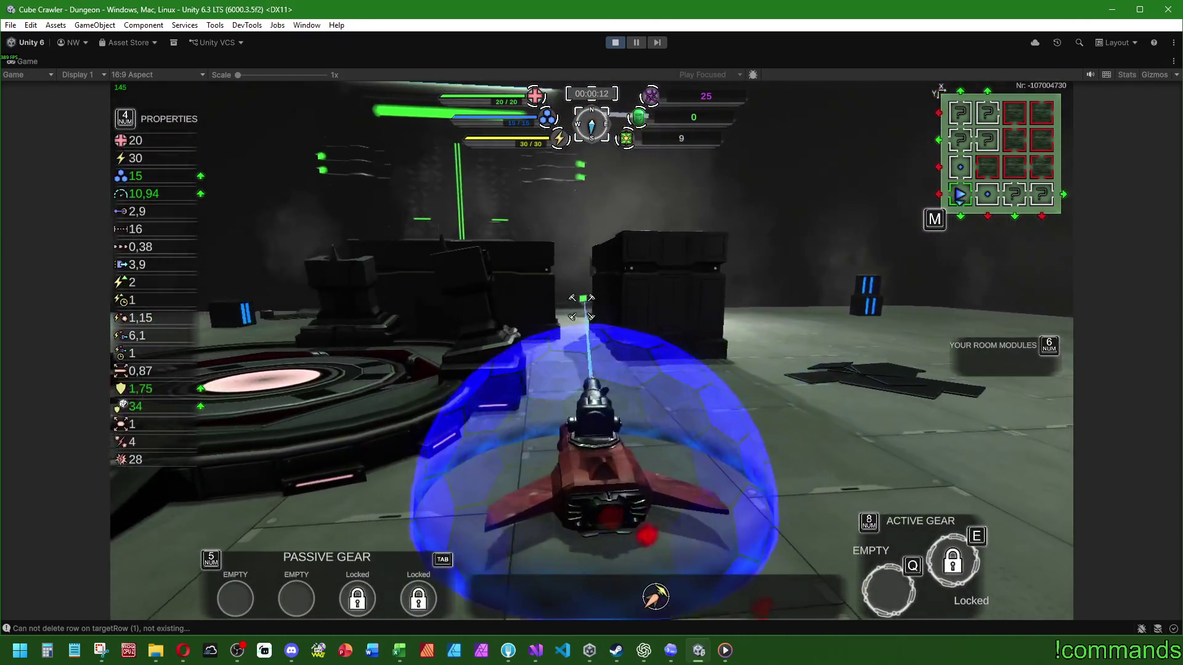
Boost down the corridor, destroy the cube enemy, and drive across the arena toward the pillar
key(shift+w)
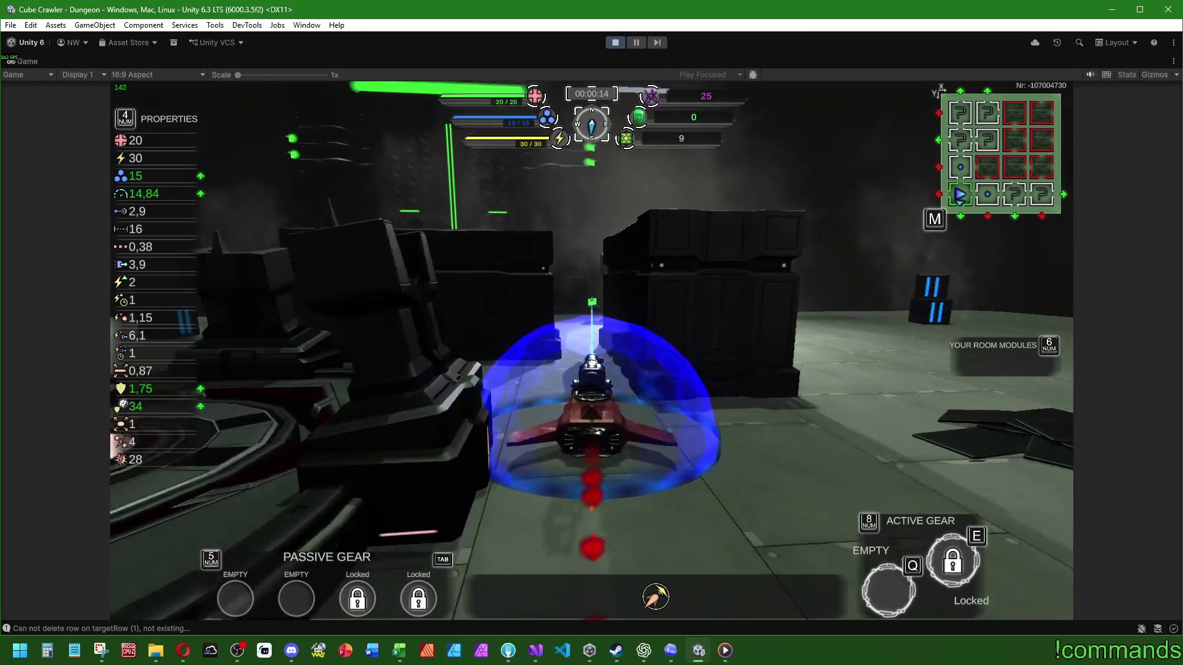
key(a)
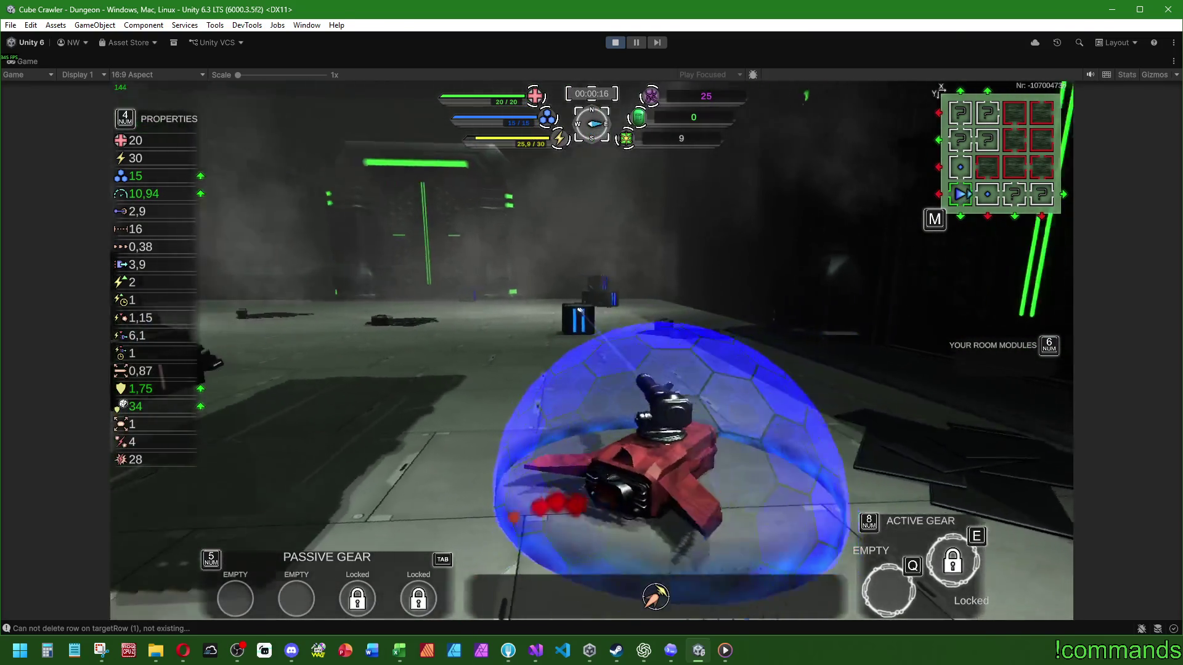
key(w)
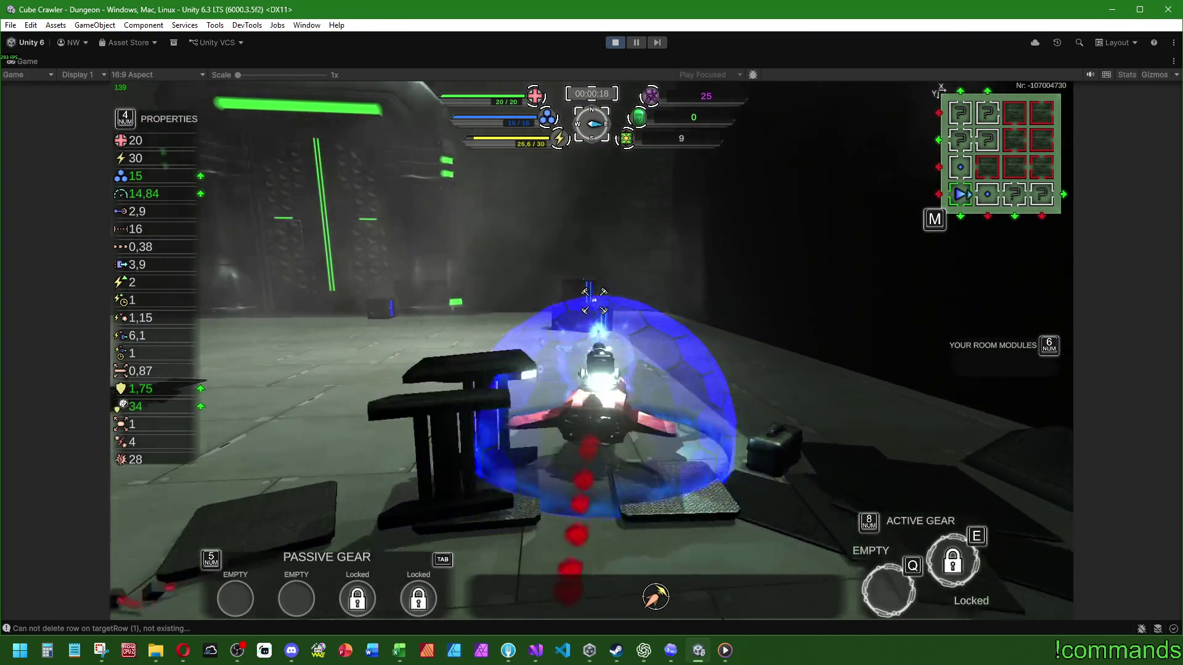
key(w)
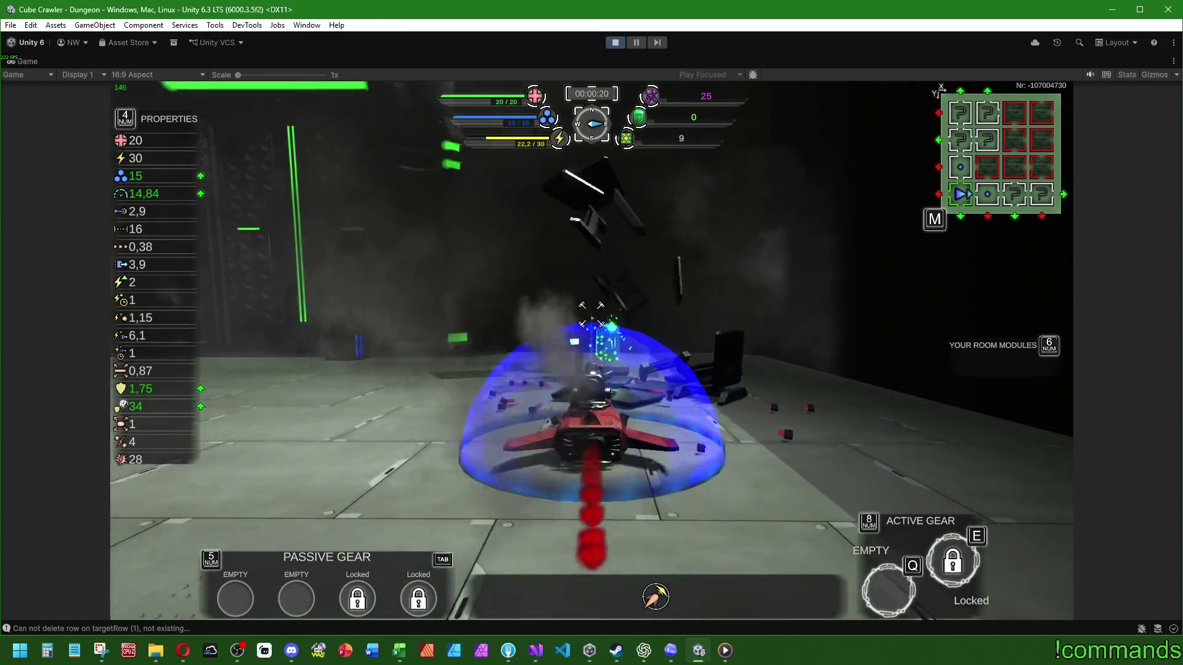
key(w)
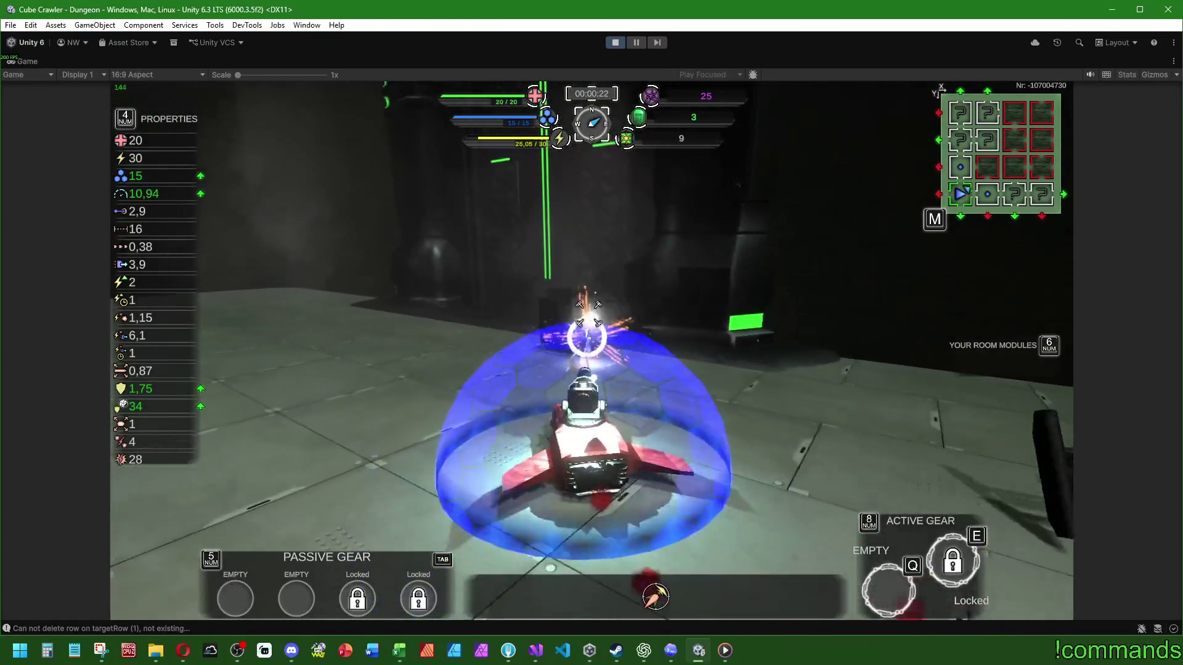
key(w)
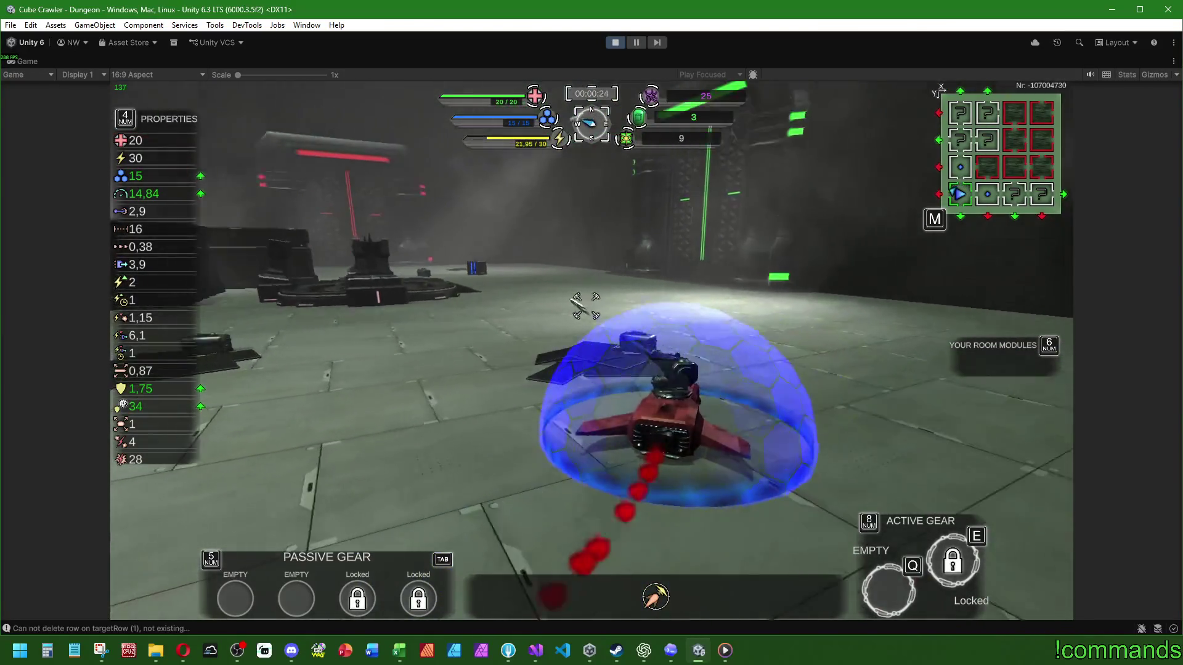
key(w)
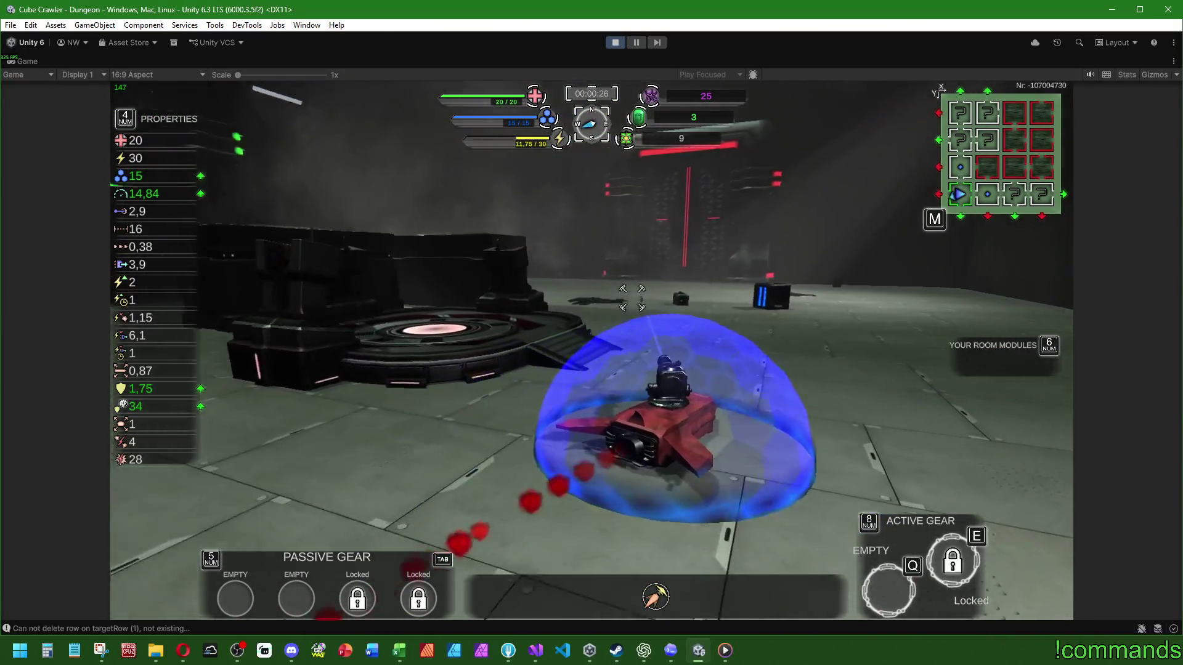
key(w)
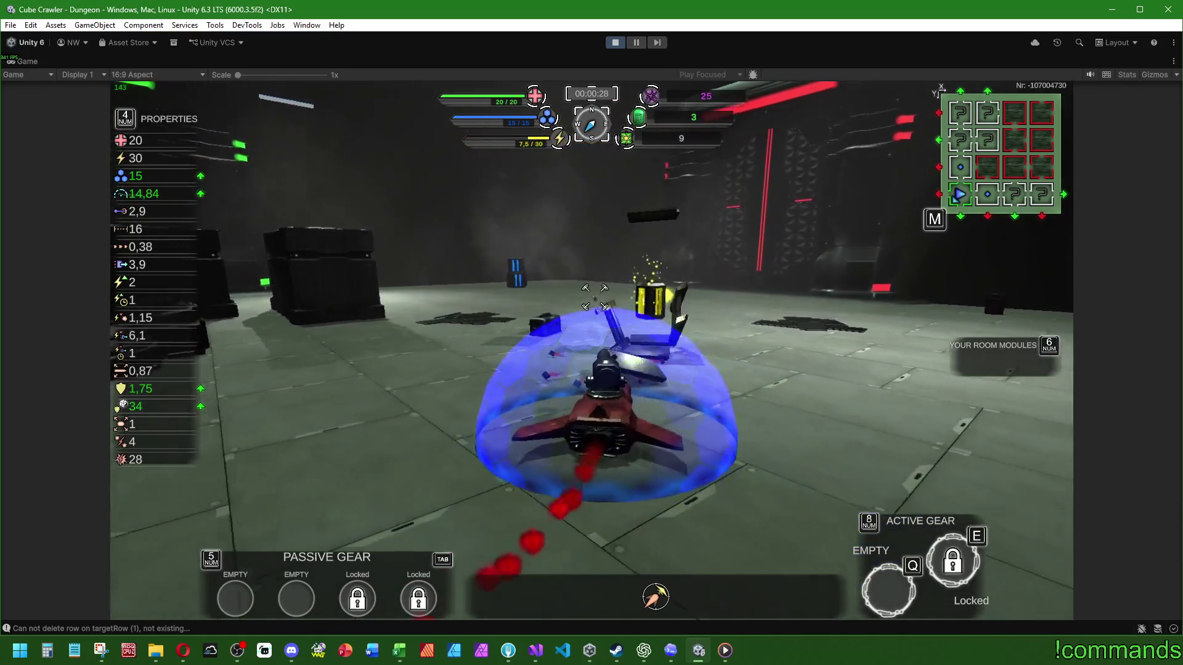
Shoot down the pillar, sweep past the crates and doorway, then bring up the Audio settings page
key(w)
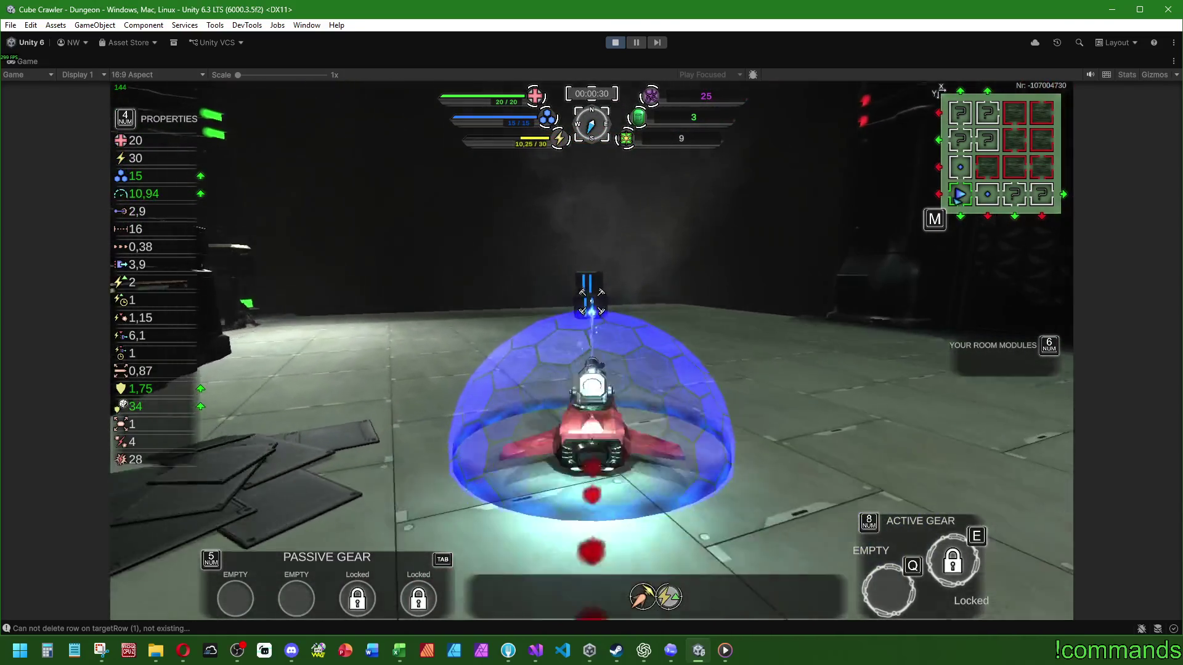
key(w)
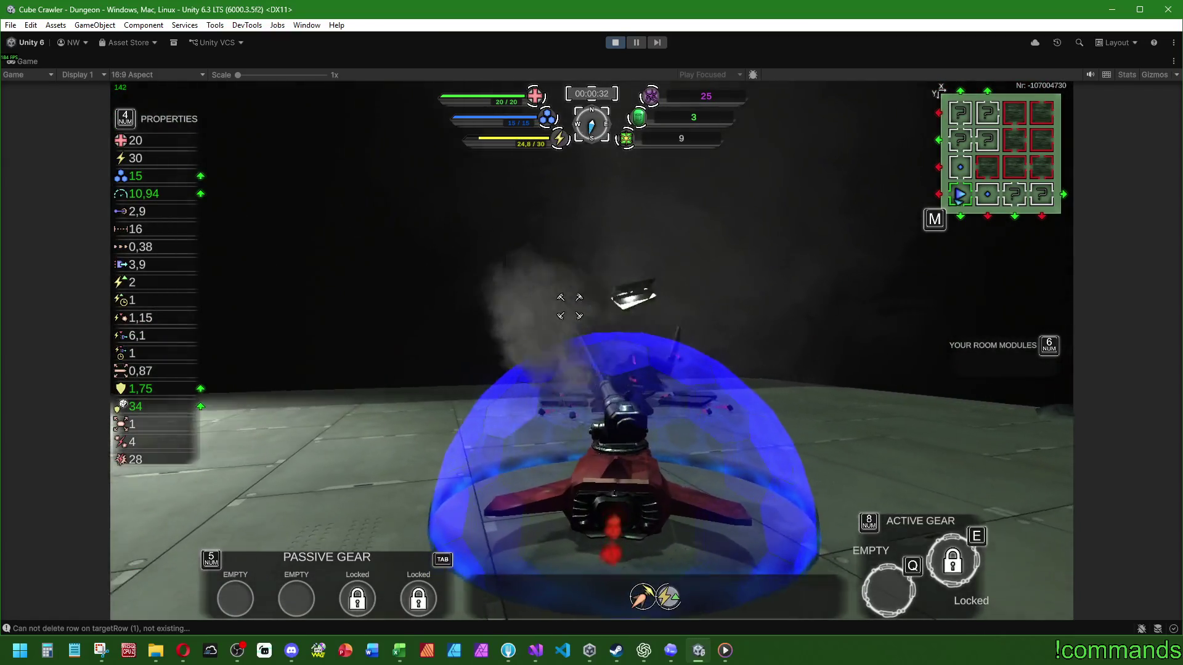
key(w)
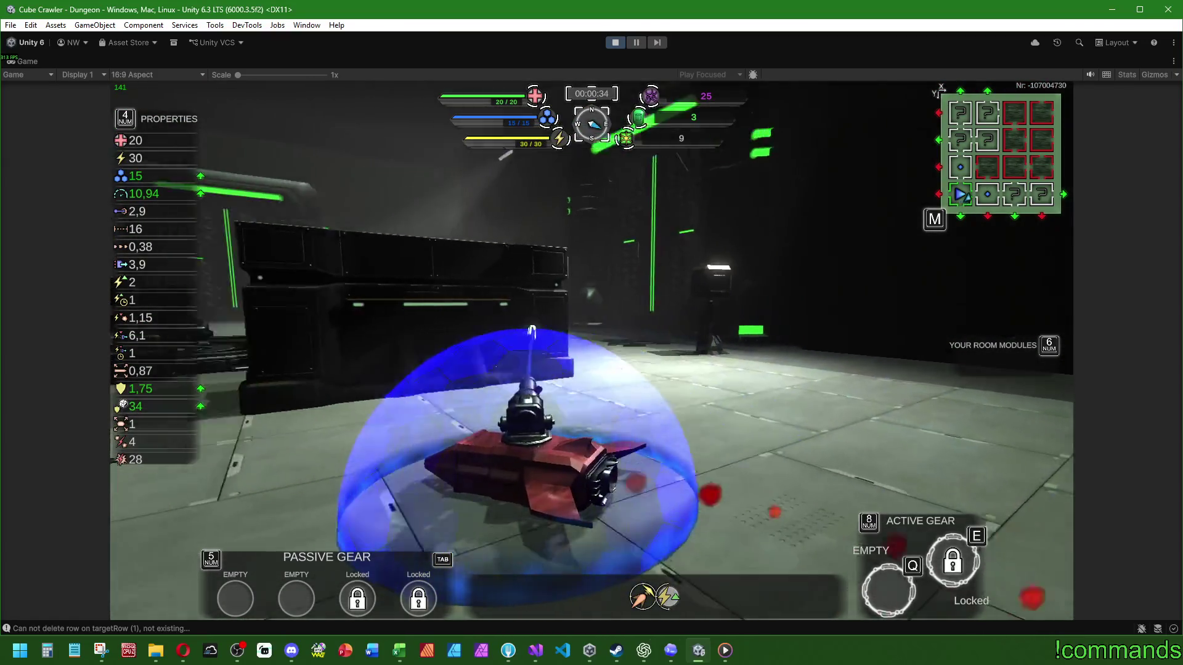
key(w)
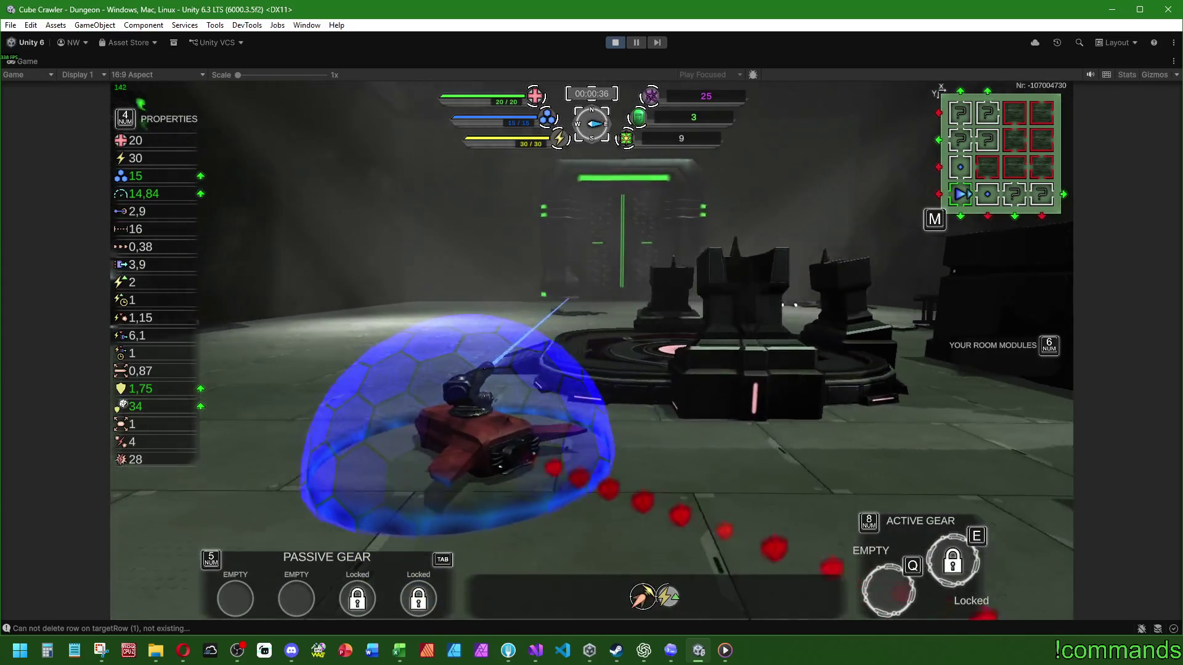
key(w)
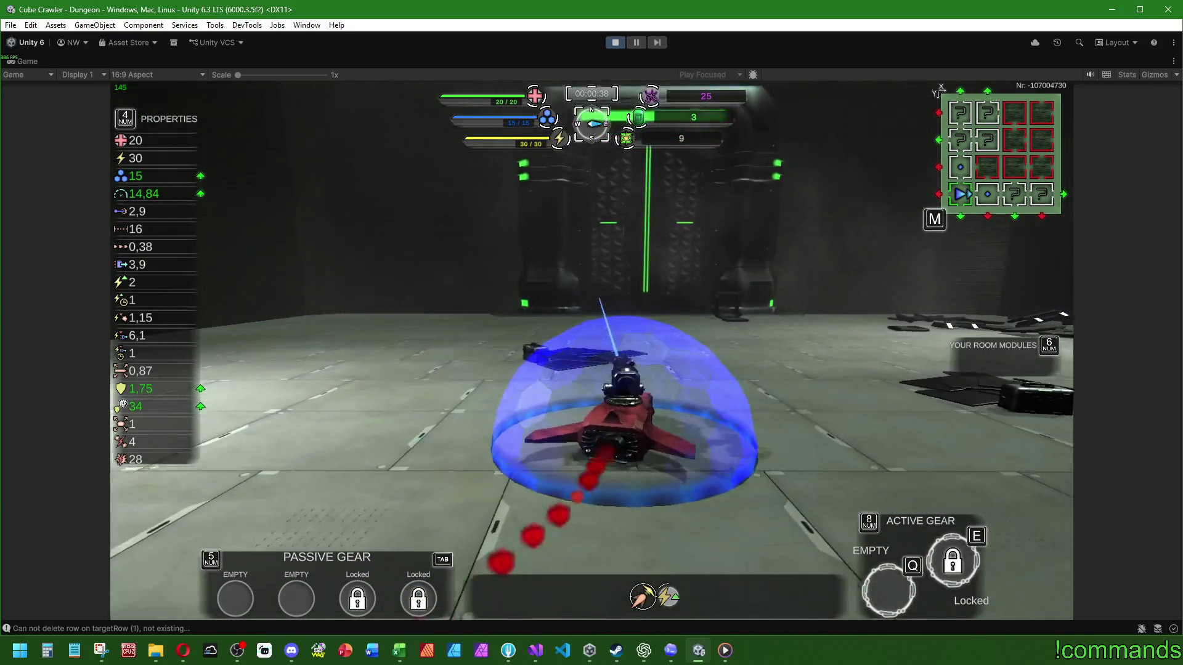
key(w)
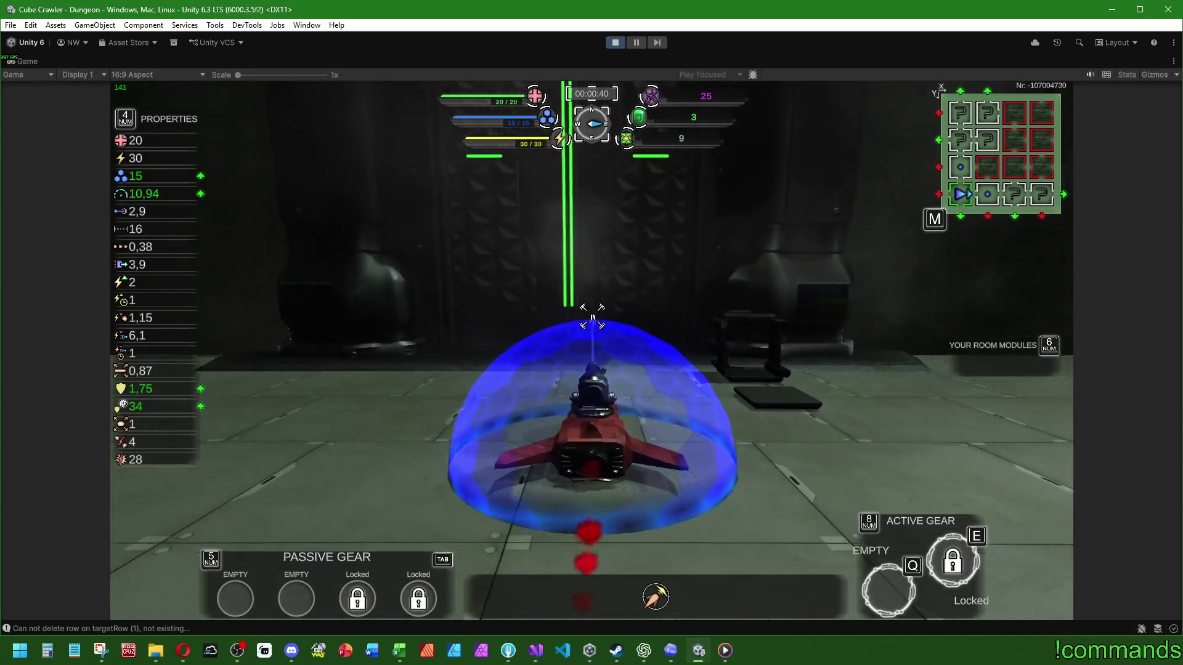
key(w)
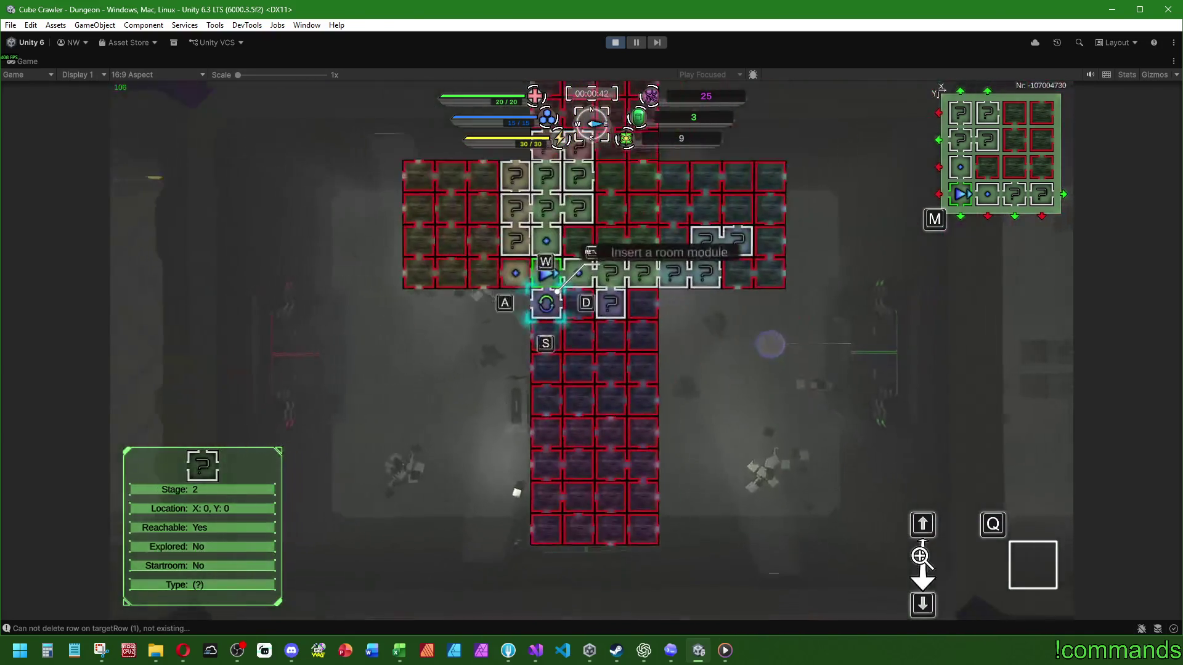
key(Escape)
key(e)
key(e)
key(e)
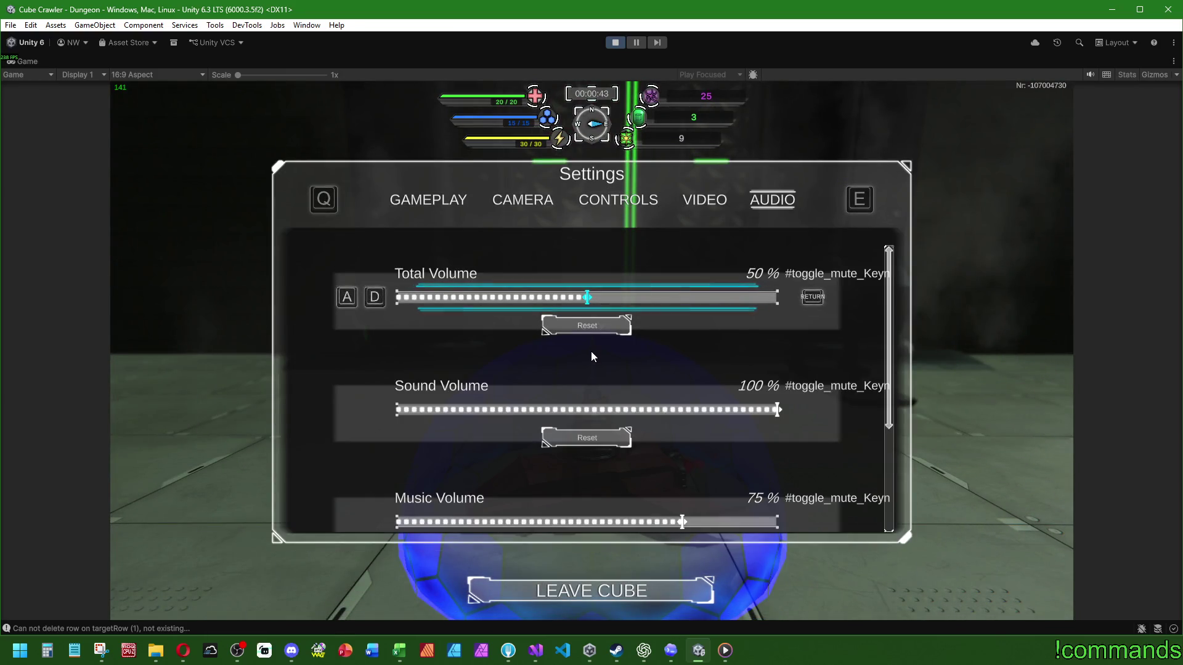
Lower Sound Volume and Music Volume to 0%, then close the settings
key(s)
key(a)
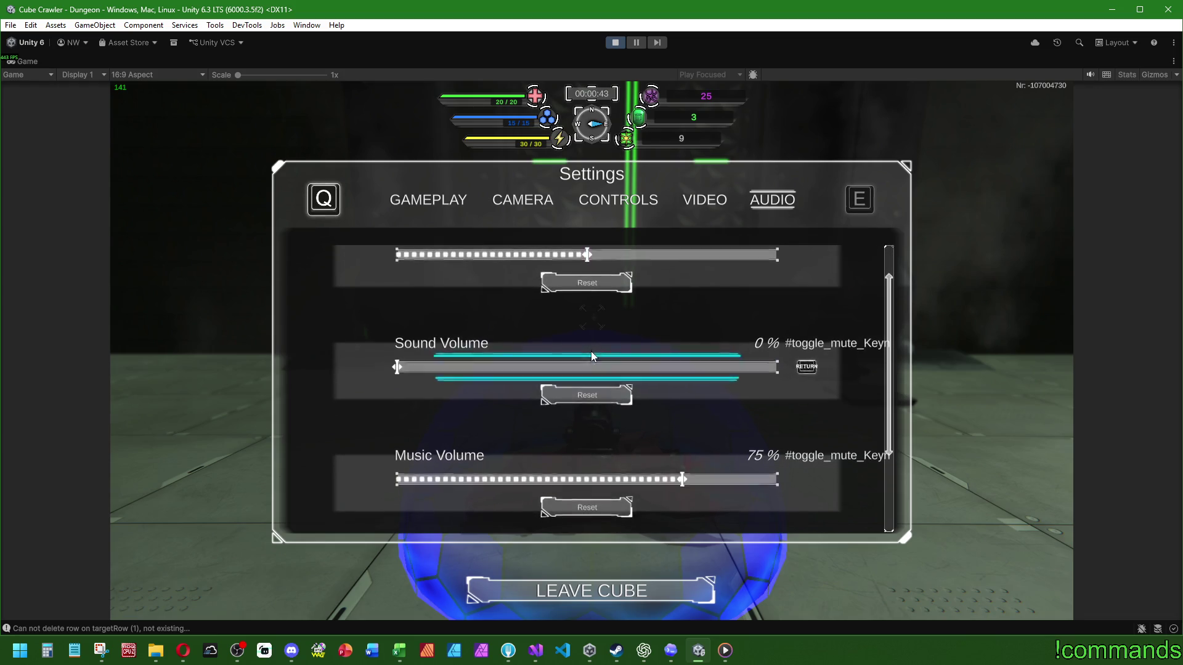
key(s)
key(a)
key(a)
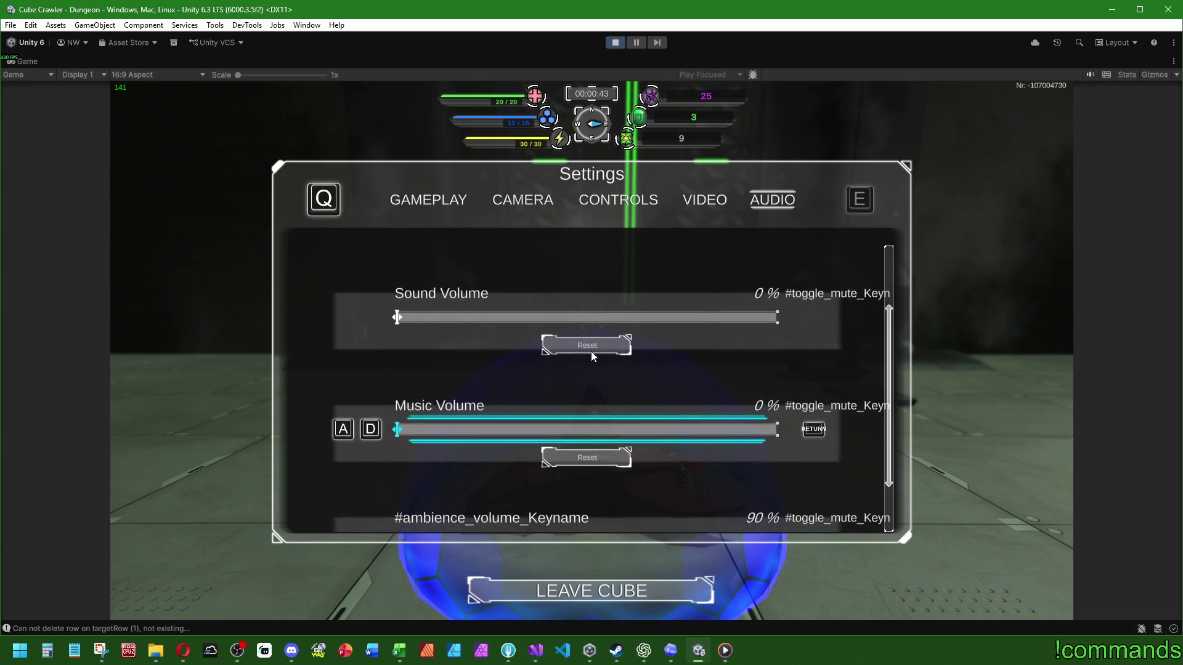
key(s)
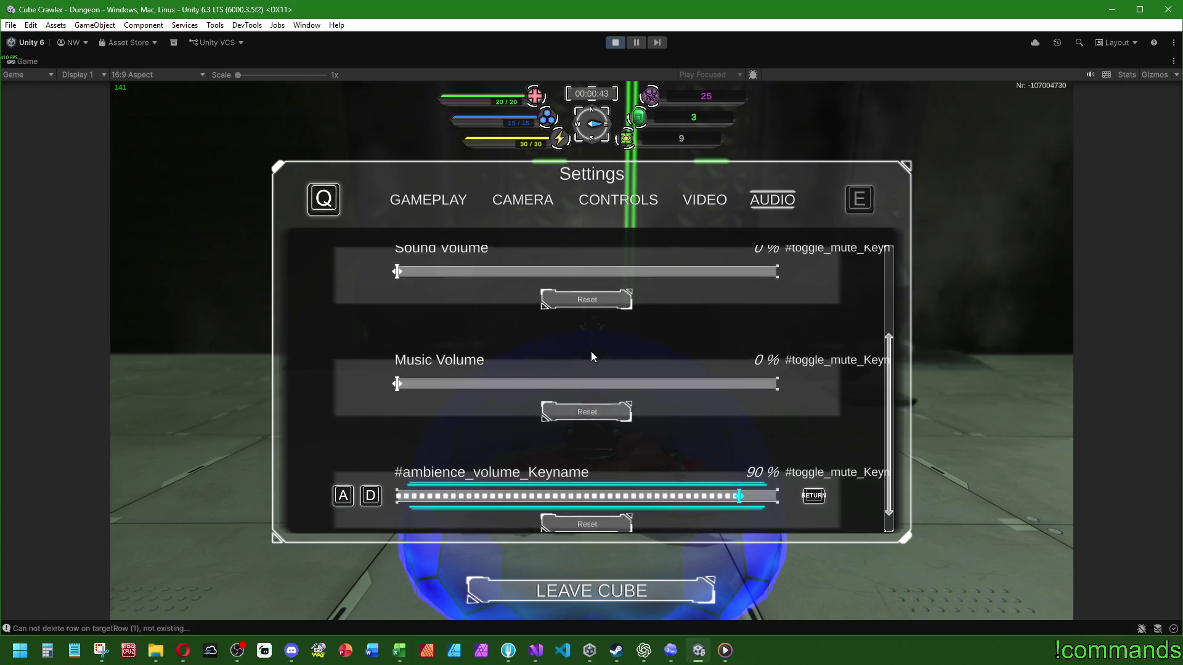
key(Escape)
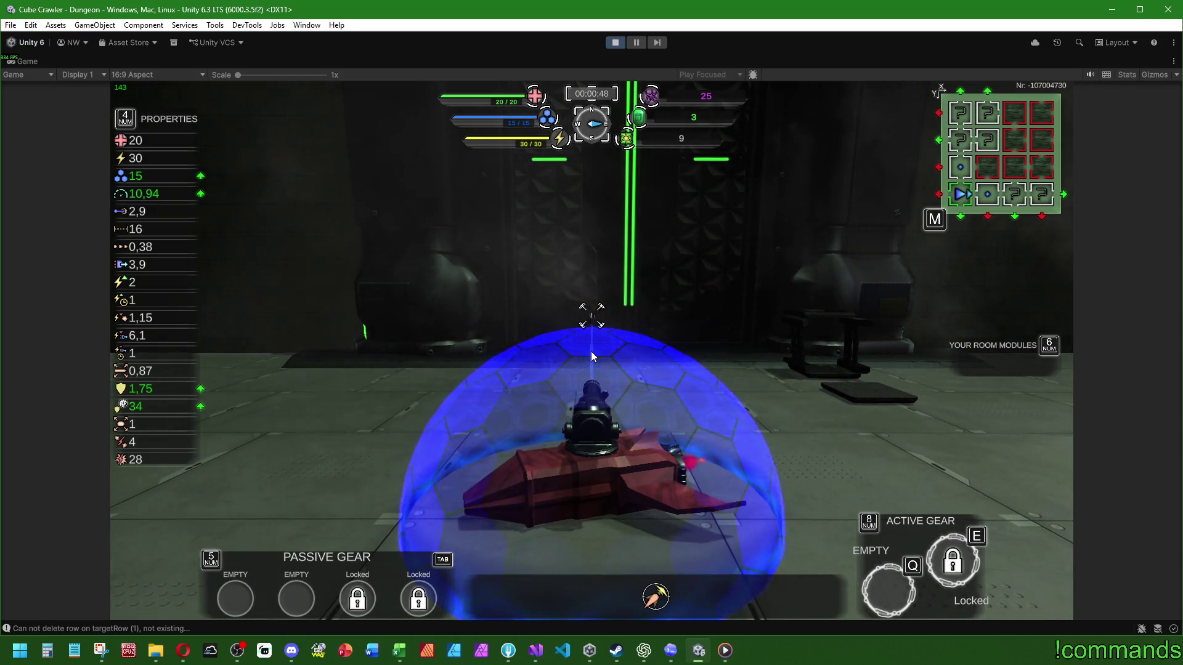
key(super)
Restore the full editor layout and show an enlarged Audio Mixer panel with the Master mixer selected
click(36, 58)
double_click(35, 58)
click(88, 481)
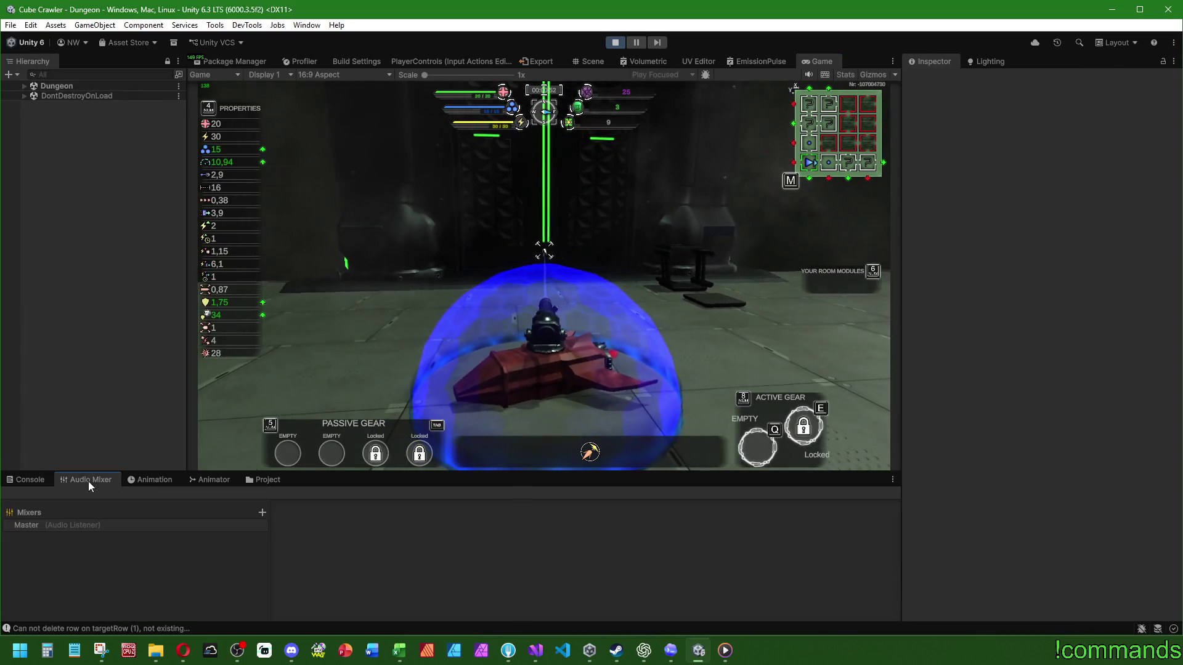
click(67, 525)
drag(494, 475, 492, 436)
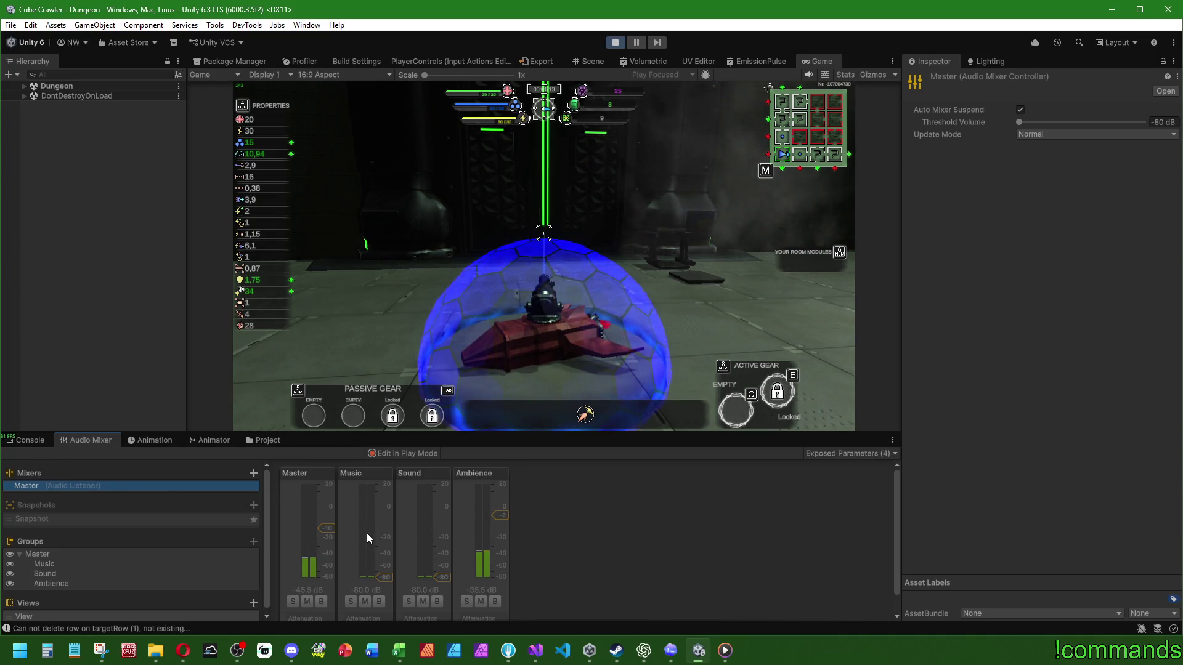
Glance at the room-module map, then review the in-game audio volume settings and return to play
key(m)
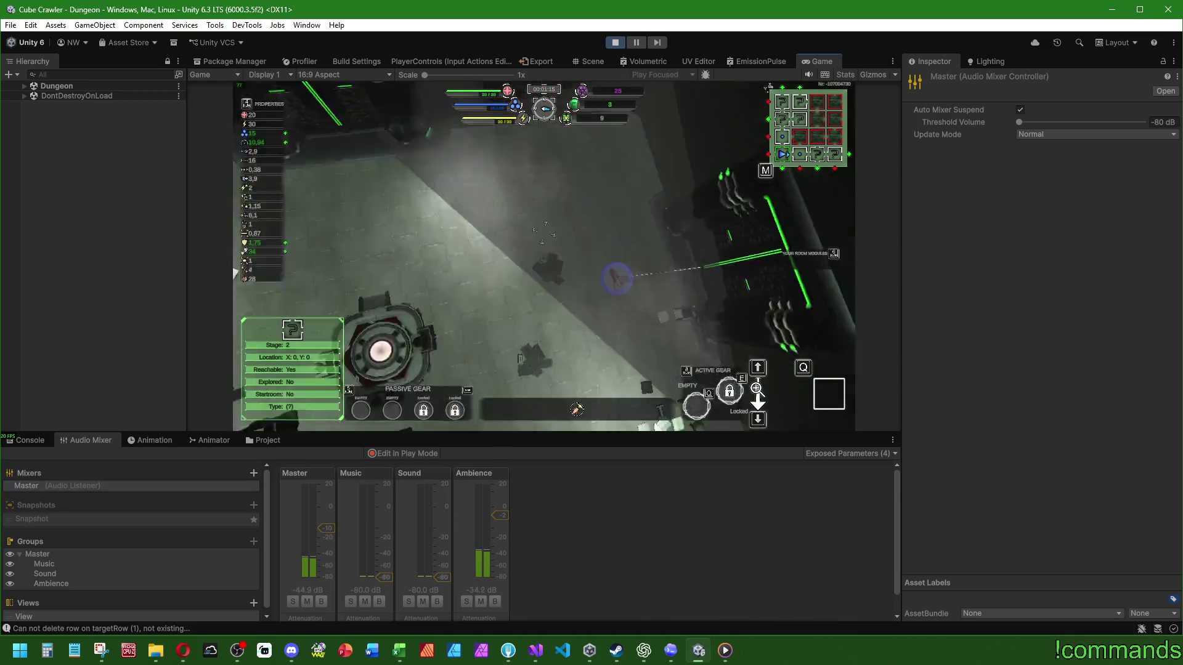
key(m)
key(Escape)
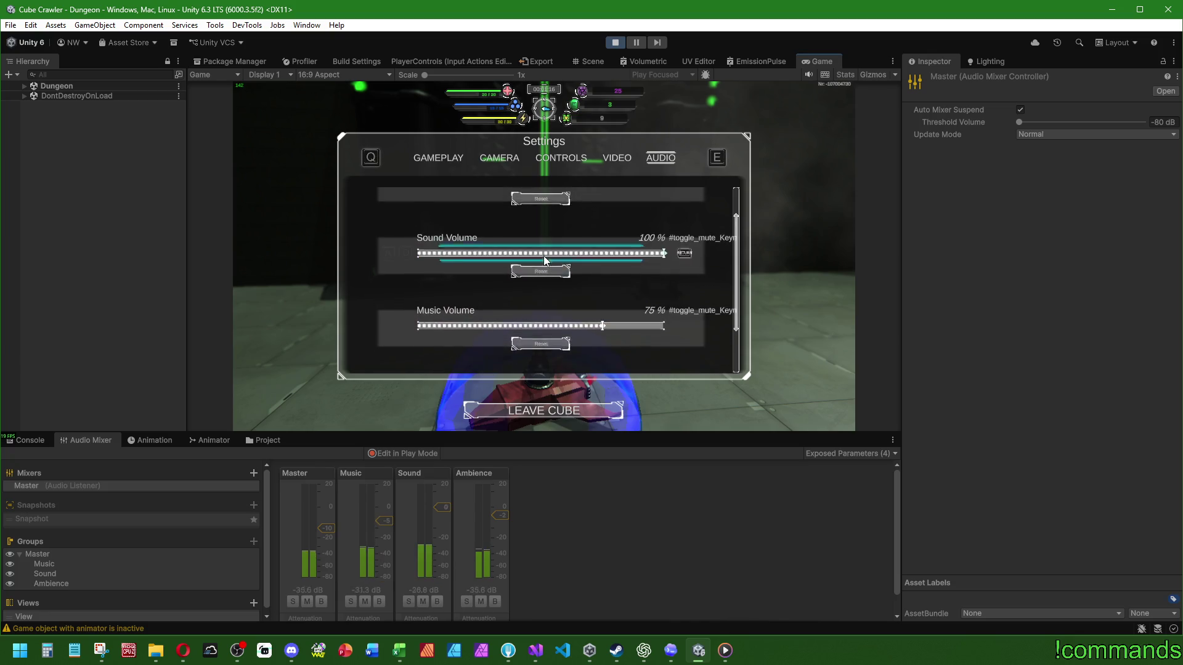
key(w)
key(s)
key(s)
key(s)
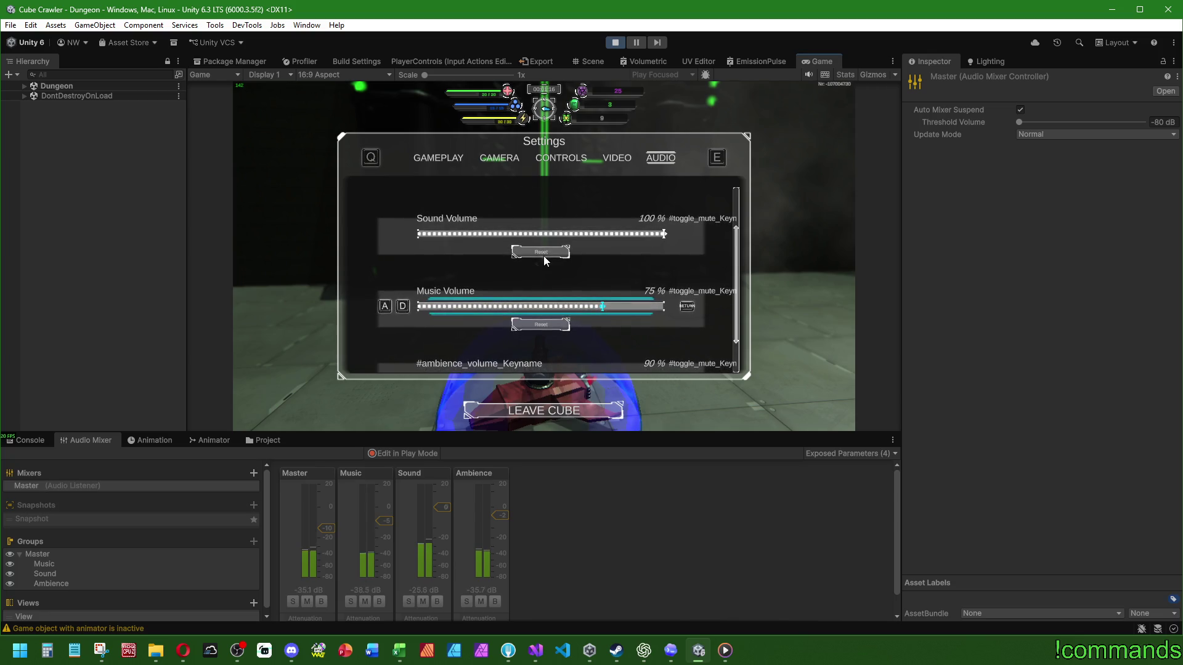
key(Escape)
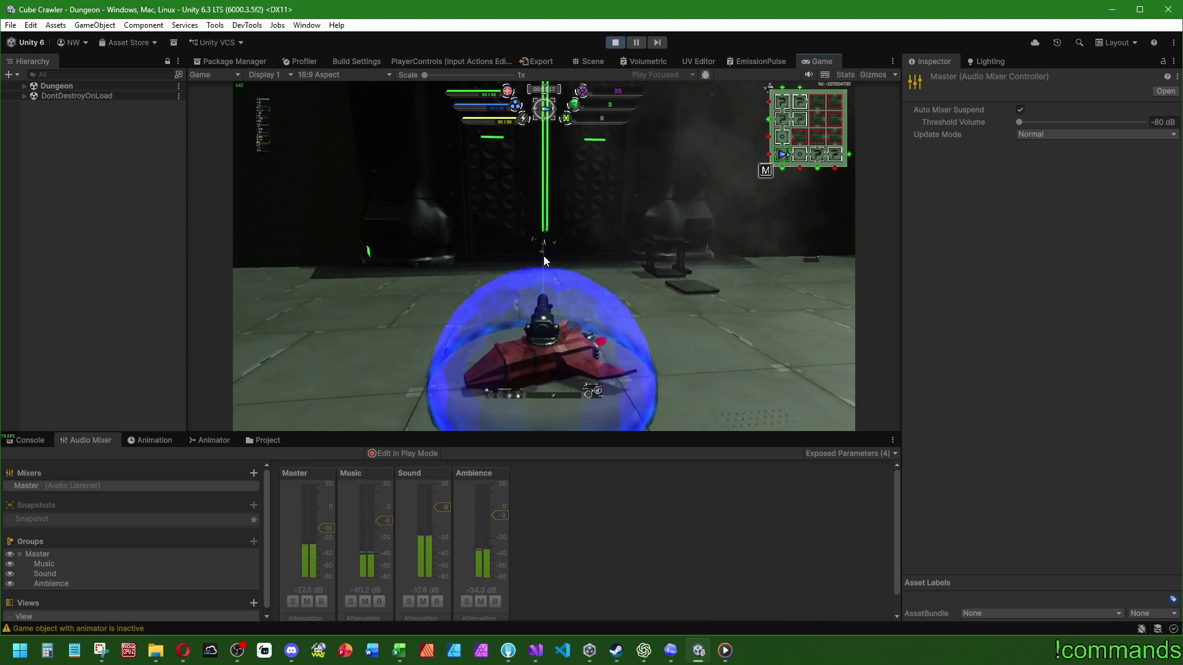
key(super)
Clear the Console warnings, make the Game view taller, and maximize it across the editor
click(367, 541)
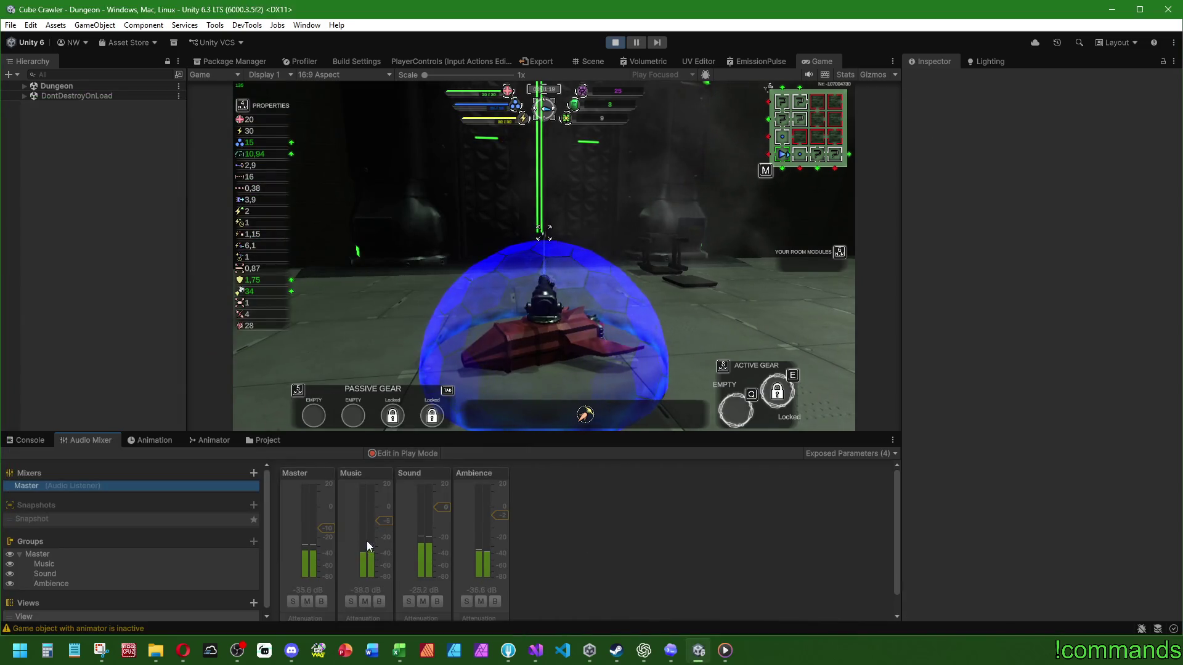
click(30, 440)
click(12, 453)
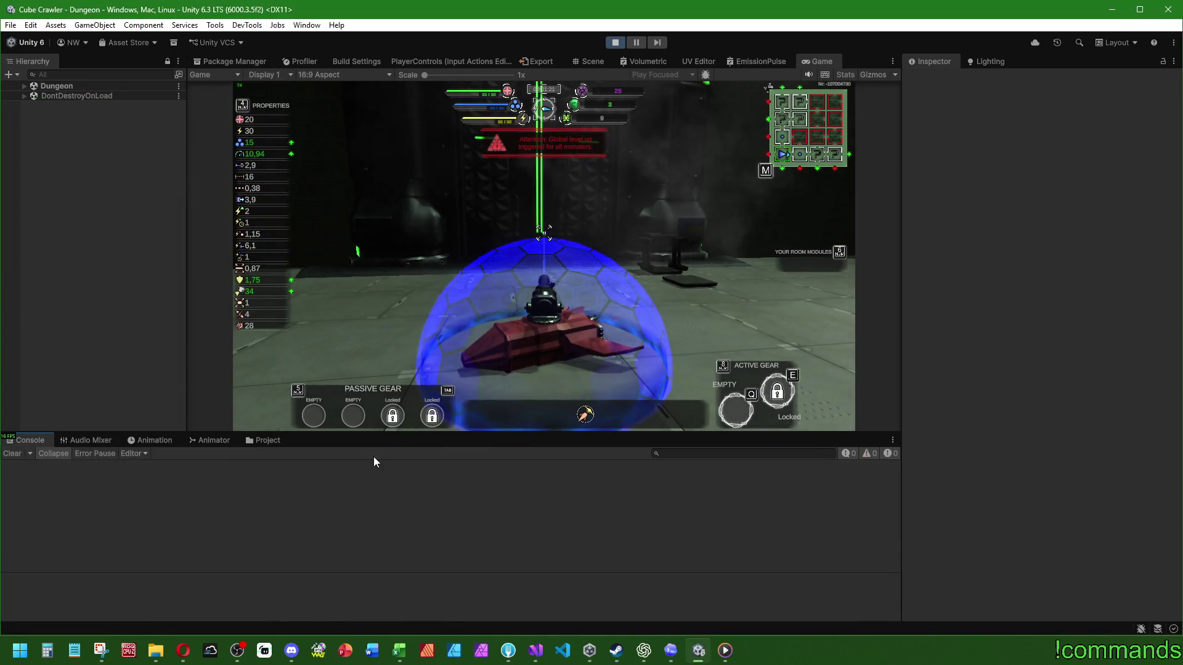
drag(400, 437, 402, 486)
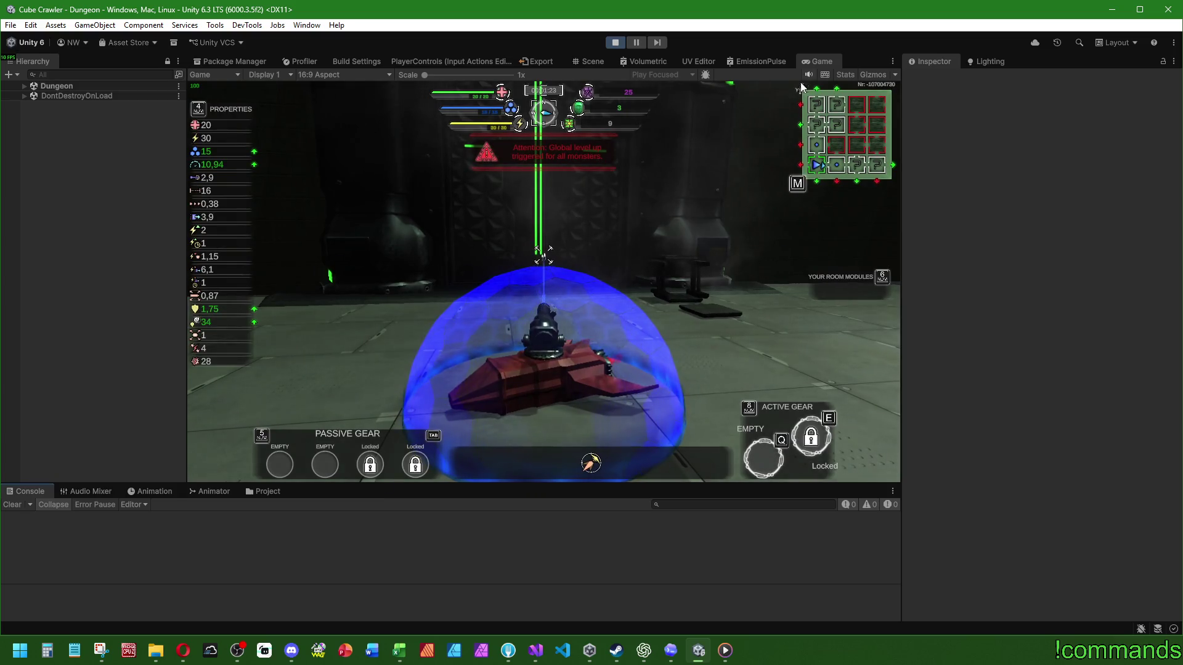
double_click(814, 62)
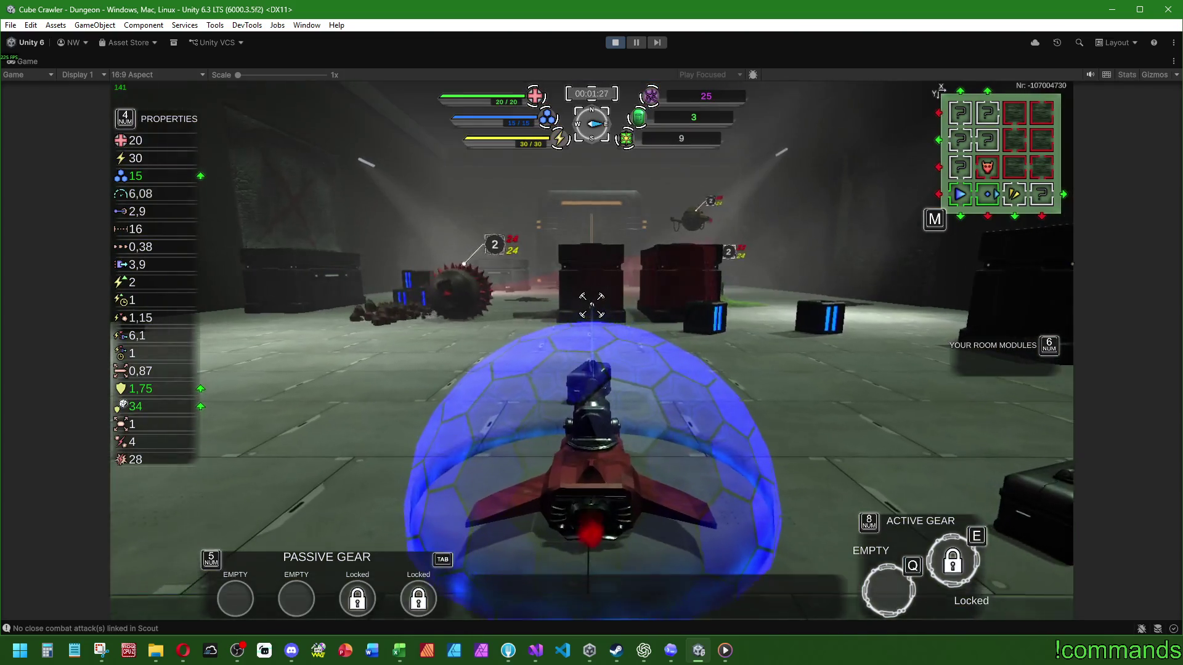
Destroy the spiked enemy and weave the ship among the crates and nearby enemies
key(w)
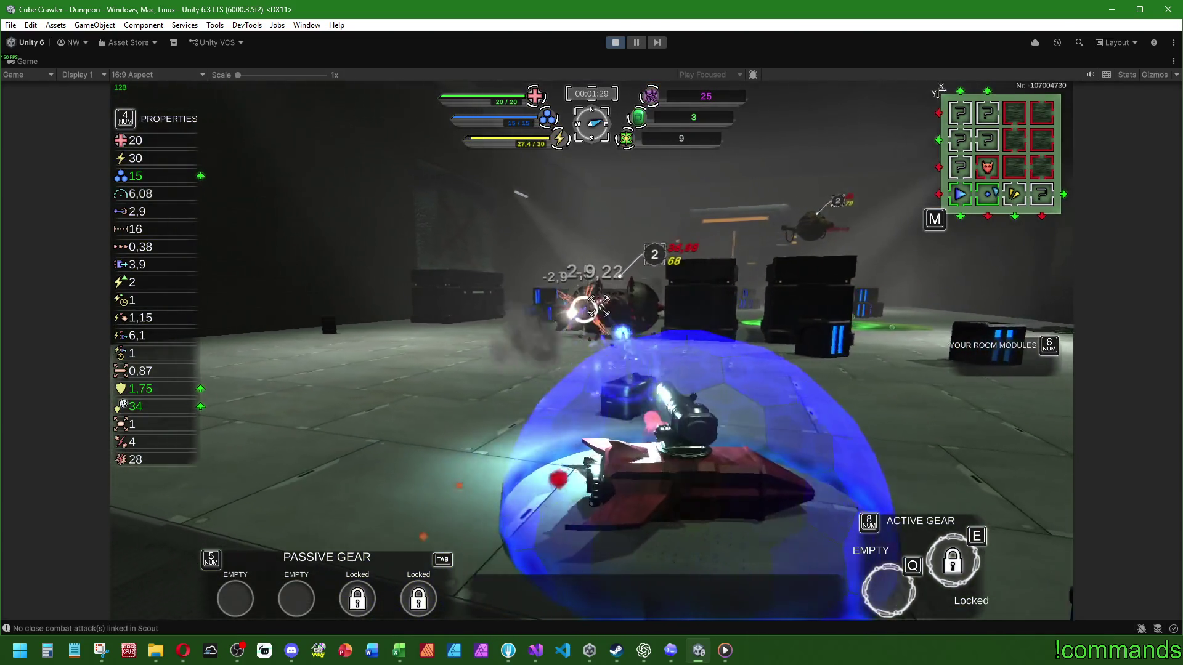
key(w)
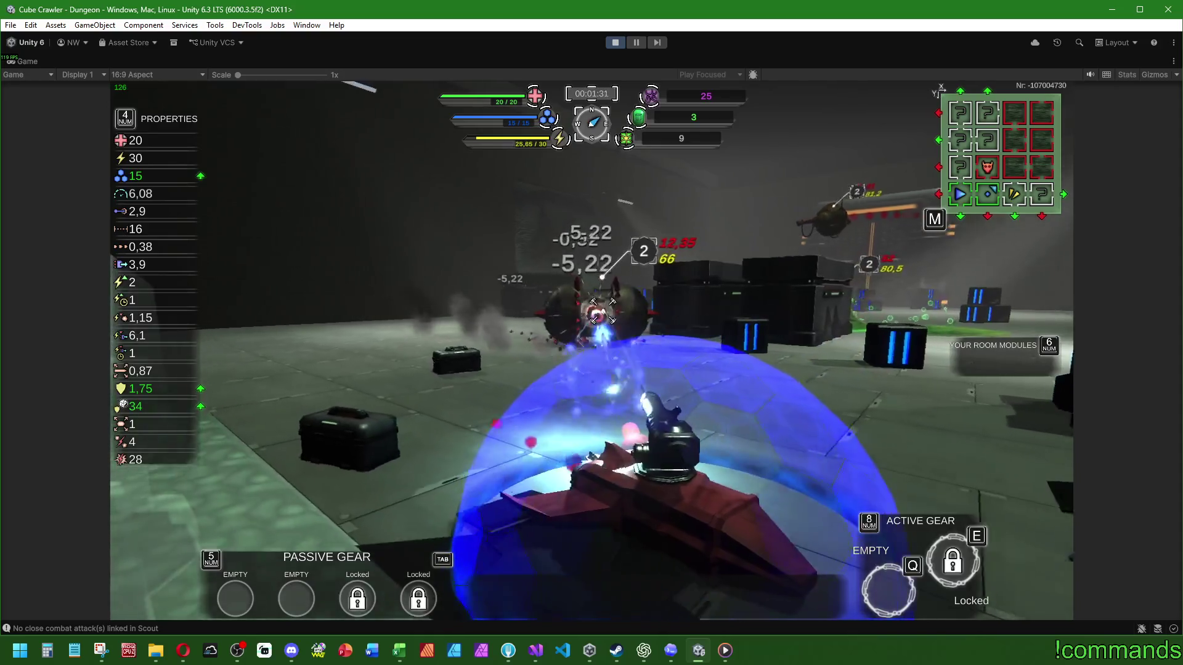
key(w)
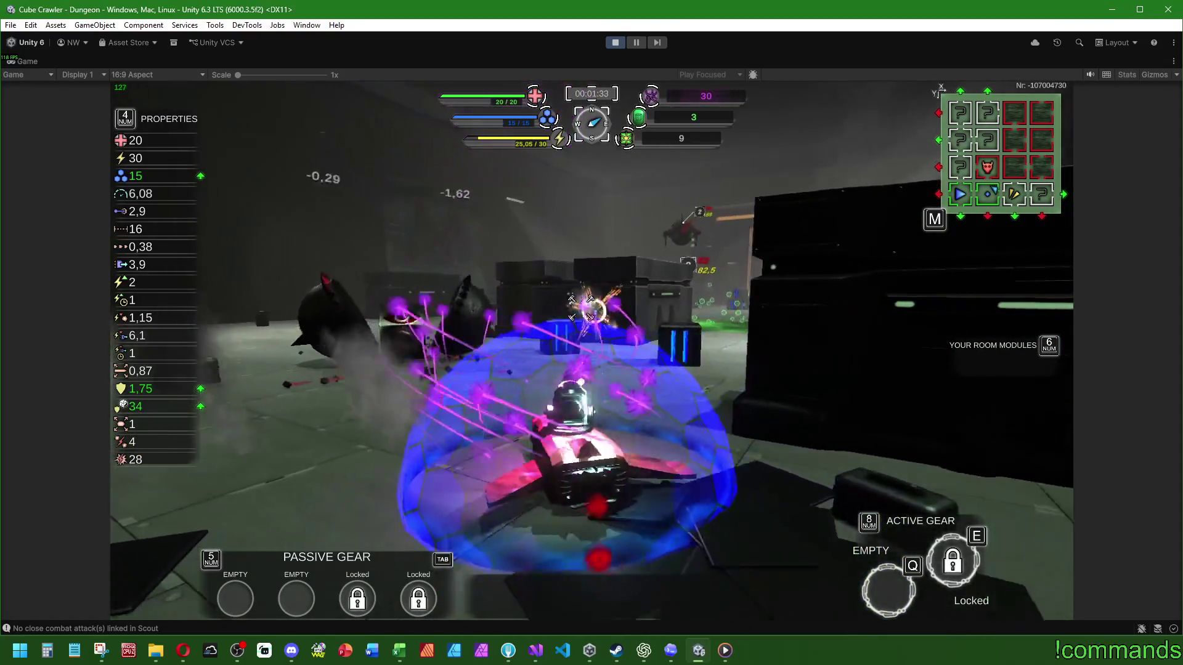
key(w)
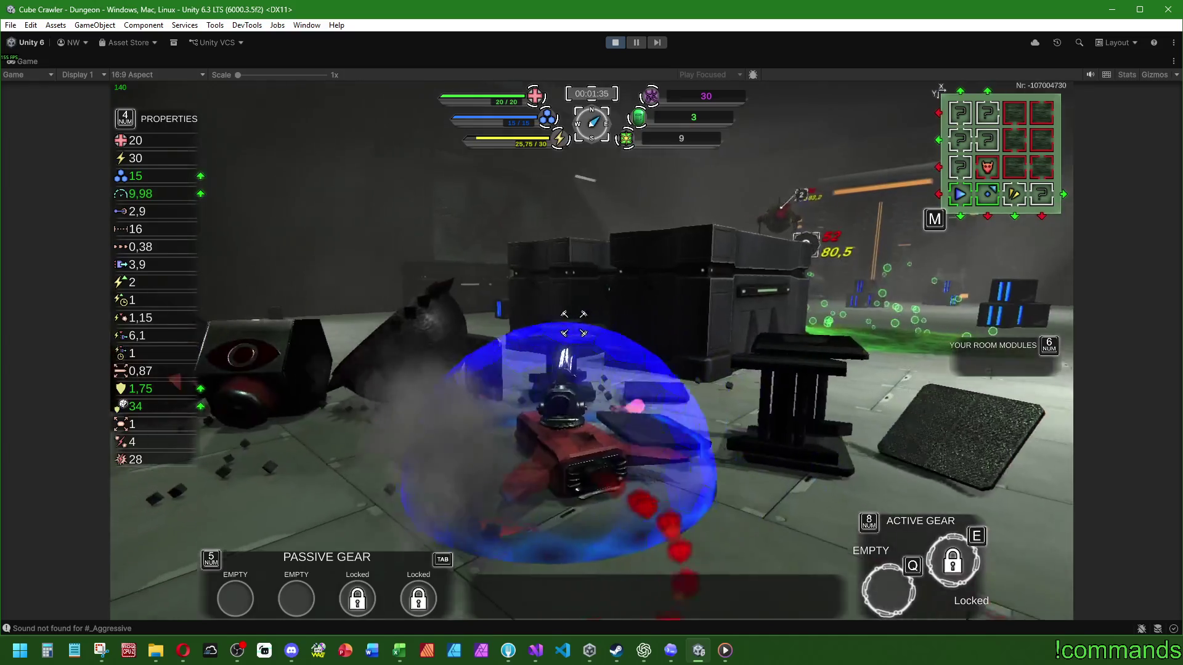
key(w)
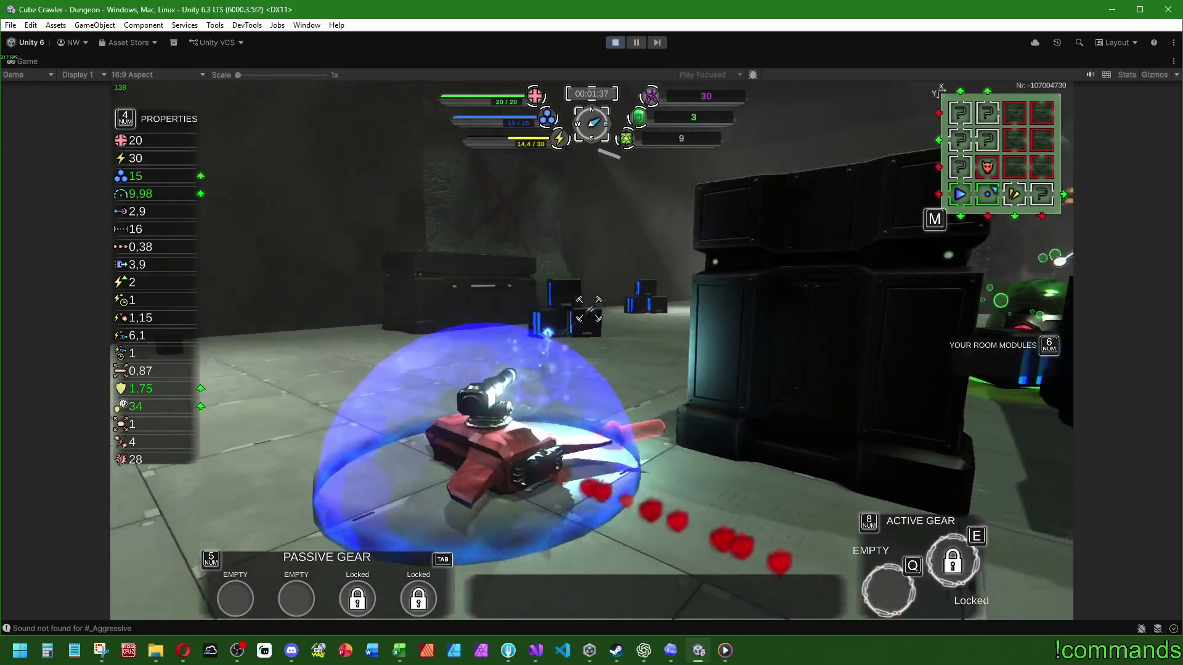
key(w)
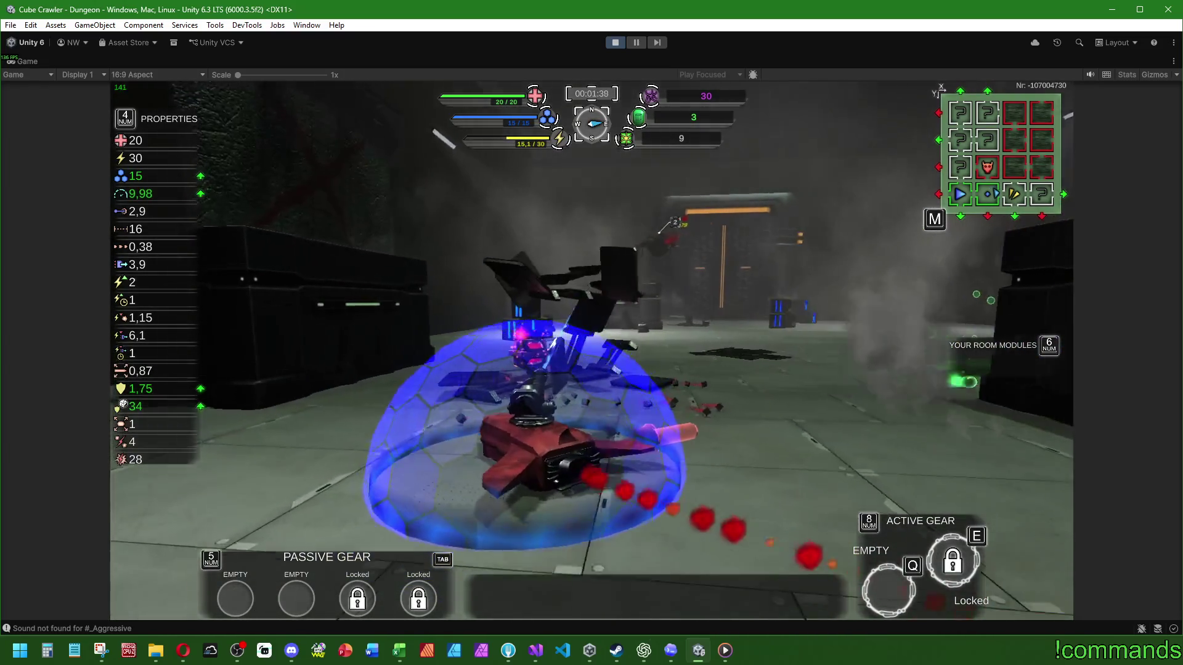
Engage the remaining enemies, raising the counter to 44 and obtaining the Shifter active gear
key(w)
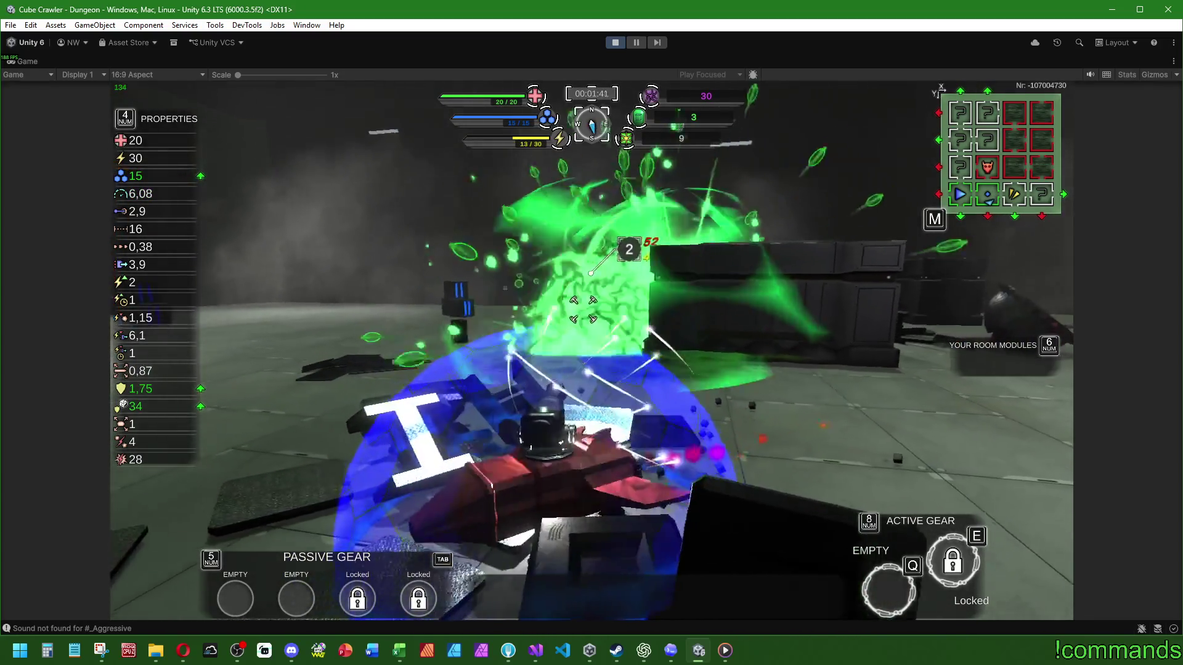
key(w)
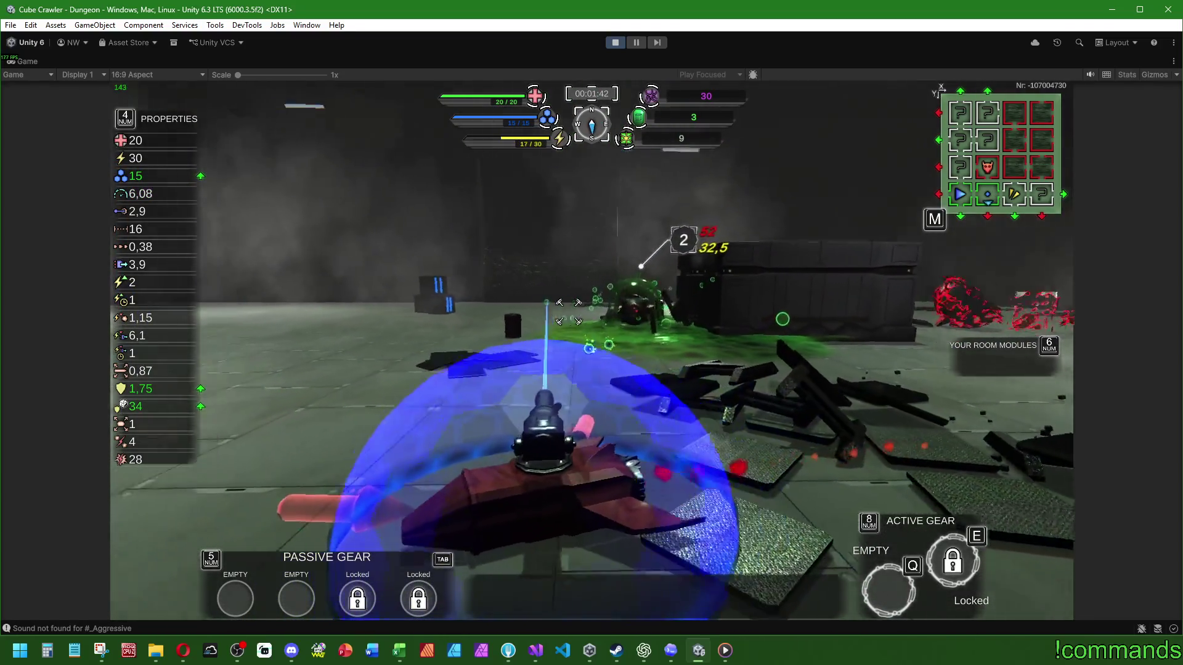
key(w)
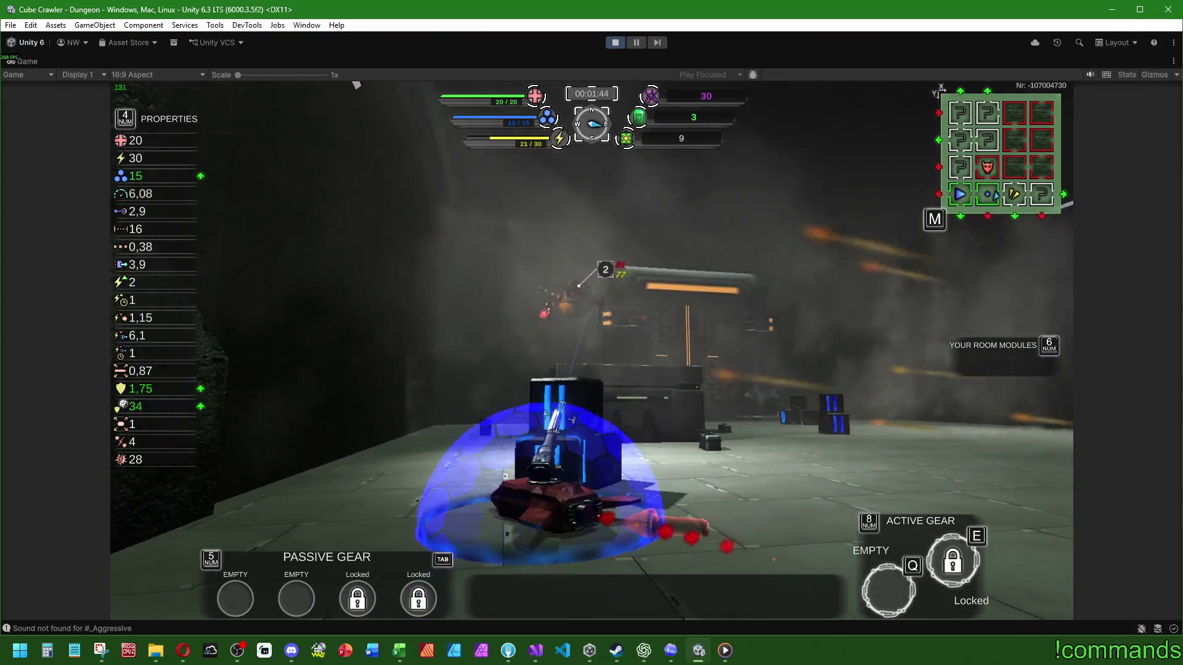
key(w)
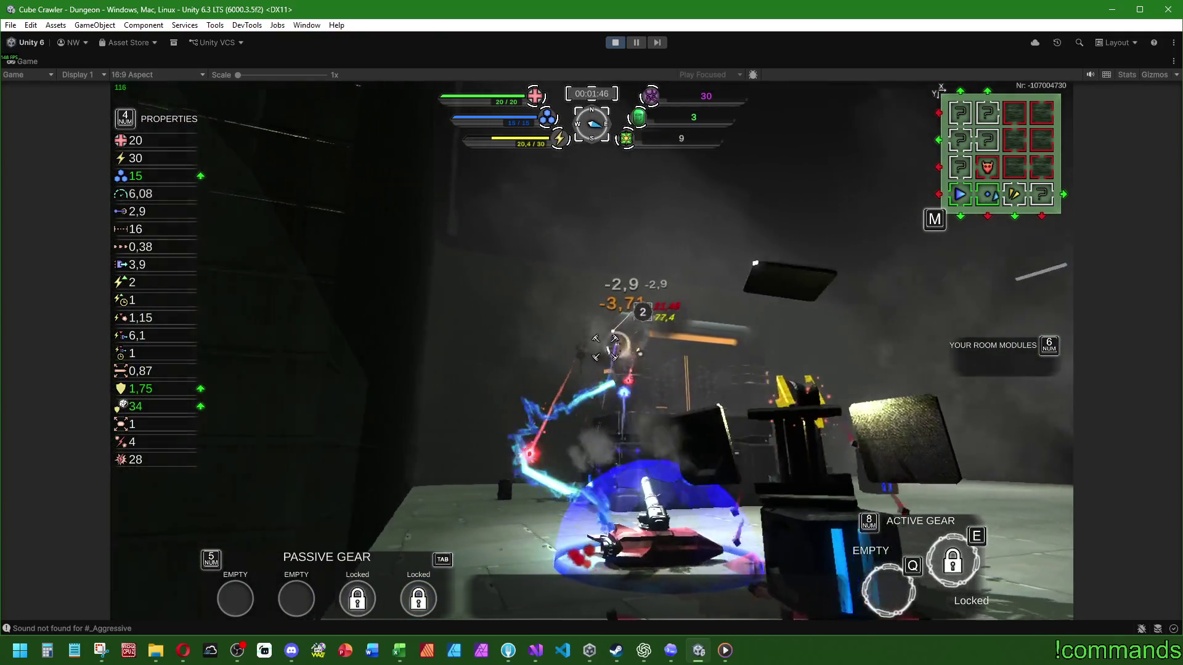
key(w)
key(w)
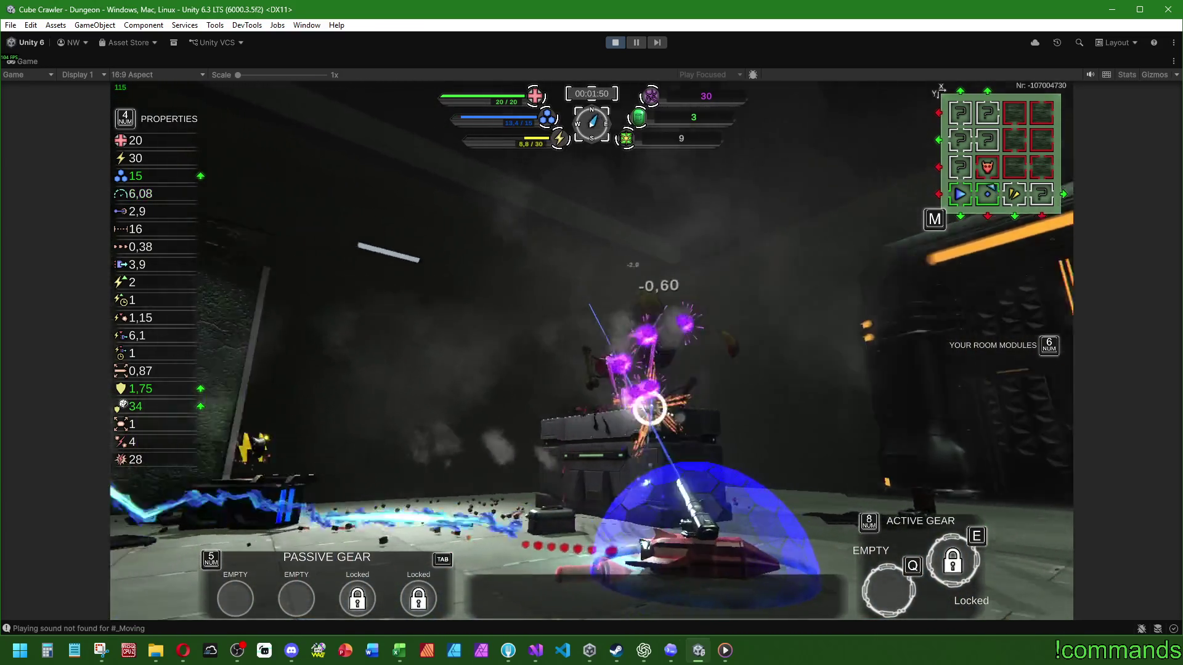
key(w)
key(w)
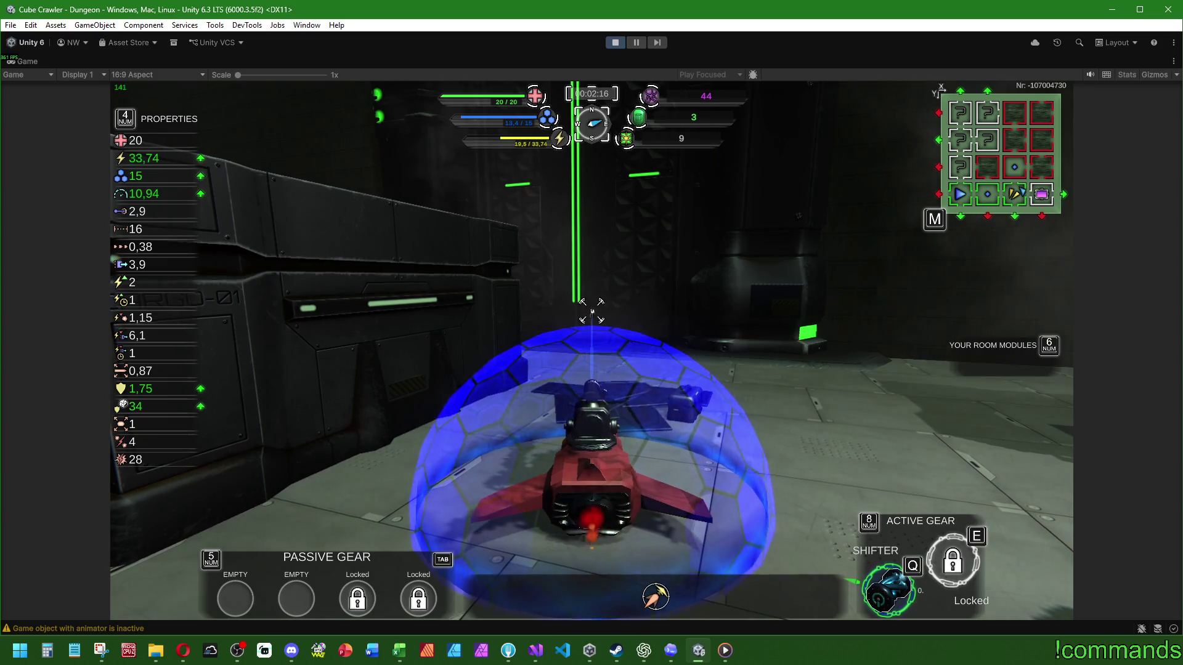
Check the room-module map, then fly through the doorway and across the new room
key(KP_6)
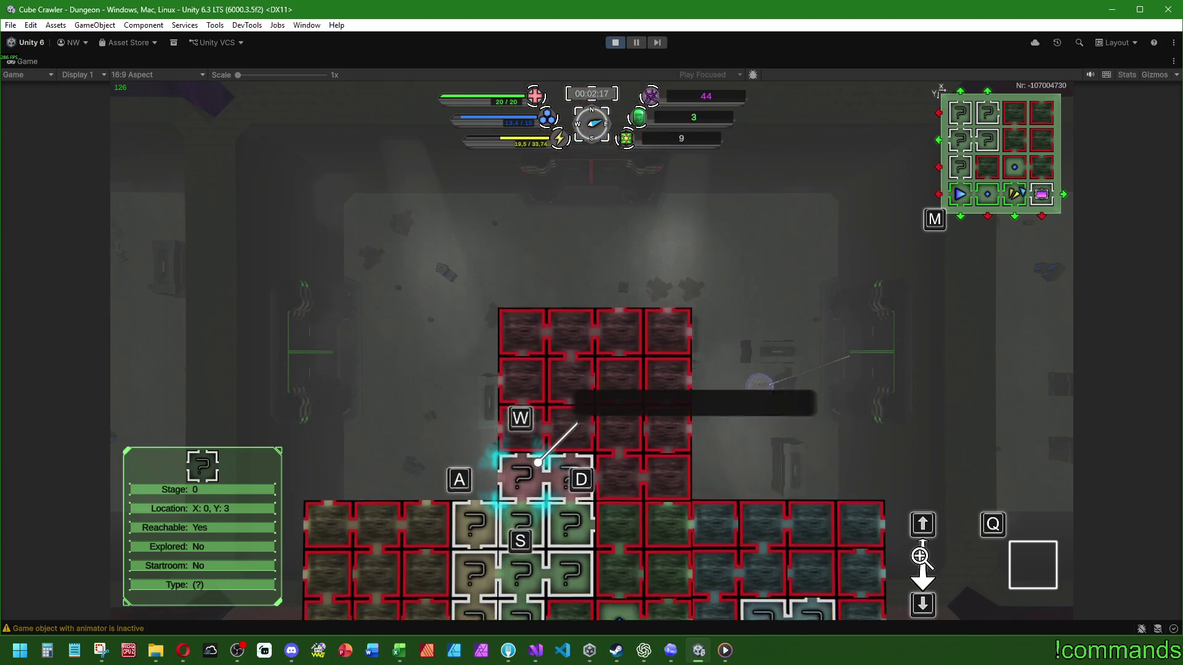
key(KP_6)
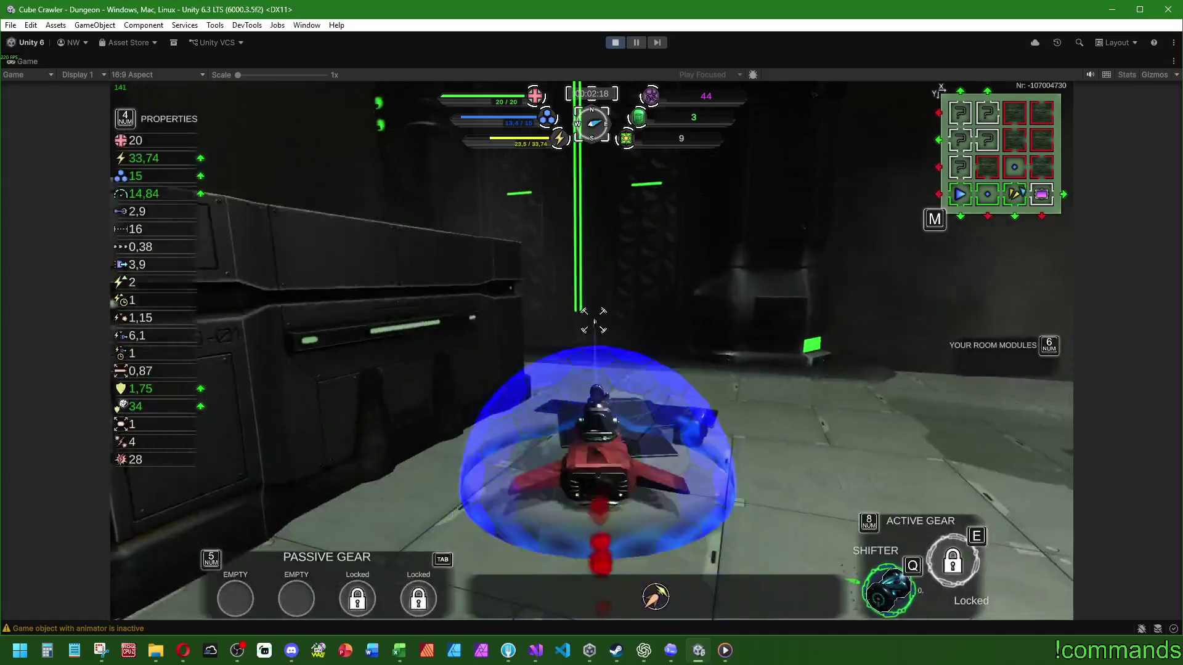
key(w)
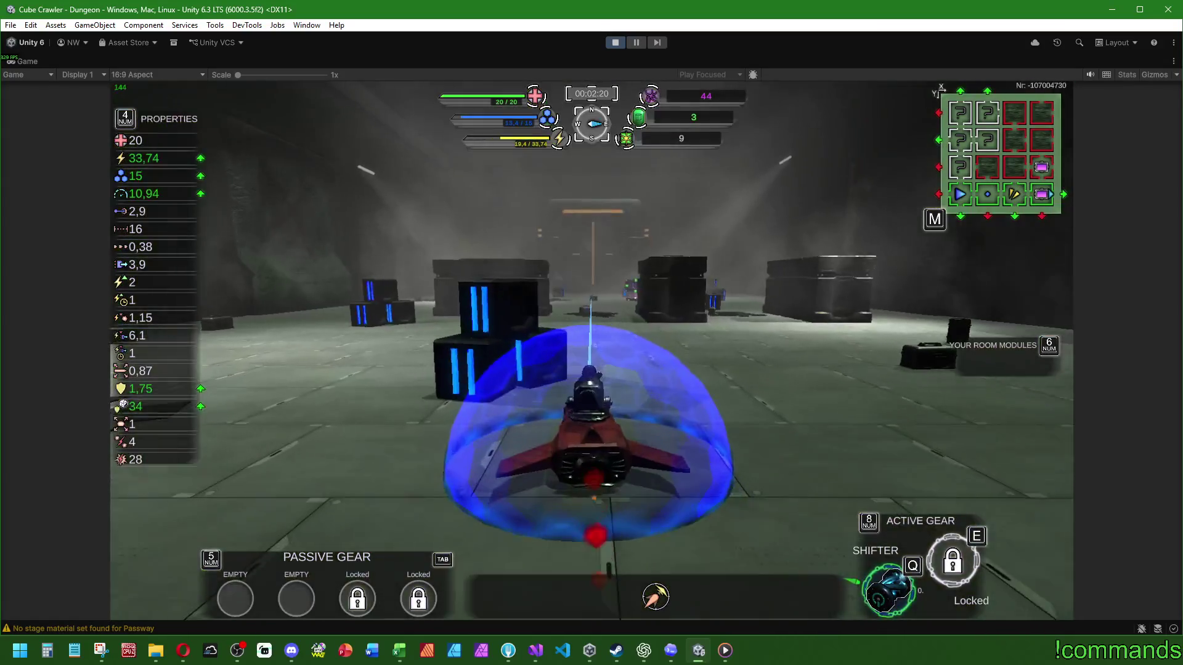
key(a)
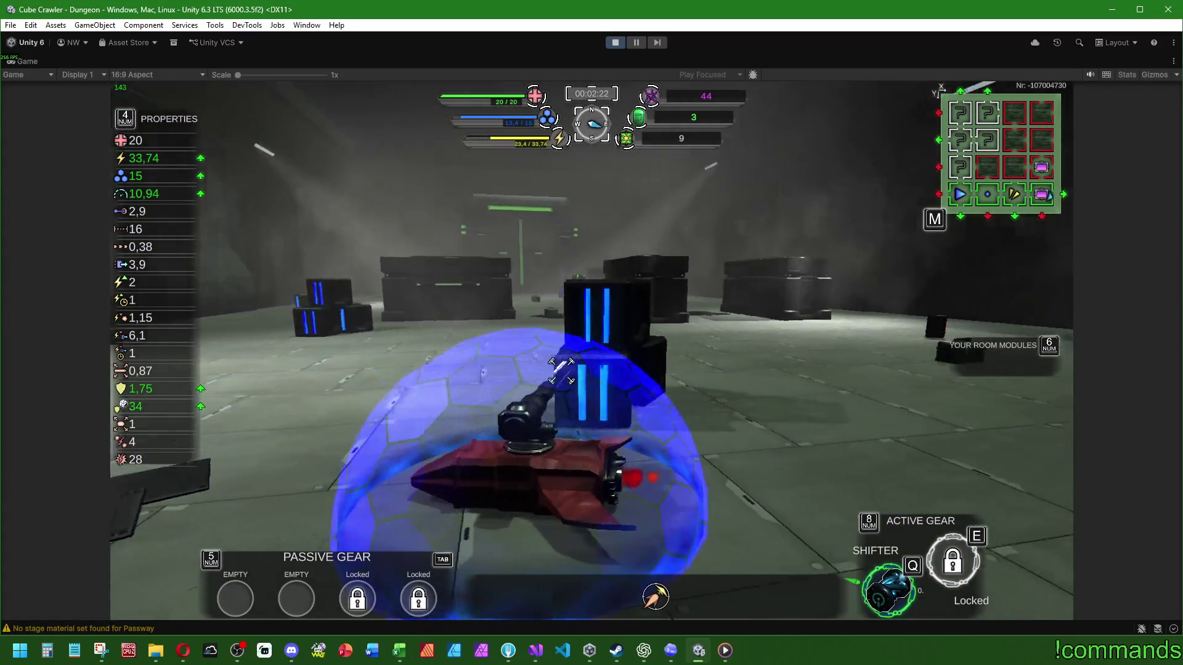
key(w)
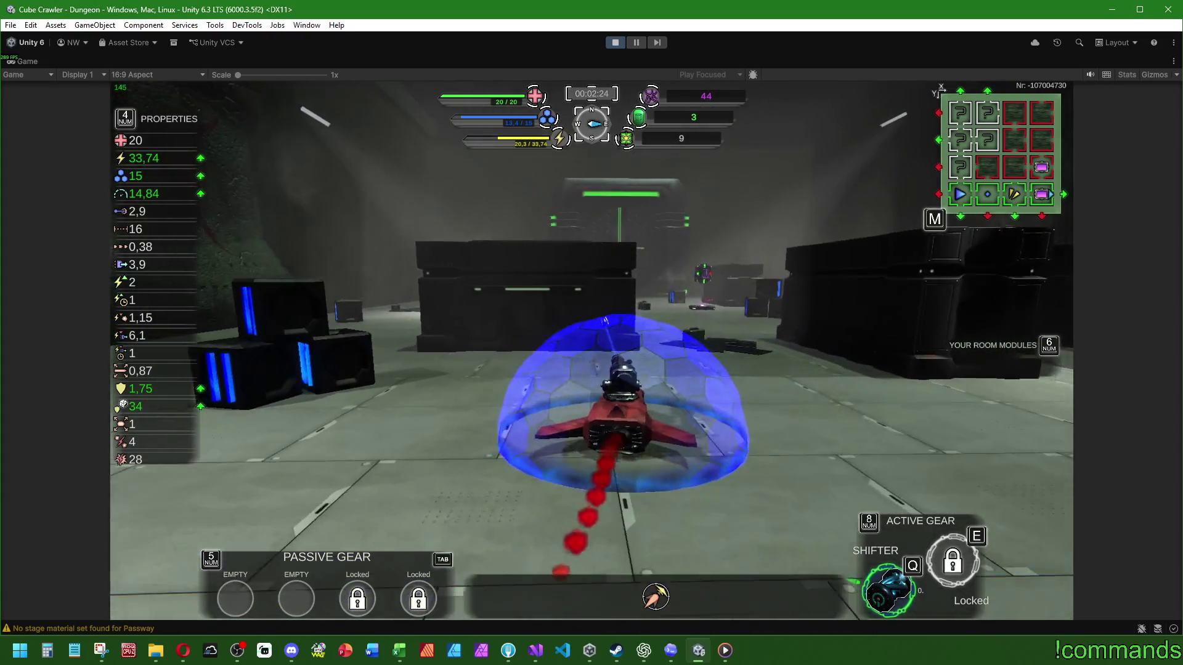
key(w)
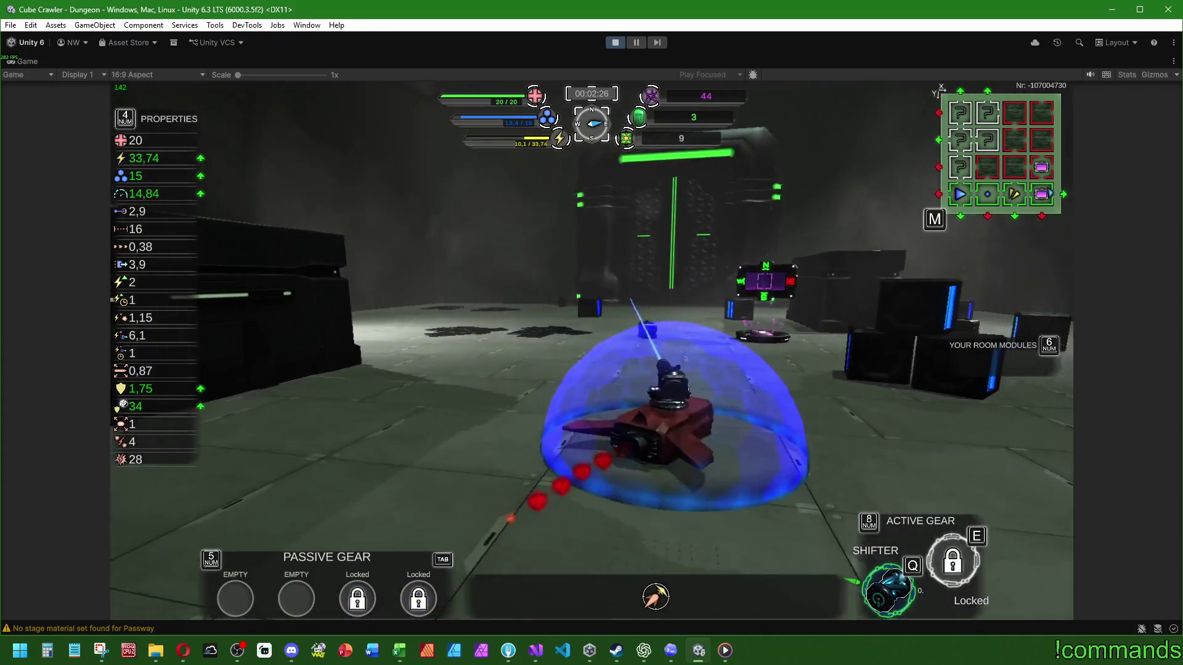
key(w)
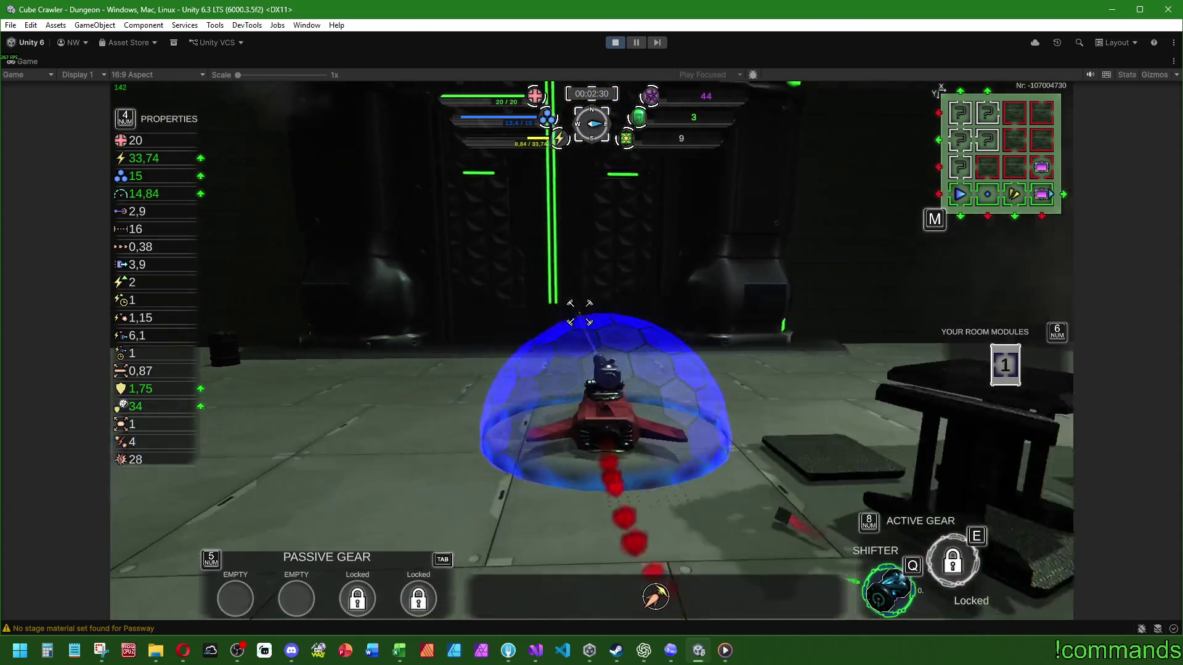
Drive through the green portal into the next room, fire the laser, and view the dungeon map
key(w)
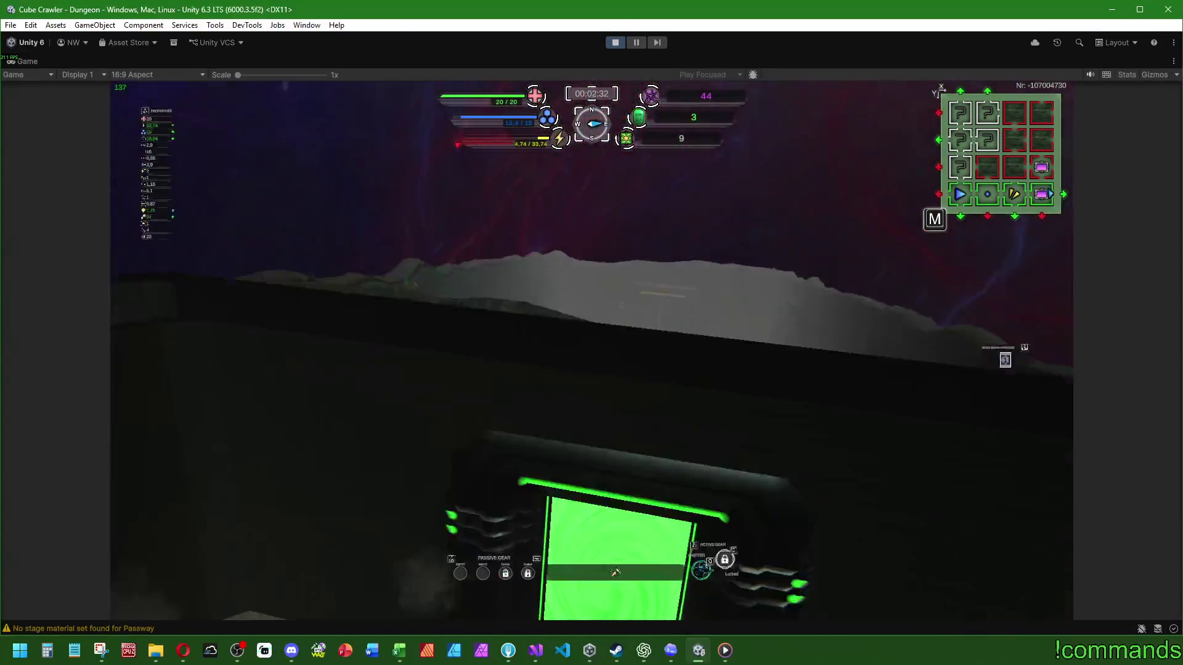
key(w)
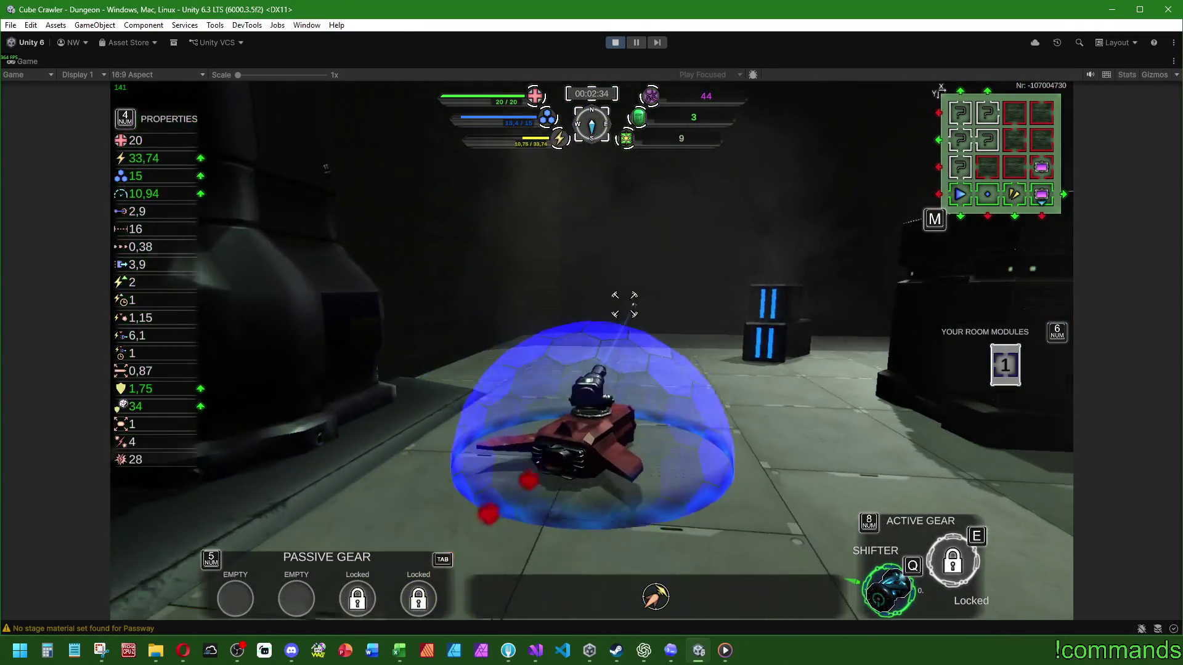
key(w)
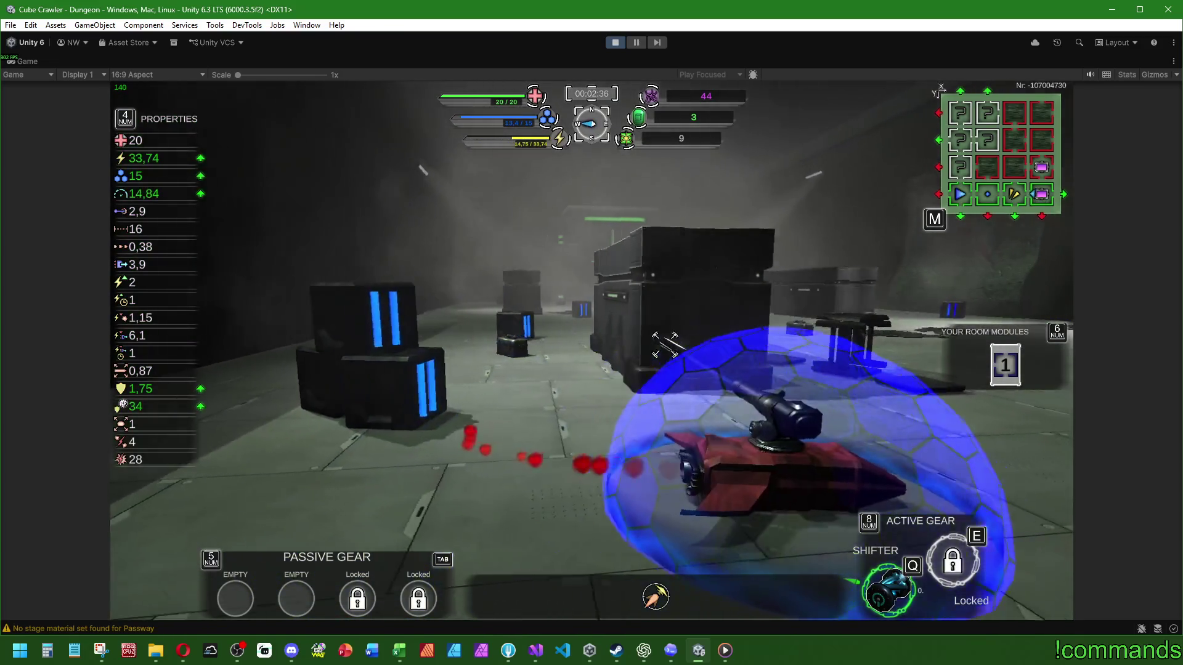
key(w)
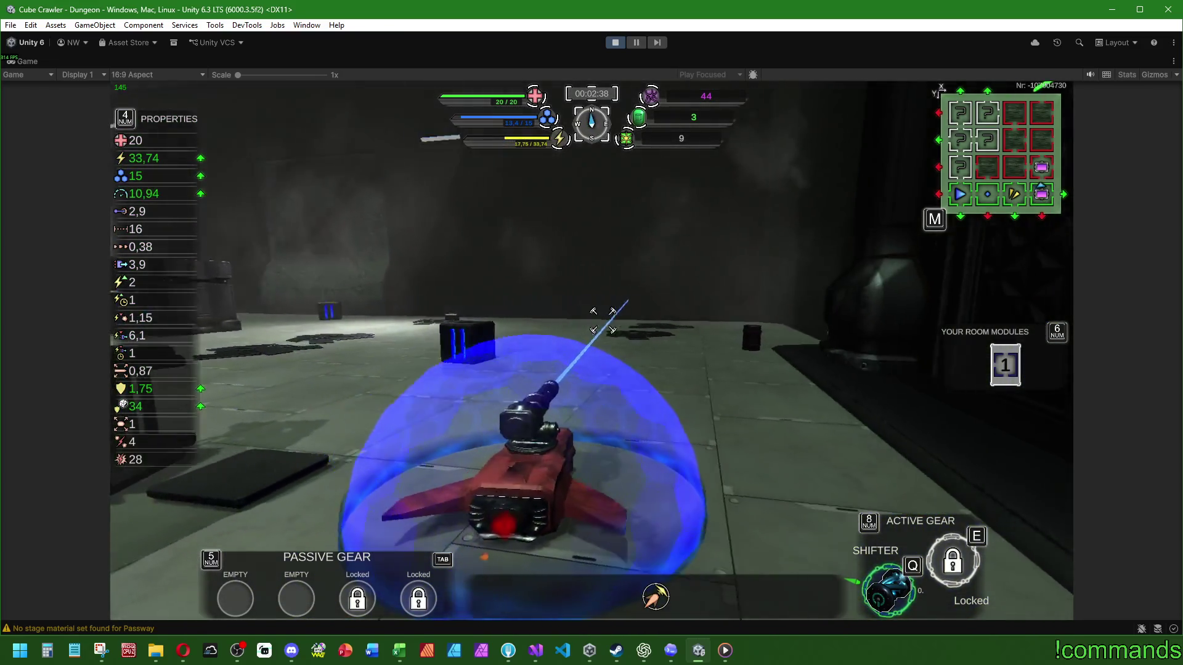
key(m)
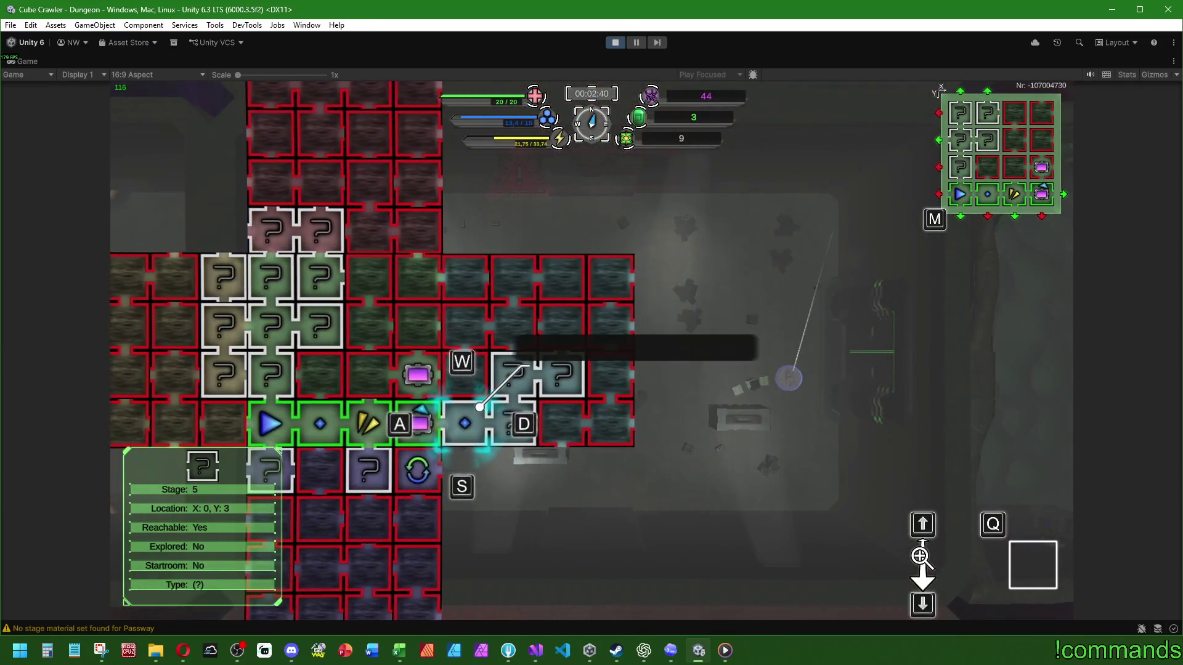
Pass through the portal into the next stage and use Shifter to shift the ship into a new room
key(m)
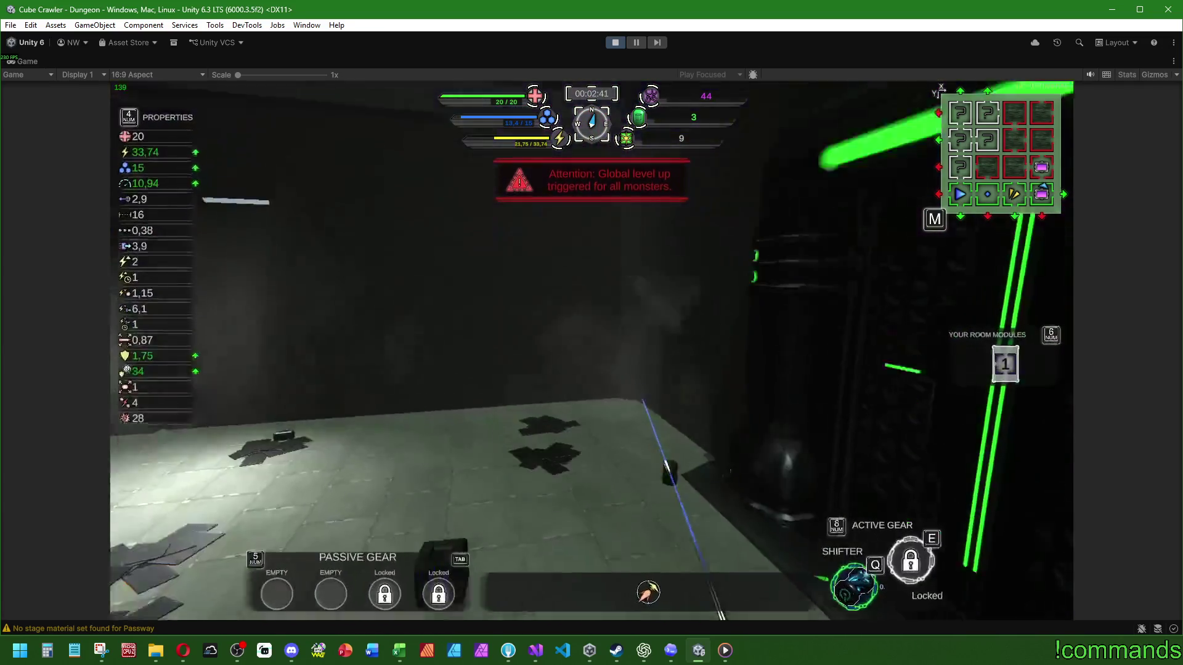
key(w)
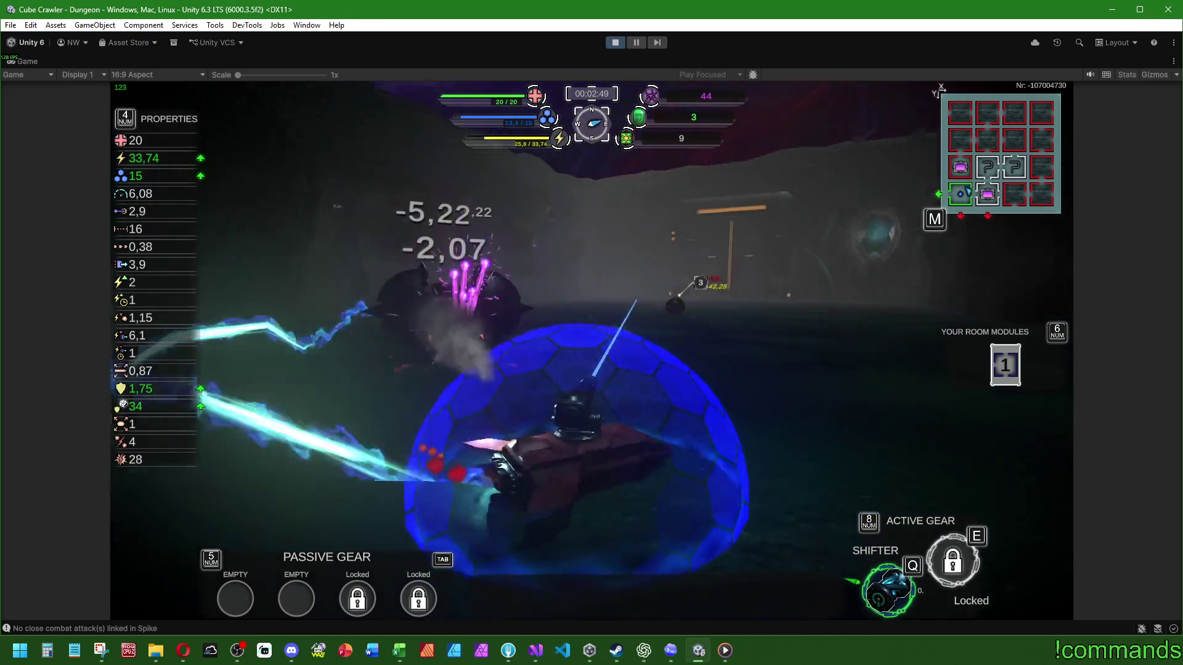
key(q)
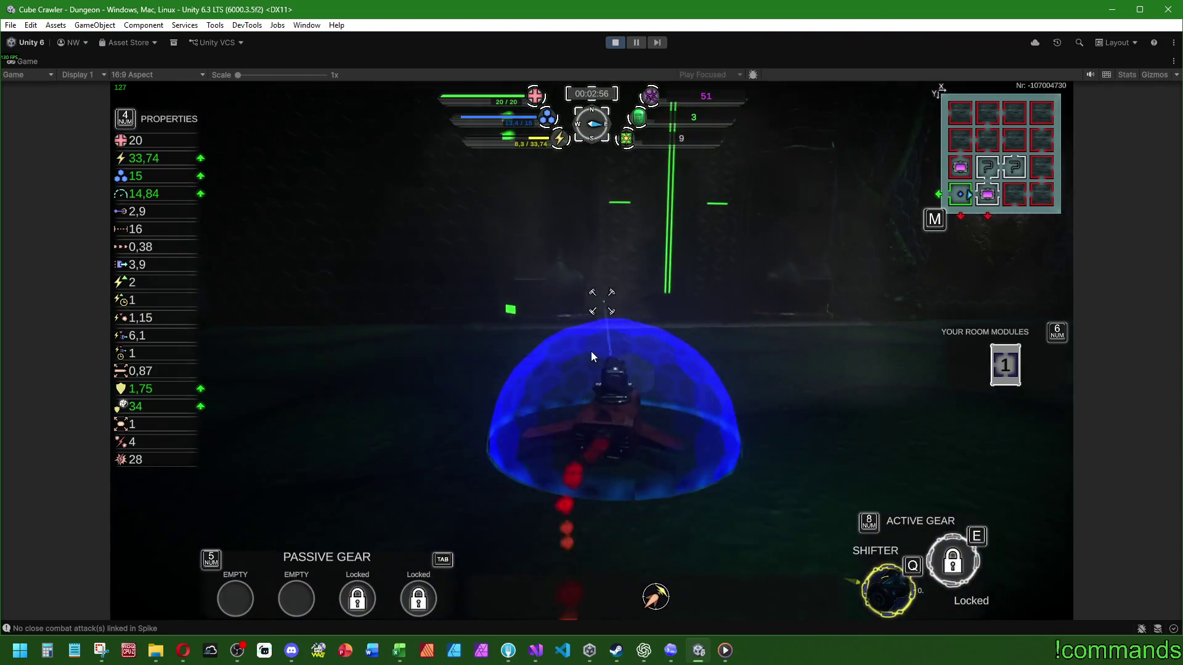
key(m)
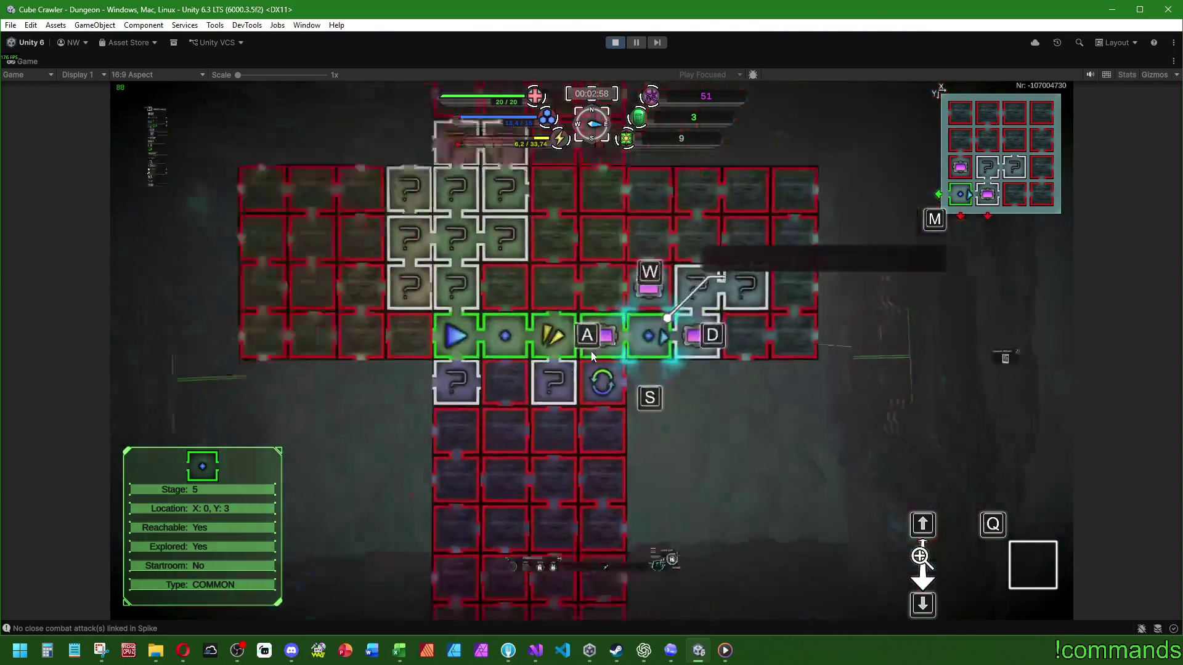
key(m)
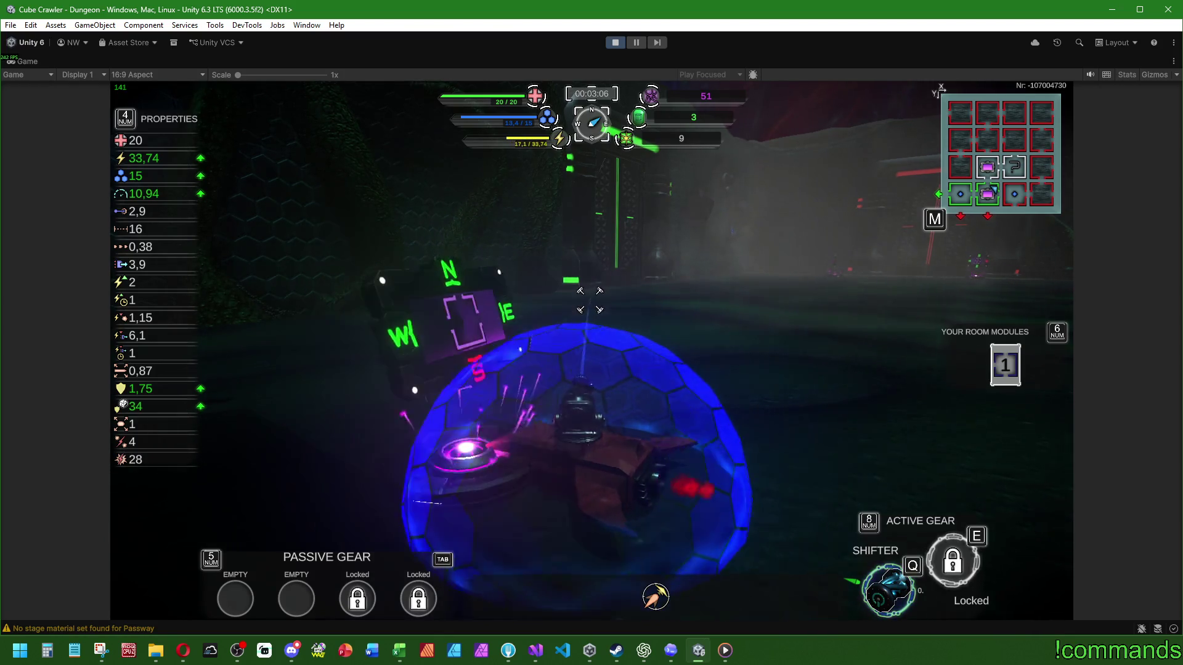
key(q)
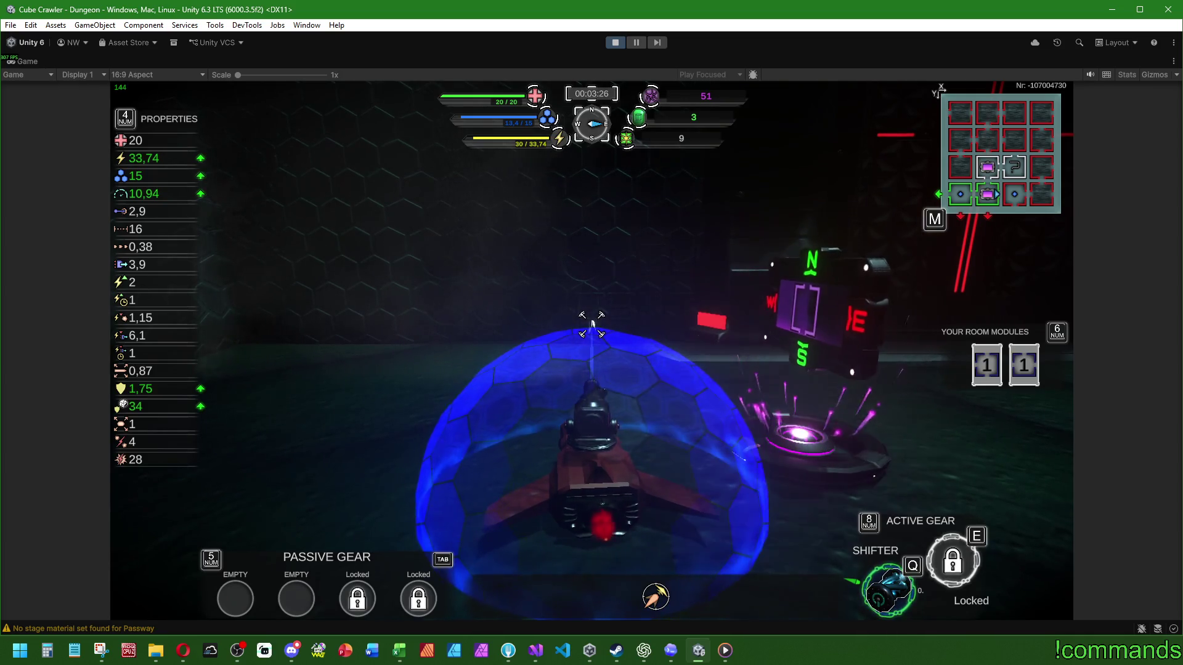
key(q)
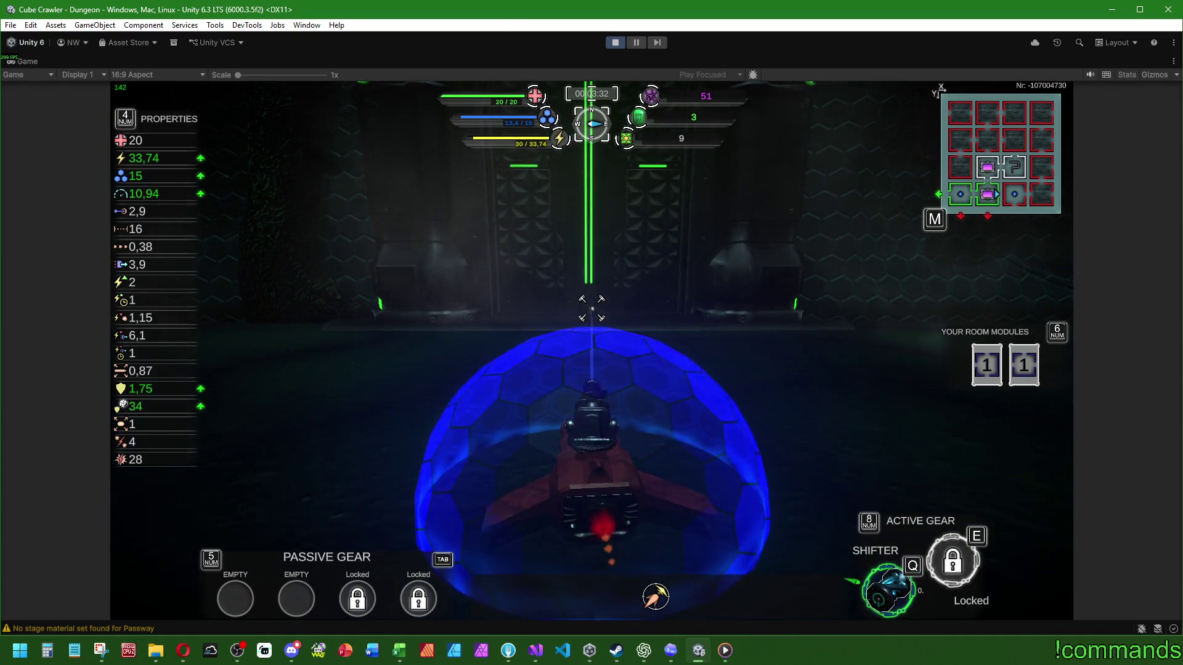
Steer the ship left and right through the new room toward the corridor
key(w)
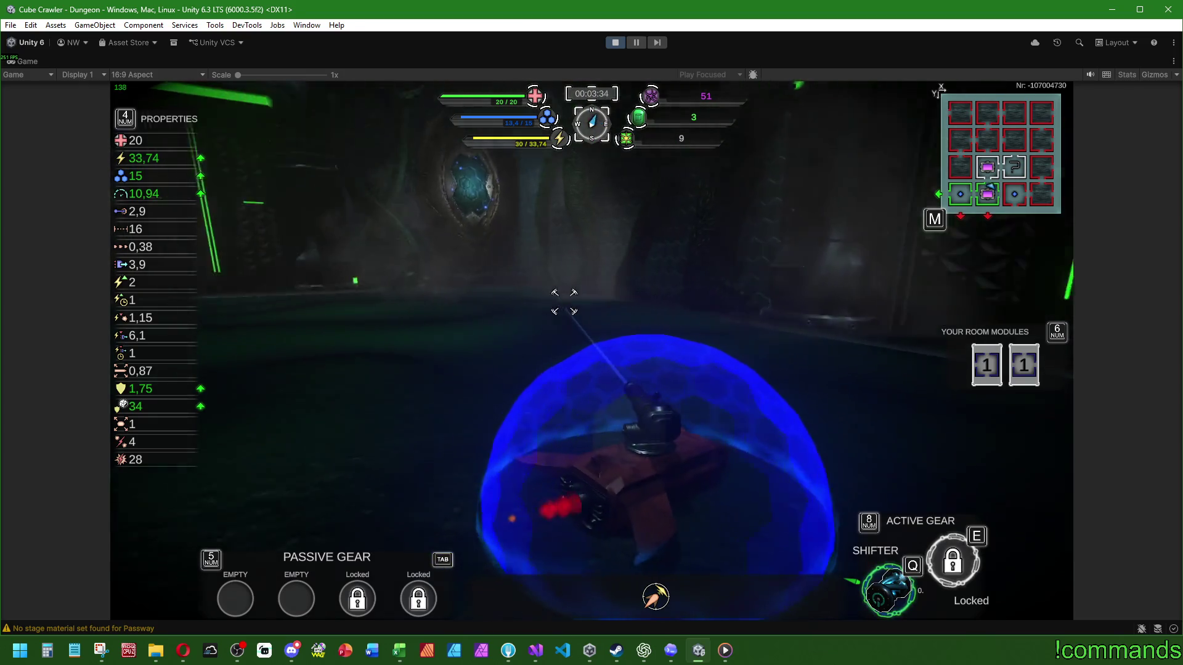
key(d)
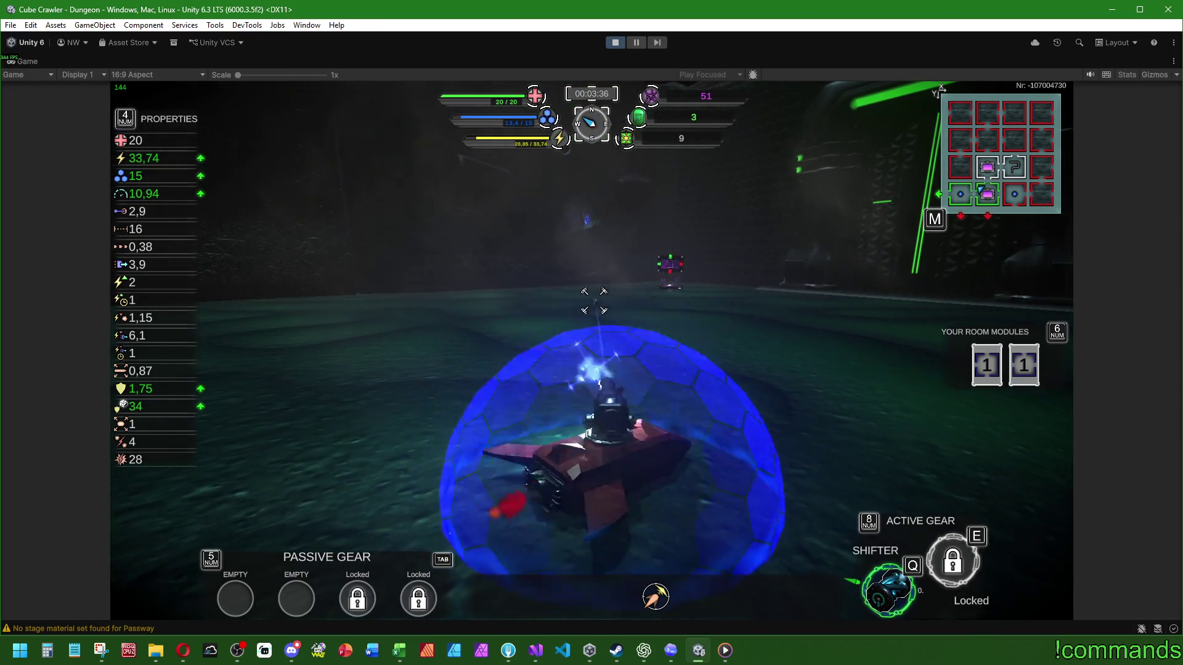
key(w)
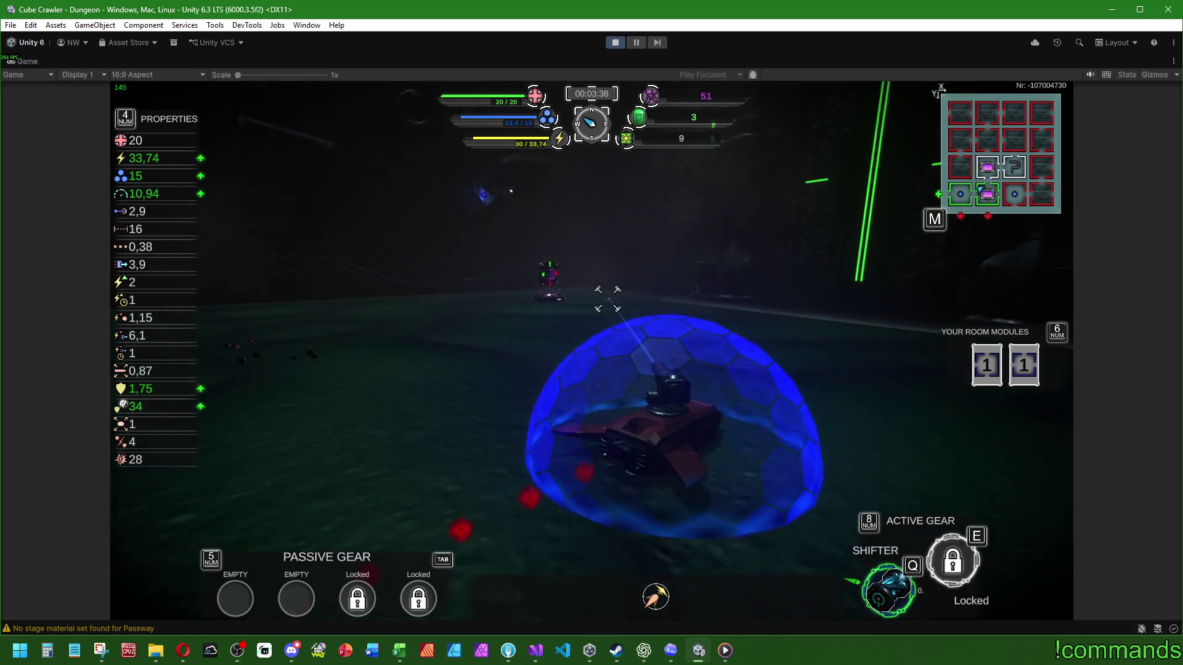
key(a)
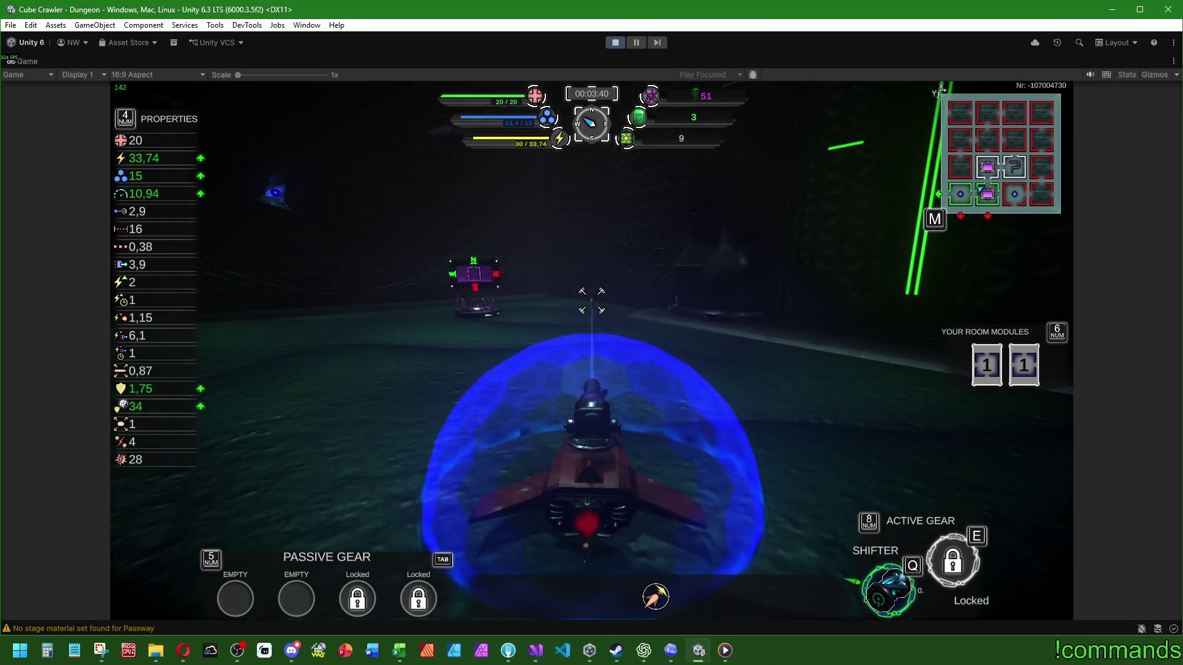
key(a)
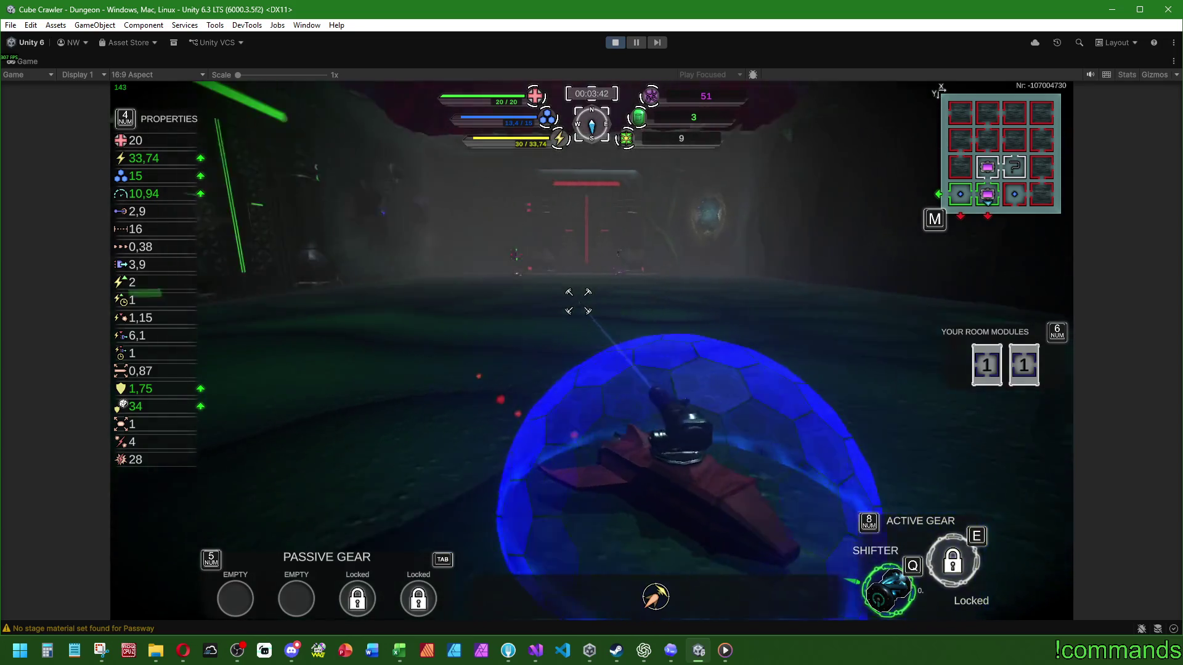
key(d)
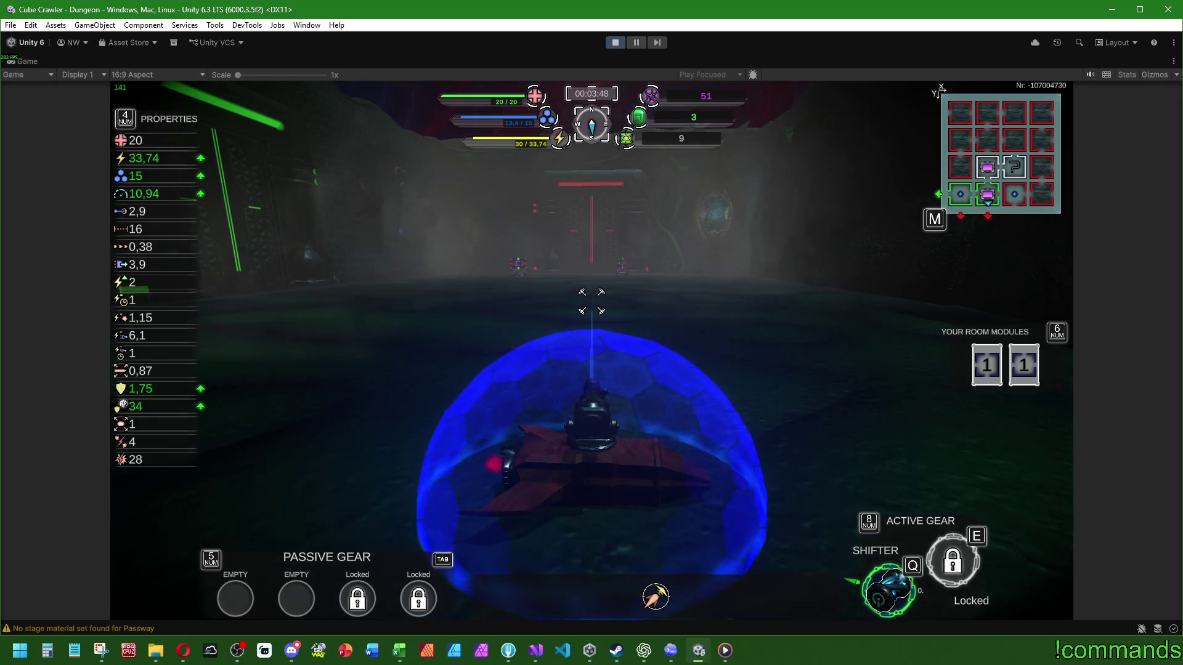
Review the ship's stats grid, stepping through Crit. Chance, Attack and Max Energy, then close it
key(m)
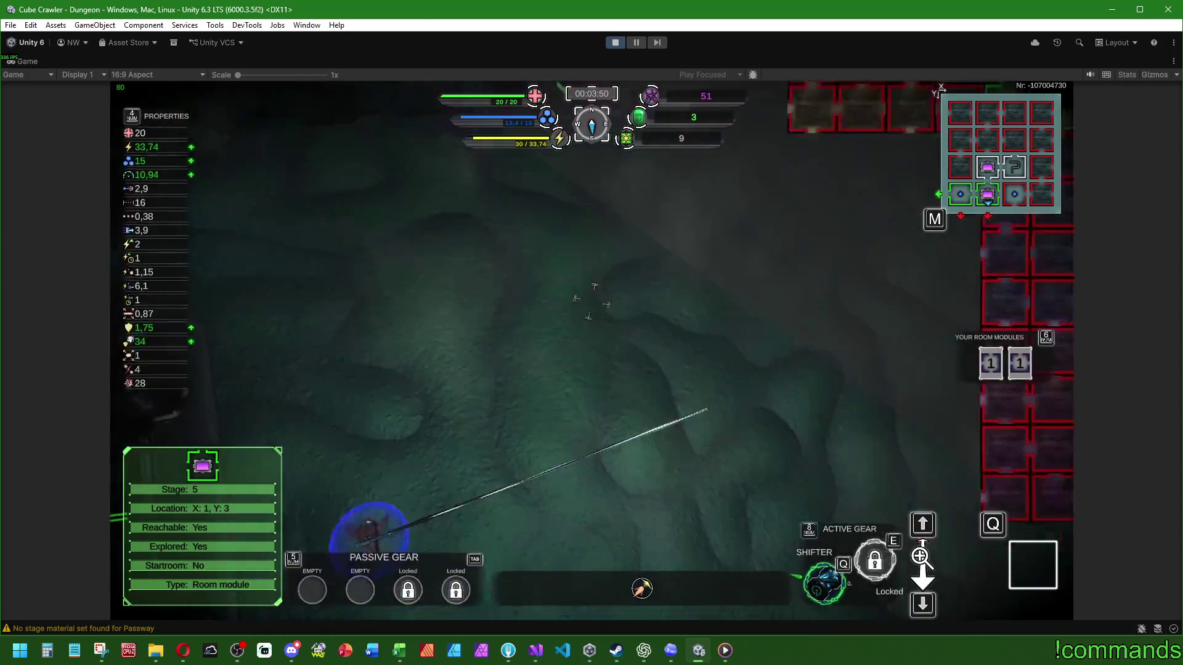
key(m)
key(Tab)
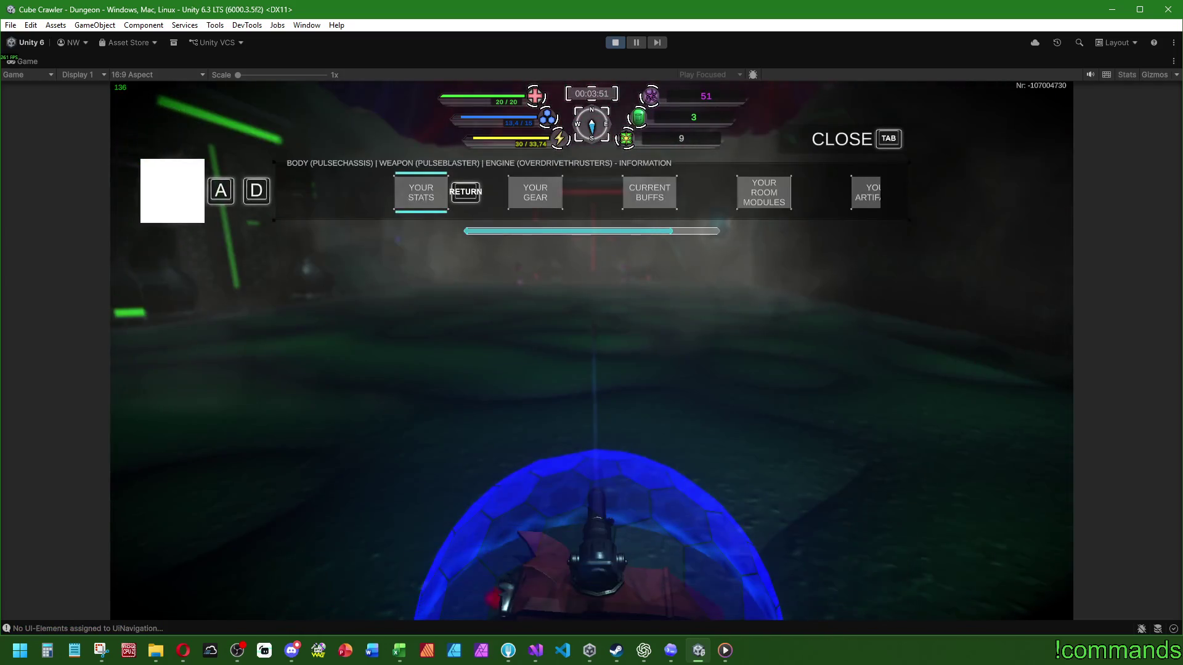
key(m)
key(m)
key(Return)
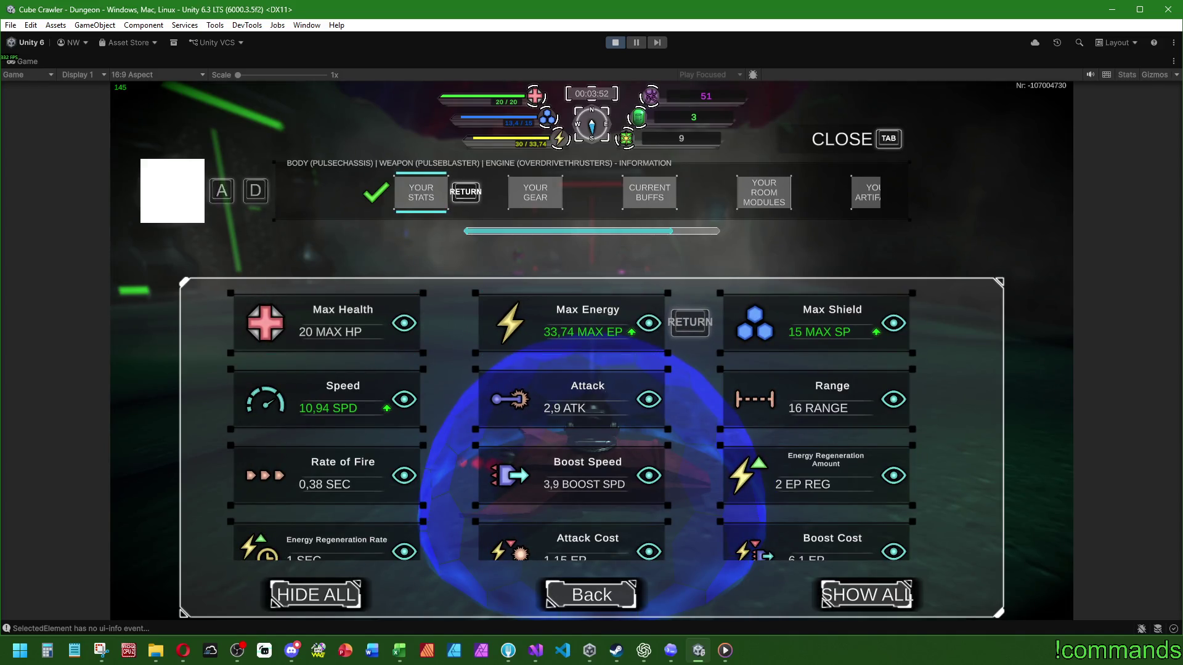
key(s)
key(s)
key(s)
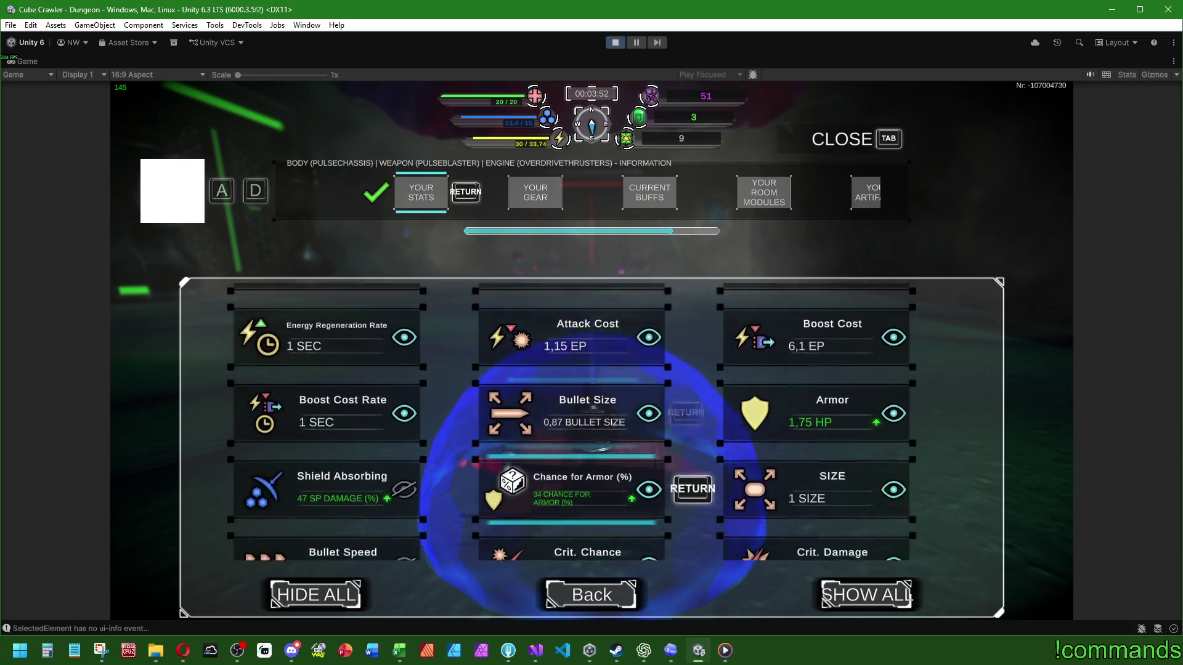
key(w)
key(w)
key(w)
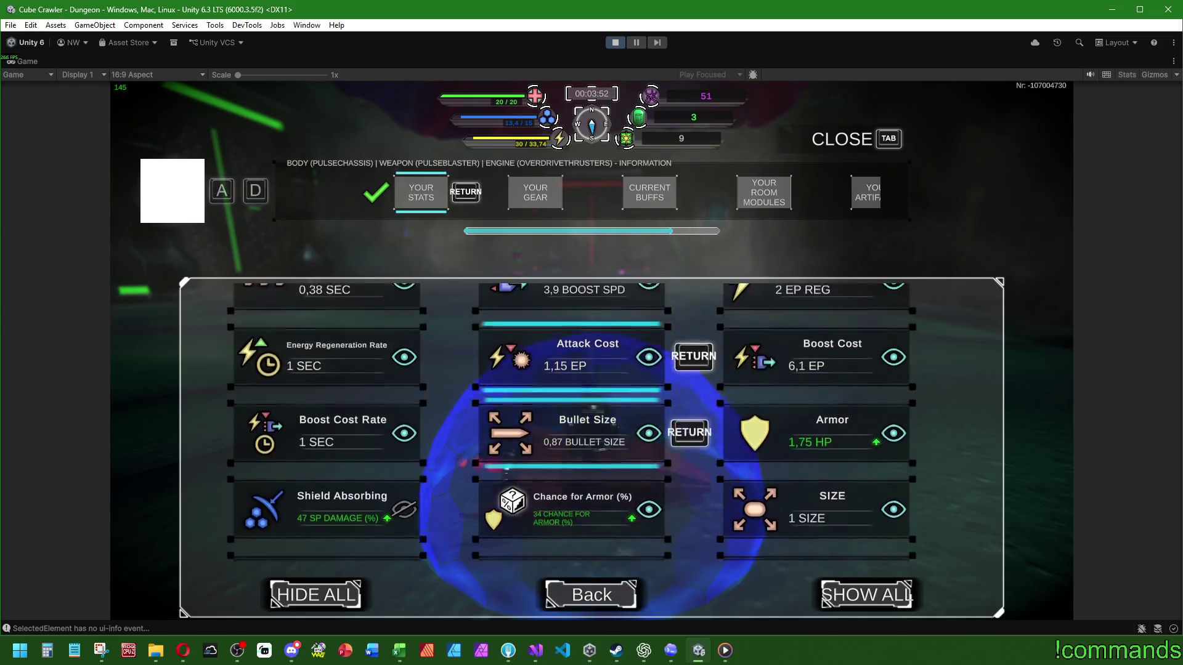
key(w)
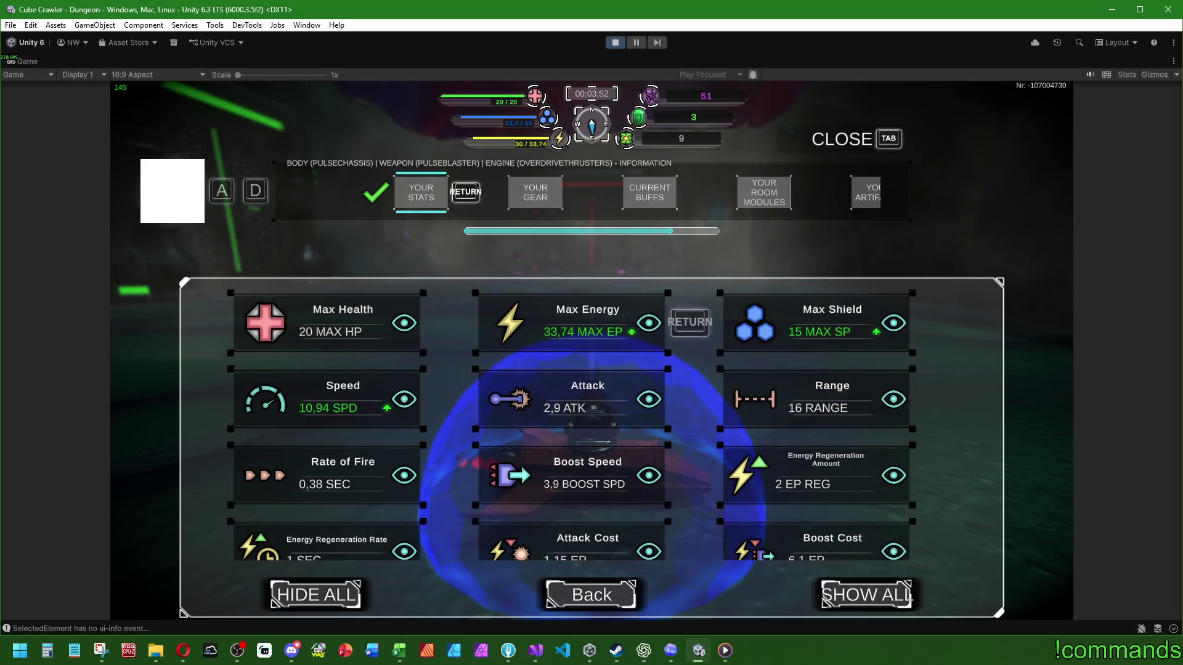
key(Escape)
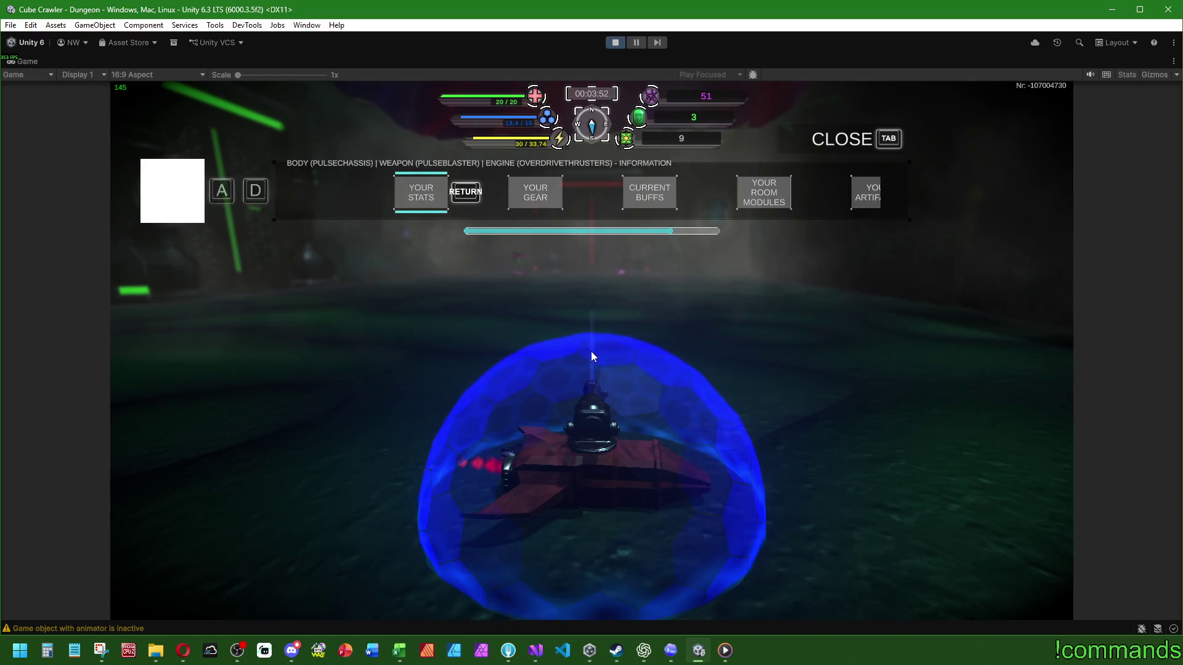
key(Tab)
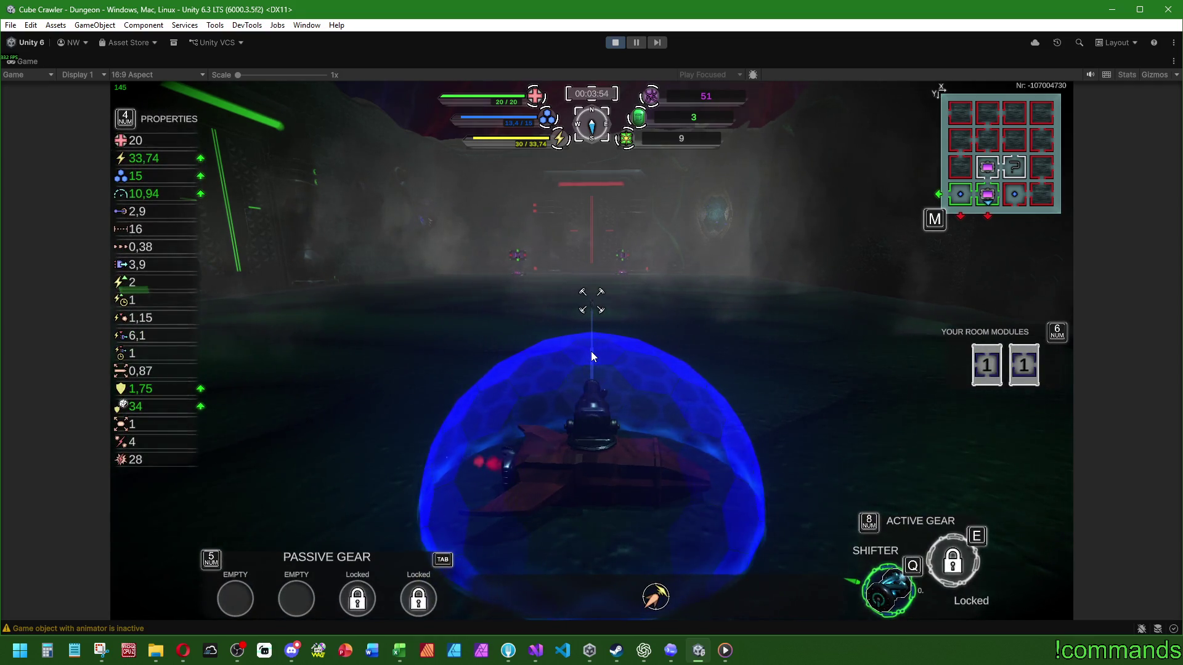
Inspect the gear slots, viewing the Shifter's 3 sec cooldown in Active gear Slot 1, then close
key(Tab)
key(Return)
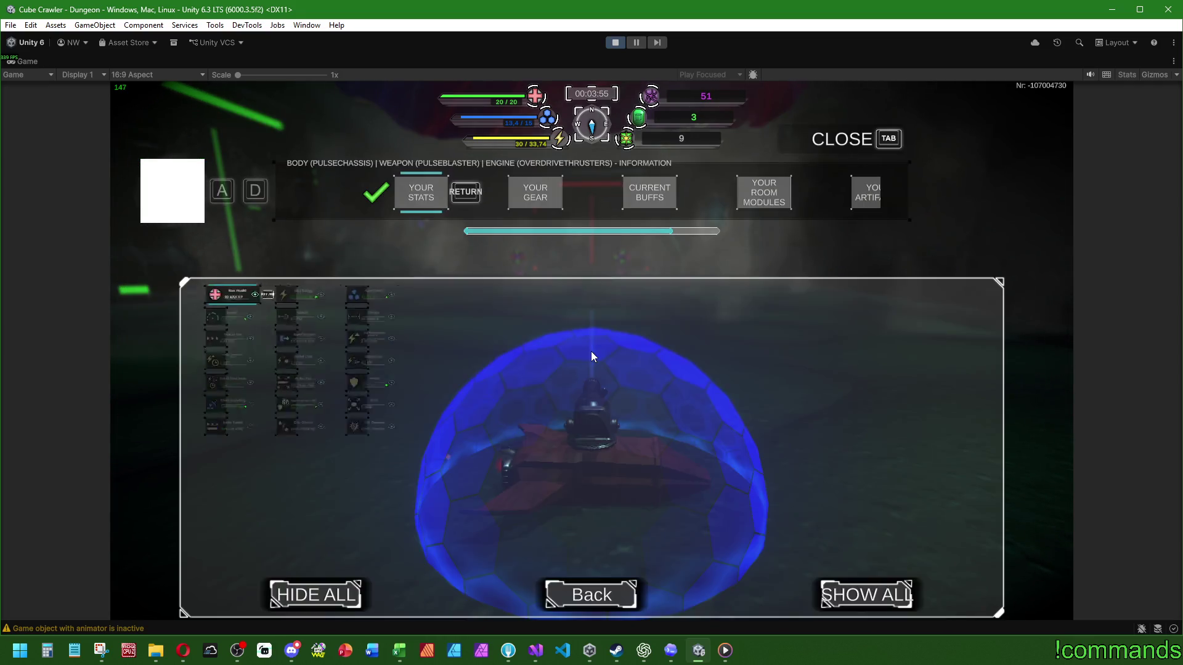
key(Escape)
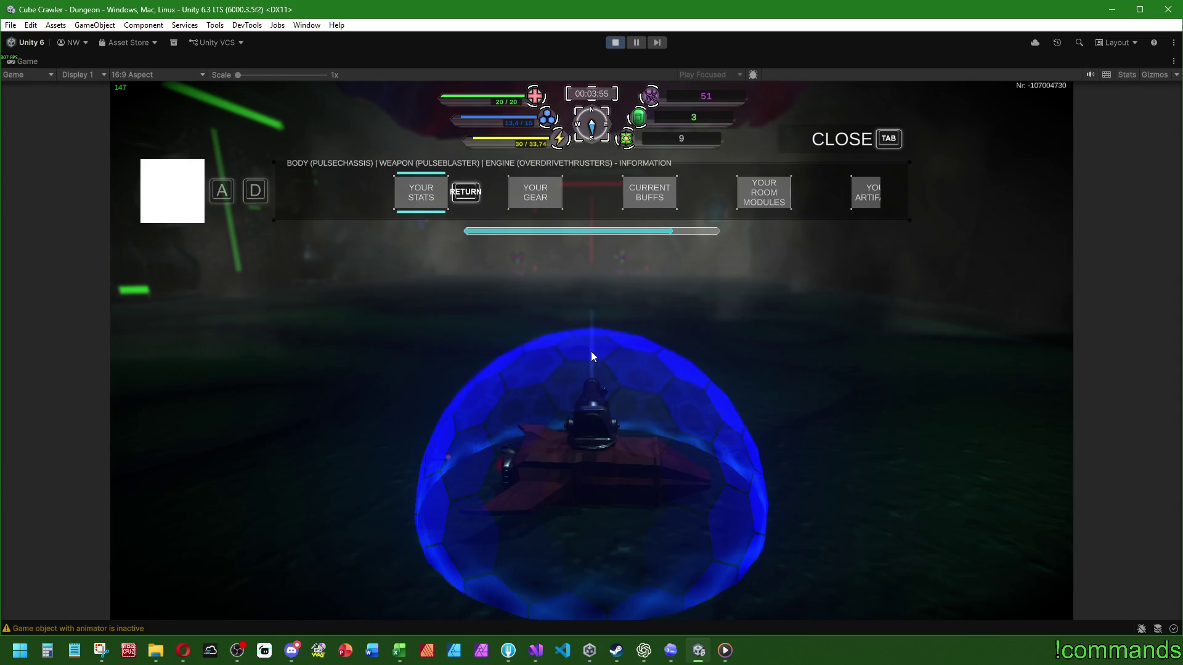
key(d)
key(Return)
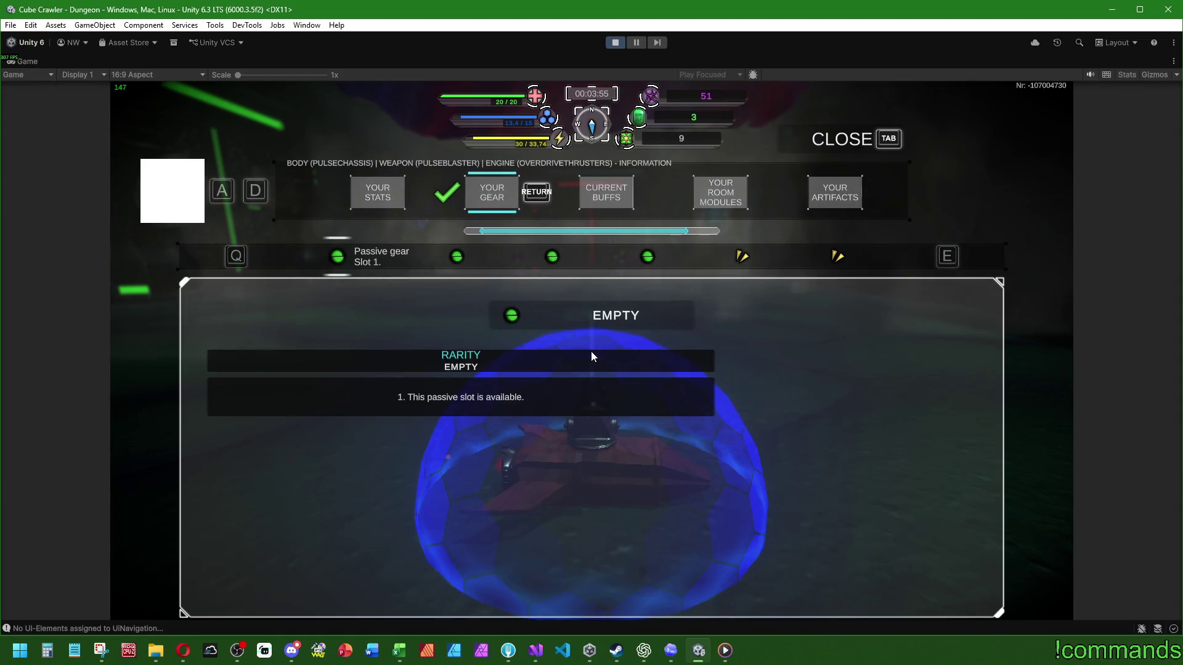
key(e)
key(e)
key(e)
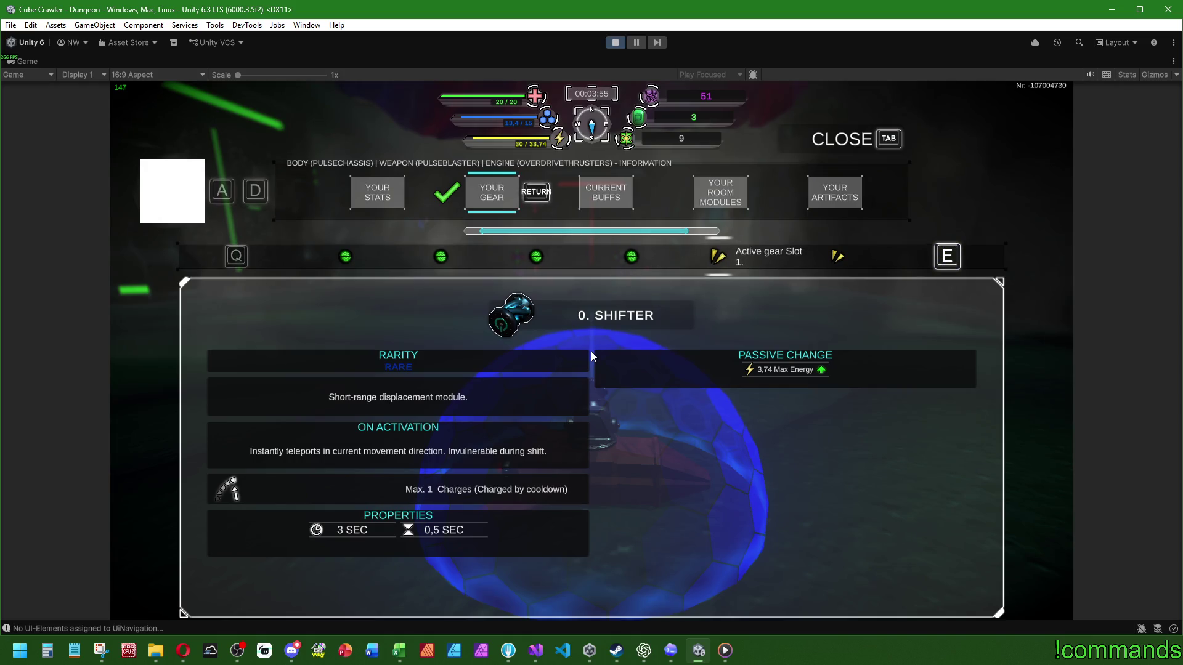
key(q)
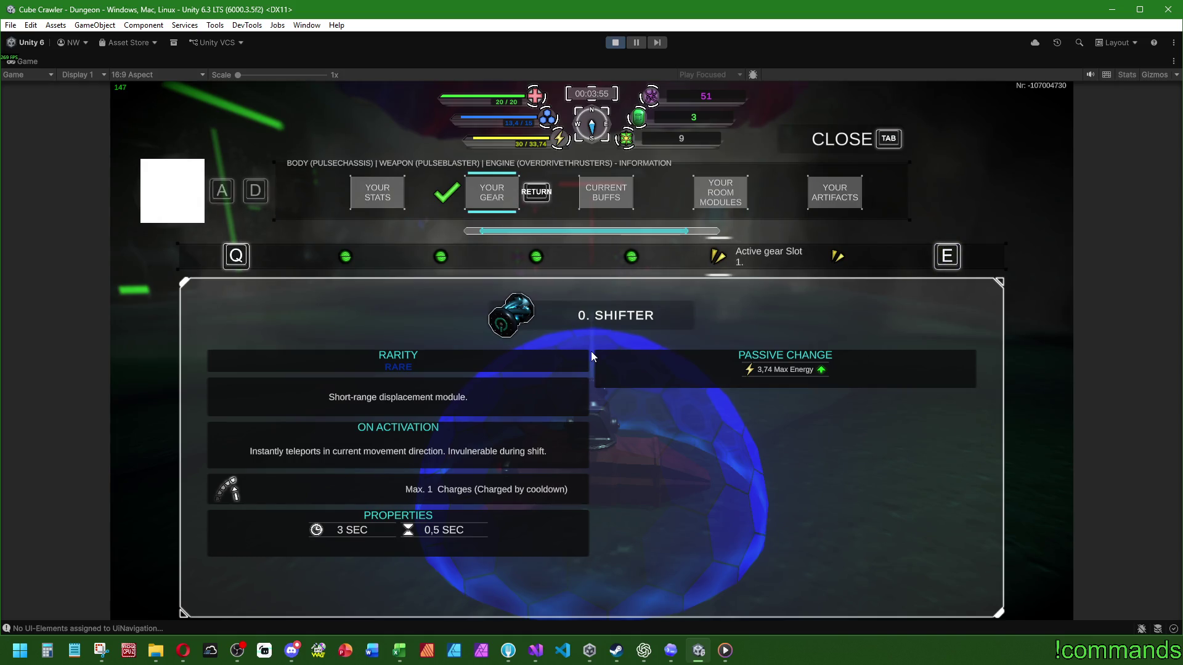
key(Tab)
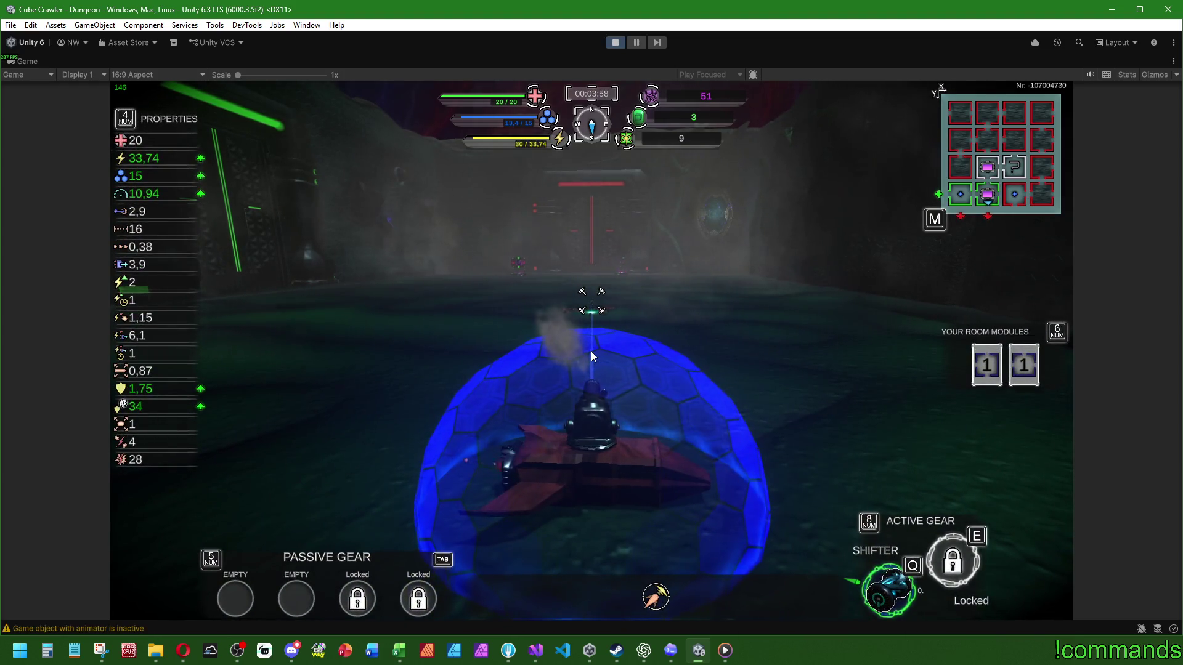
Drive into the next area, teleport with Shifter, and advance between the turrets under fire
key(a)
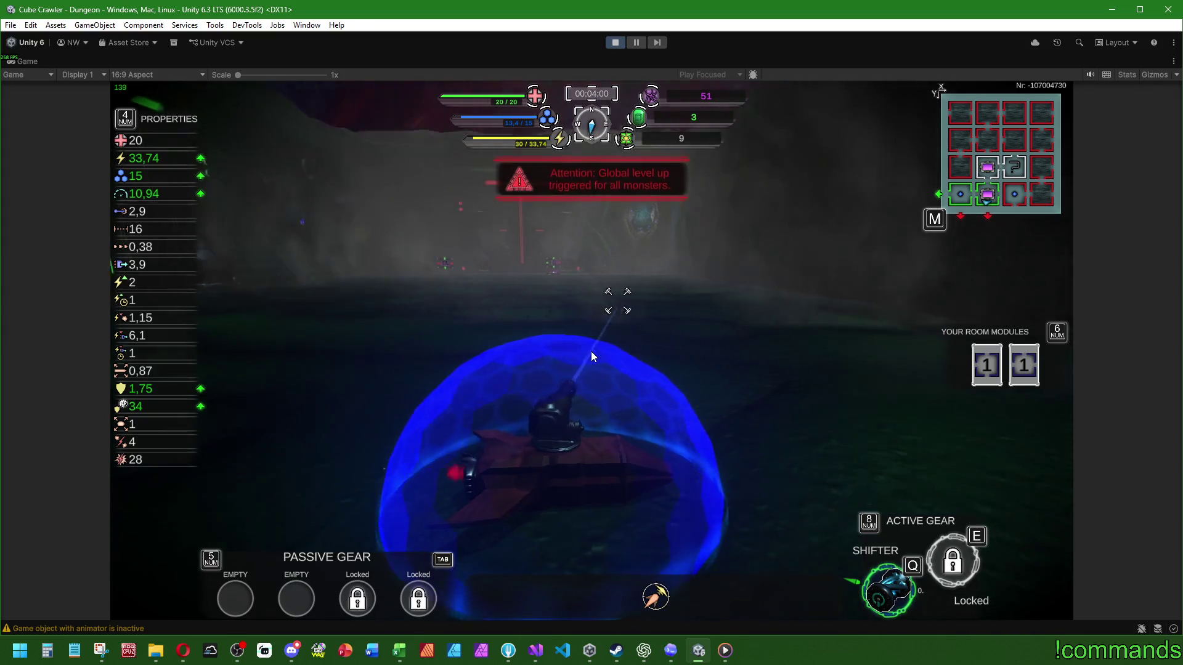
key(d)
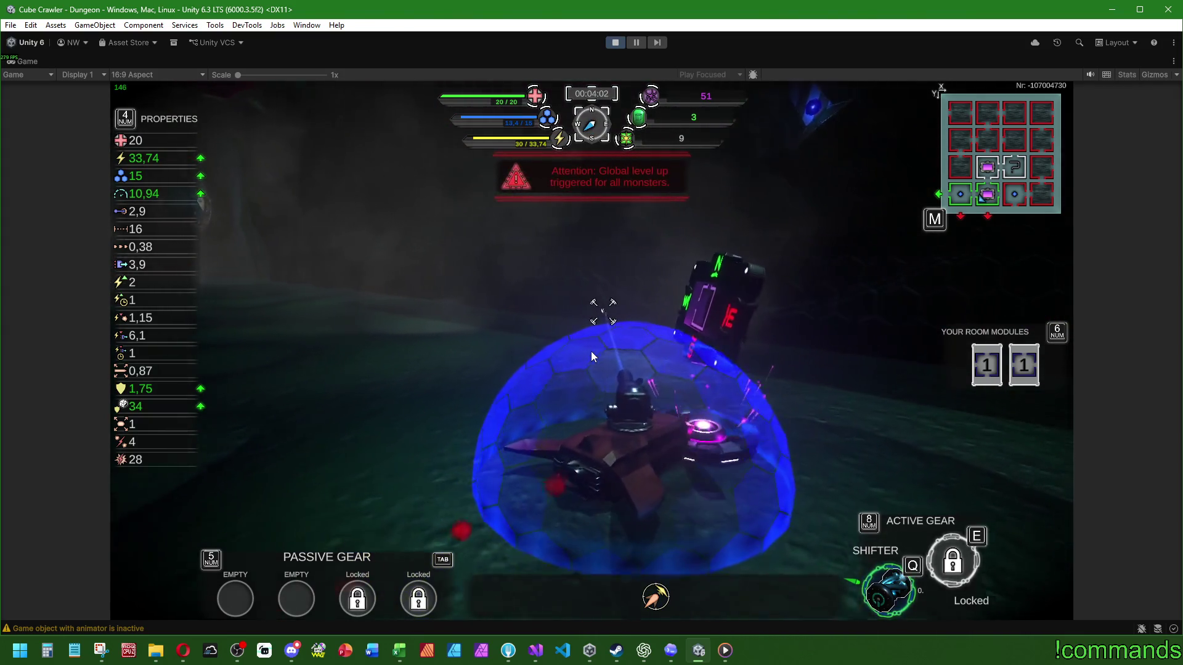
key(w)
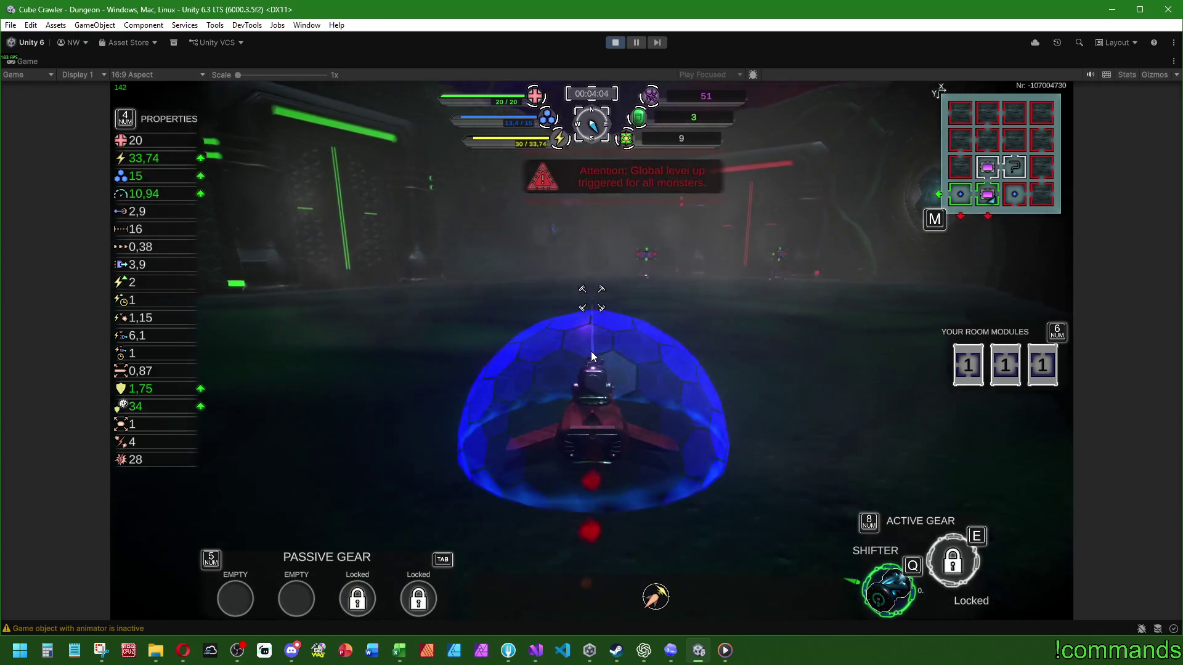
key(q)
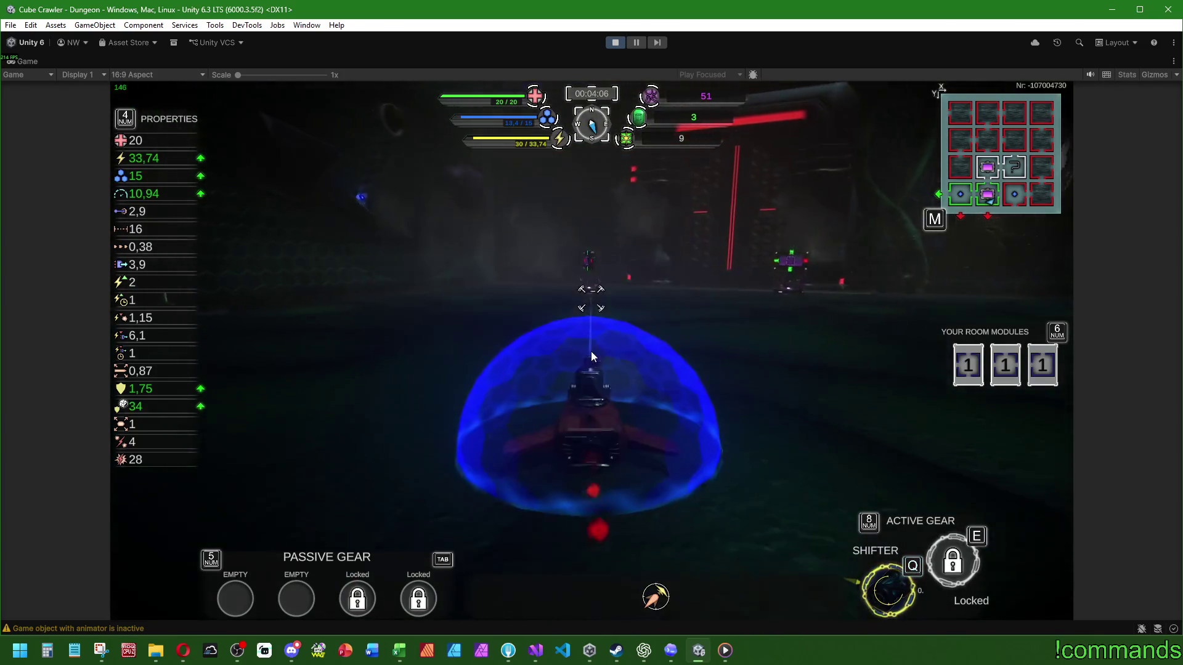
key(w)
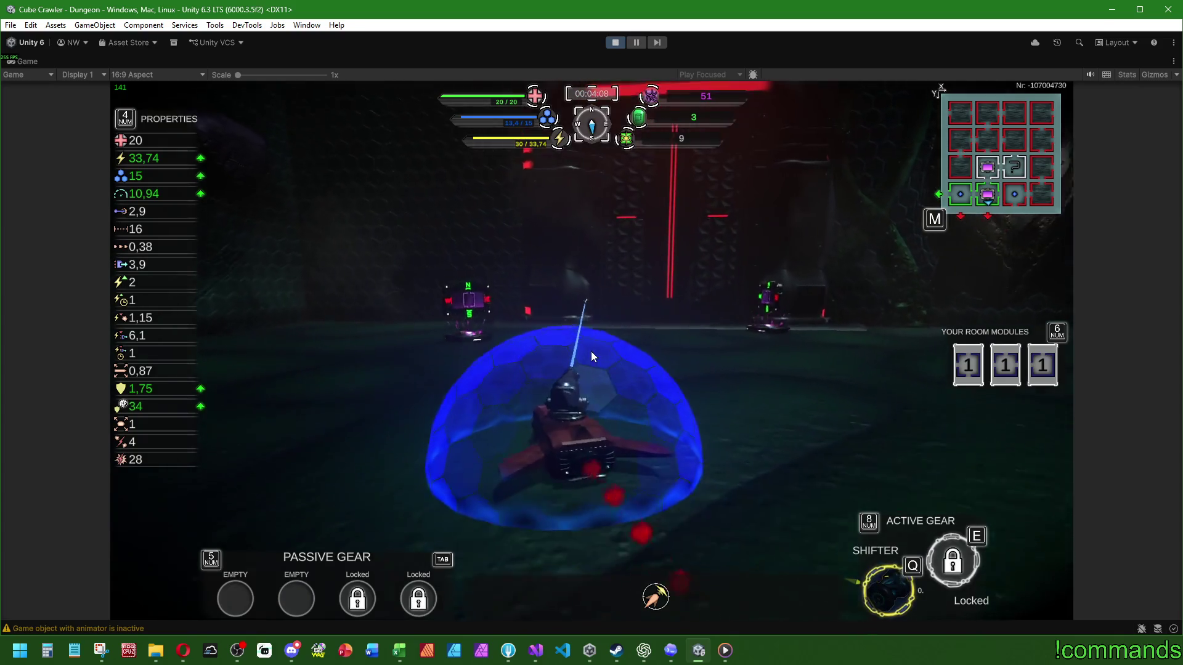
key(w)
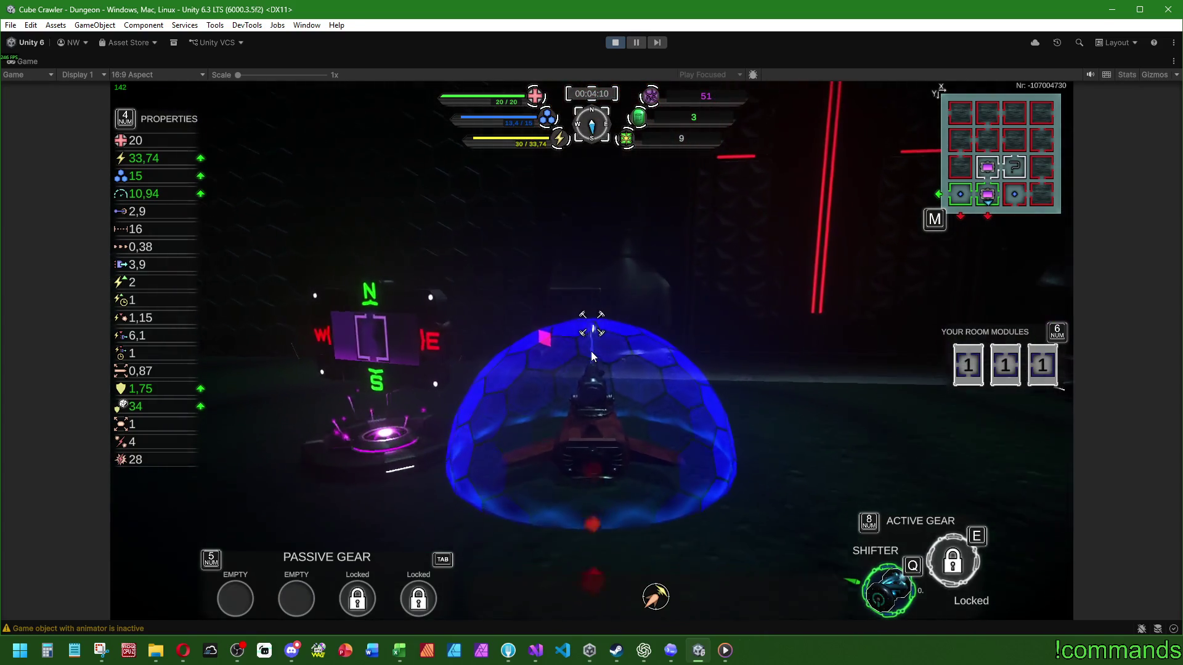
key(w)
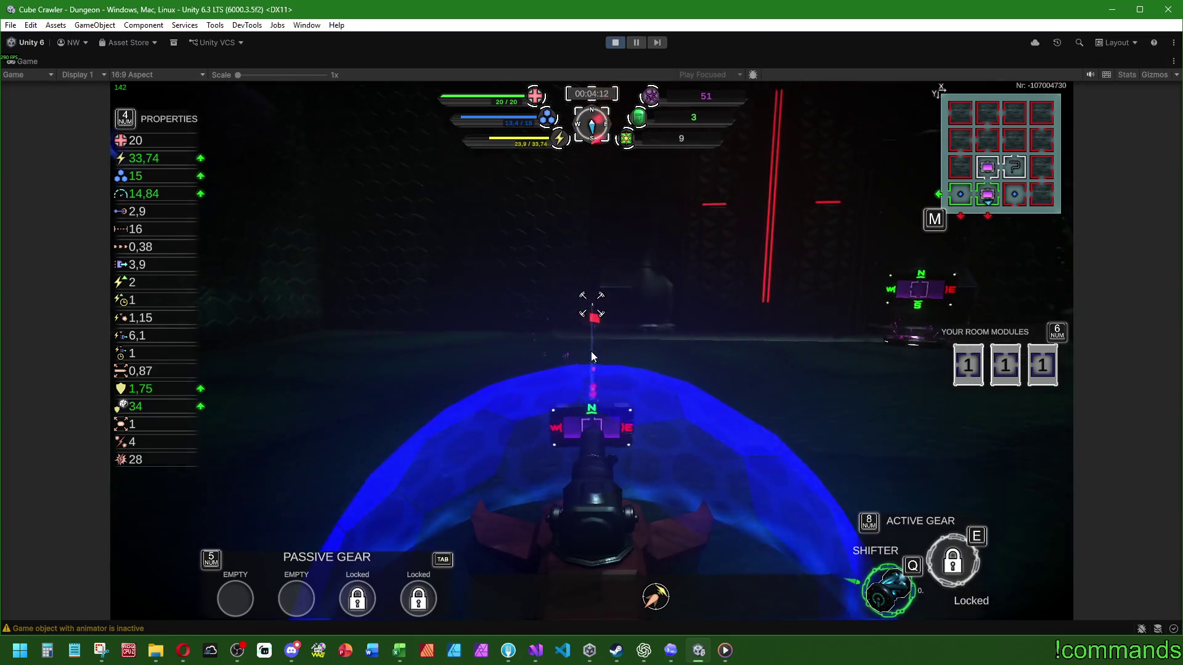
key(w)
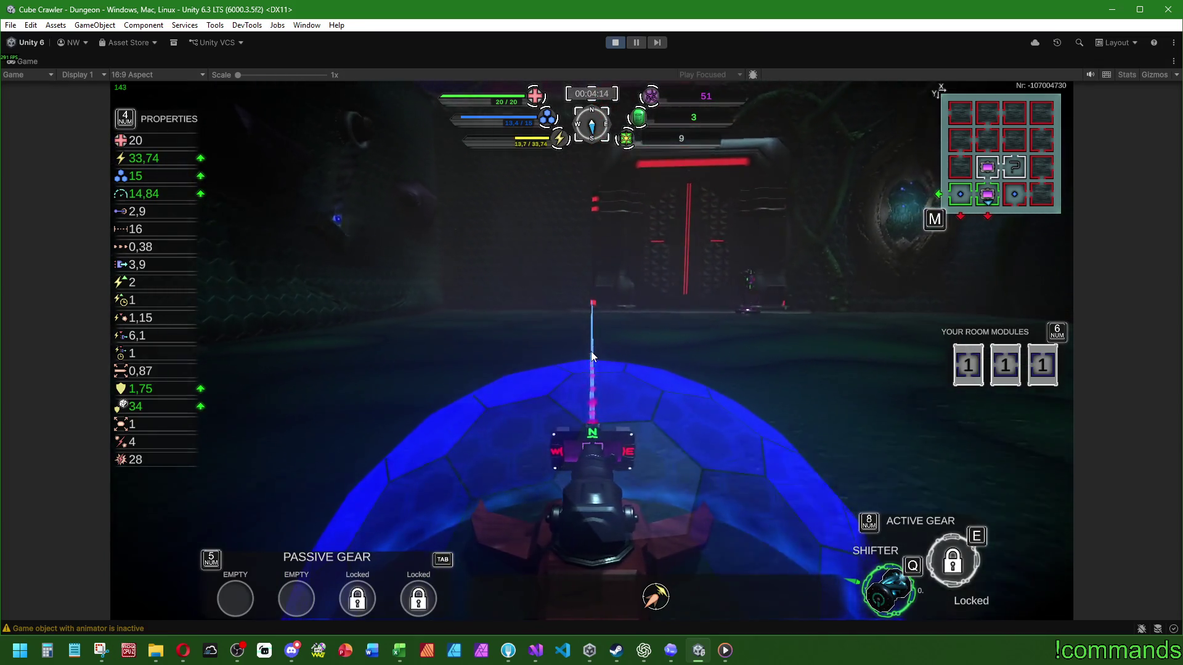
In third-person view, pick up the purple room module, then restore the full editor layout
key(v)
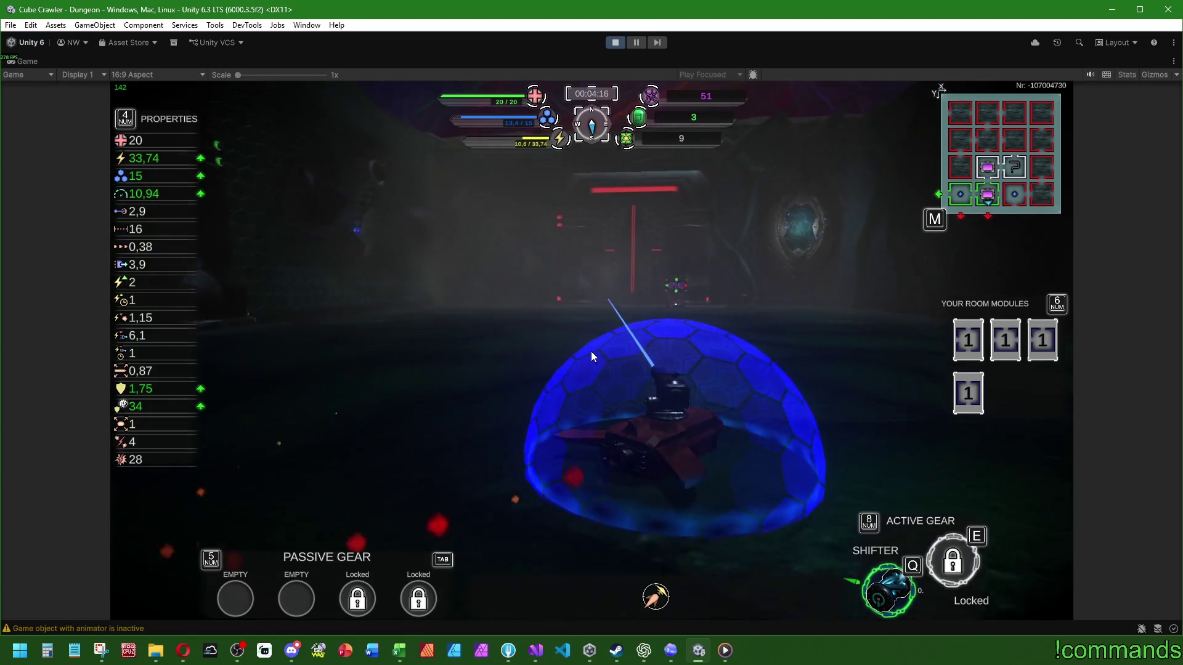
key(w)
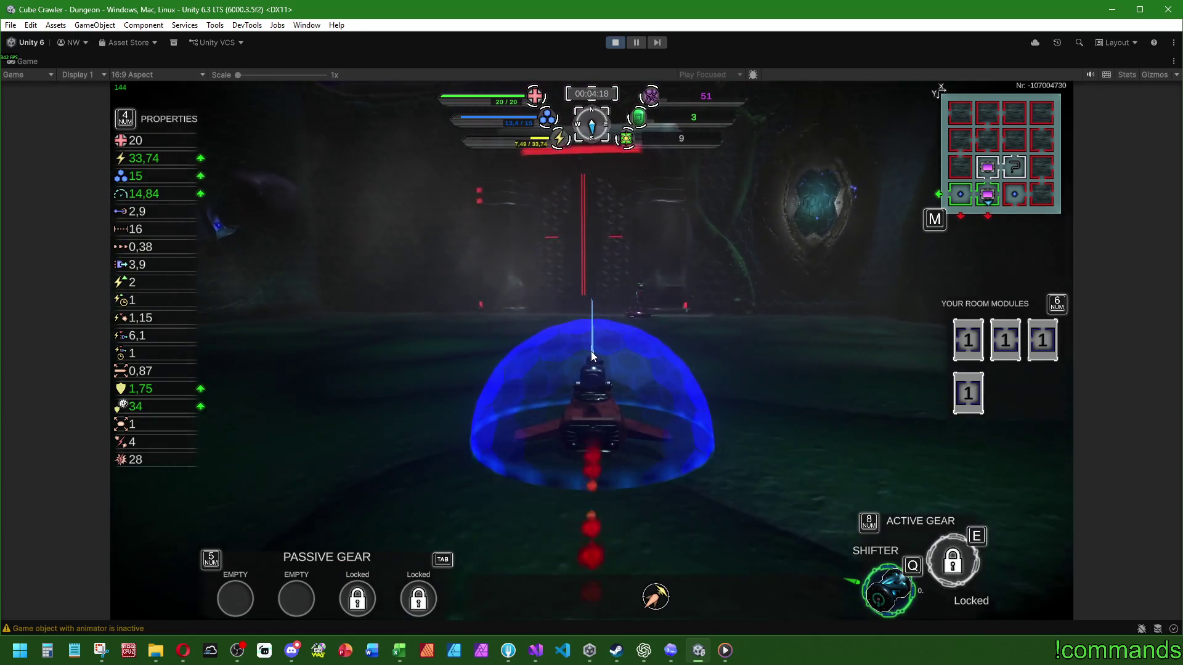
key(w)
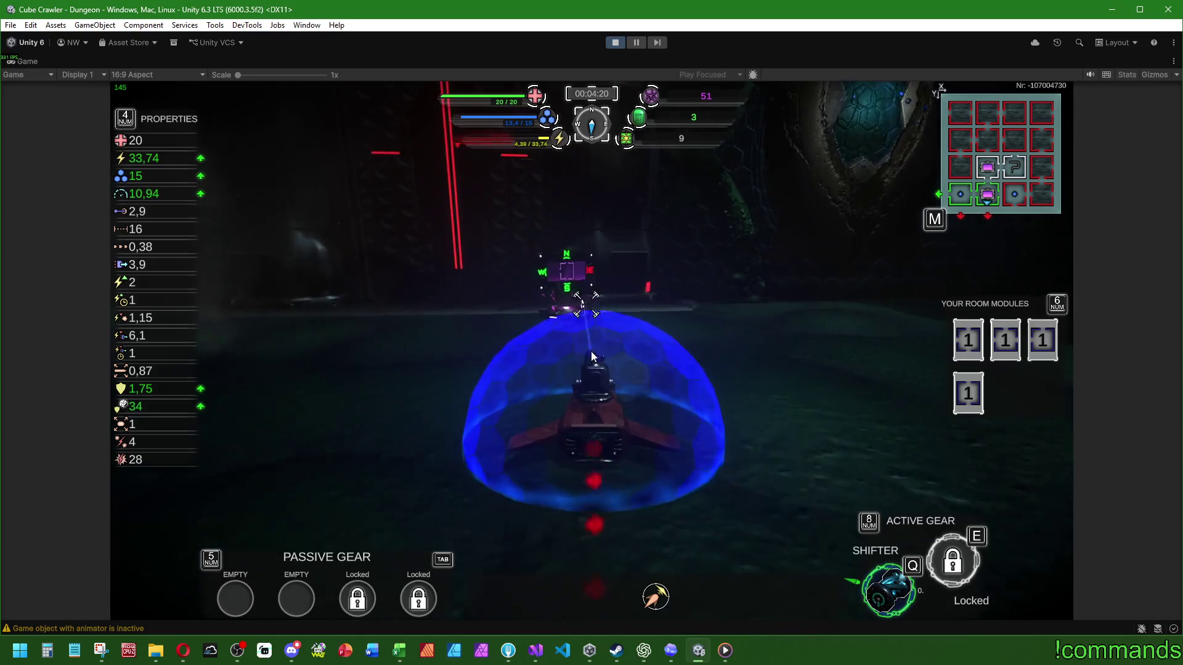
key(w)
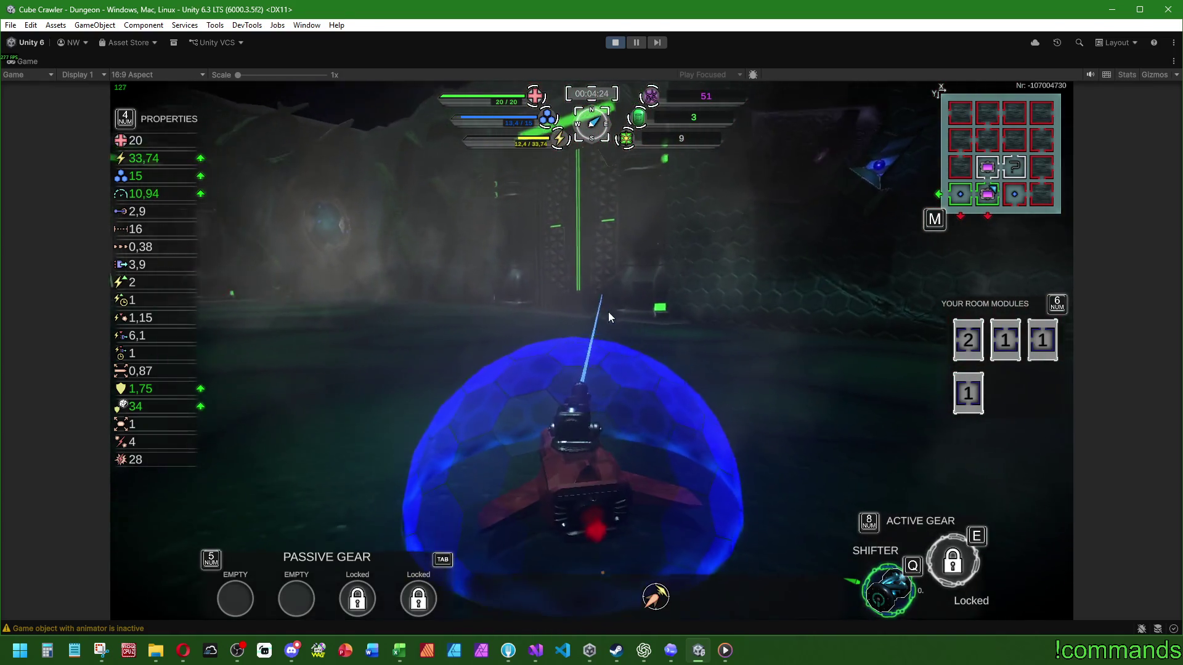
key(super)
double_click(34, 67)
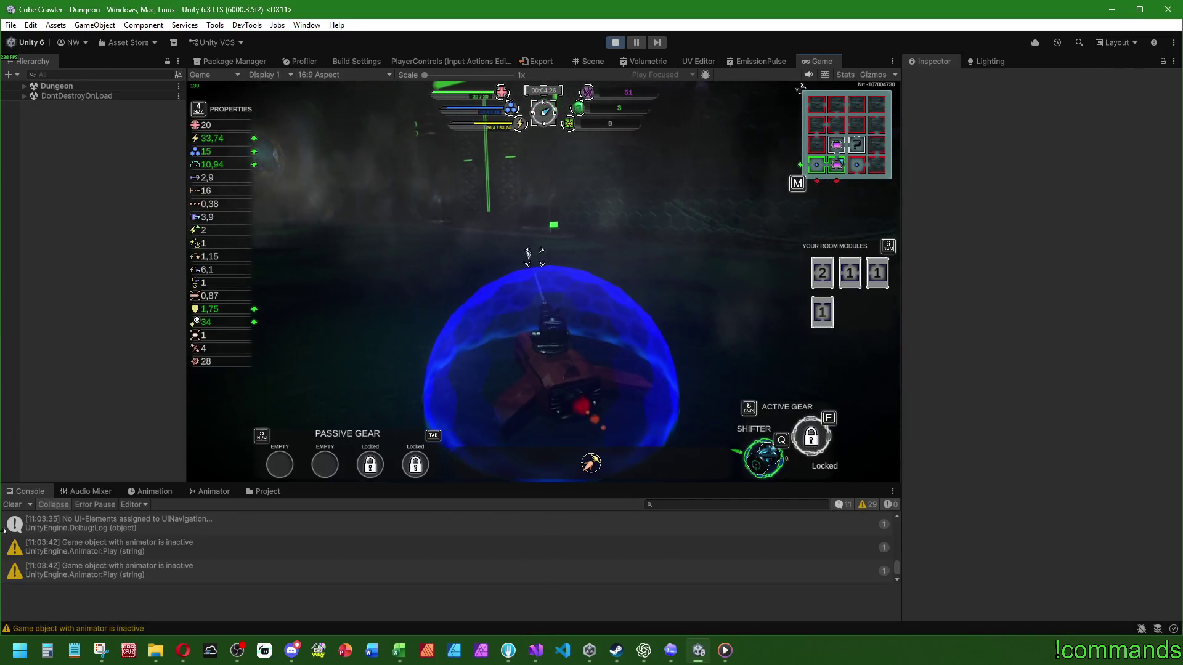
Select the player ship CustomShip(Clone) under Dungeon and scroll through its Inspector fields
click(24, 86)
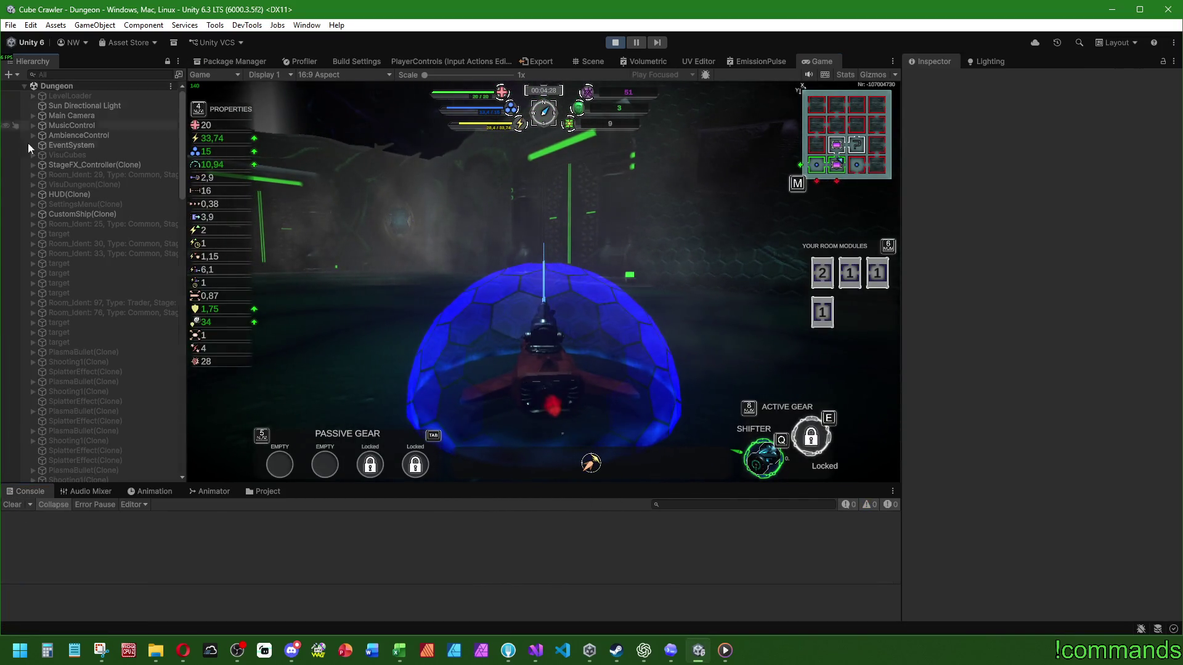
click(69, 215)
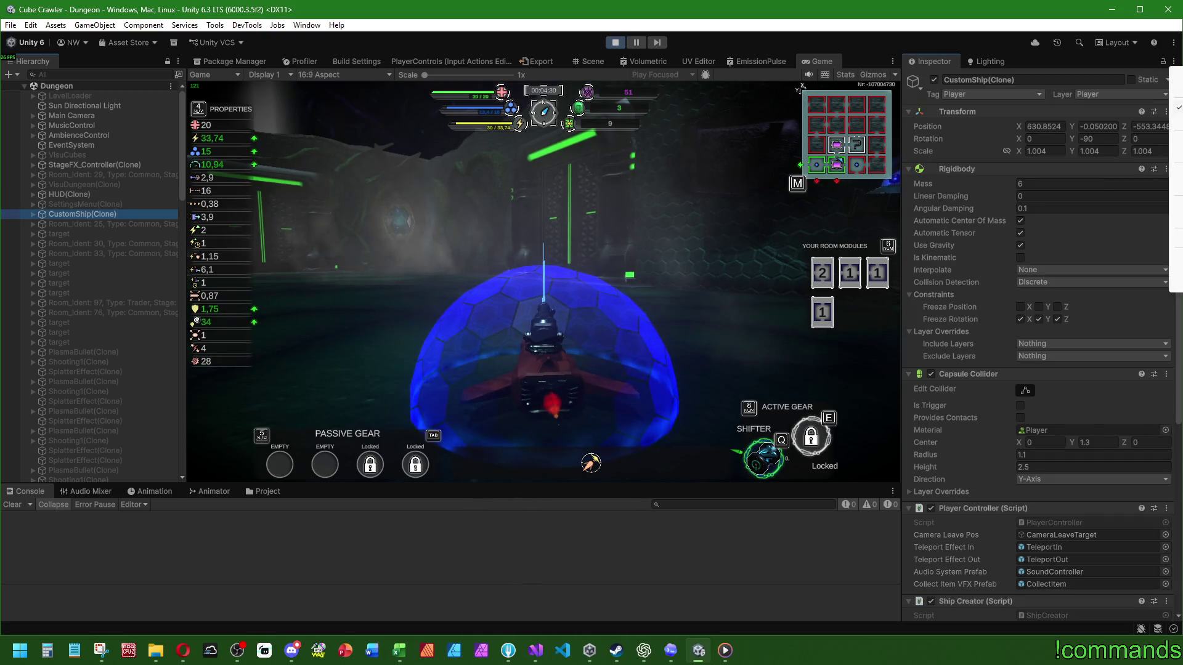
scroll(938, 275, down, 10)
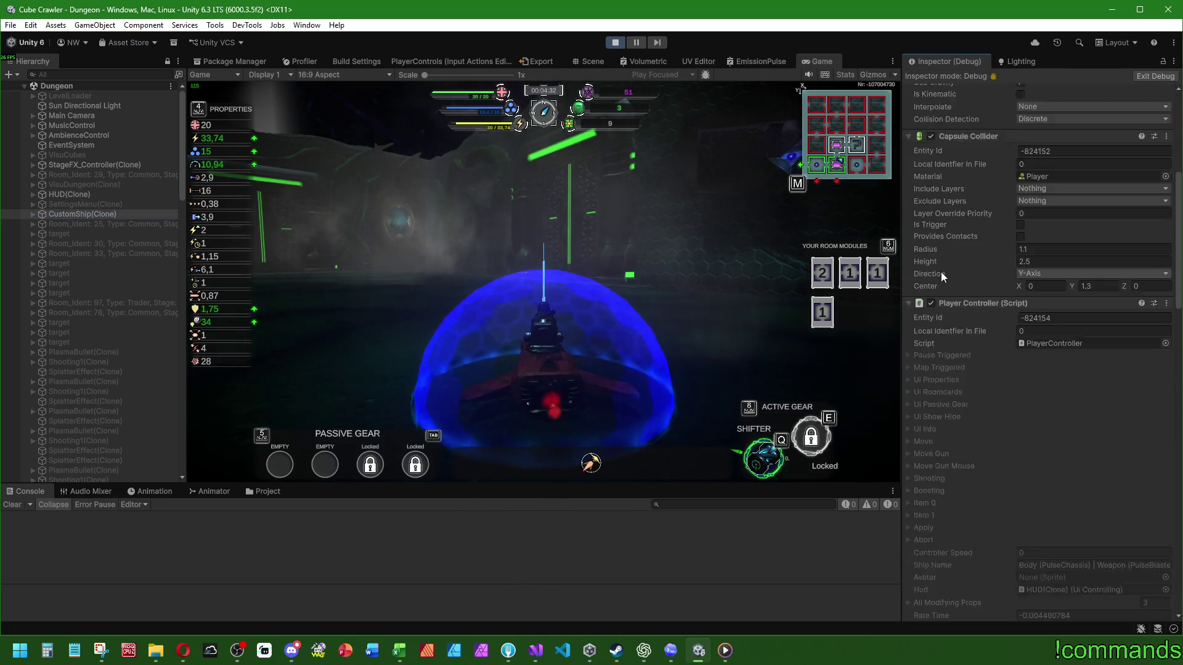
scroll(949, 246, down, 4)
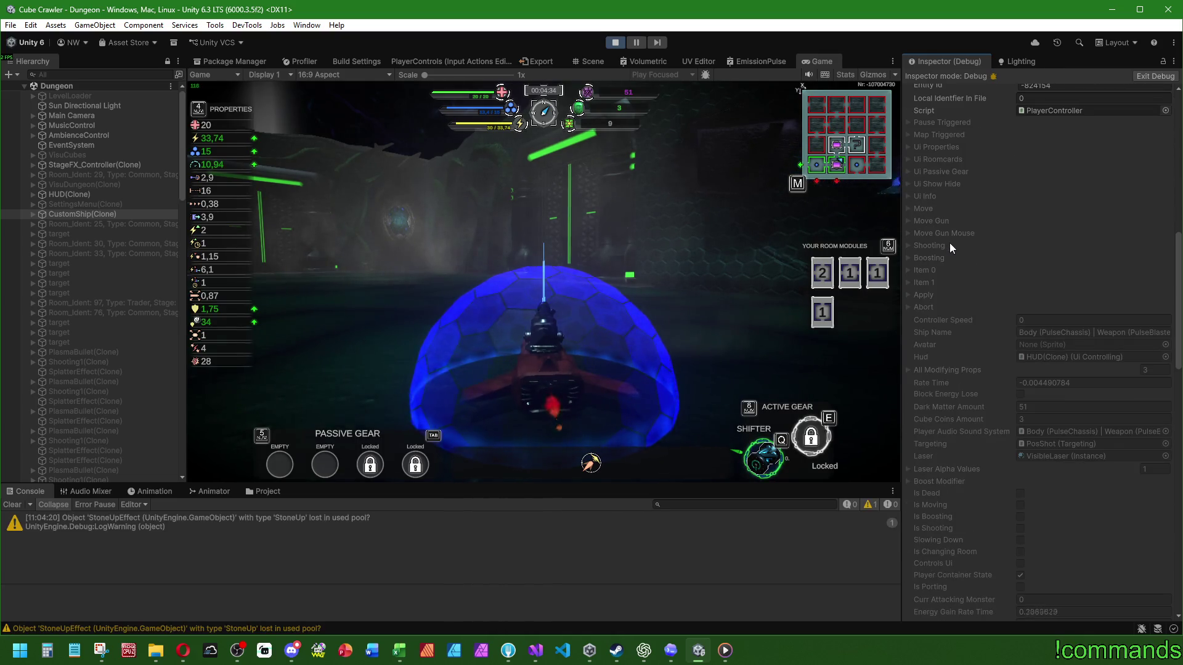
Inspect Elements 0, 1 and 2 of the All Modifying Props list
click(909, 370)
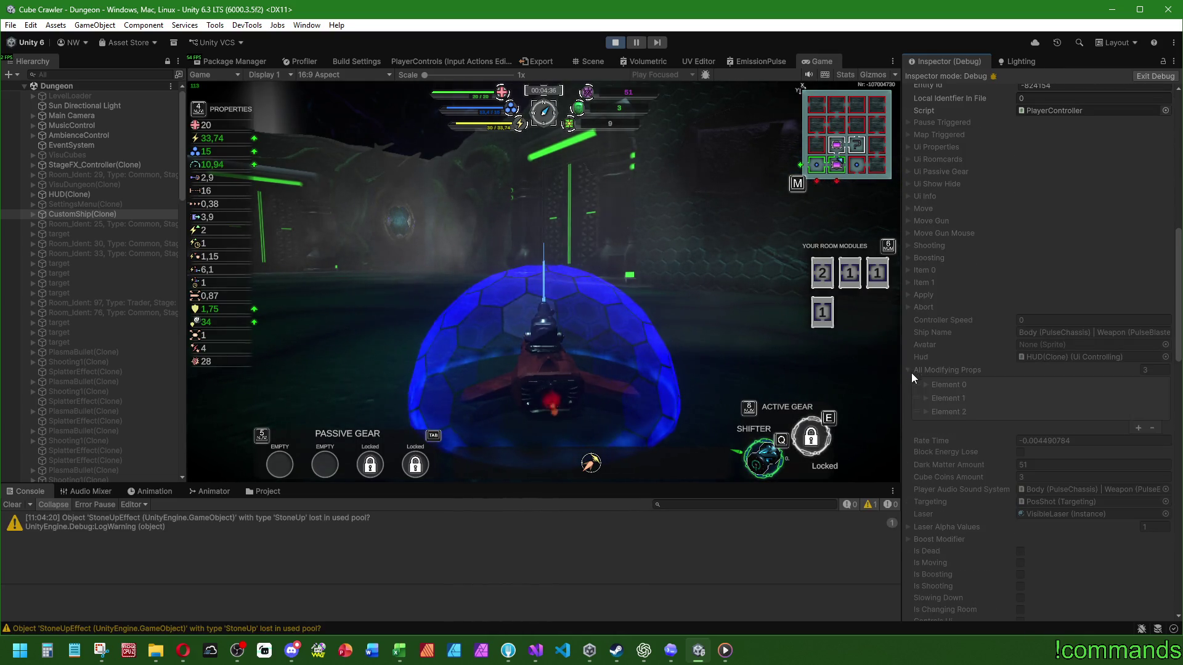
click(924, 383)
click(926, 398)
click(925, 398)
click(926, 411)
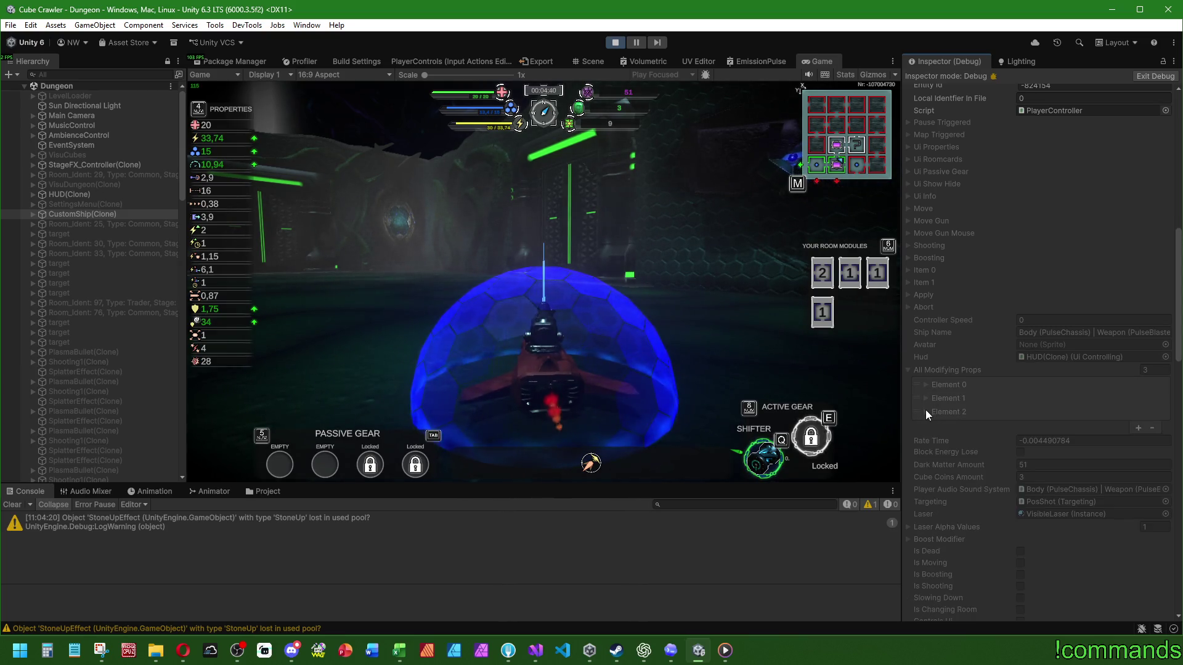
click(926, 410)
Check the Boost Modifier fields, then review the remaining PlayerController fields
scroll(944, 322, down, 1)
scroll(967, 374, down, 3)
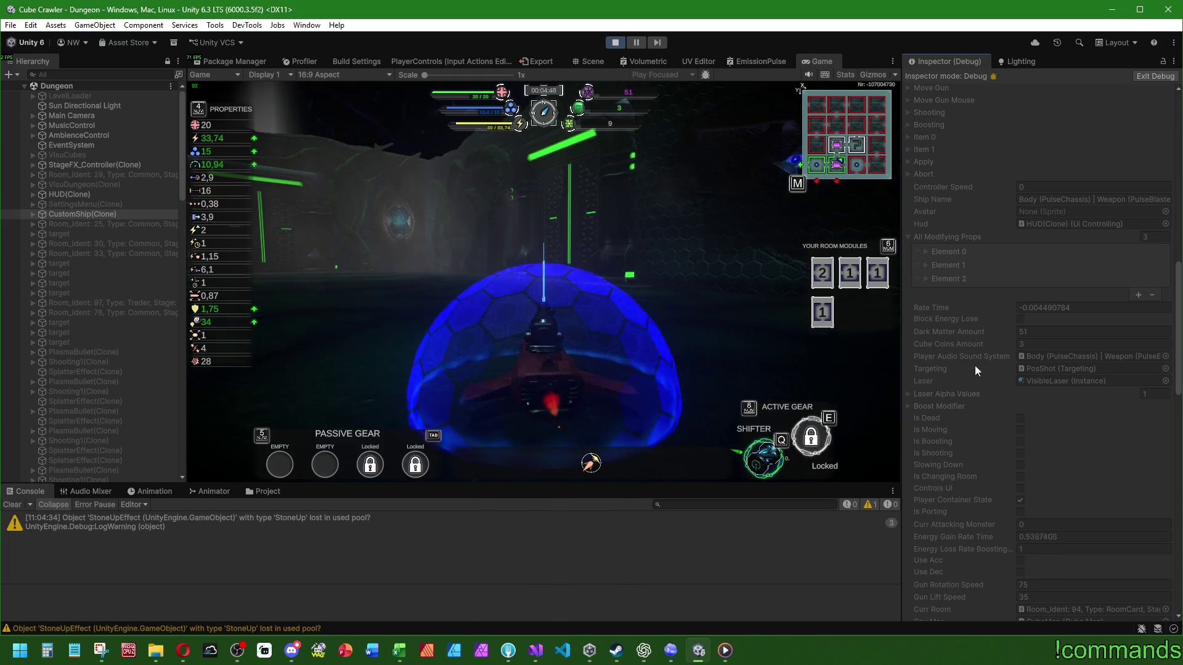
click(909, 407)
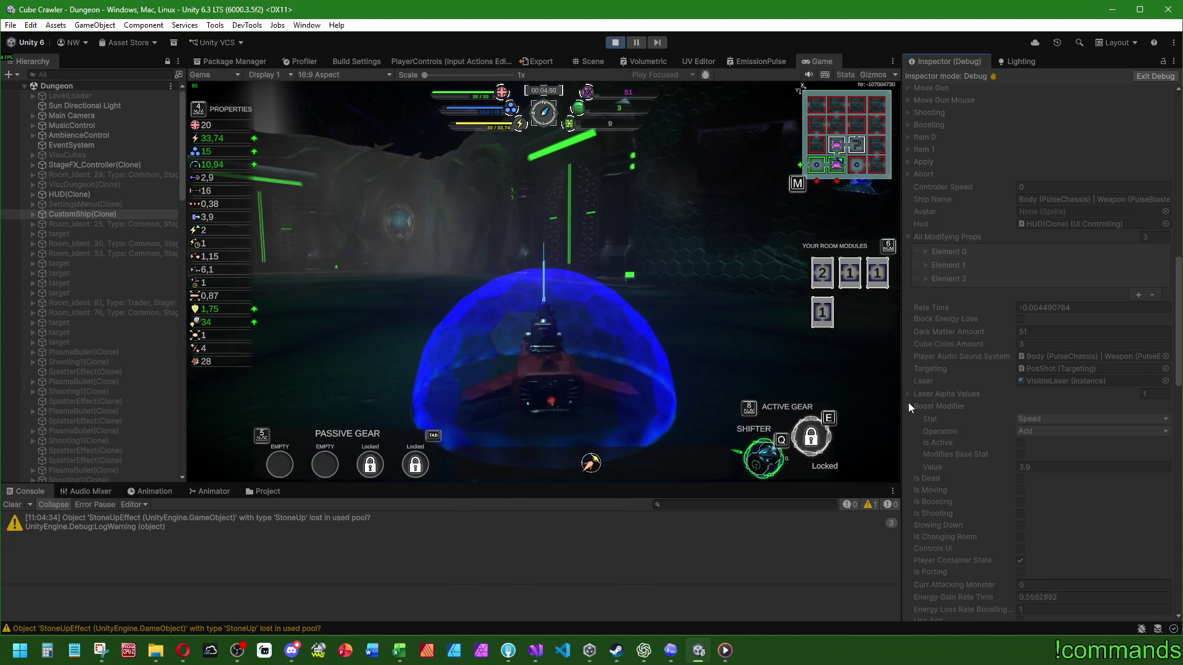
click(908, 406)
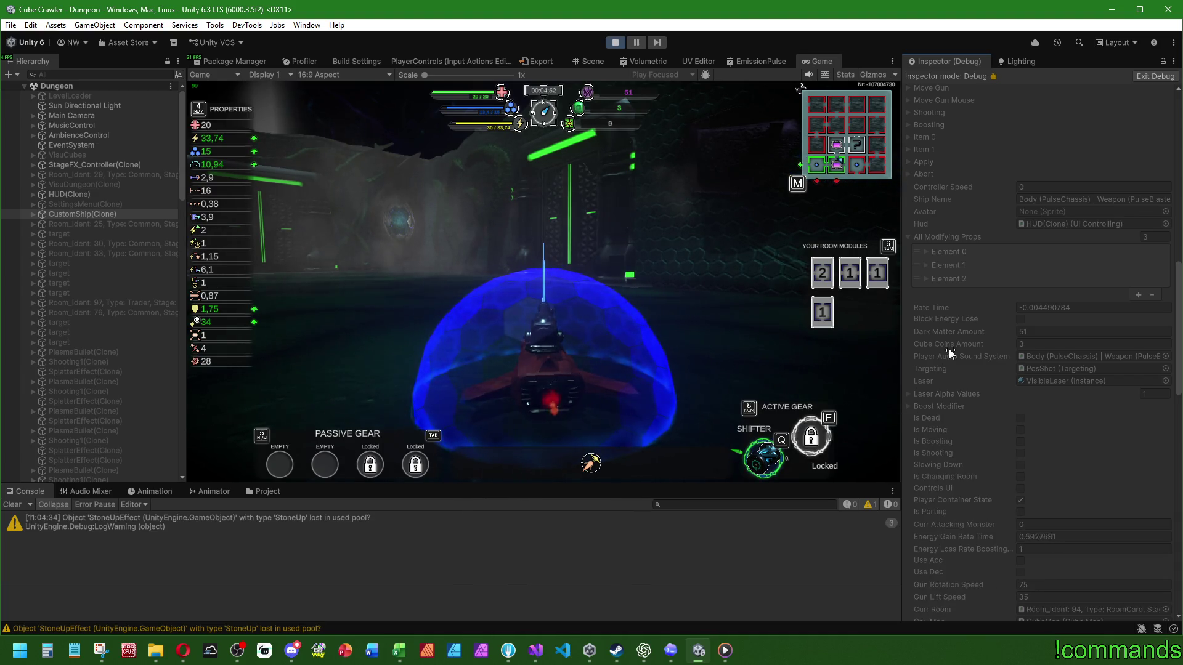
scroll(955, 356, down, 14)
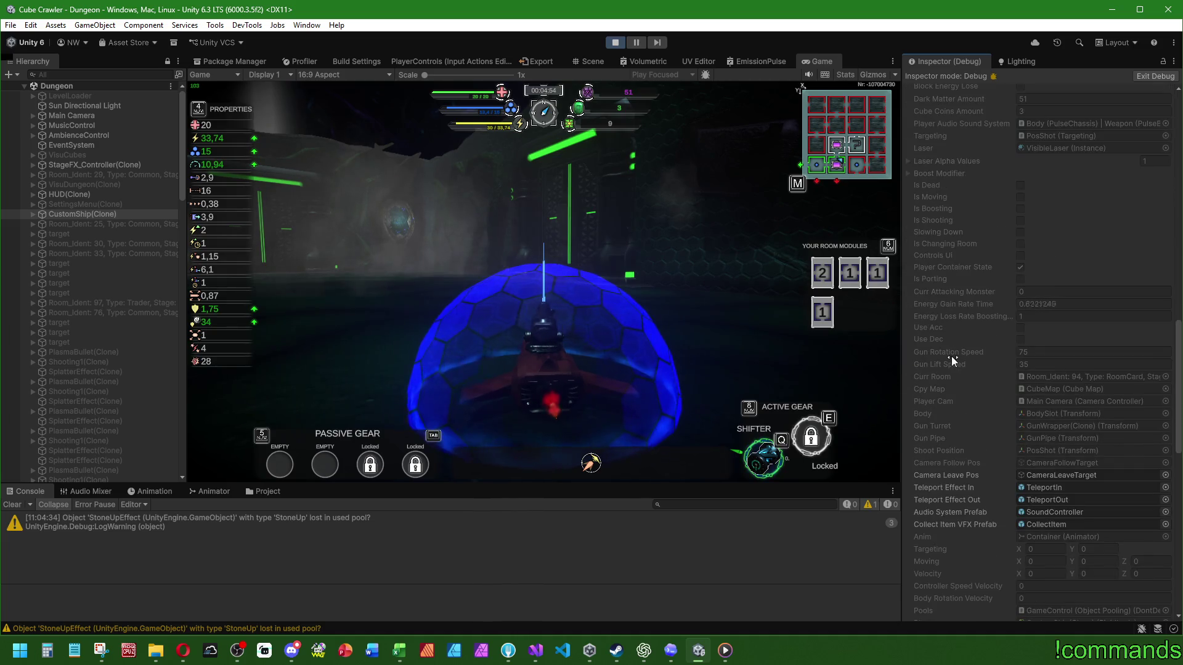